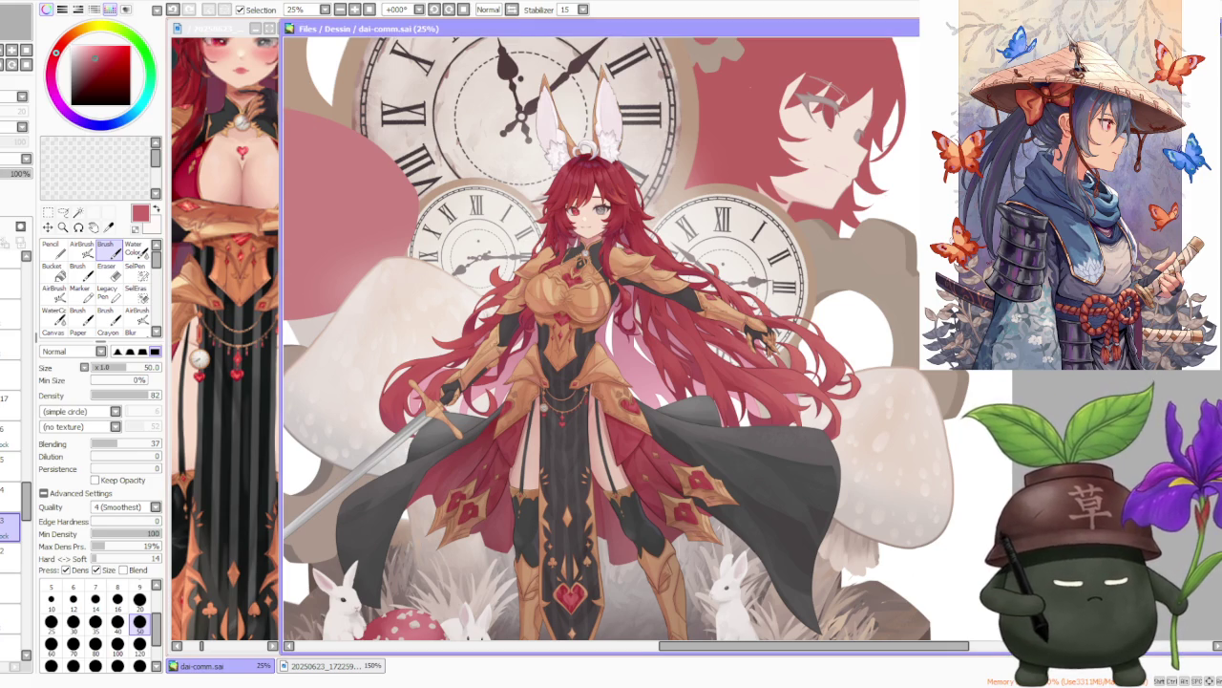
# Zoom in and out around the girl's head to inspect her face.
pyautogui.press('-')
pyautogui.press('-')
pyautogui.press('+')
pyautogui.press('+')
pyautogui.press('+')
pyautogui.press('-')
pyautogui.press('+')
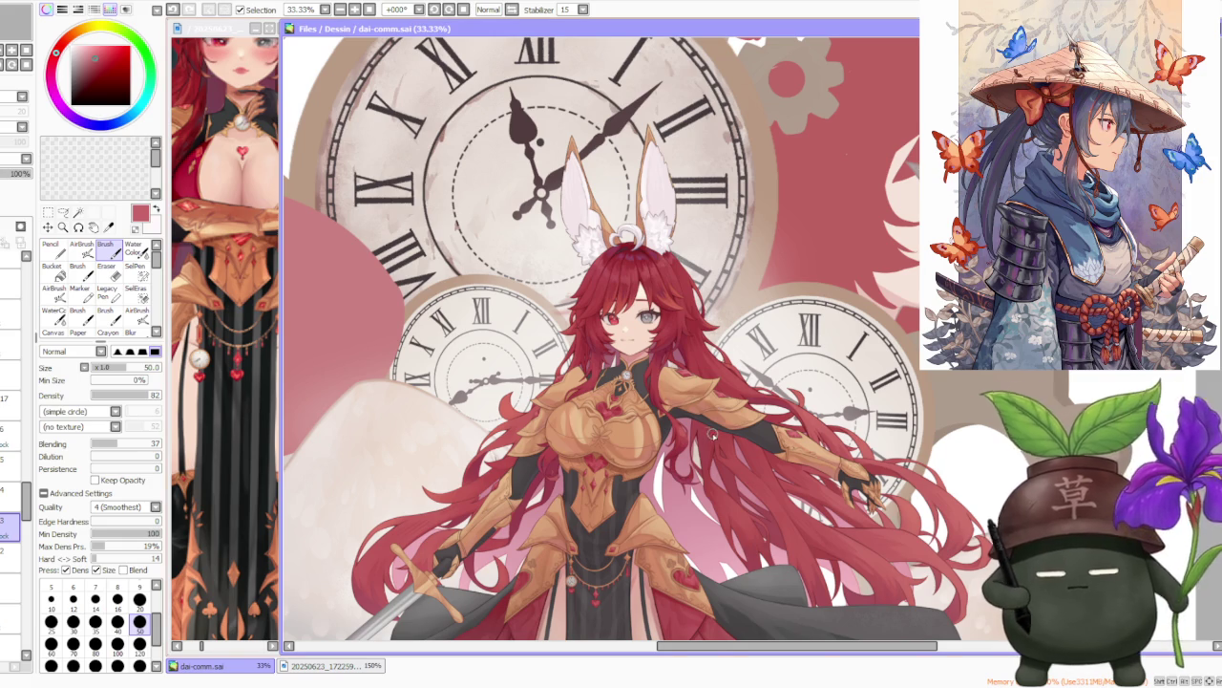
pyautogui.press('+')
pyautogui.press('+')
pyautogui.press('+')
pyautogui.press('+')
pyautogui.press('-')
pyautogui.press('-')
pyautogui.press('-')
pyautogui.press('-')
pyautogui.press('-')
pyautogui.press('-')
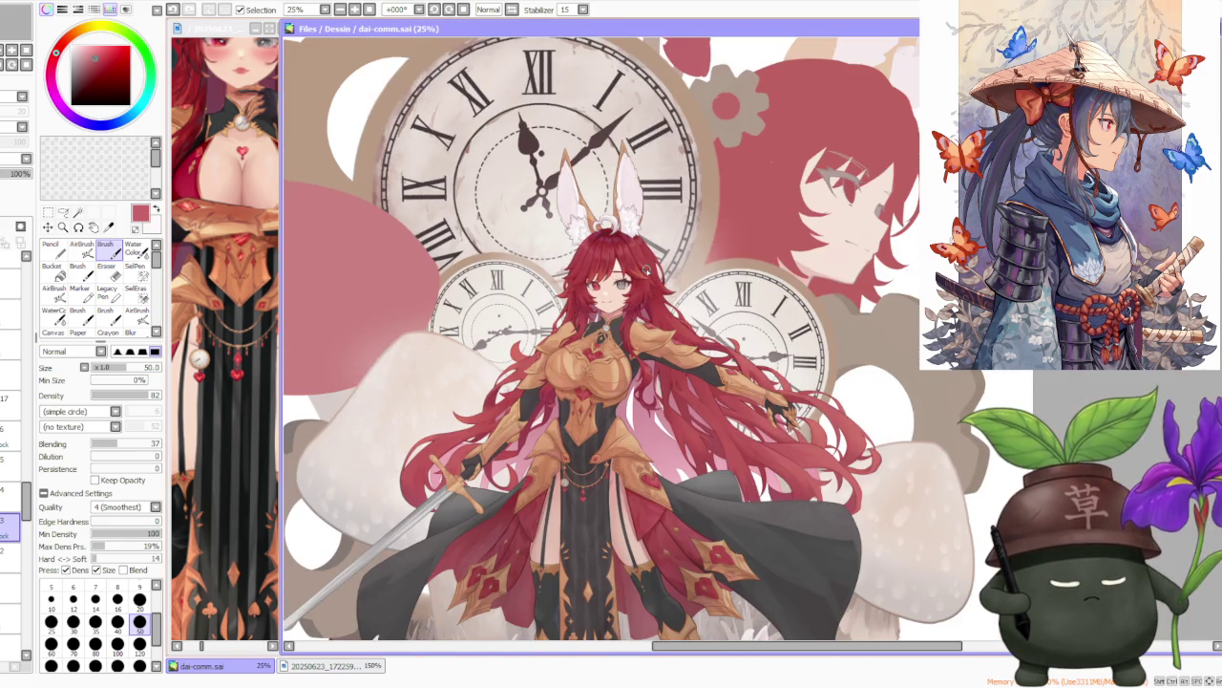
# Adjust and select a layer in the Layer panel to paint the blush on.
pyautogui.scroll(3, 640, 275)
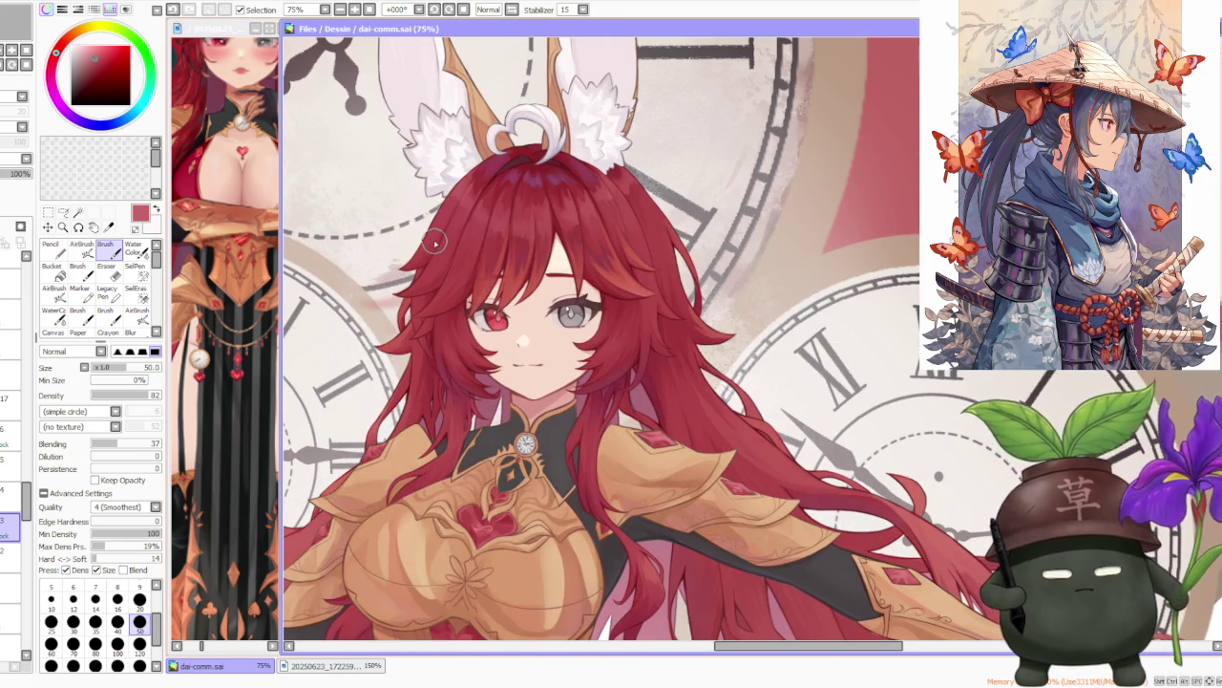
pyautogui.scroll(-3, 434, 243)
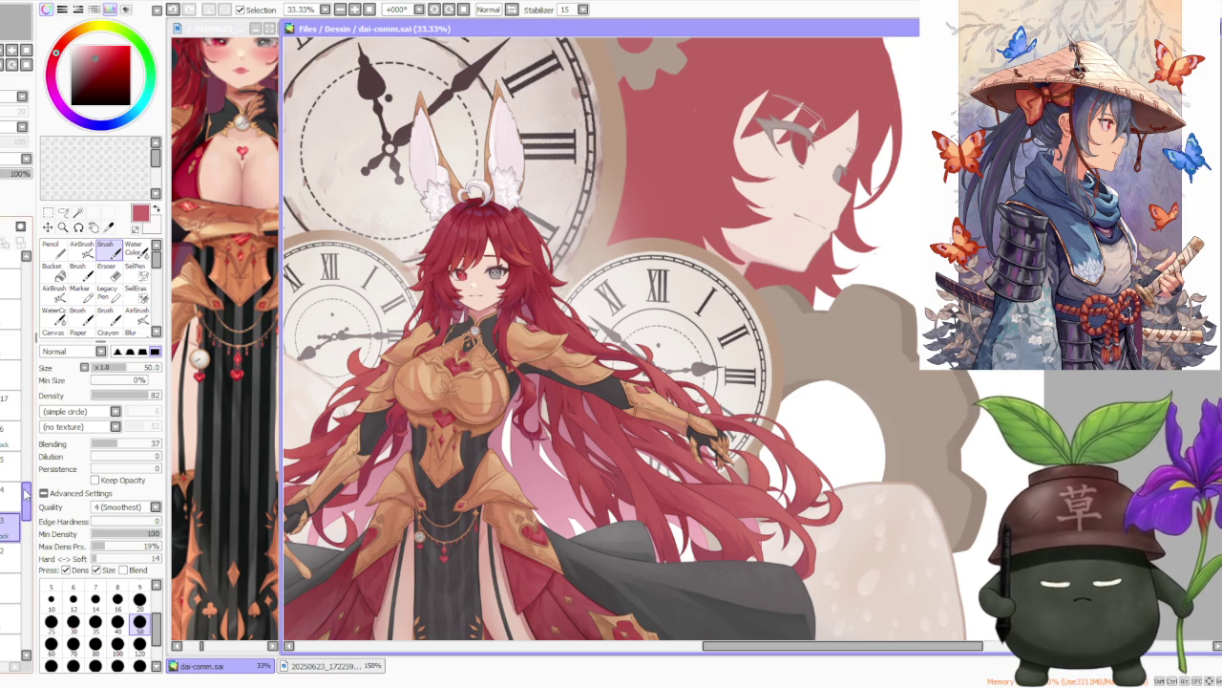
pyautogui.scroll(-2, 26, 506)
pyautogui.scroll(-3, 23, 520)
pyautogui.scroll(-2, 24, 520)
pyautogui.scroll(-2, 26, 541)
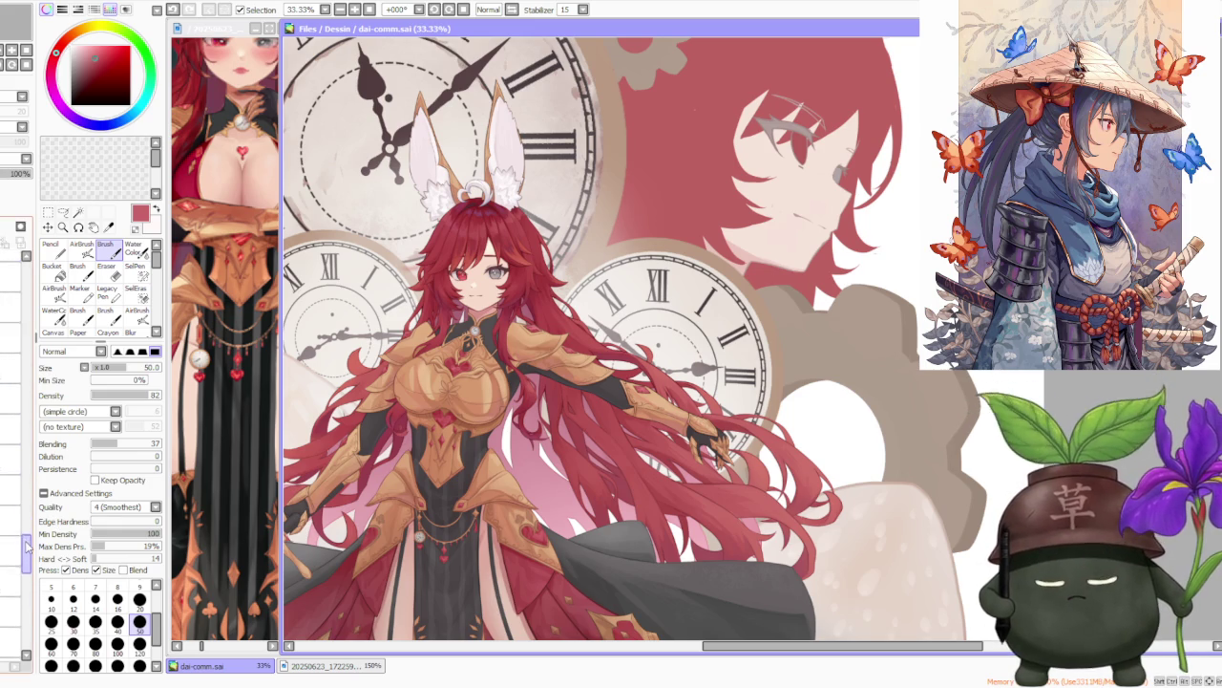
pyautogui.moveTo(27, 540)
pyautogui.mouseDown()
pyautogui.moveTo(16, 625)
pyautogui.moveTo(25, 563)
pyautogui.mouseUp()
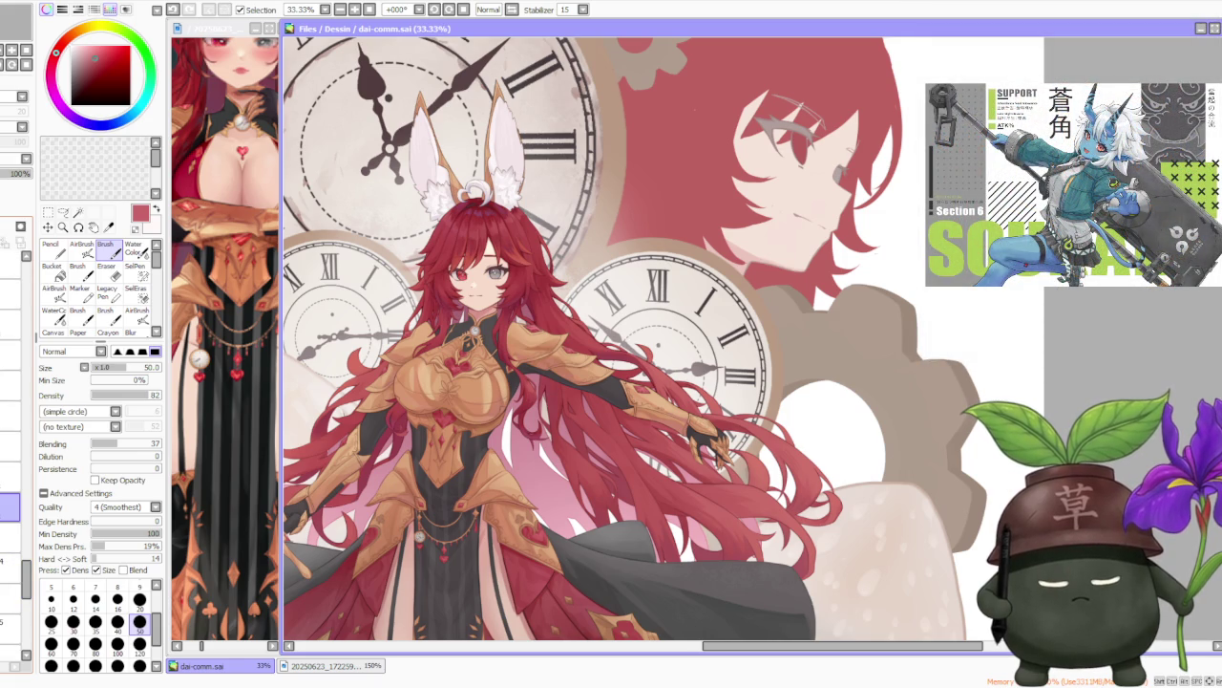
pyautogui.scroll(3, 14, 554)
pyautogui.scroll(2, 14, 497)
pyautogui.scroll(1, 15, 496)
pyautogui.scroll(1, 14, 478)
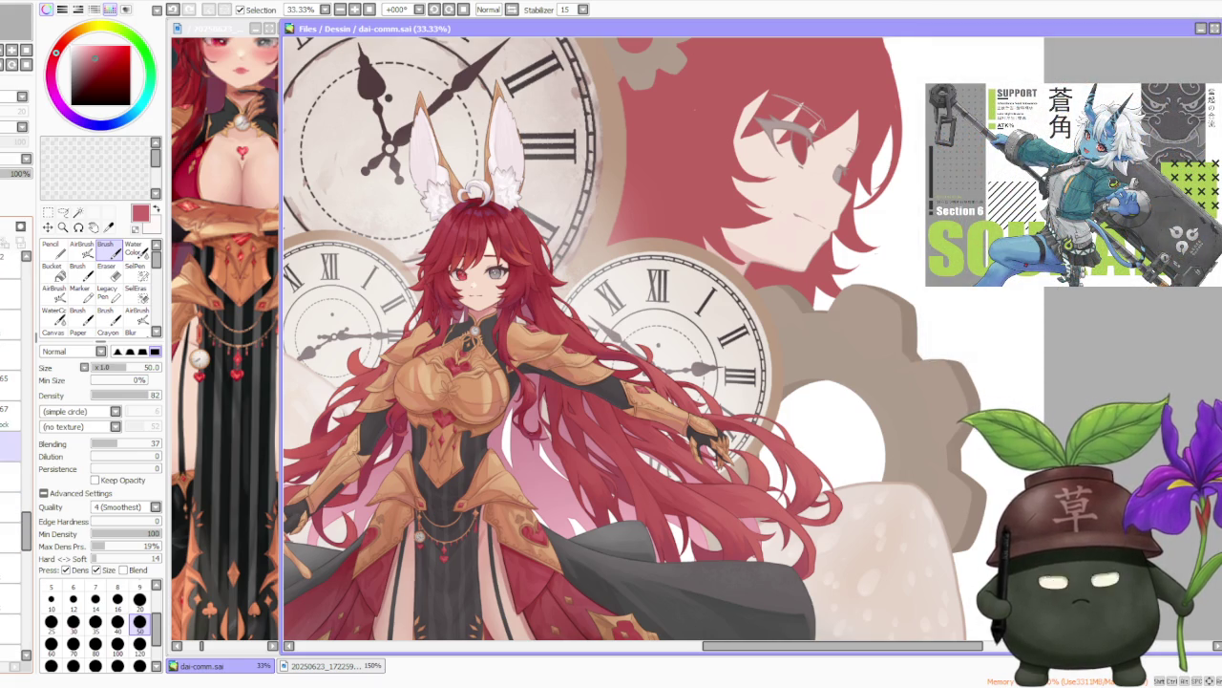
pyautogui.scroll(1, 14, 459)
pyautogui.scroll(1, 14, 459)
pyautogui.scroll(2, 15, 458)
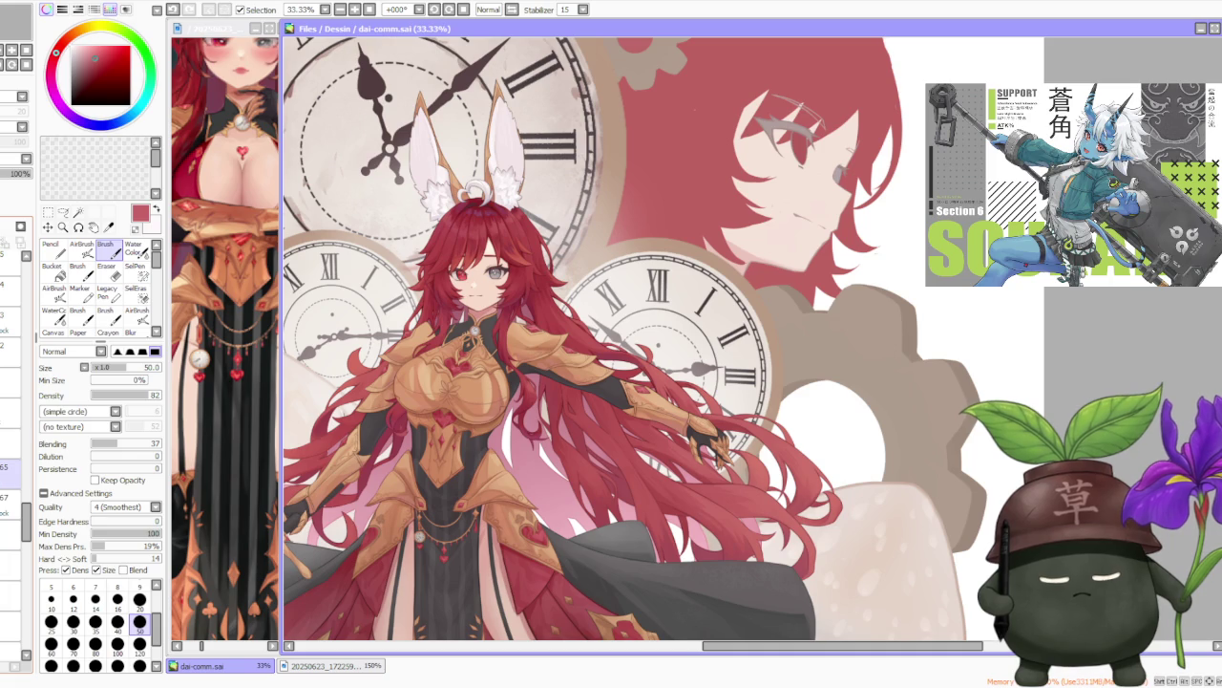
pyautogui.scroll(-1, 15, 458)
pyautogui.scroll(-1, 15, 458)
pyautogui.scroll(-1, 14, 458)
pyautogui.scroll(2, 14, 458)
pyautogui.scroll(2, 14, 459)
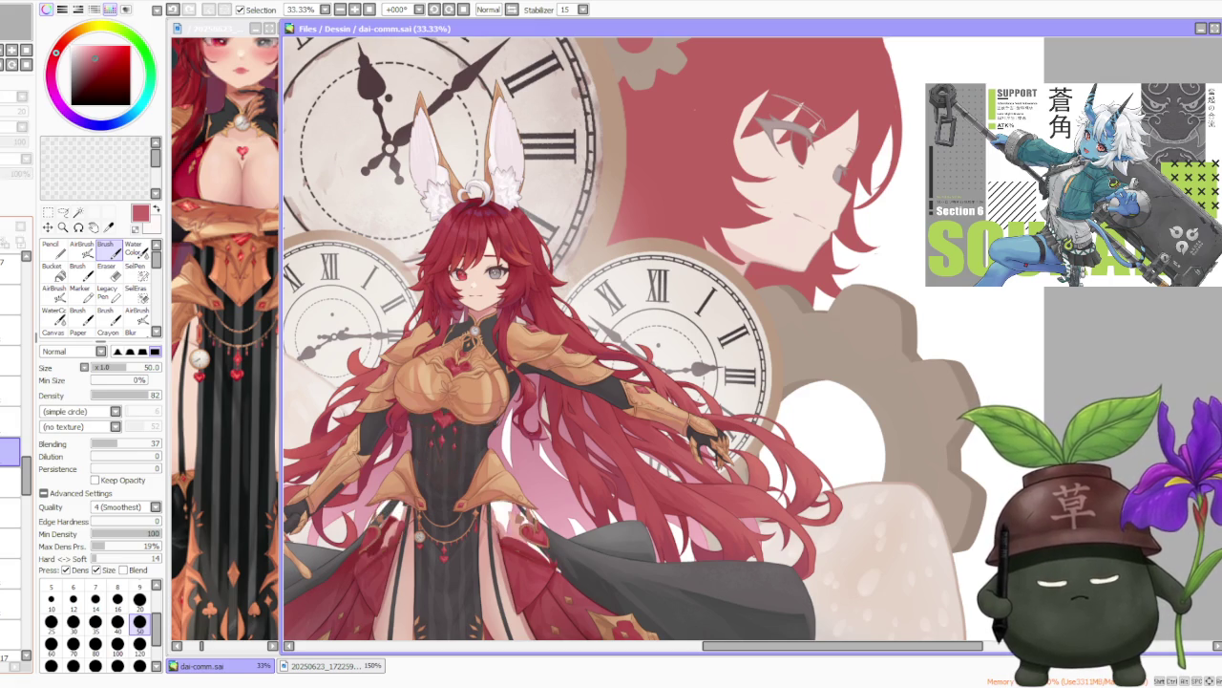
pyautogui.scroll(2, 15, 458)
pyautogui.scroll(-3, 15, 478)
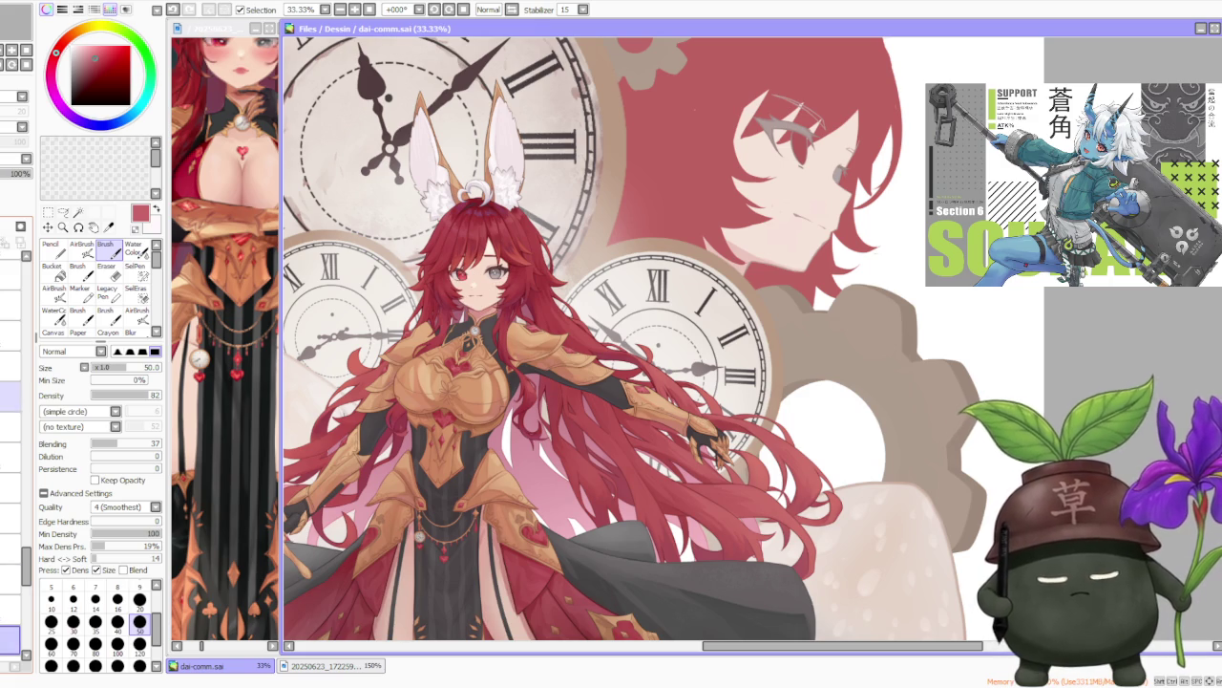
pyautogui.click(11, 638)
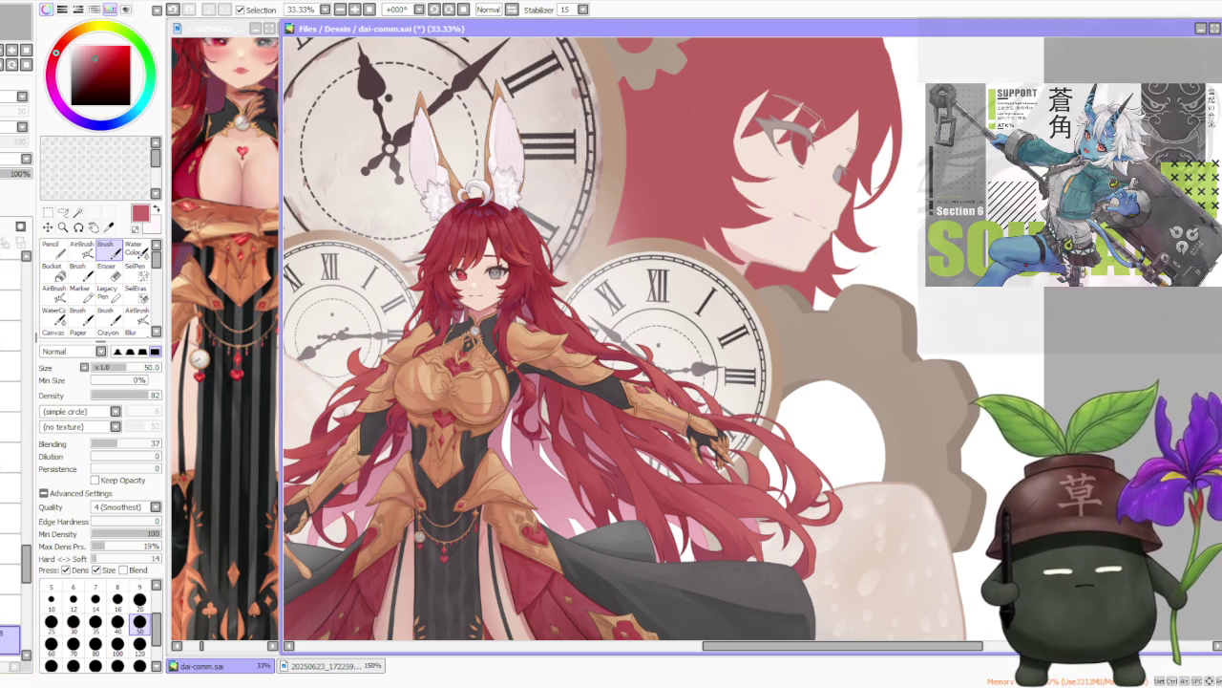
# Switch to the AirBrush with no texture.
pyautogui.click(81, 250)
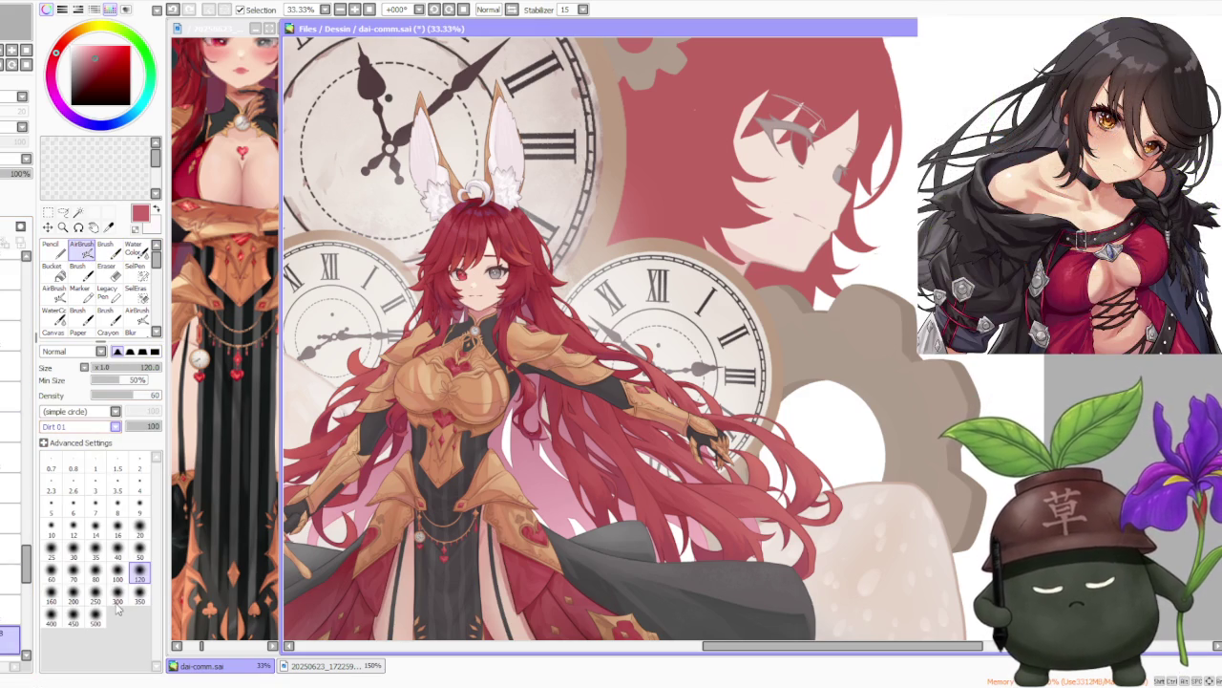
pyautogui.scroll(3, 107, 428)
pyautogui.scroll(1, 487, 245)
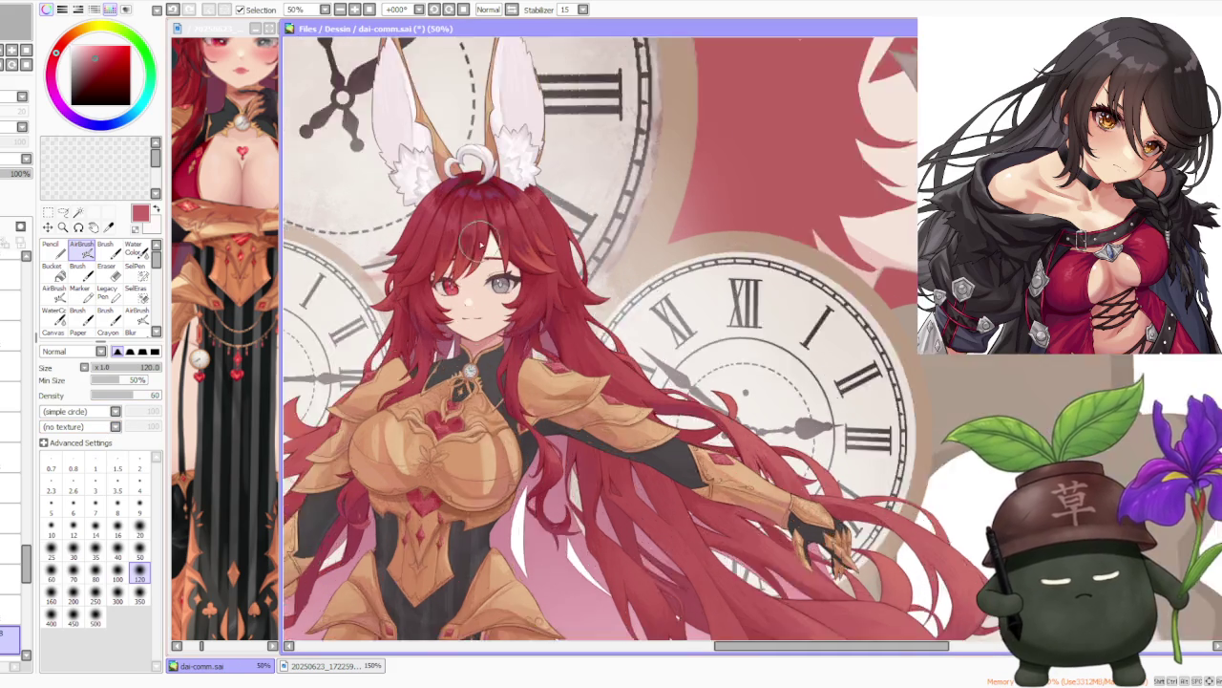
pyautogui.scroll(1, 482, 246)
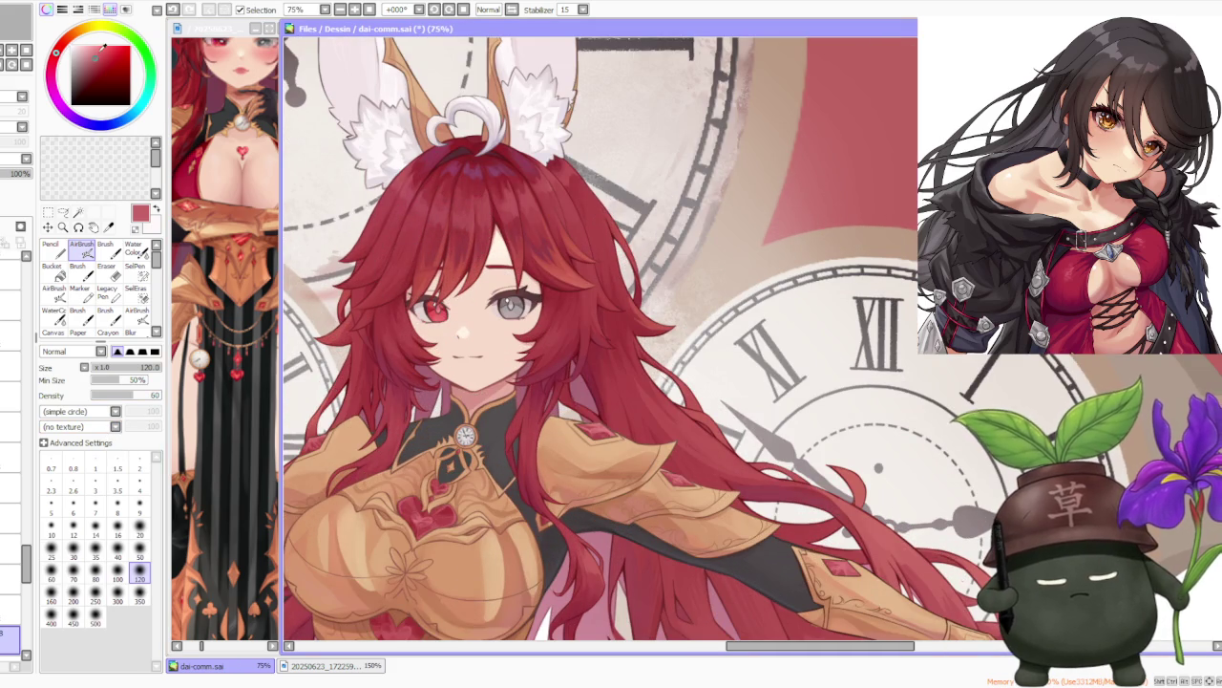
# Pick a lighter red for the blush and set the AirBrush size to 120.
pyautogui.click(103, 48)
pyautogui.click(73, 594)
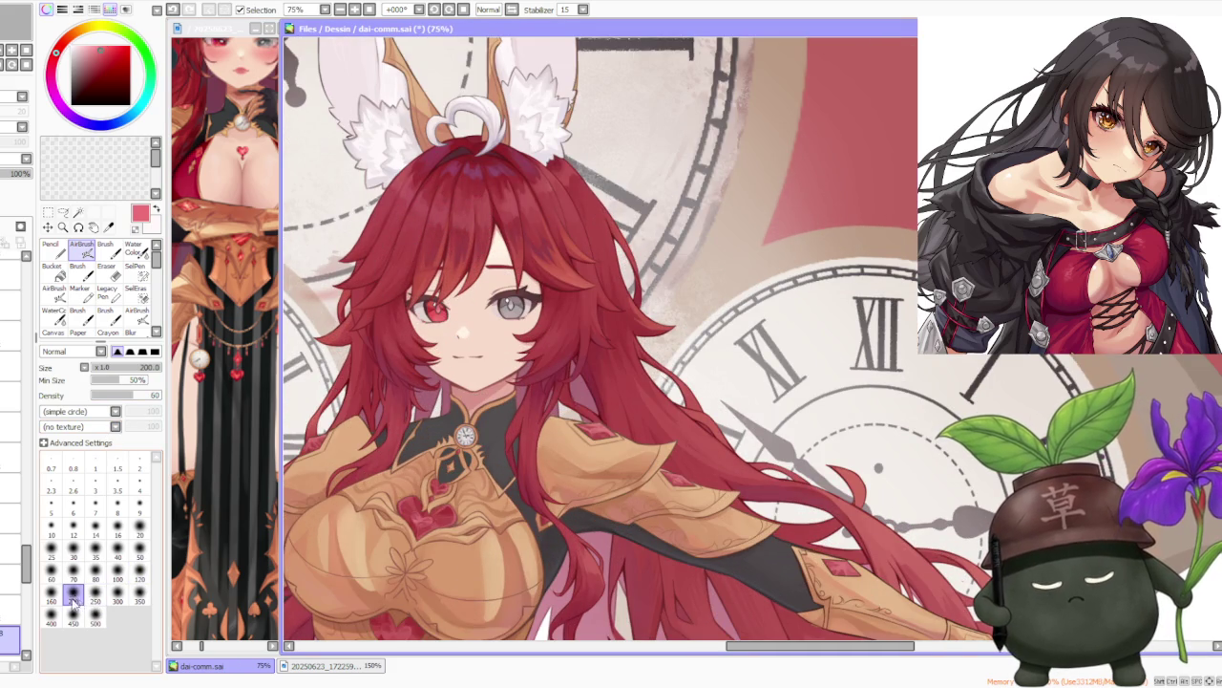
pyautogui.click(140, 594)
pyautogui.click(139, 571)
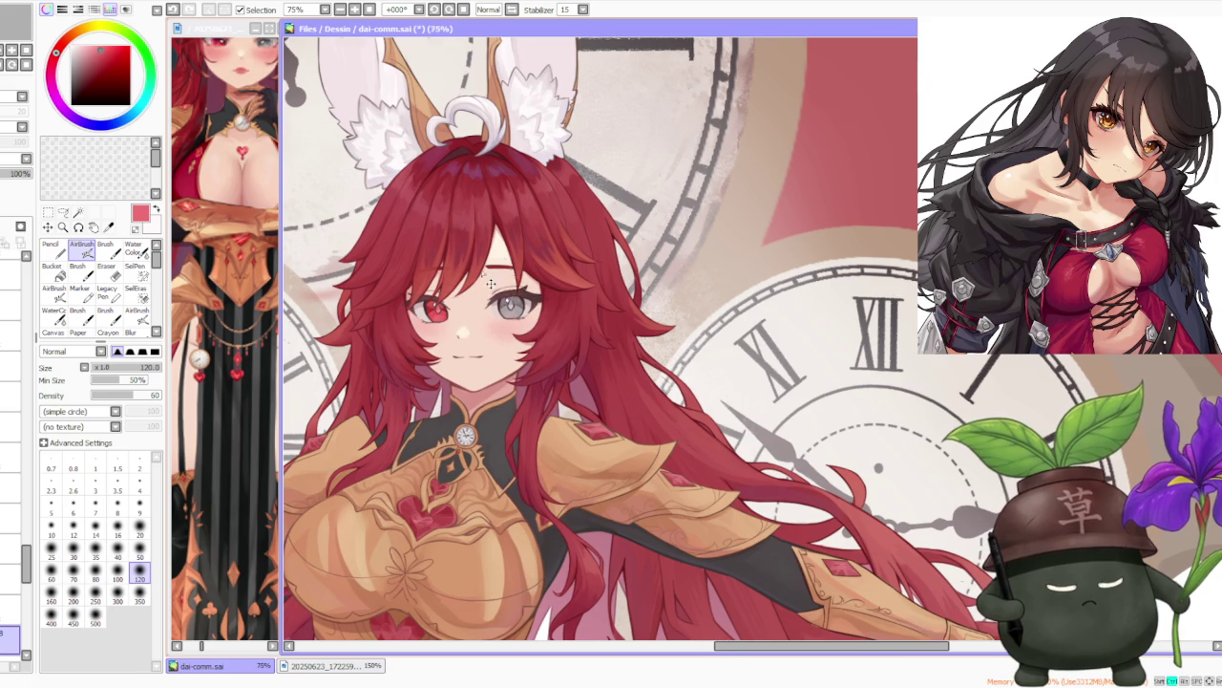
# Switch to Water Color with brush size 120.
pyautogui.scroll(-3, 449, 320)
pyautogui.click(135, 250)
pyautogui.scroll(3, 497, 248)
pyautogui.click(139, 625)
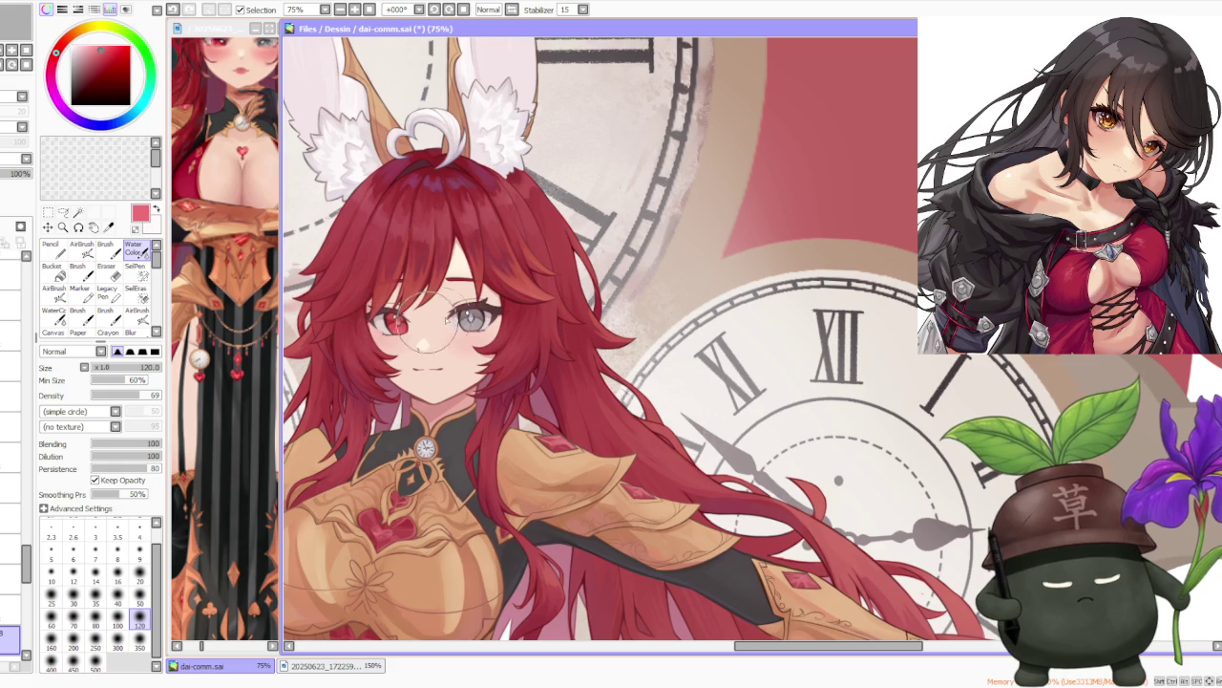
pyautogui.scroll(-2, 498, 294)
pyautogui.scroll(-2, 499, 295)
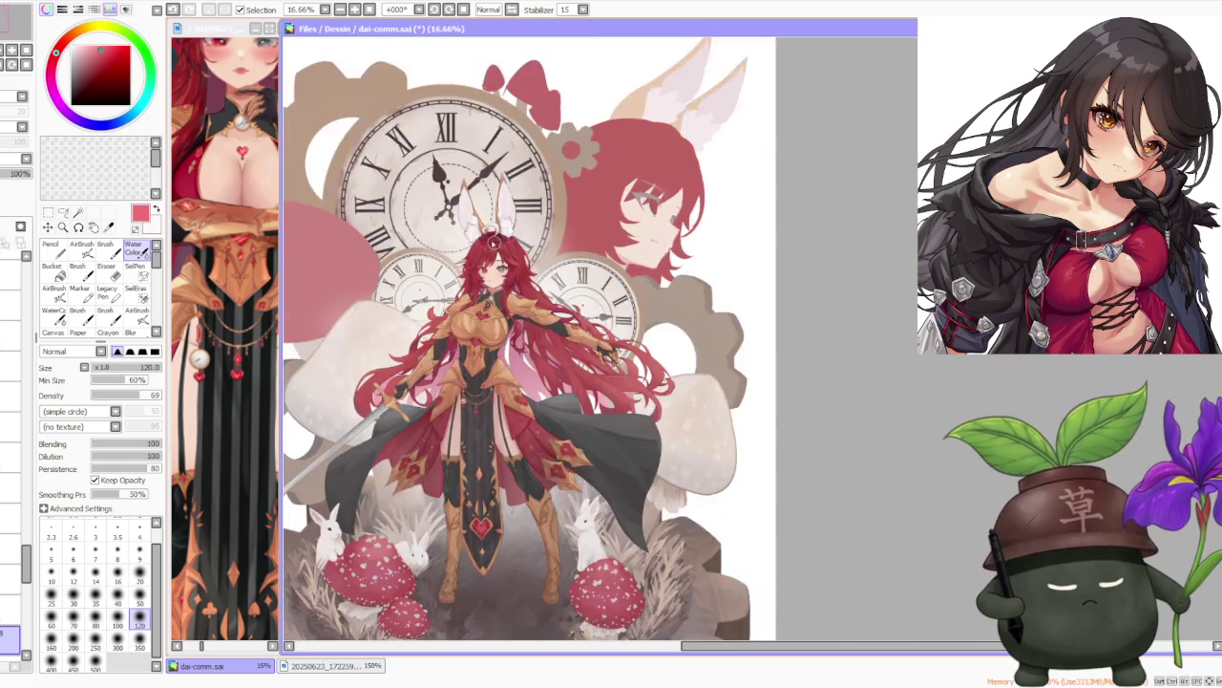
# Alternate AirBrush and Water Color (B) to deepen and soften the cheek blush.
pyautogui.scroll(4, 499, 324)
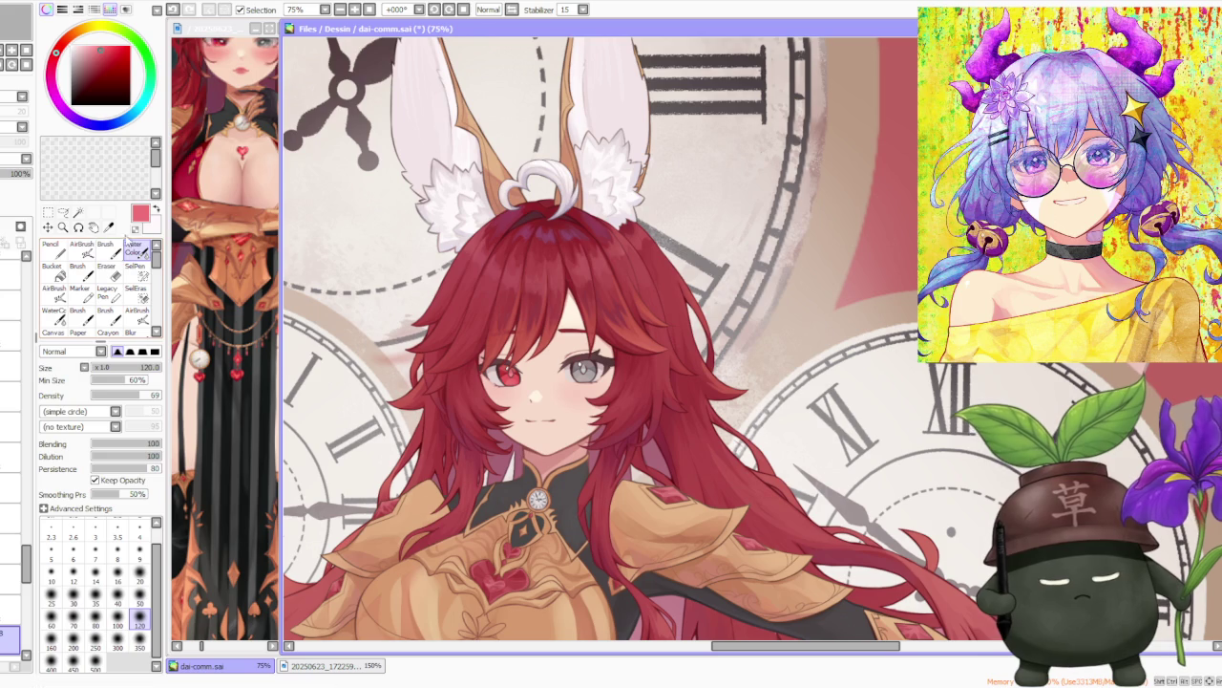
pyautogui.click(86, 248)
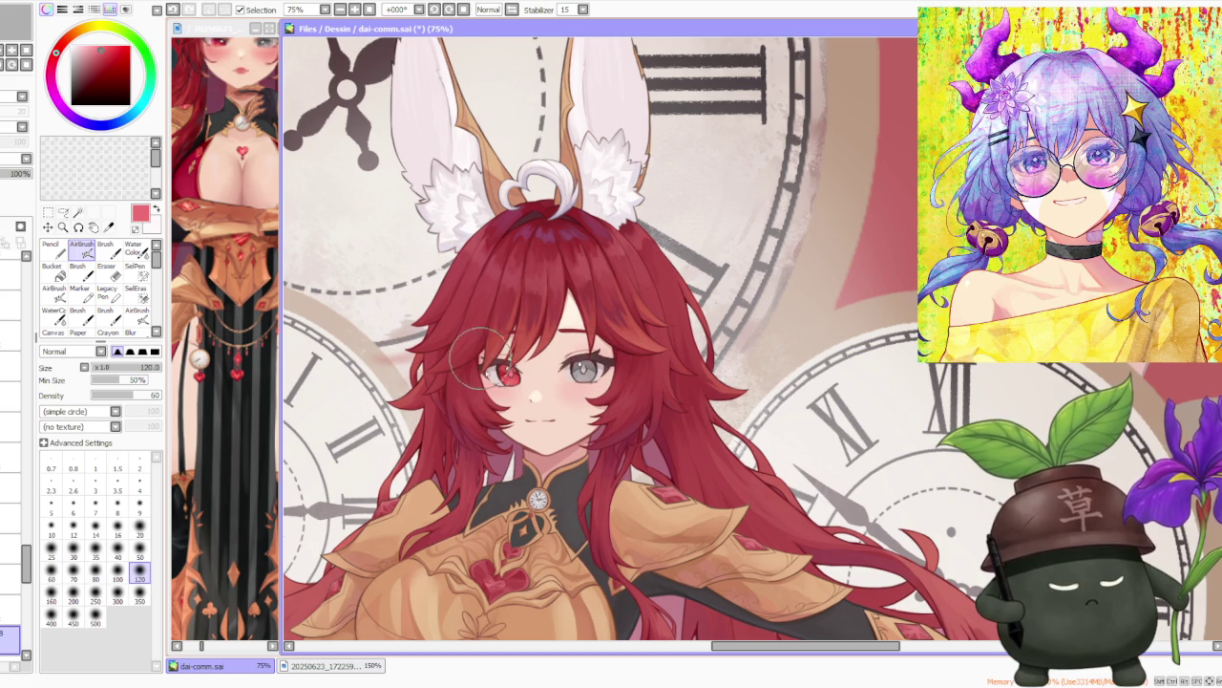
pyautogui.press('b')
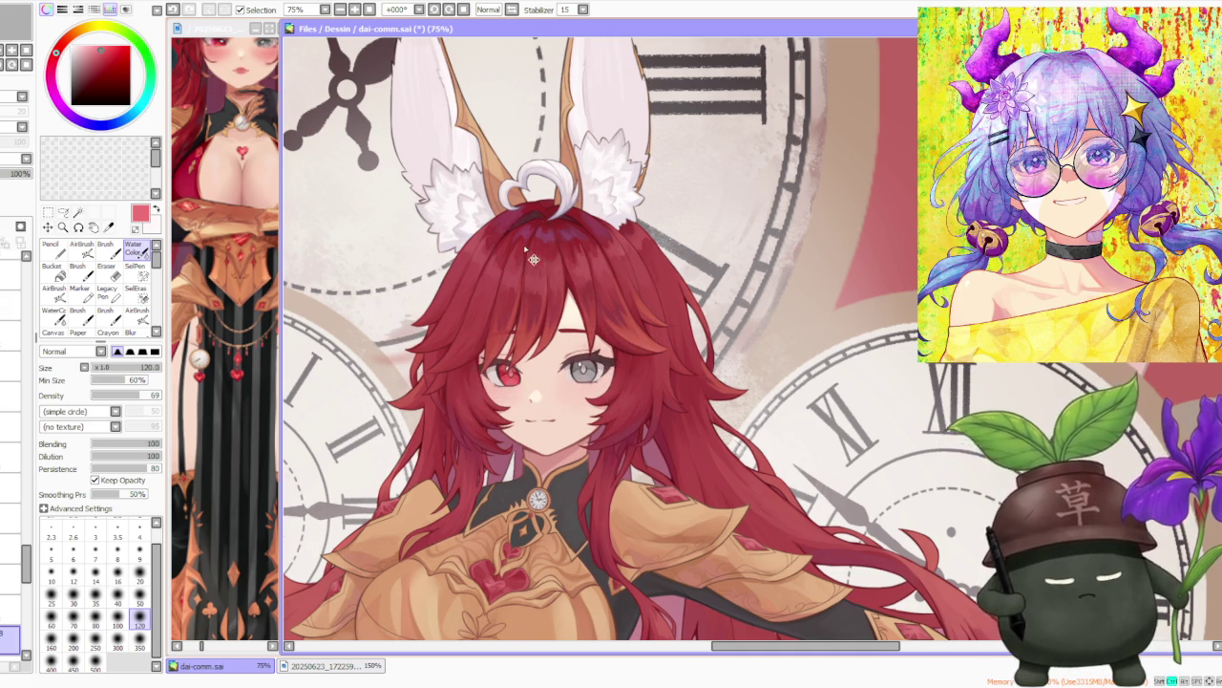
pyautogui.scroll(-3, 524, 247)
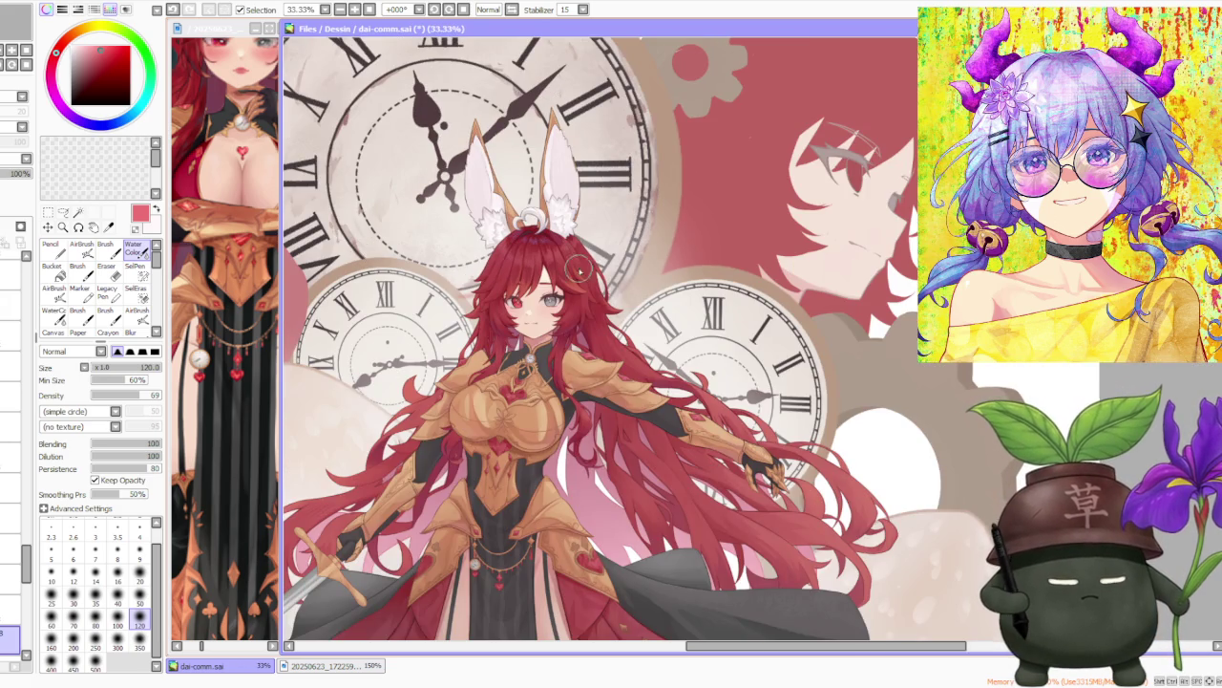
# Scroll the Layer panel and step through the layers to select the target one.
pyautogui.scroll(-2, 579, 277)
pyautogui.scroll(3, 559, 263)
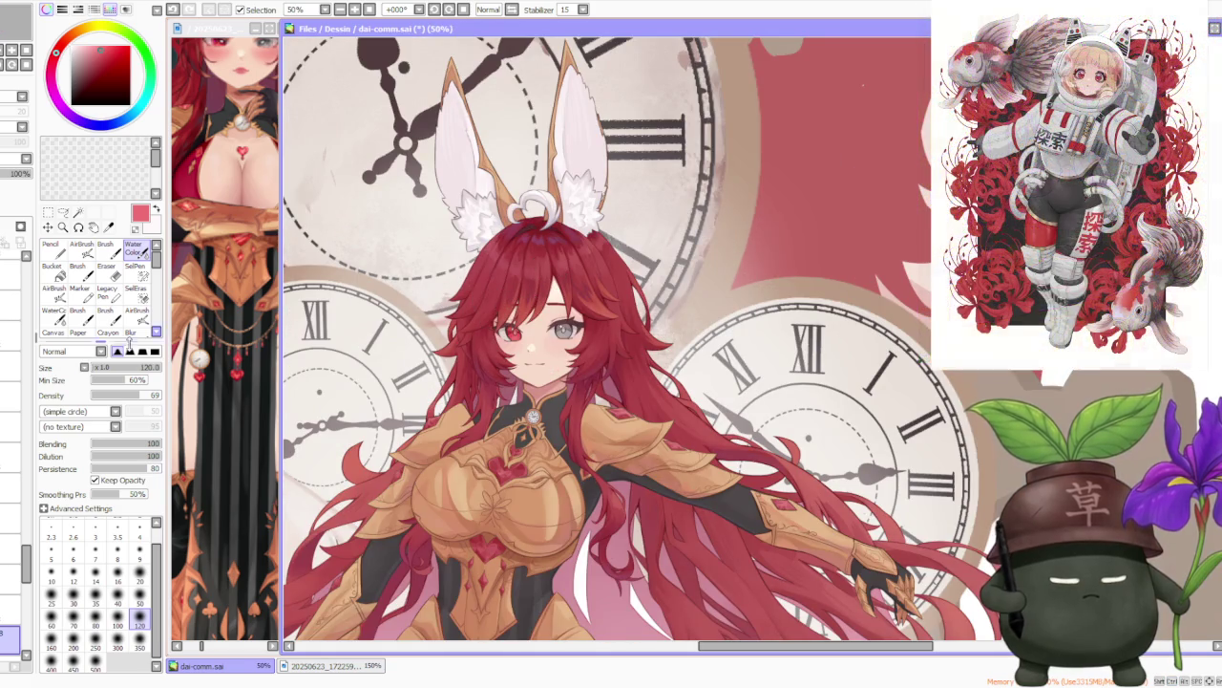
pyautogui.moveTo(26, 564); pyautogui.dragTo(17, 316)
pyautogui.click(10, 449)
pyautogui.click(10, 541)
pyautogui.click(10, 572)
pyautogui.click(9, 536)
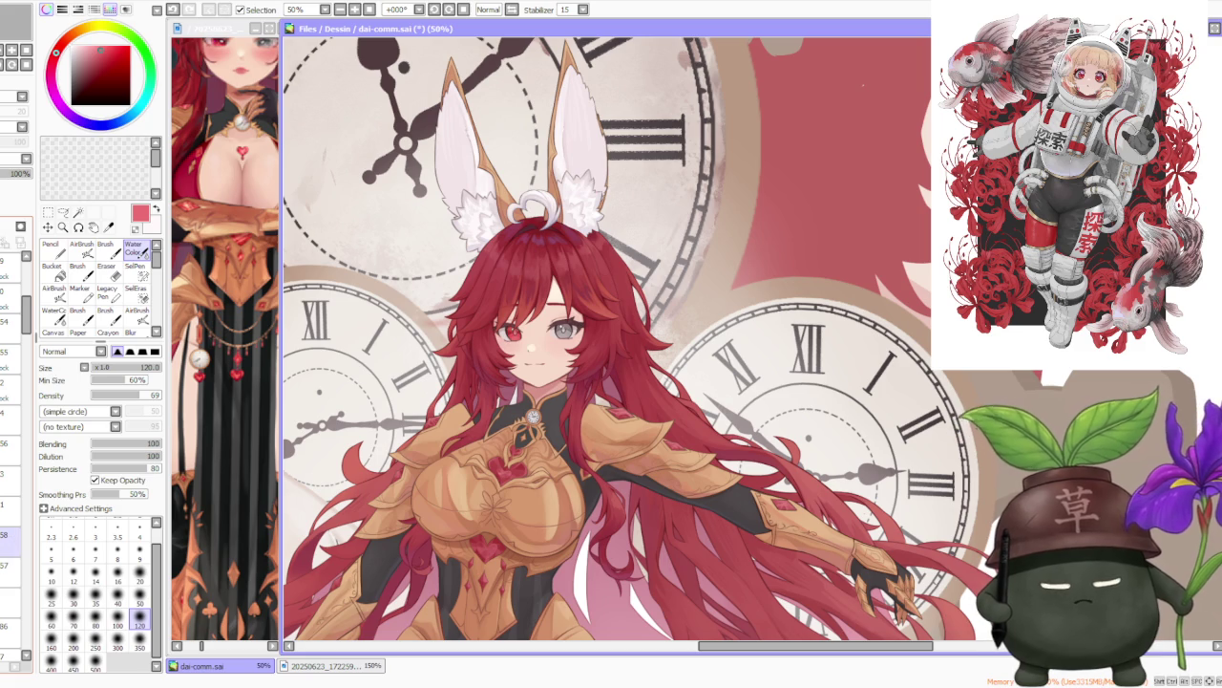
pyautogui.click(10, 508)
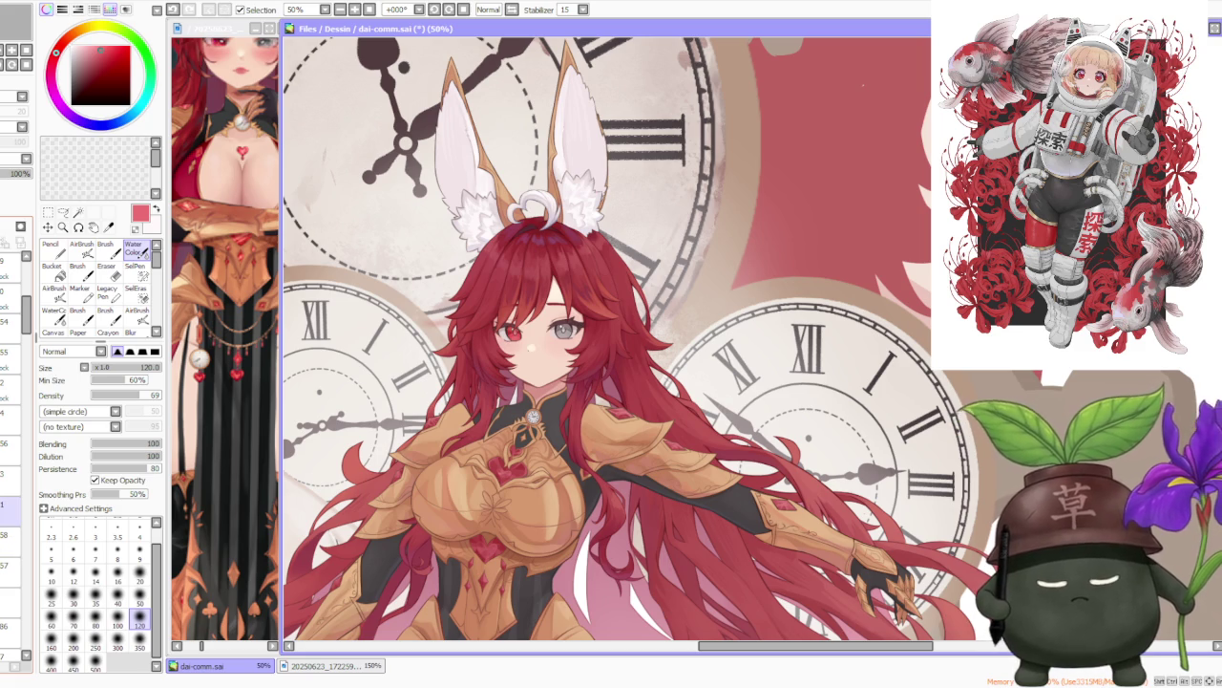
pyautogui.click(10, 474)
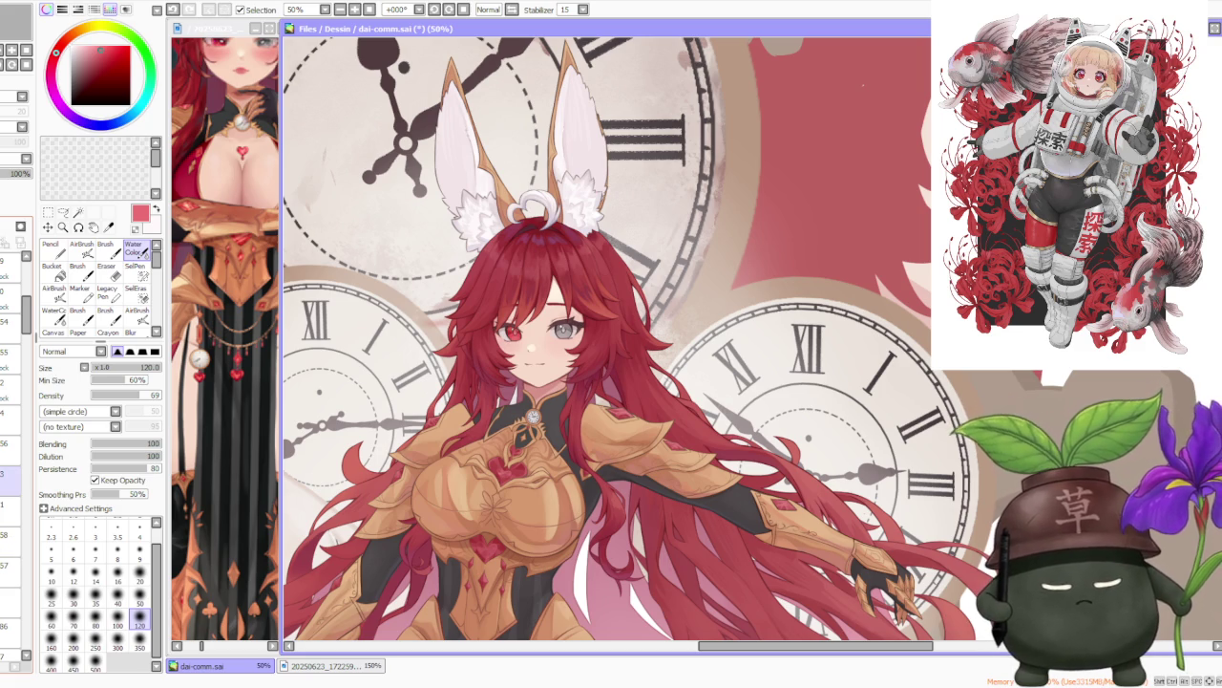
pyautogui.click(9, 443)
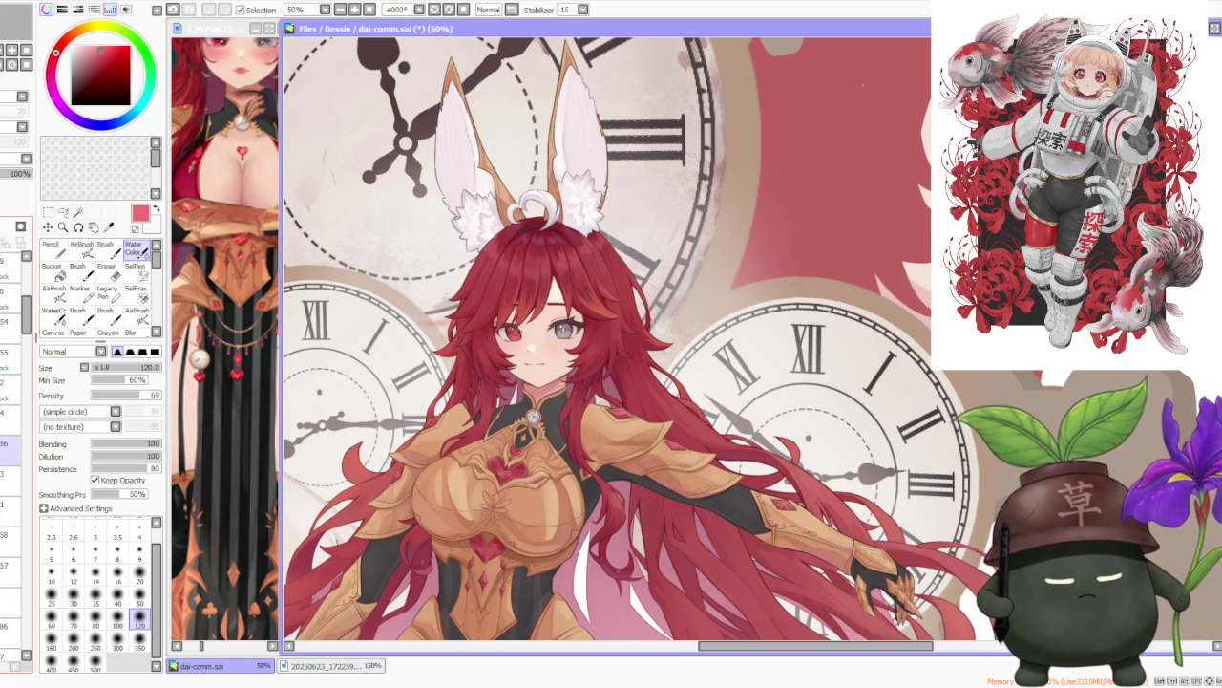
pyautogui.click(9, 457)
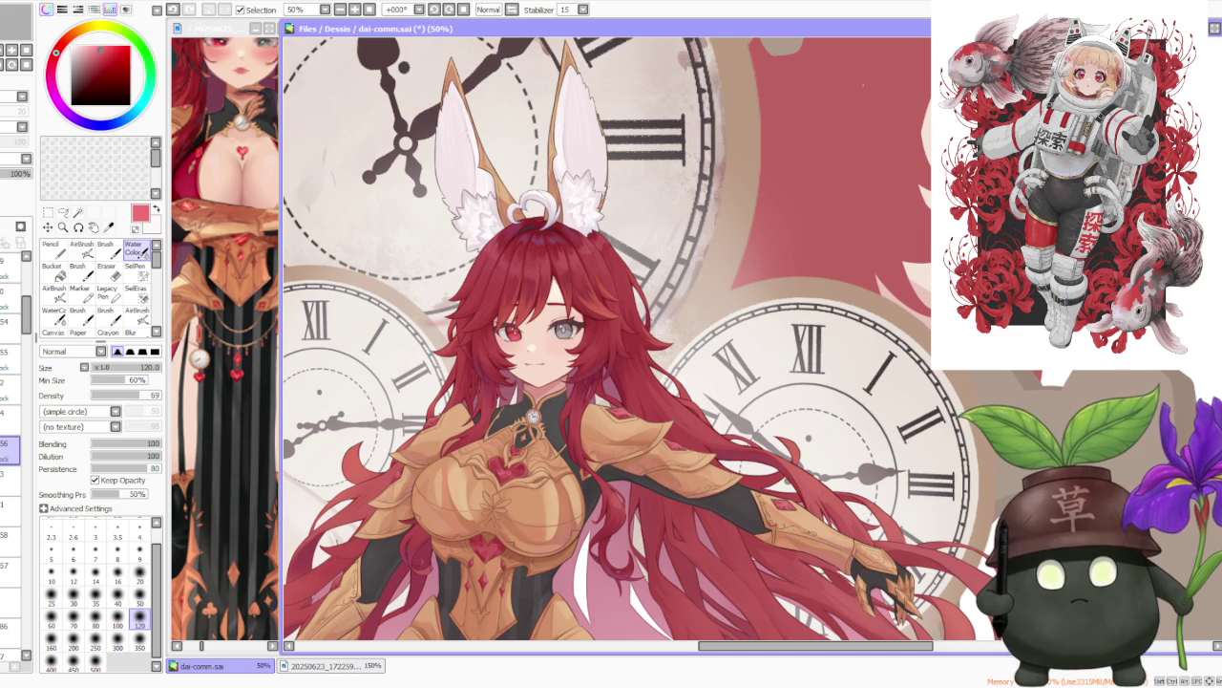
# Zoom to 100% and sample a light pink from the face.
pyautogui.scroll(2, 530, 298)
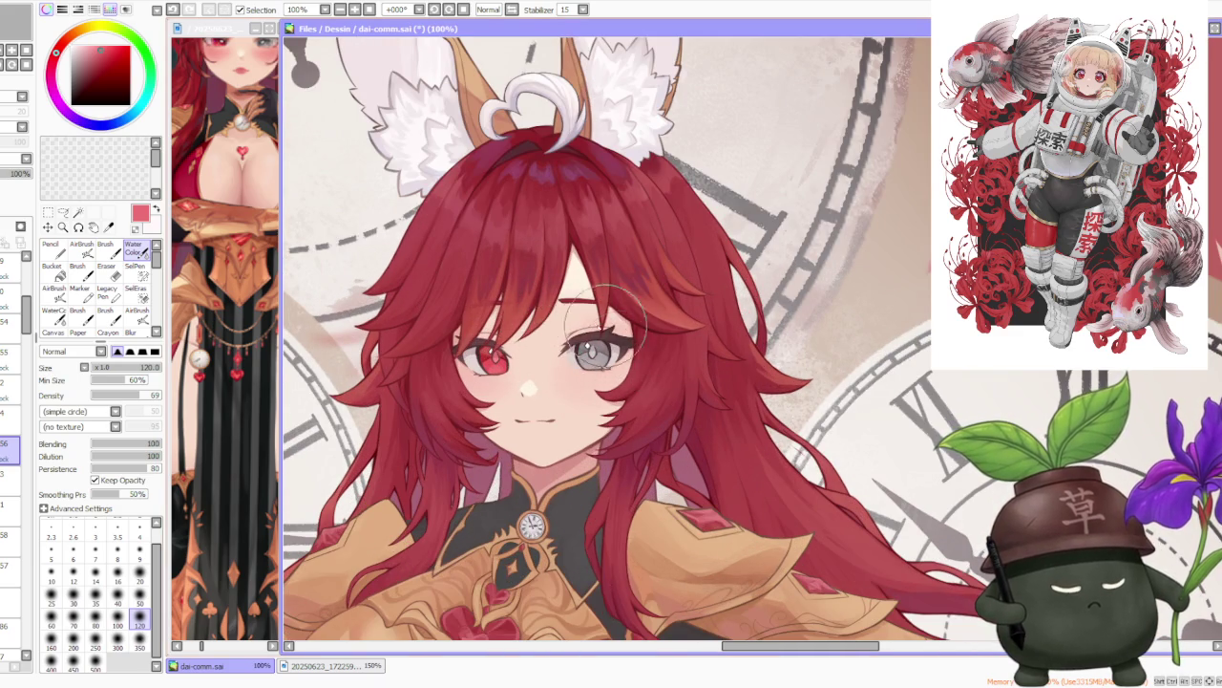
pyautogui.scroll(2, 647, 373)
pyautogui.scroll(-2, 619, 349)
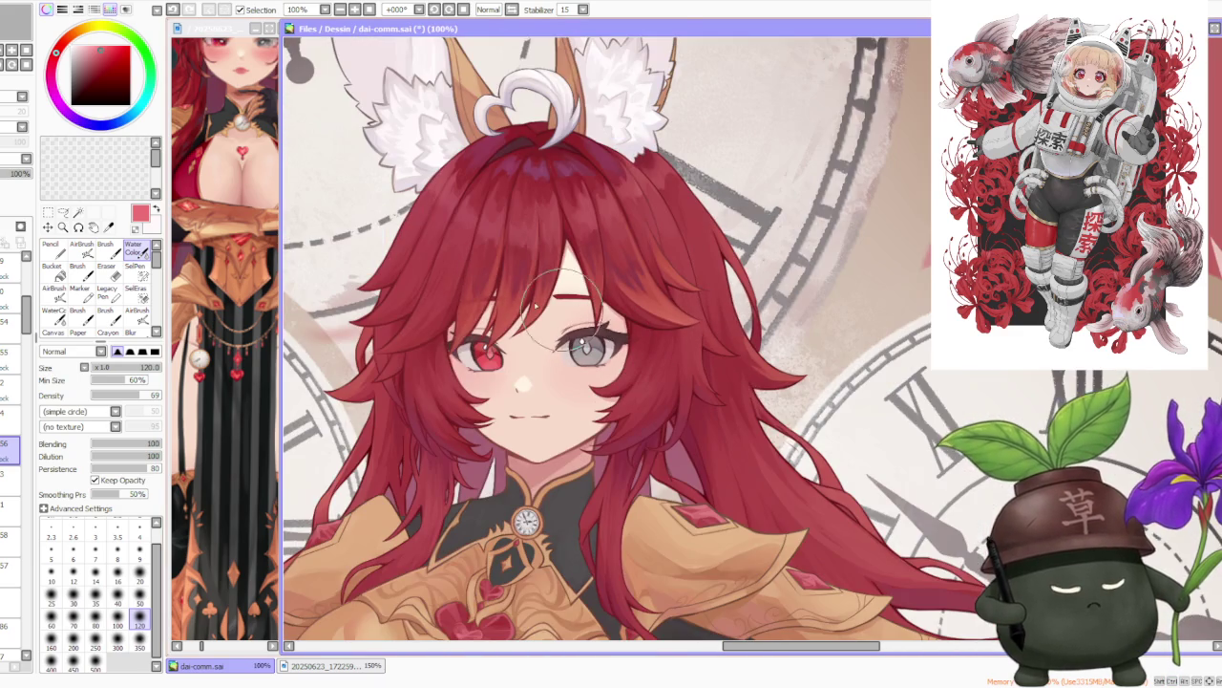
pyautogui.keyDown('alt'); pyautogui.click(465, 335); pyautogui.keyUp('alt')
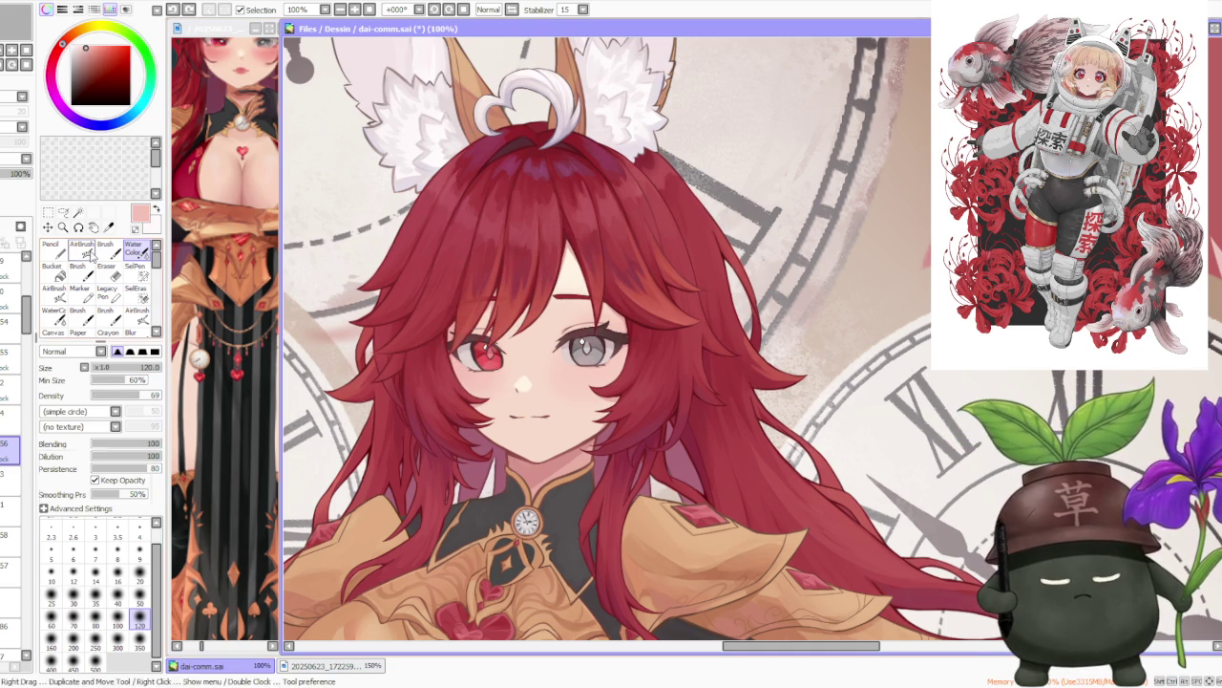
# Switch to AirBrush (V) and zoom out to view the full canvas.
pyautogui.press('v')
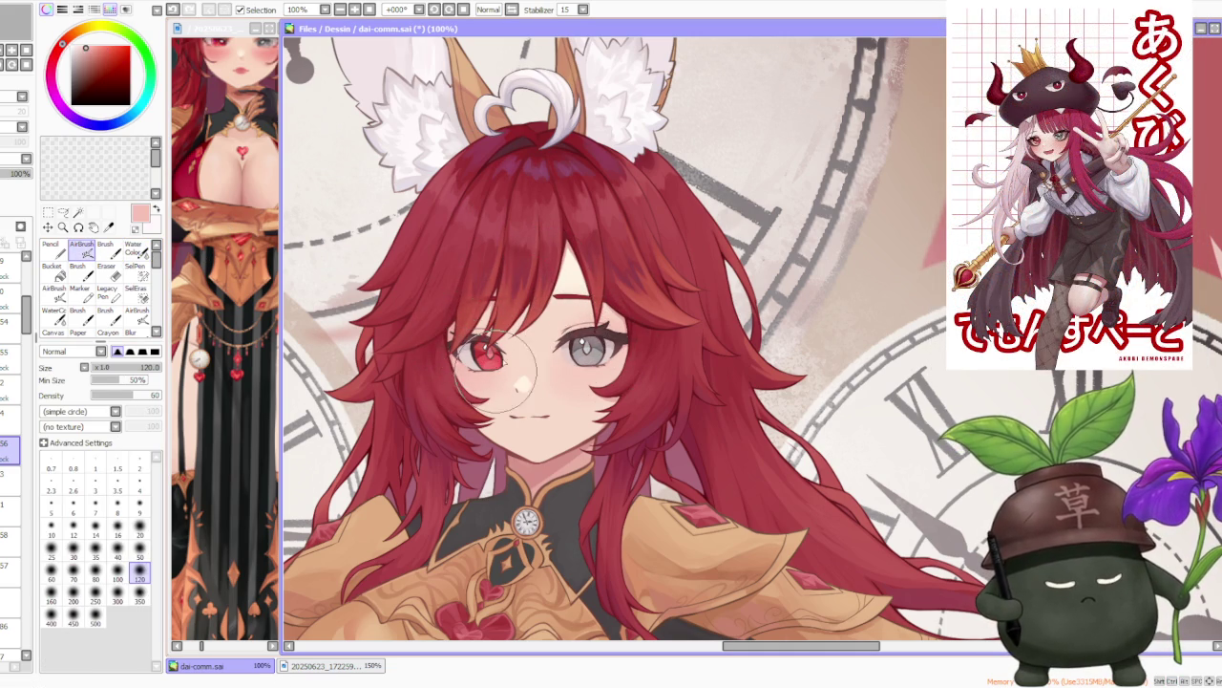
pyautogui.scroll(-3, 527, 379)
pyautogui.scroll(-1, 527, 379)
pyautogui.scroll(-1, 527, 379)
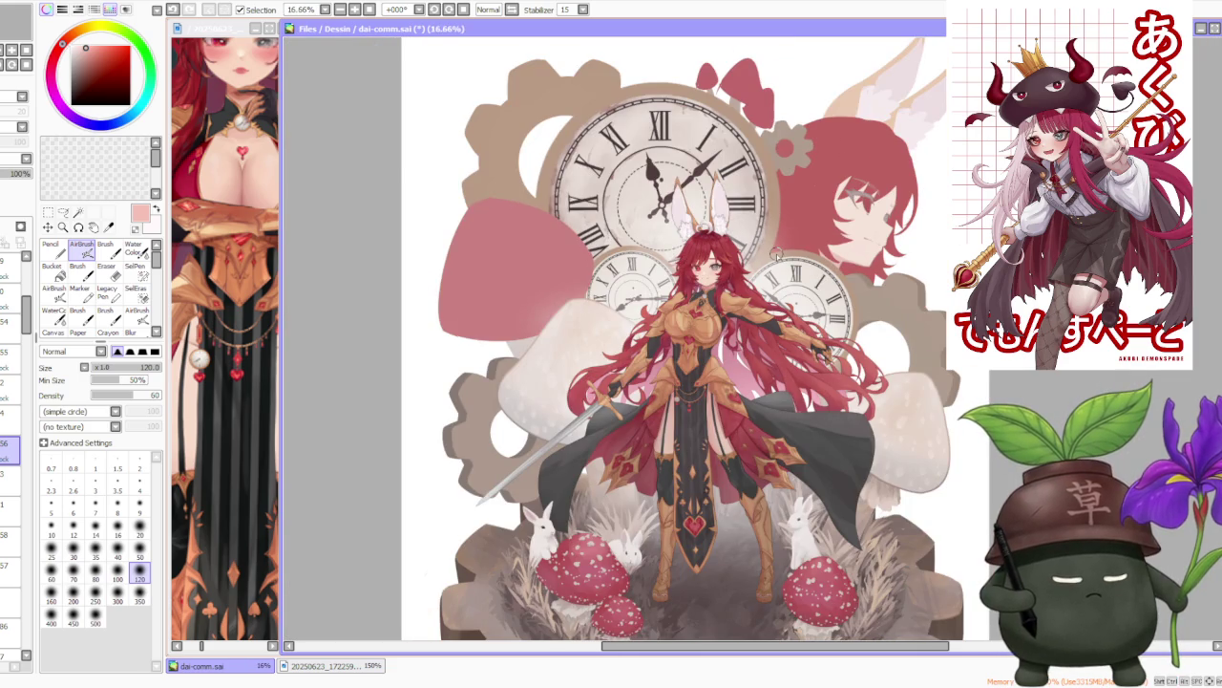
pyautogui.scroll(-2, 777, 255)
pyautogui.scroll(3, 778, 255)
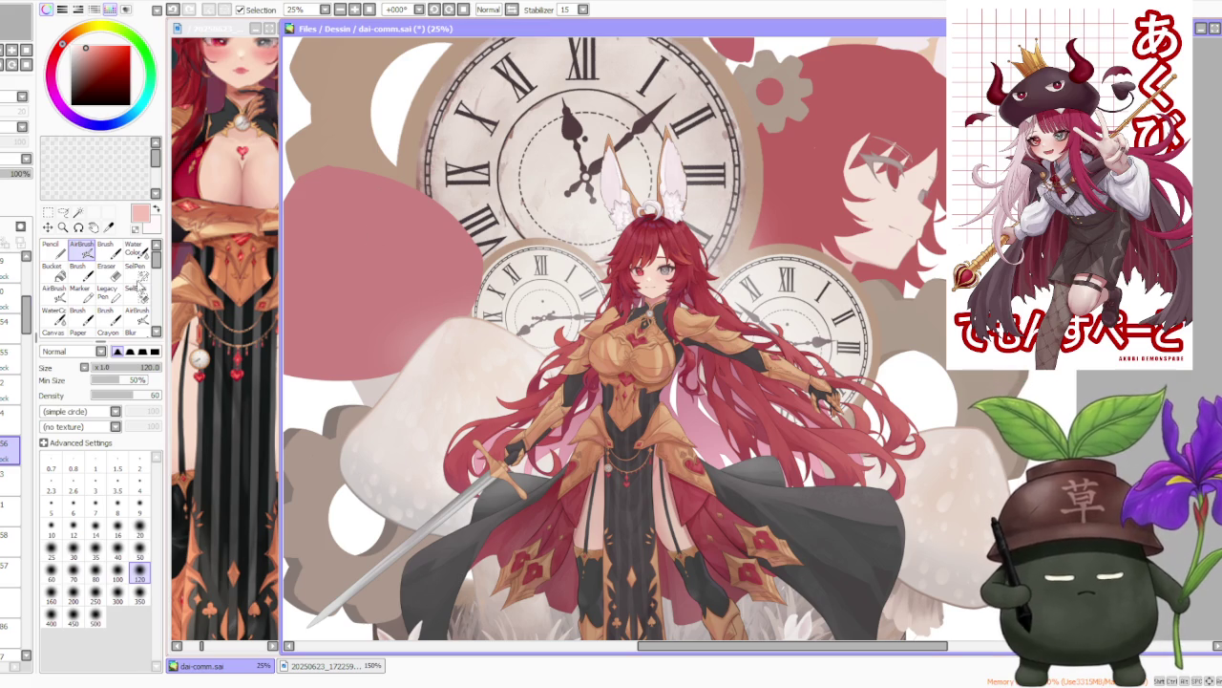
pyautogui.scroll(2, 29, 315)
pyautogui.scroll(3, 29, 306)
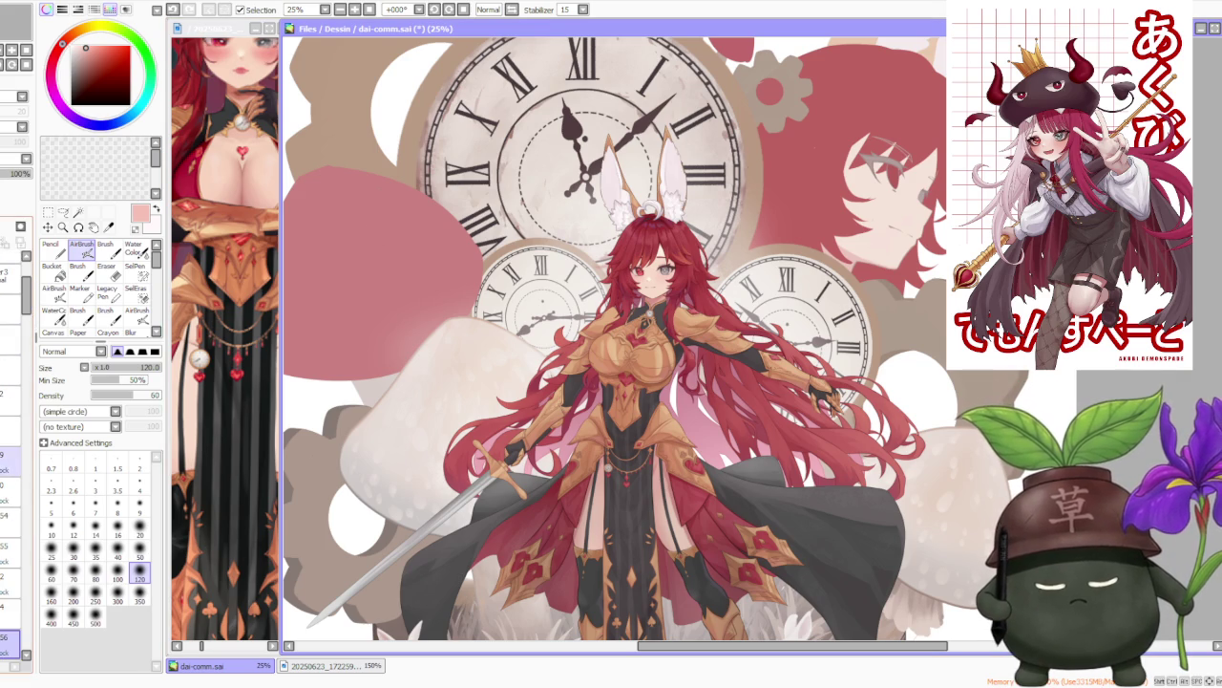
pyautogui.scroll(-2, 15, 449)
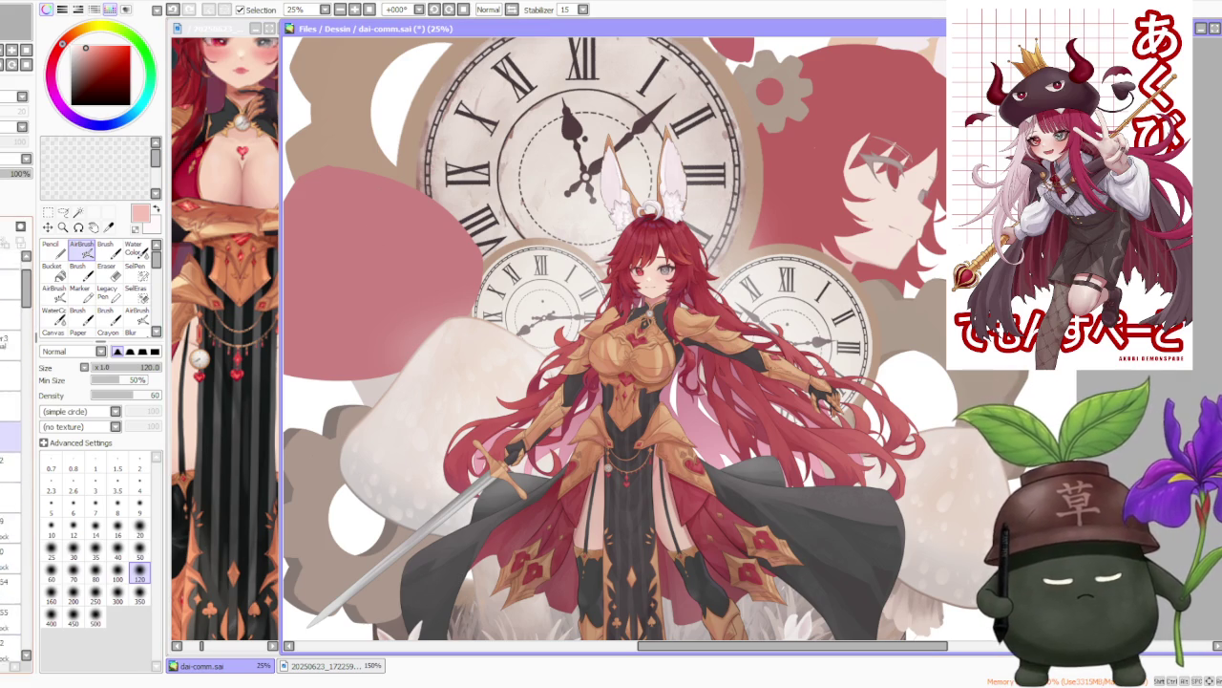
pyautogui.scroll(-1, 14, 449)
# Toggle a layer's visibility to check it, then select it for painting.
pyautogui.click(10, 444)
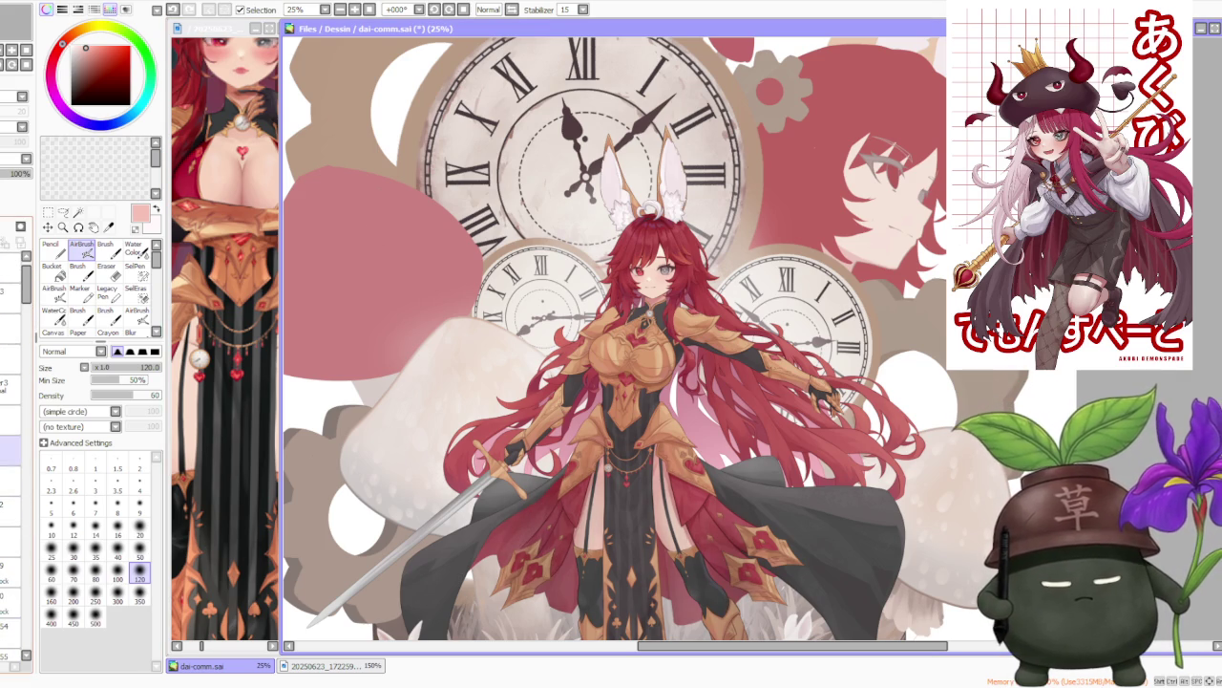
pyautogui.click(12, 451)
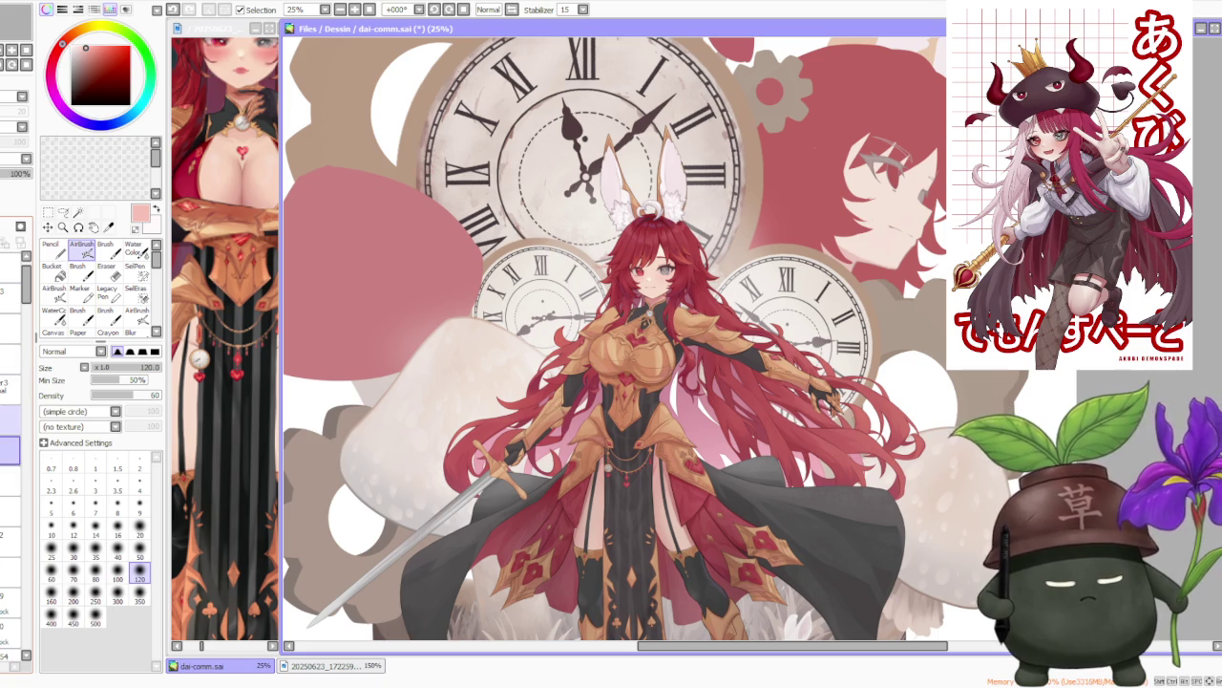
pyautogui.scroll(-1, 362, 313)
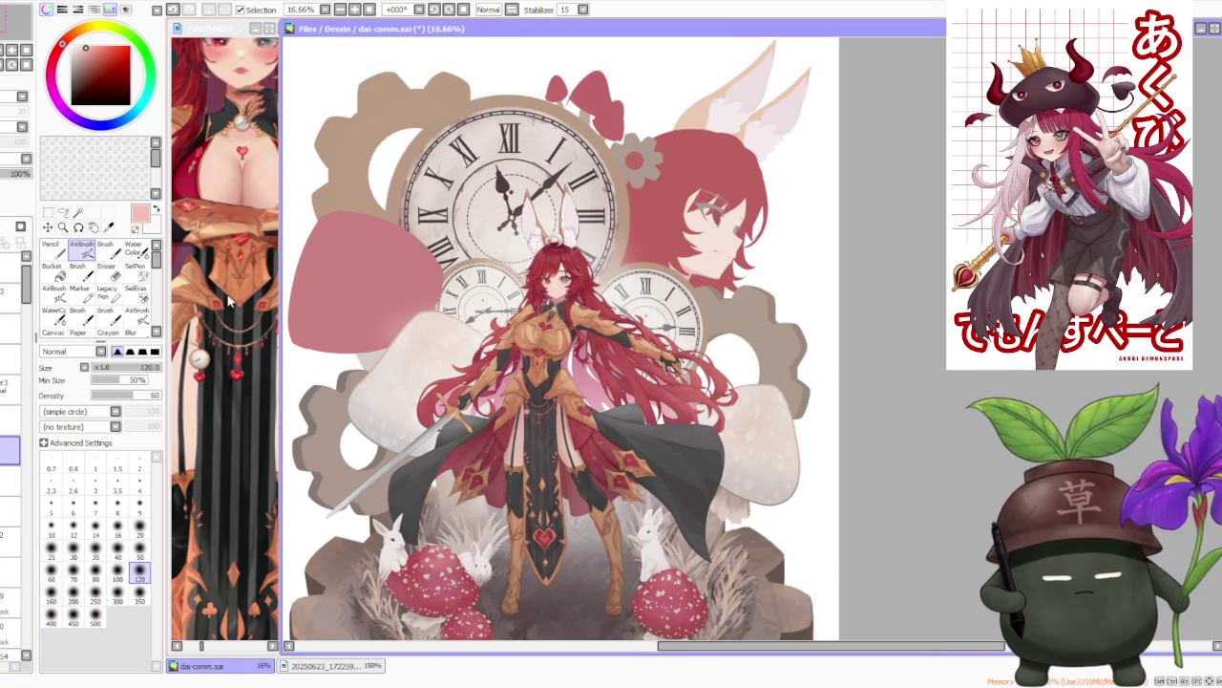
# Switch to the Brush (B) and zoom into the gold shoulder armour.
pyautogui.press('b')
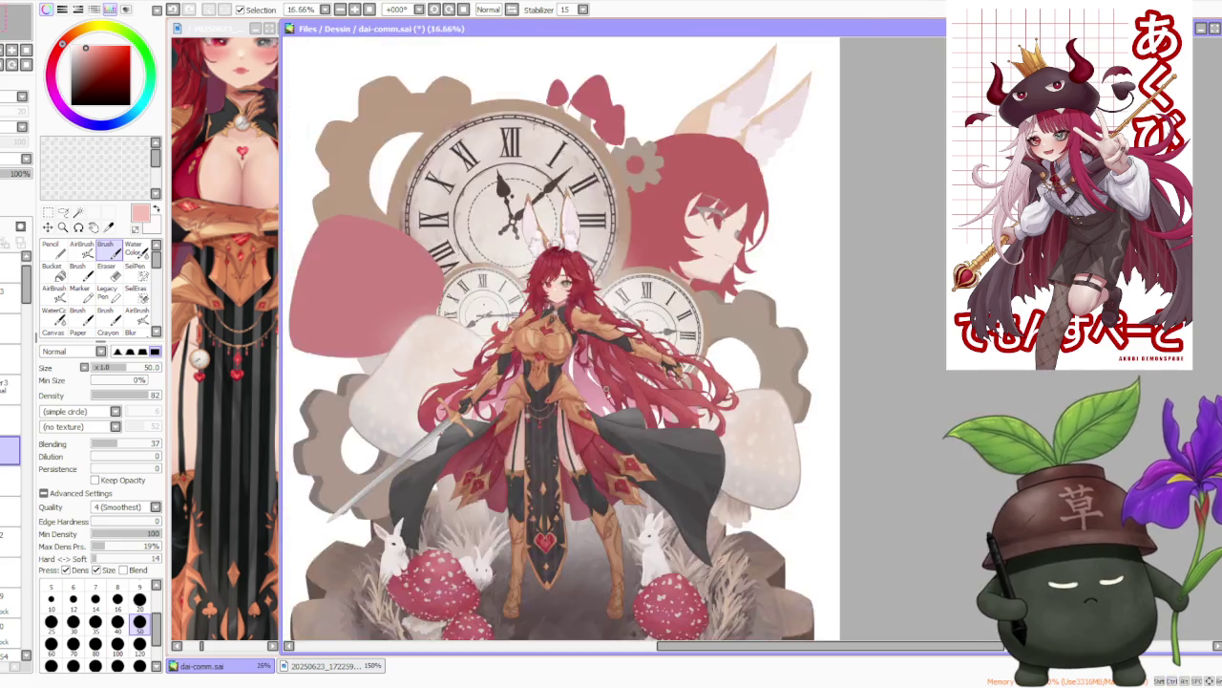
pyautogui.scroll(3, 630, 468)
pyautogui.scroll(1, 651, 484)
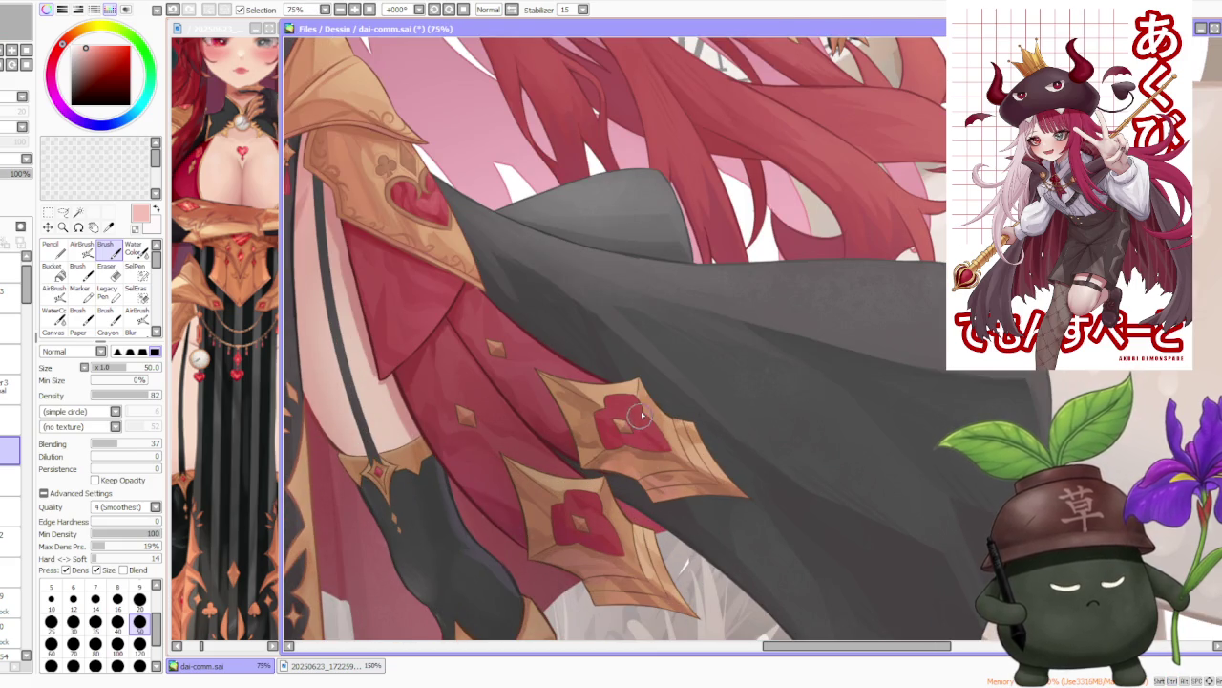
pyautogui.scroll(-1, 640, 383)
pyautogui.scroll(1, 519, 237)
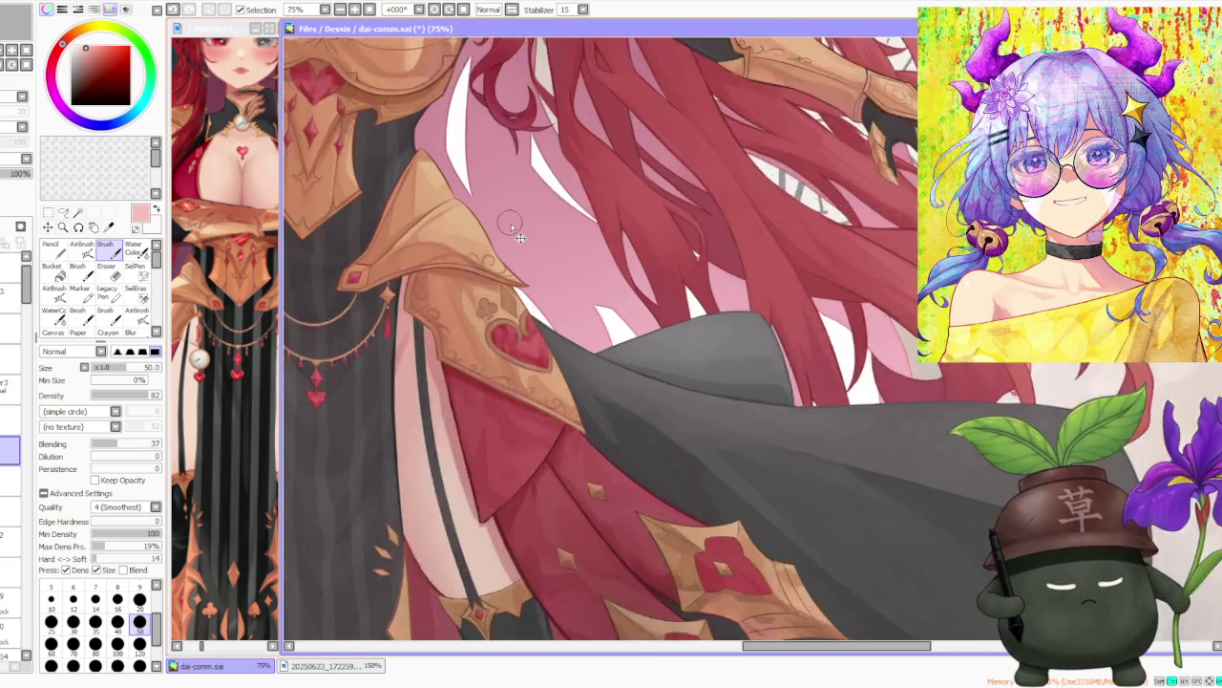
pyautogui.scroll(1, 508, 225)
pyautogui.scroll(1, 516, 239)
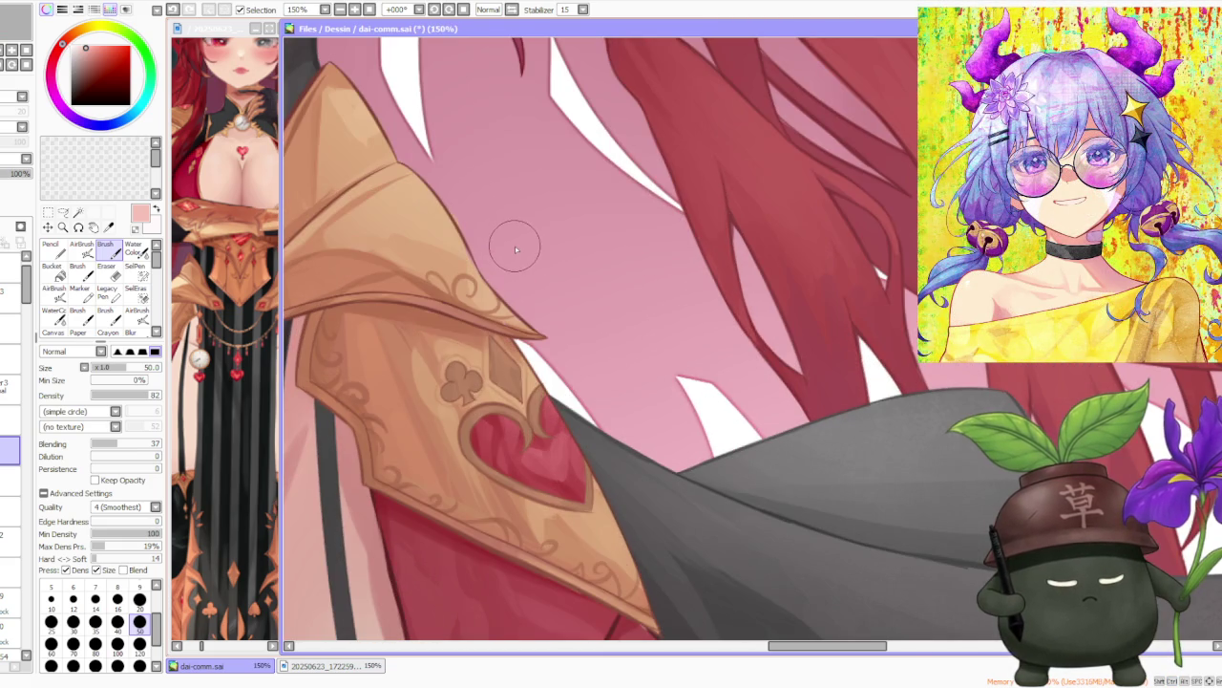
pyautogui.scroll(-1, 516, 249)
pyautogui.scroll(-2, 510, 246)
pyautogui.scroll(2, 465, 230)
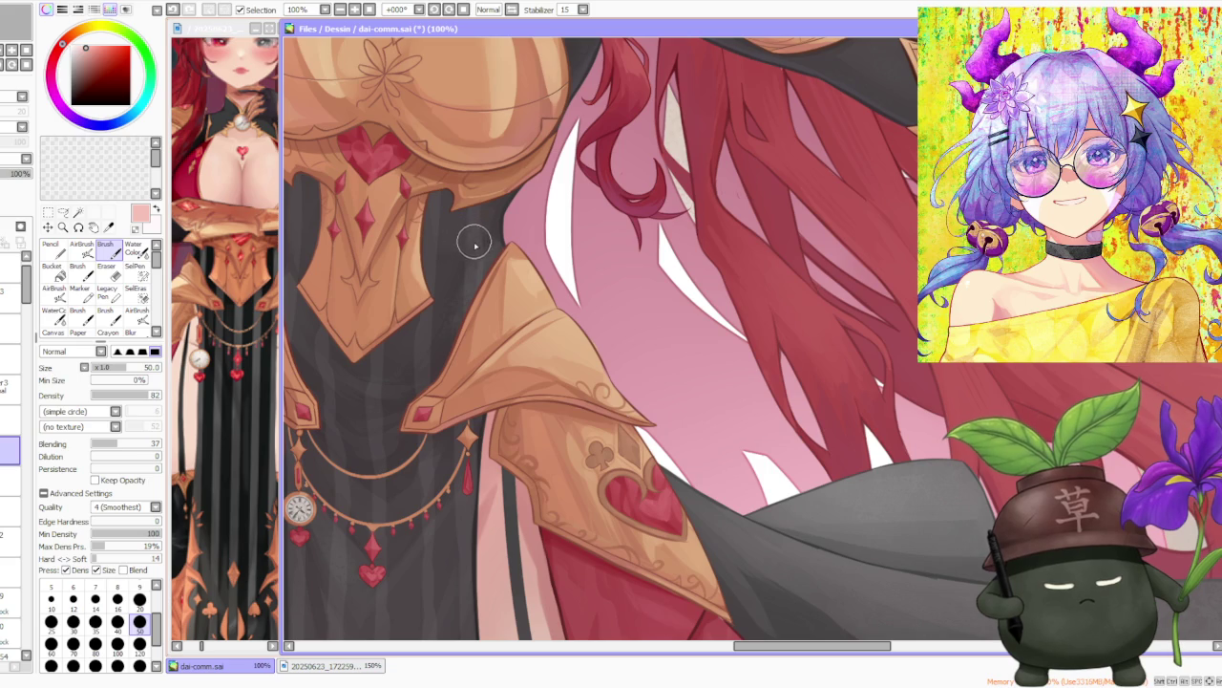
pyautogui.scroll(2, 412, 361)
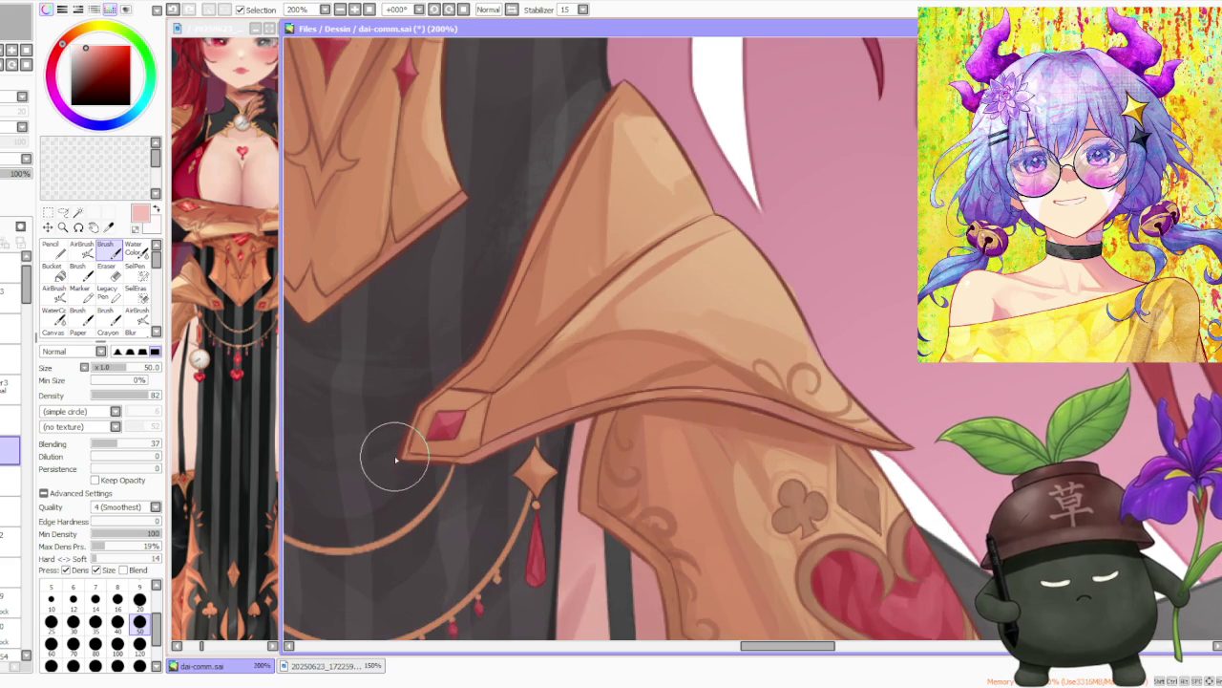
# Sample dark brown, reddish brown, then a lighter orange-brown from the armour.
pyautogui.keyDown('alt'); pyautogui.click(393, 461); pyautogui.keyUp('alt')
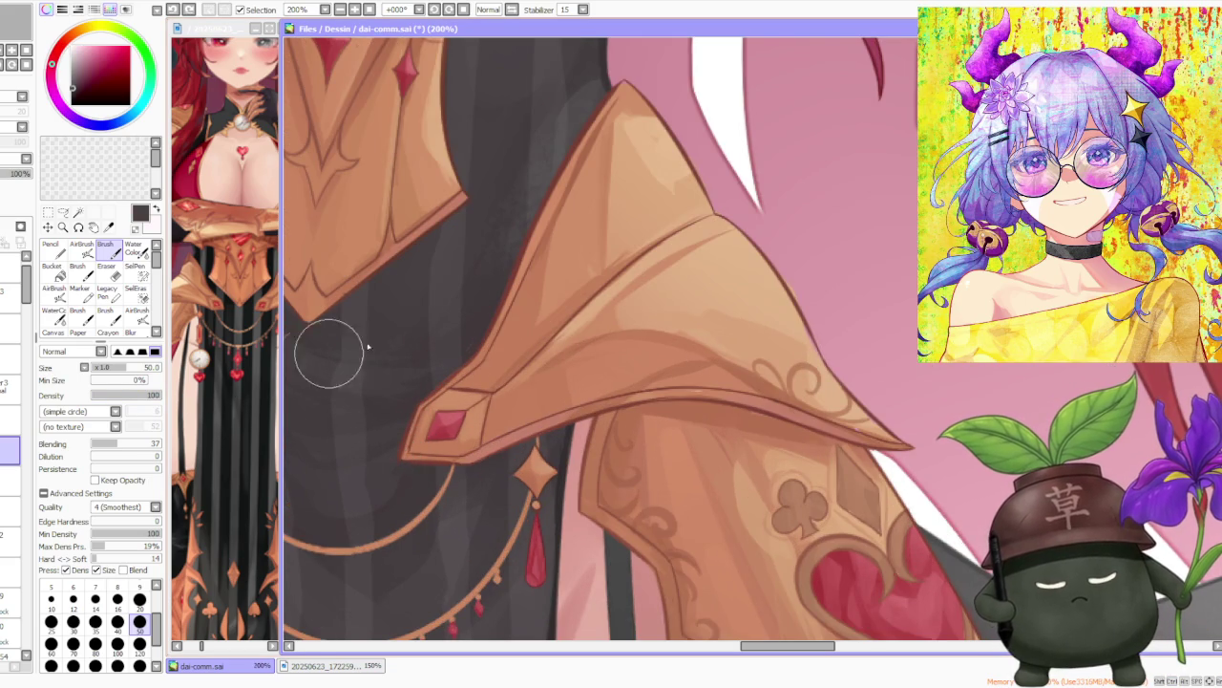
pyautogui.keyDown('alt'); pyautogui.click(398, 460); pyautogui.keyUp('alt')
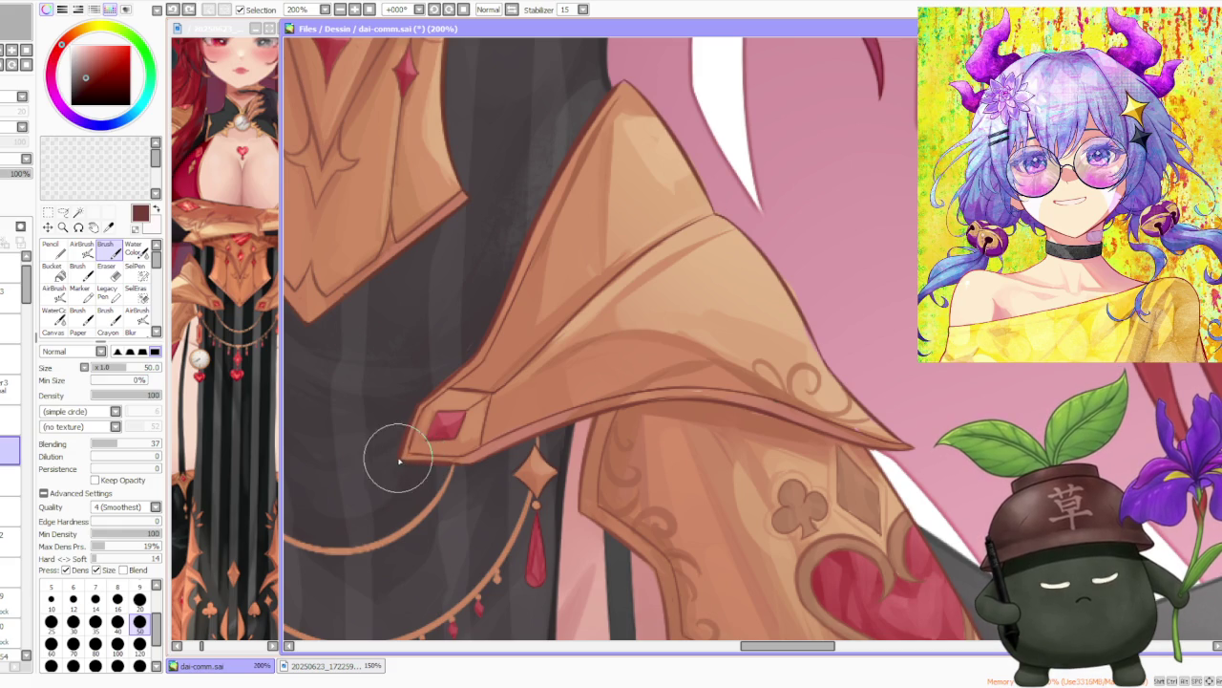
pyautogui.keyDown('alt'); pyautogui.click(412, 461); pyautogui.keyUp('alt')
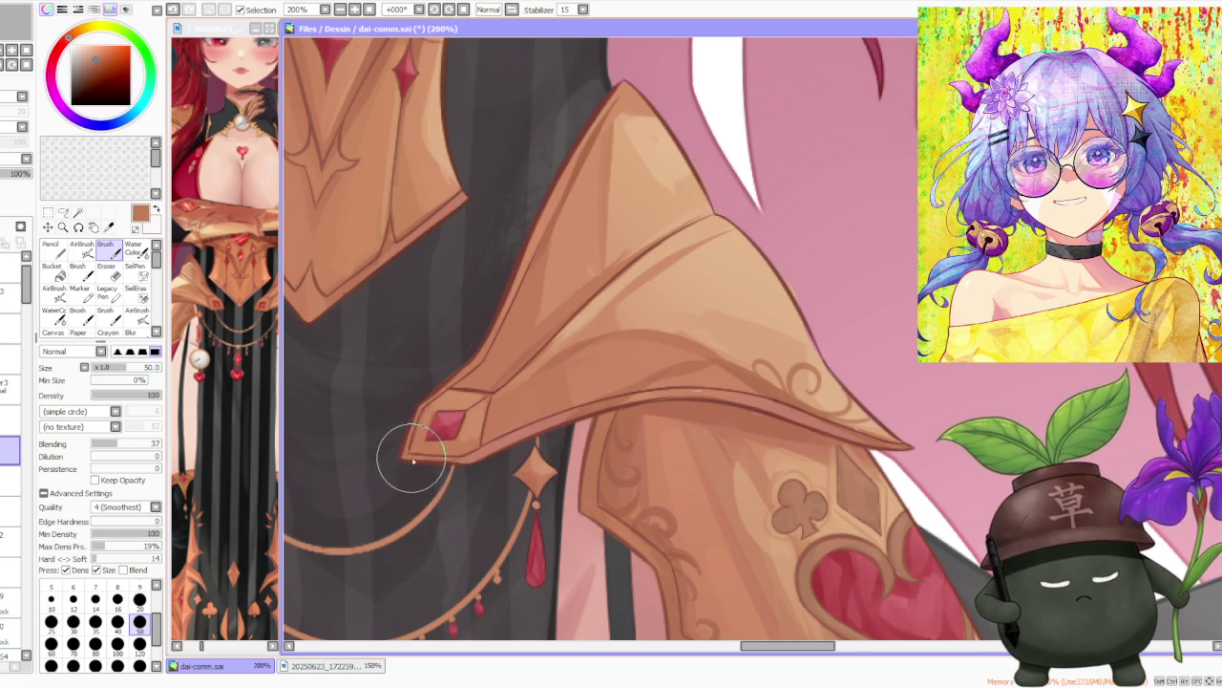
pyautogui.scroll(-1, 401, 430)
pyautogui.scroll(2, 382, 382)
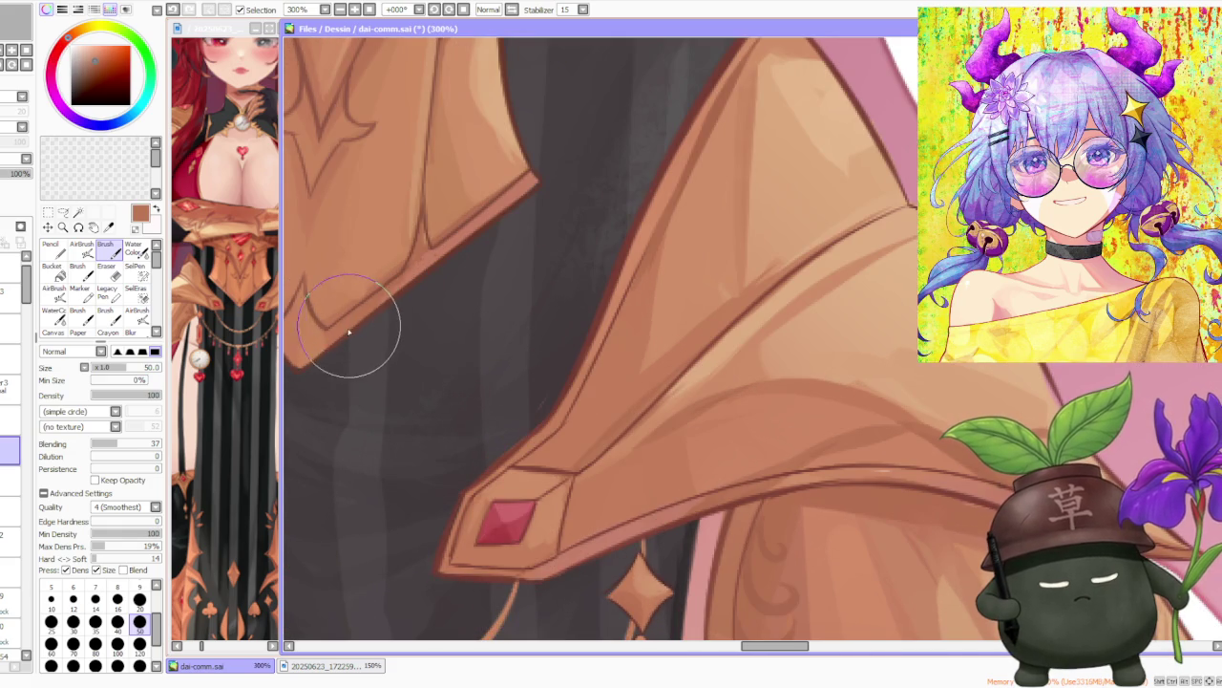
pyautogui.scroll(-1, 350, 325)
pyautogui.scroll(1, 353, 316)
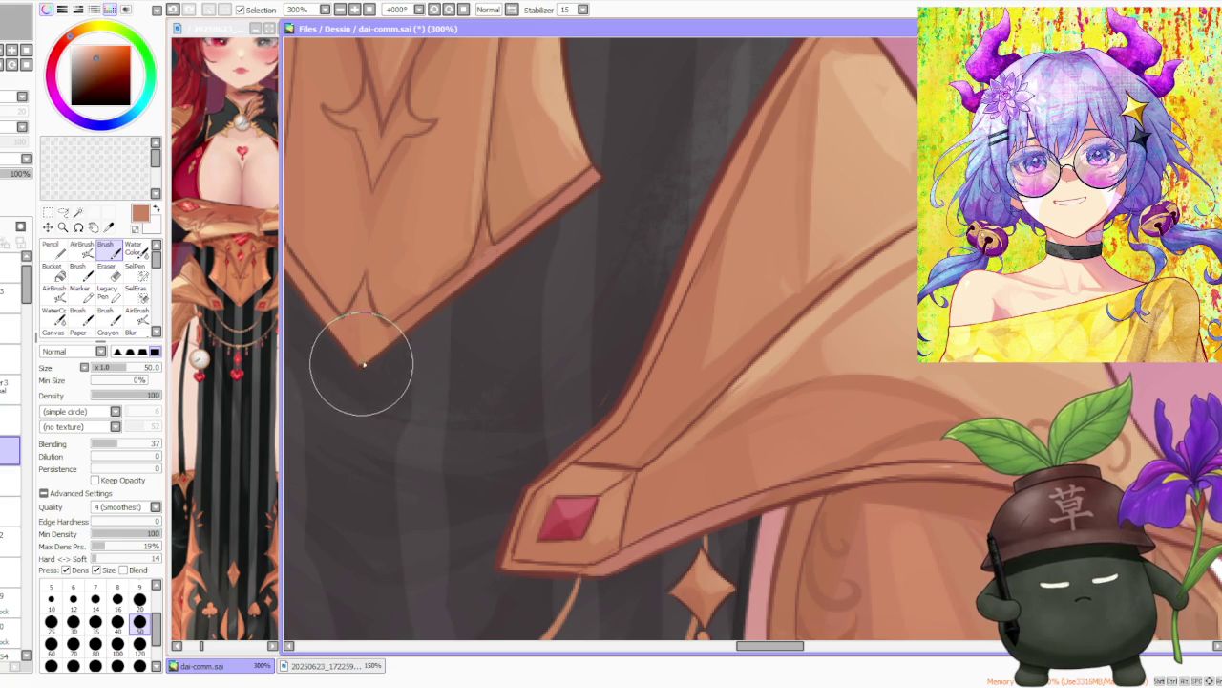
pyautogui.scroll(-2, 386, 340)
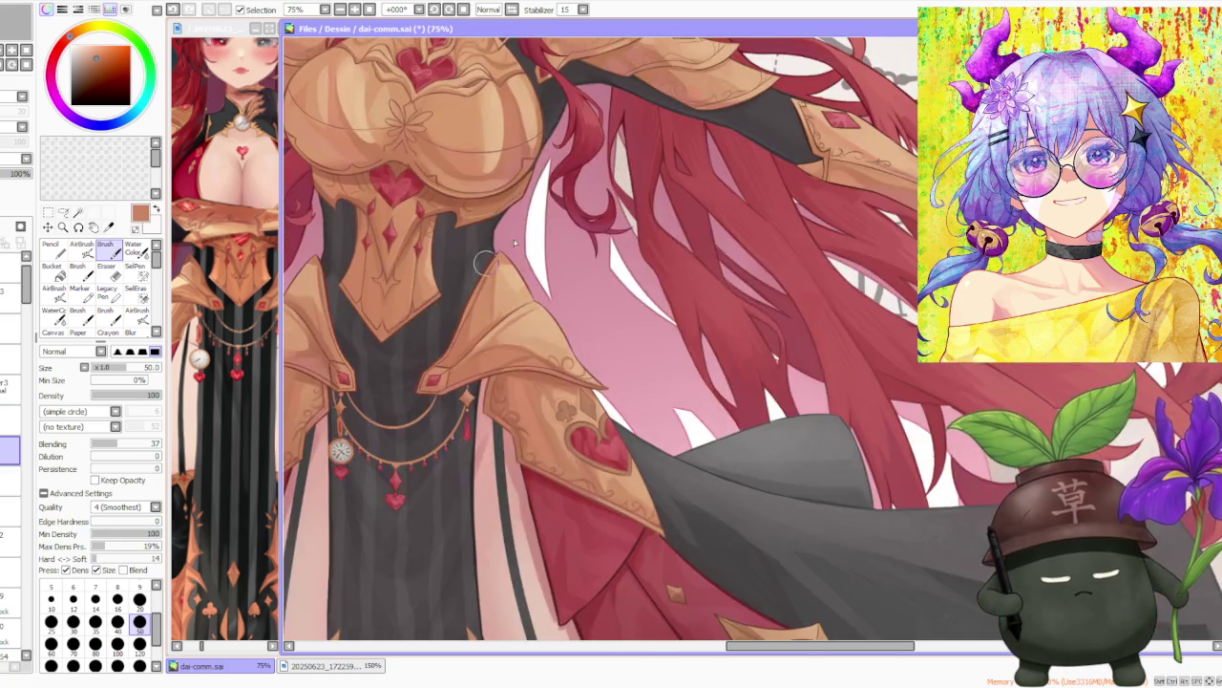
# Sample dark grey from the cloth beneath the armour.
pyautogui.scroll(-1, 386, 340)
pyautogui.scroll(2, 592, 269)
pyautogui.scroll(1, 593, 269)
pyautogui.scroll(-1, 449, 330)
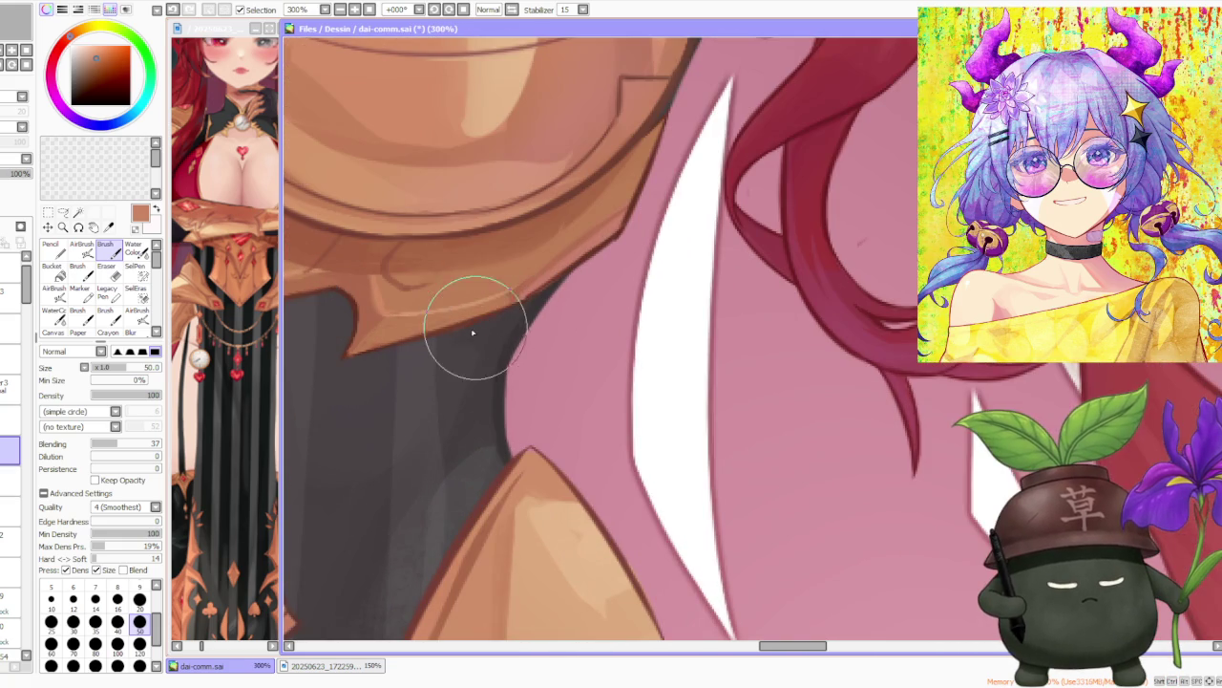
pyautogui.rightClick(449, 330)
# Sample brown from the armour outline as the painting colour.
pyautogui.scroll(1, 474, 333)
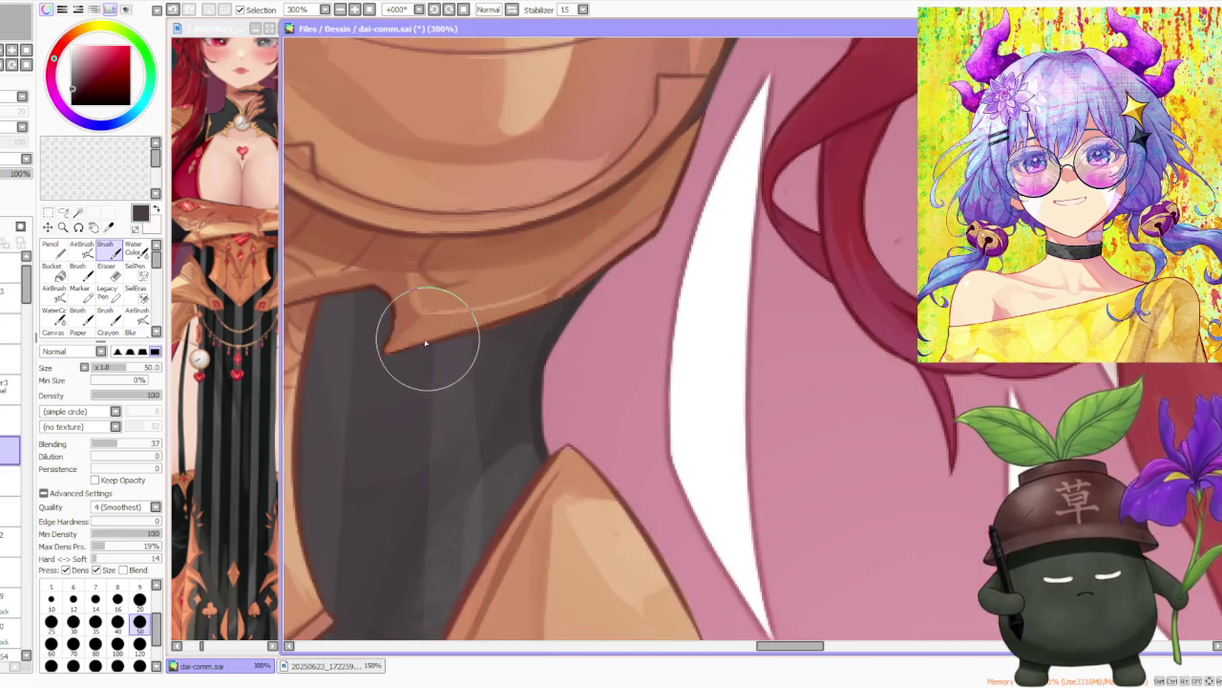
pyautogui.scroll(-2, 449, 325)
pyautogui.scroll(2, 539, 253)
pyautogui.scroll(-1, 542, 256)
pyautogui.scroll(2, 542, 256)
pyautogui.scroll(1, 544, 244)
pyautogui.rightClick(458, 406)
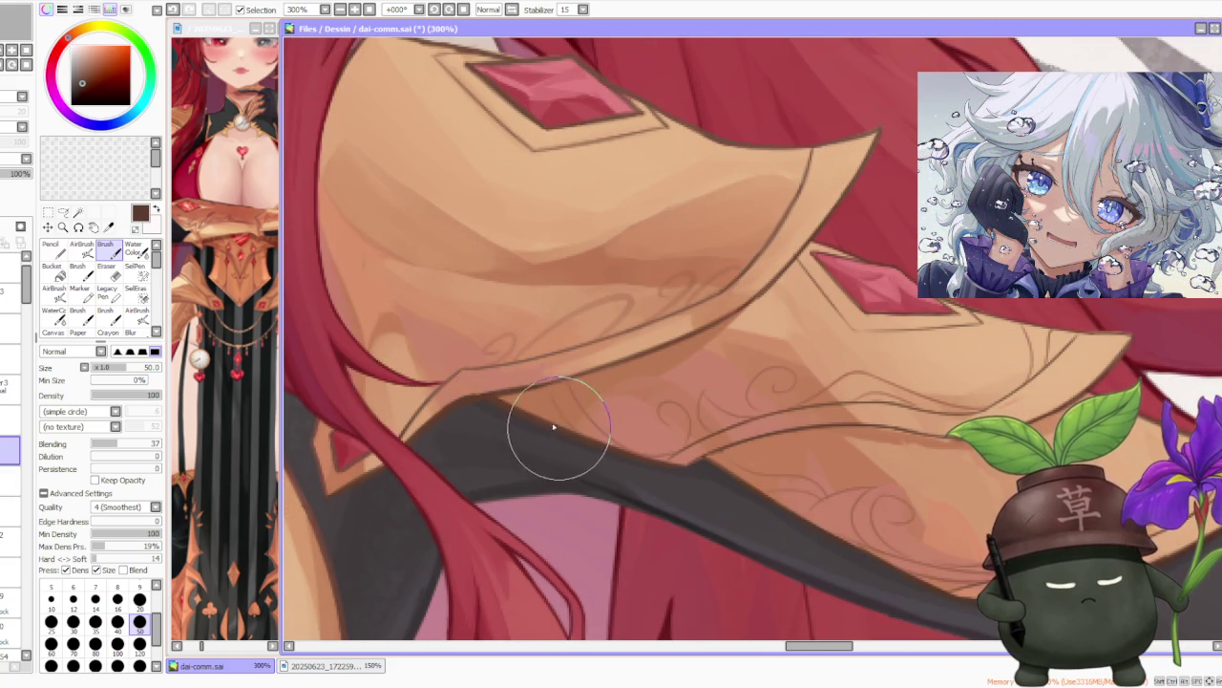
pyautogui.scroll(-3, 560, 429)
pyautogui.scroll(1, 639, 392)
pyautogui.scroll(1, 573, 415)
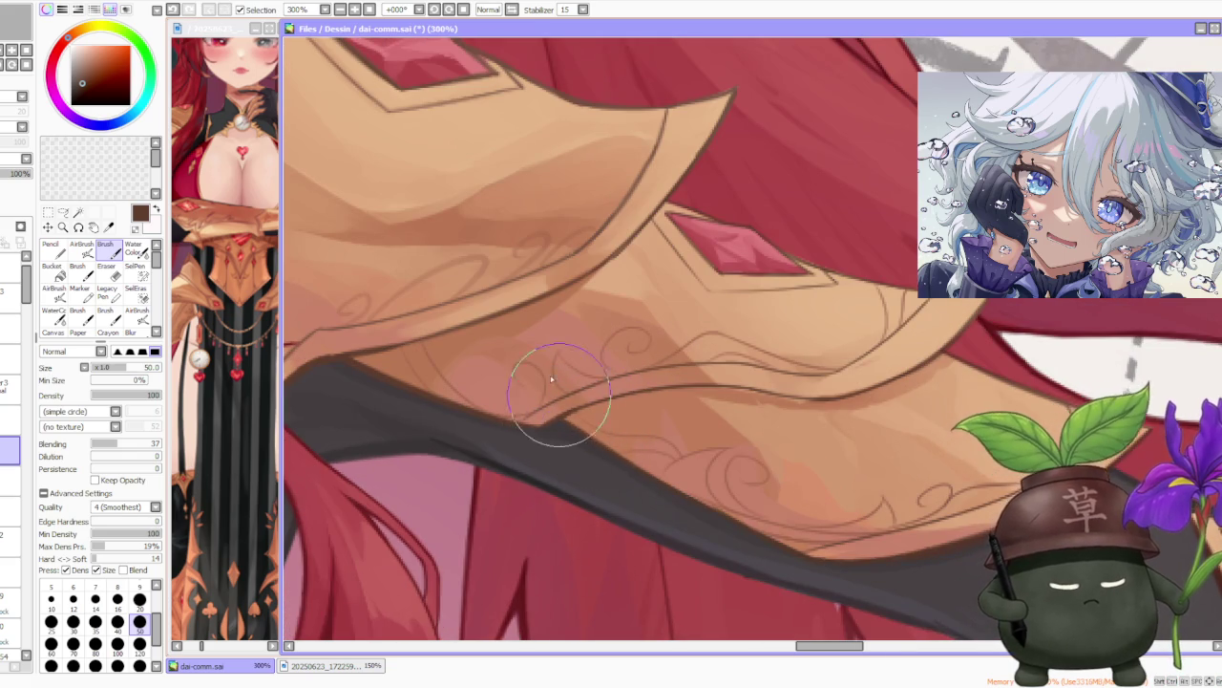
pyautogui.scroll(-2, 573, 411)
pyautogui.scroll(1, 623, 277)
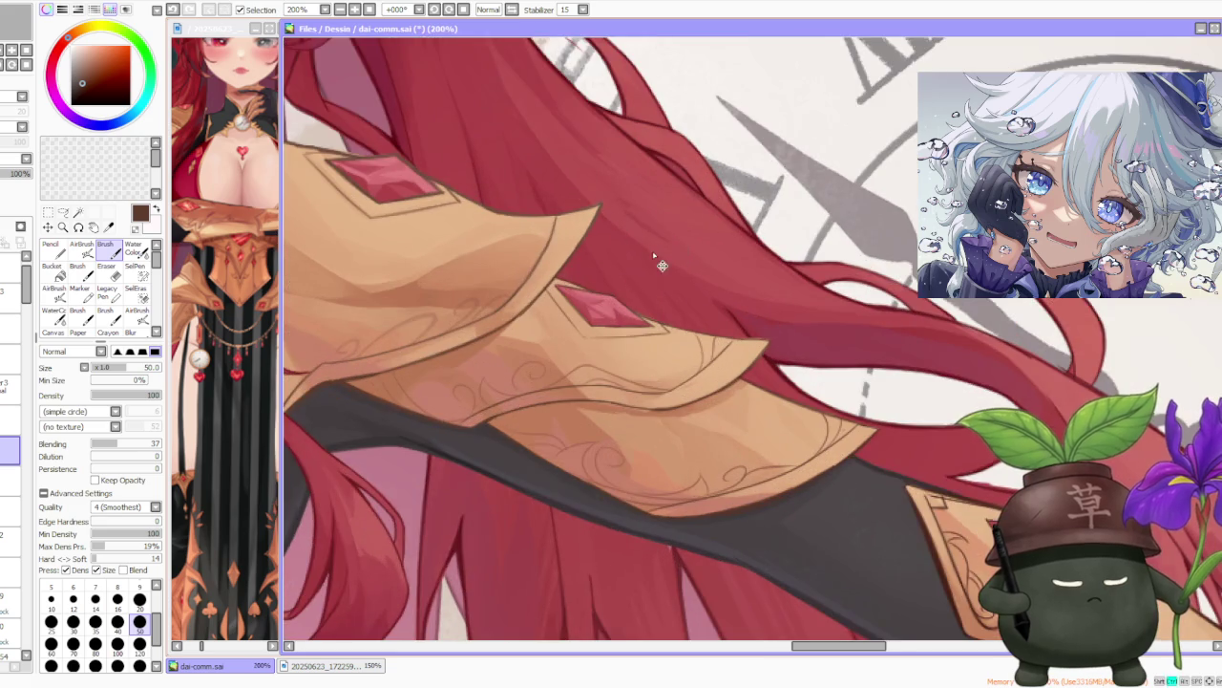
# Sample the armour's tan, the hair's red, then the tan again.
pyautogui.scroll(-2, 655, 244)
pyautogui.scroll(2, 688, 306)
pyautogui.keyDown('alt'); pyautogui.click(723, 341); pyautogui.keyUp('alt')
pyautogui.scroll(1, 731, 344)
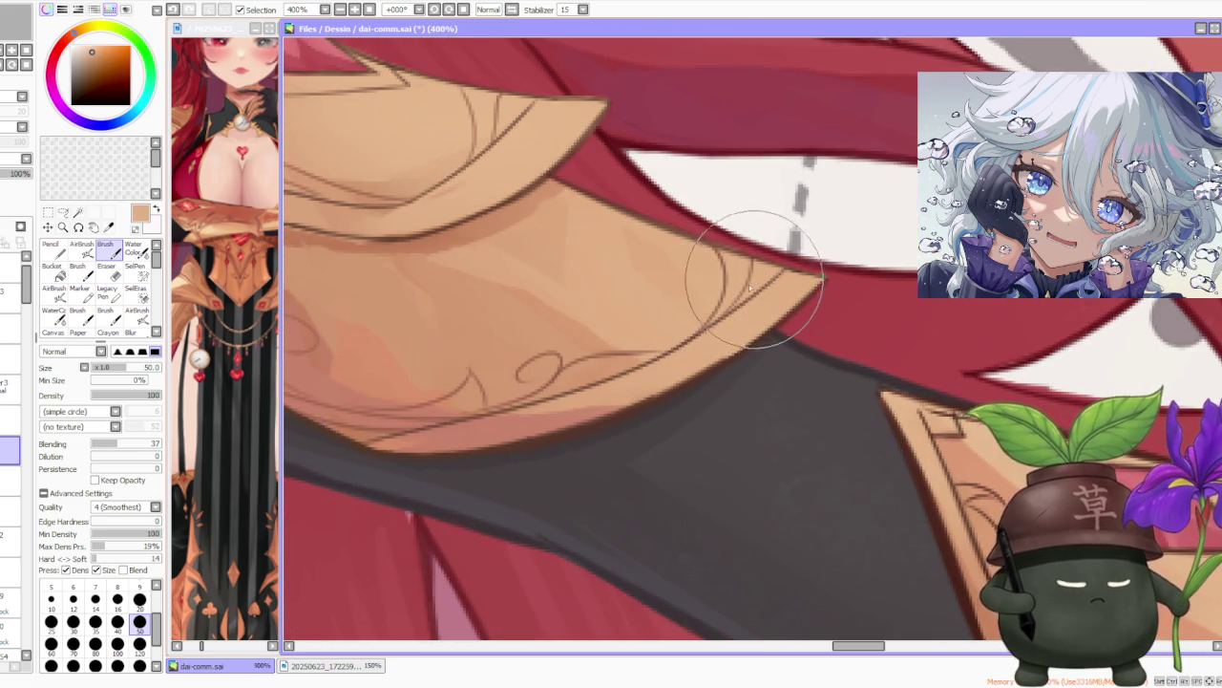
pyautogui.scroll(-3, 783, 305)
pyautogui.scroll(1, 810, 336)
pyautogui.scroll(2, 810, 336)
pyautogui.keyDown('alt'); pyautogui.click(677, 469); pyautogui.keyUp('alt')
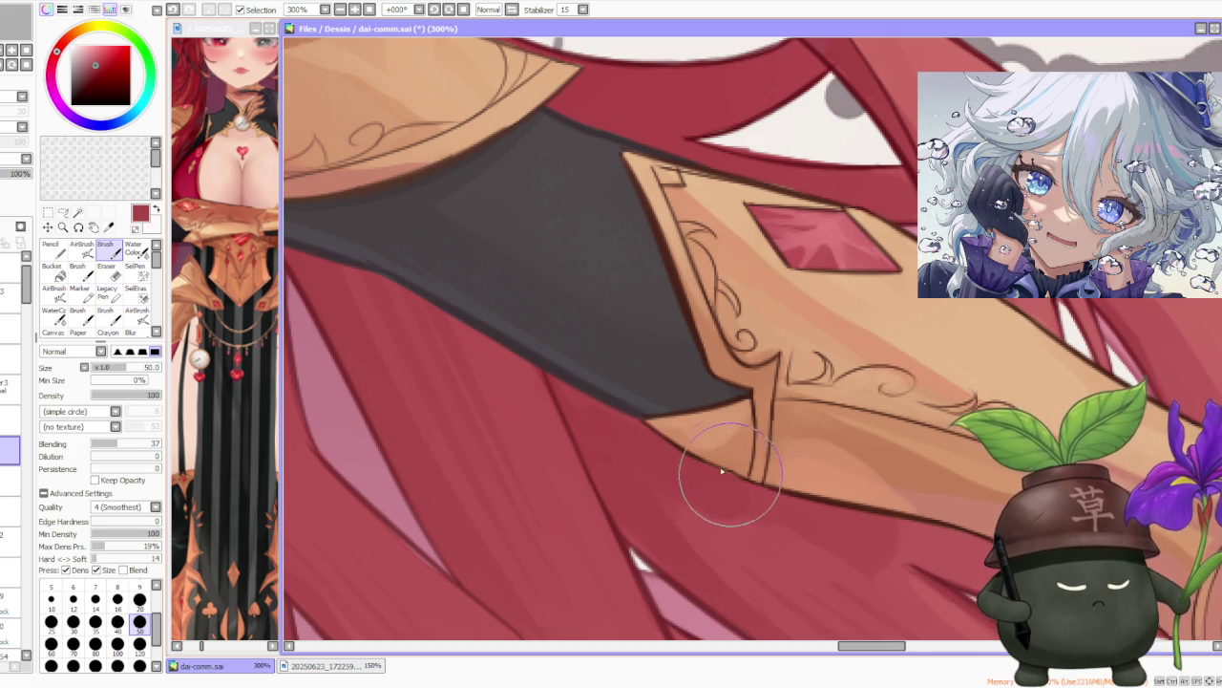
pyautogui.scroll(-2, 731, 475)
pyautogui.scroll(2, 633, 278)
pyautogui.keyDown('alt'); pyautogui.click(696, 318); pyautogui.keyUp('alt')
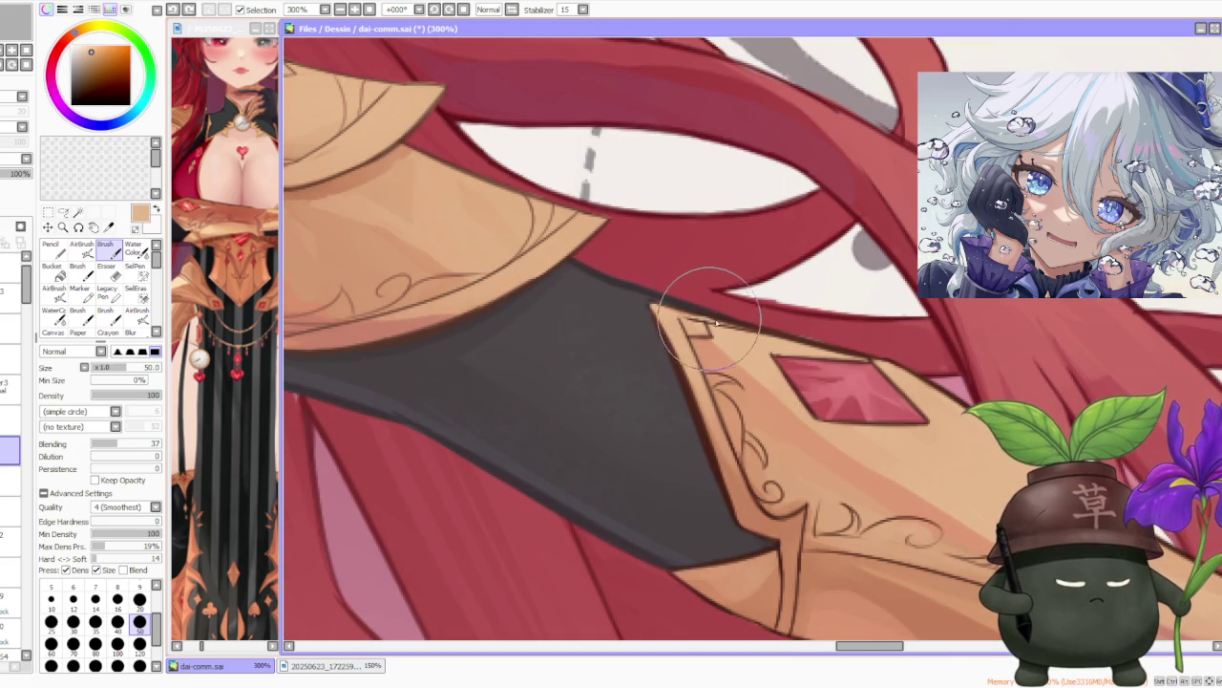
# Sample dark brown and tan shades, then paint a light tan stroke along the armour tip.
pyautogui.keyDown('alt'); pyautogui.click(733, 492); pyautogui.keyUp('alt')
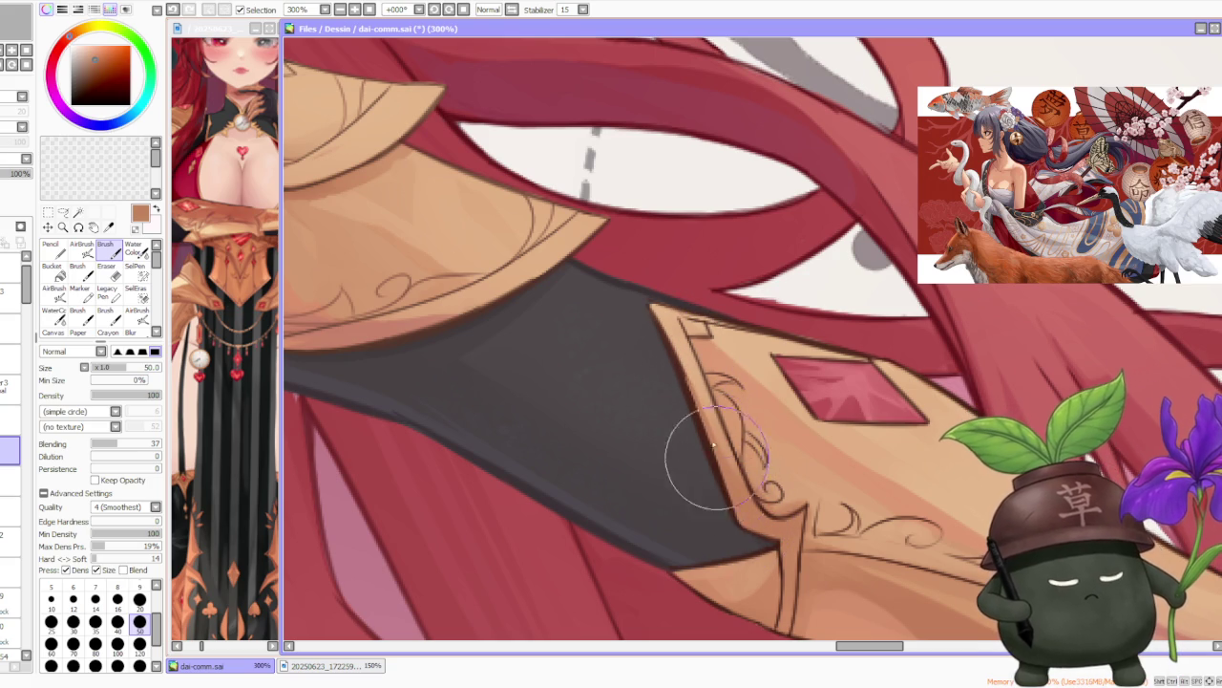
pyautogui.keyDown('alt'); pyautogui.click(657, 313); pyautogui.keyUp('alt')
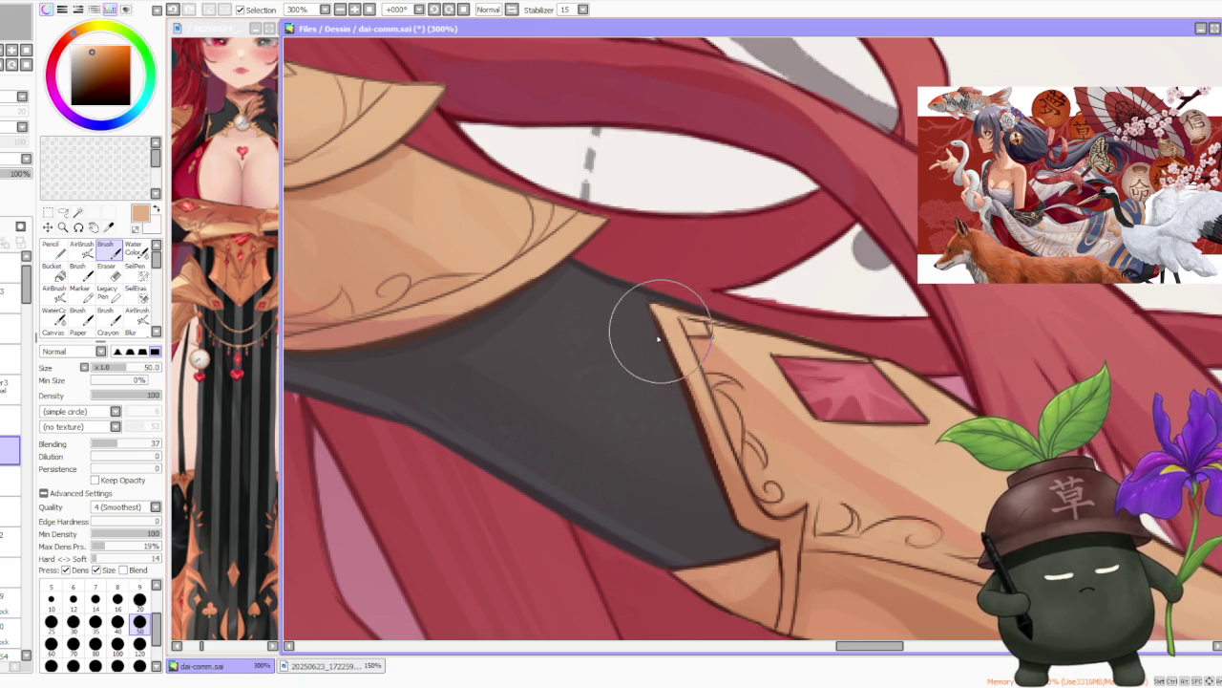
pyautogui.keyDown('alt'); pyautogui.click(660, 335); pyautogui.keyUp('alt')
pyautogui.keyDown('alt'); pyautogui.click(657, 324); pyautogui.keyUp('alt')
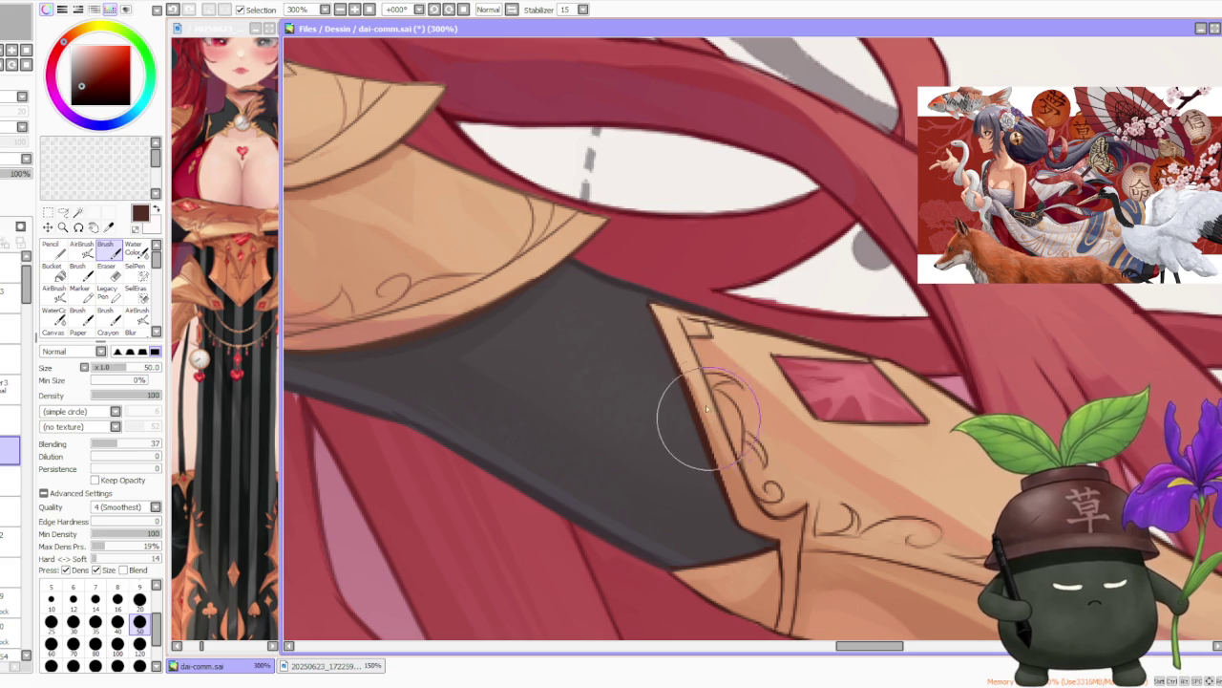
pyautogui.keyDown('alt'); pyautogui.click(686, 369); pyautogui.keyUp('alt')
pyautogui.moveTo(687, 368); pyautogui.dragTo(718, 447)
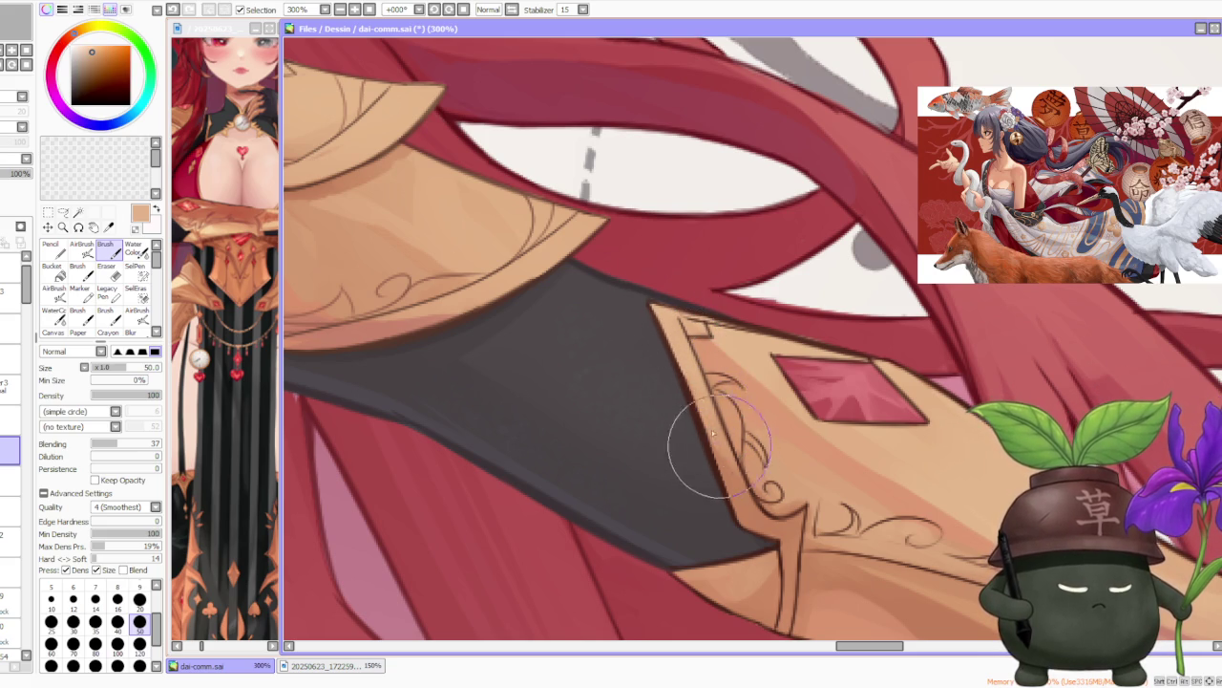
pyautogui.scroll(-3, 734, 440)
pyautogui.scroll(-1, 777, 426)
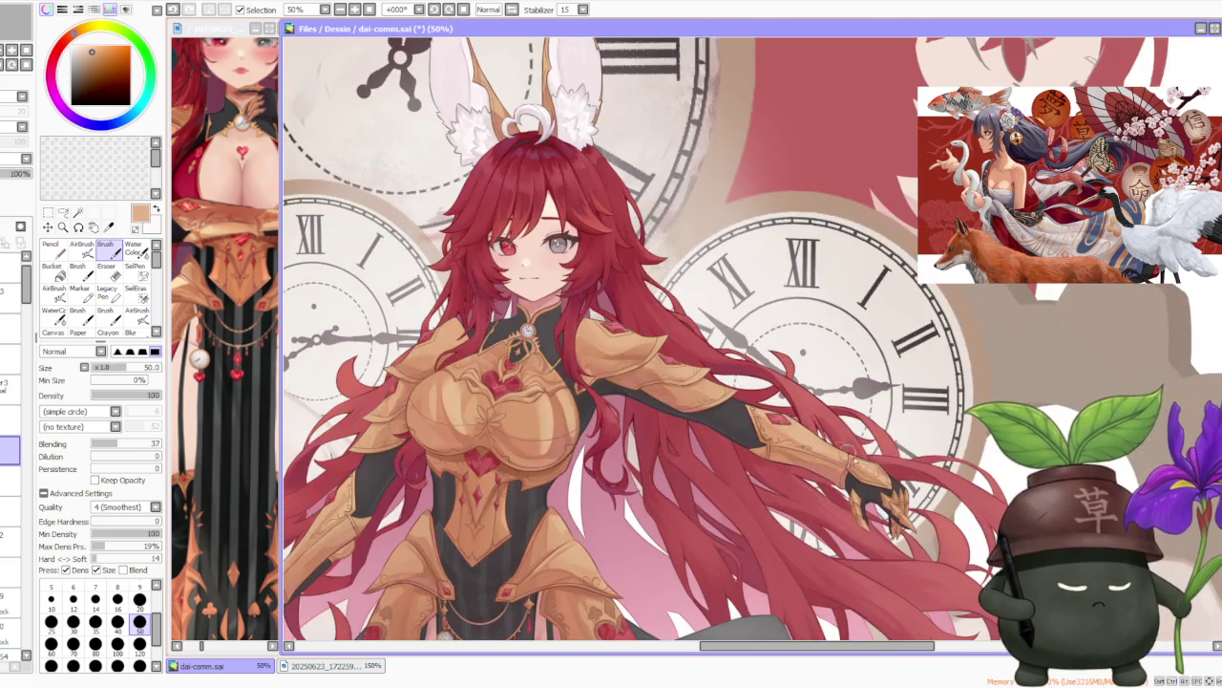
# Inspect the wrist armour up close and pick the glove's dark grey as the colour.
pyautogui.scroll(1, 854, 451)
pyautogui.scroll(-2, 846, 457)
pyautogui.scroll(-1, 846, 457)
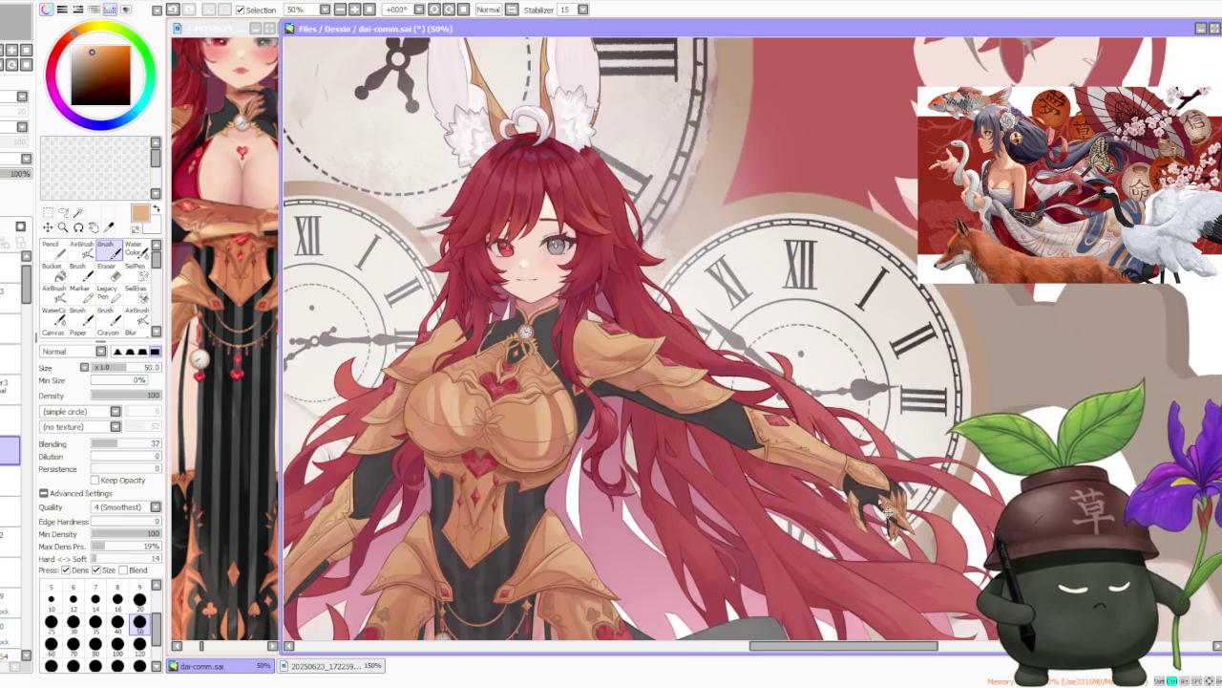
pyautogui.scroll(4, 775, 357)
pyautogui.press('x')
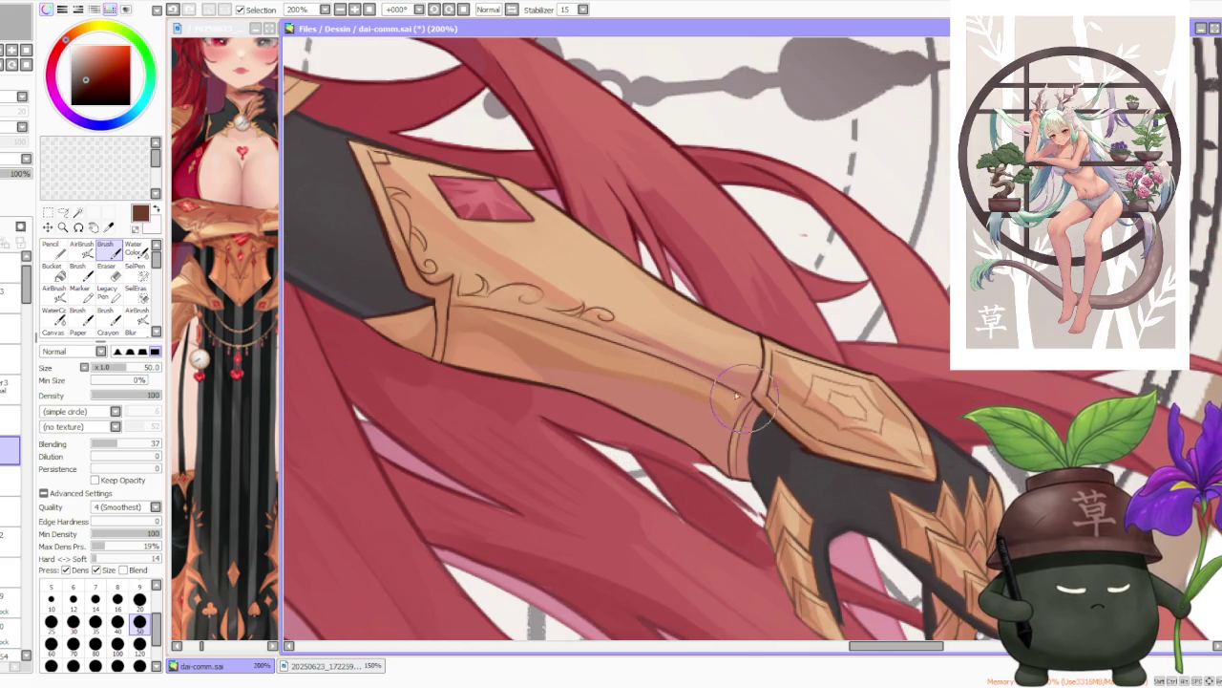
pyautogui.keyDown('alt'); pyautogui.click(795, 447); pyautogui.keyUp('alt')
# Zoom around the arm armour and eyedrop its dark brown-red as the current colour.
pyautogui.scroll(2, 796, 447)
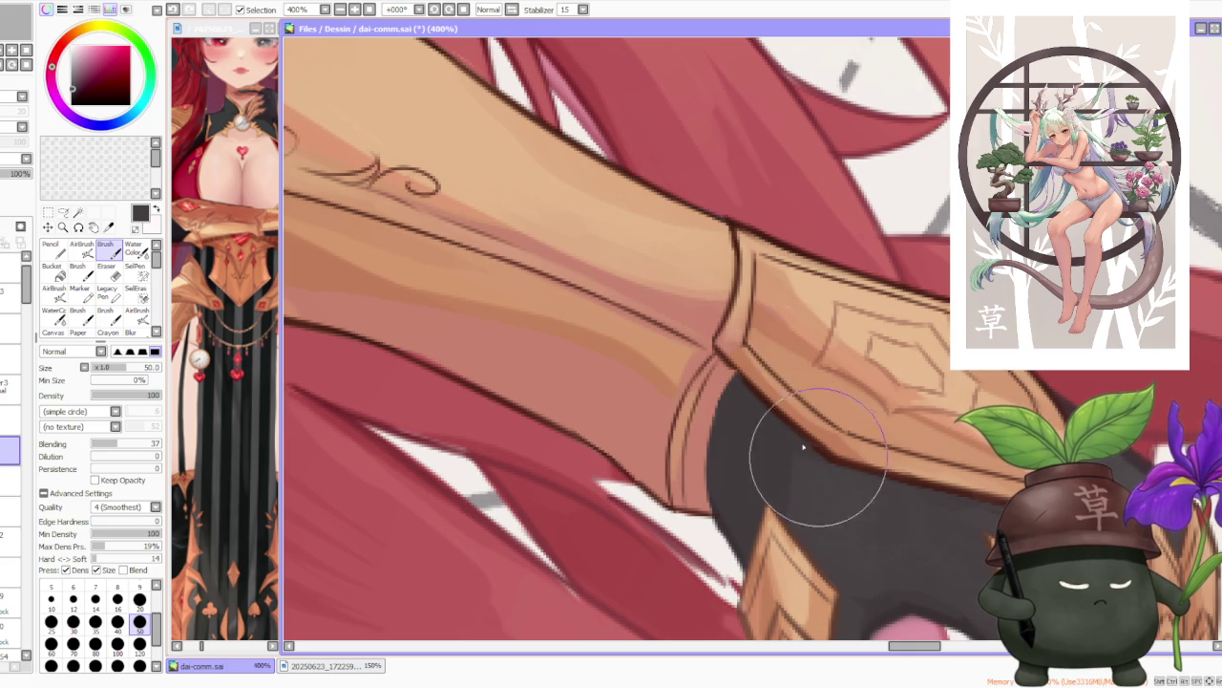
pyautogui.scroll(-4, 836, 470)
pyautogui.scroll(-2, 892, 456)
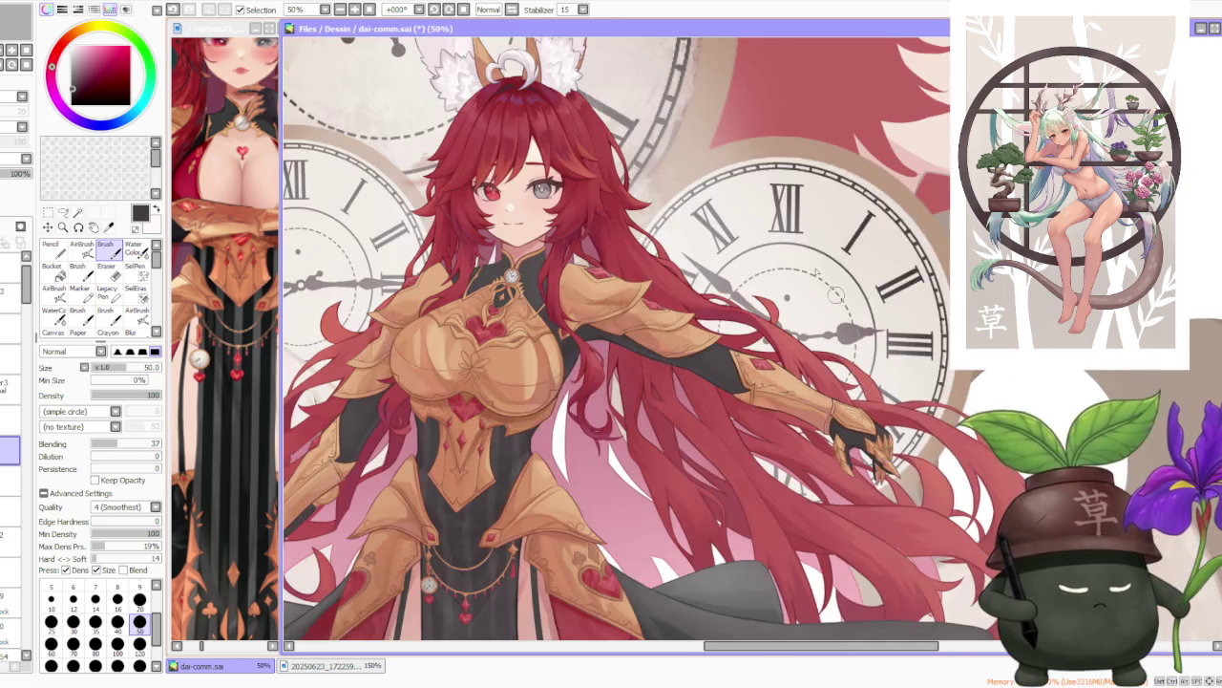
pyautogui.scroll(-1, 892, 457)
pyautogui.scroll(4, 652, 191)
pyautogui.scroll(-3, 647, 270)
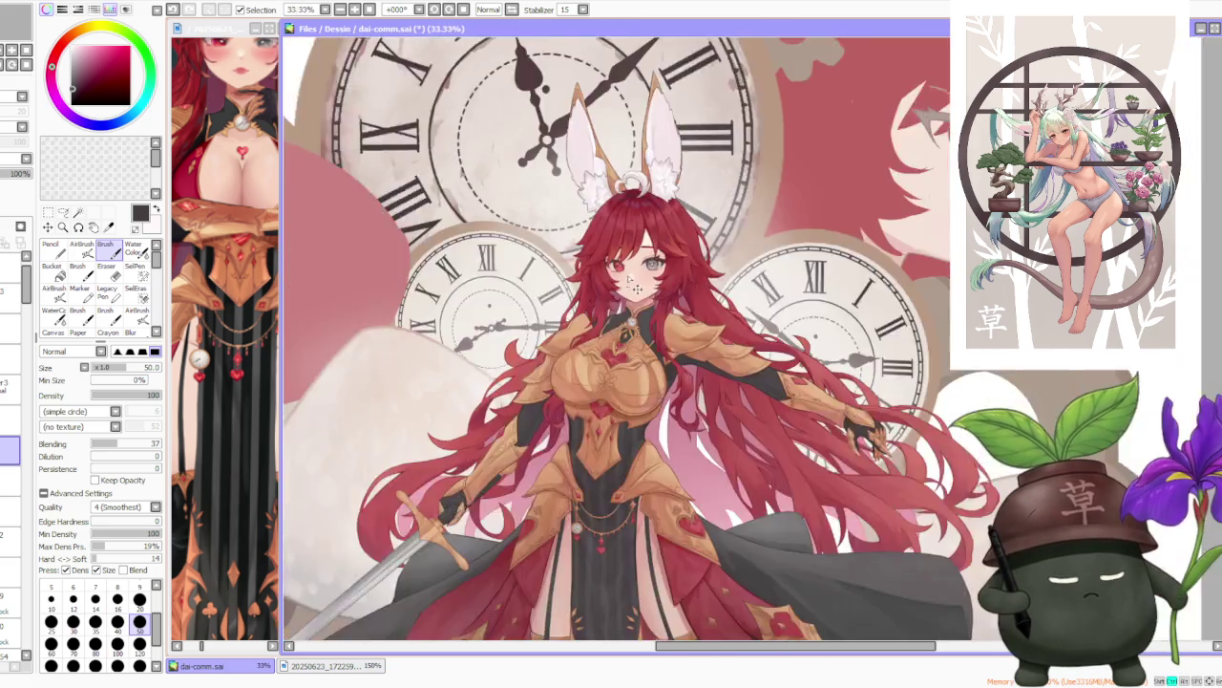
pyautogui.scroll(-1, 626, 281)
pyautogui.scroll(2, 582, 464)
pyautogui.scroll(-2, 619, 363)
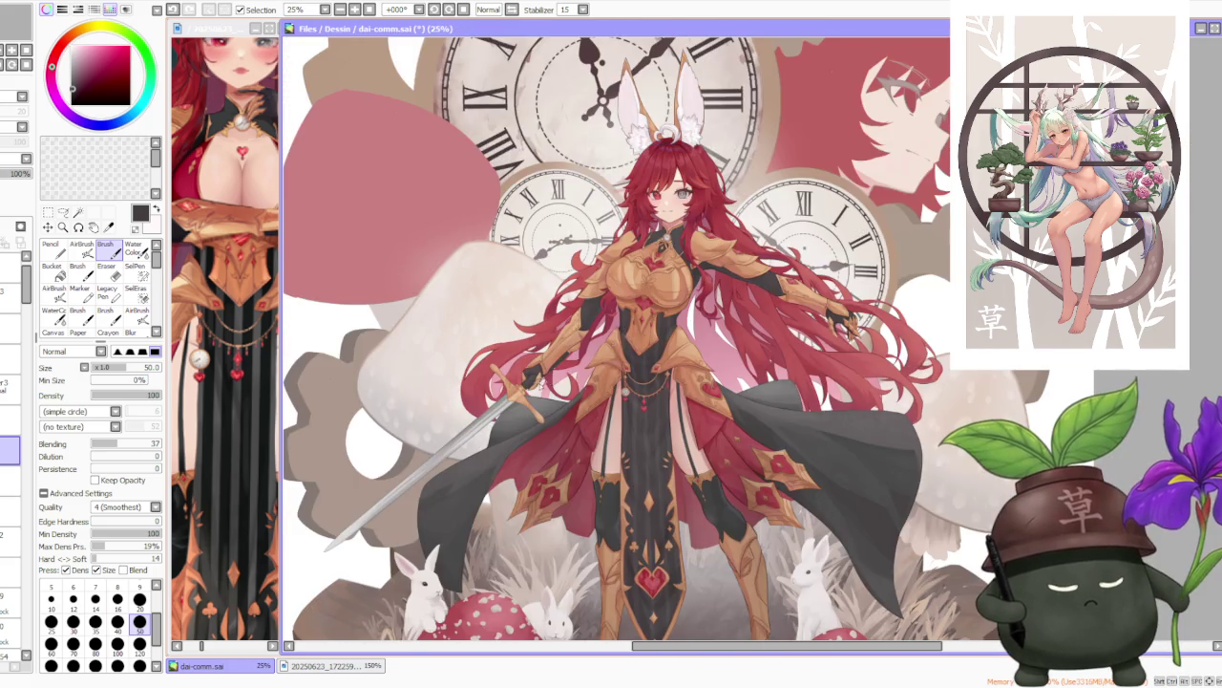
pyautogui.scroll(4, 542, 399)
pyautogui.scroll(-2, 547, 409)
pyautogui.scroll(3, 616, 277)
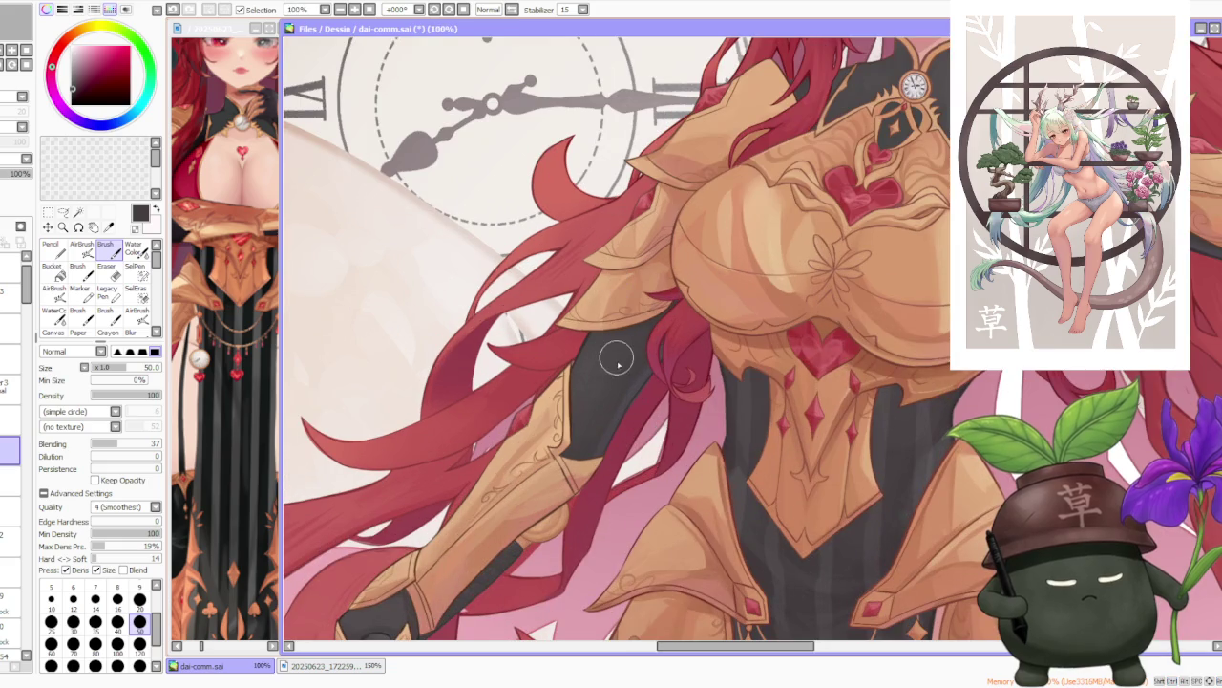
pyautogui.scroll(1, 614, 362)
pyautogui.scroll(-1, 592, 355)
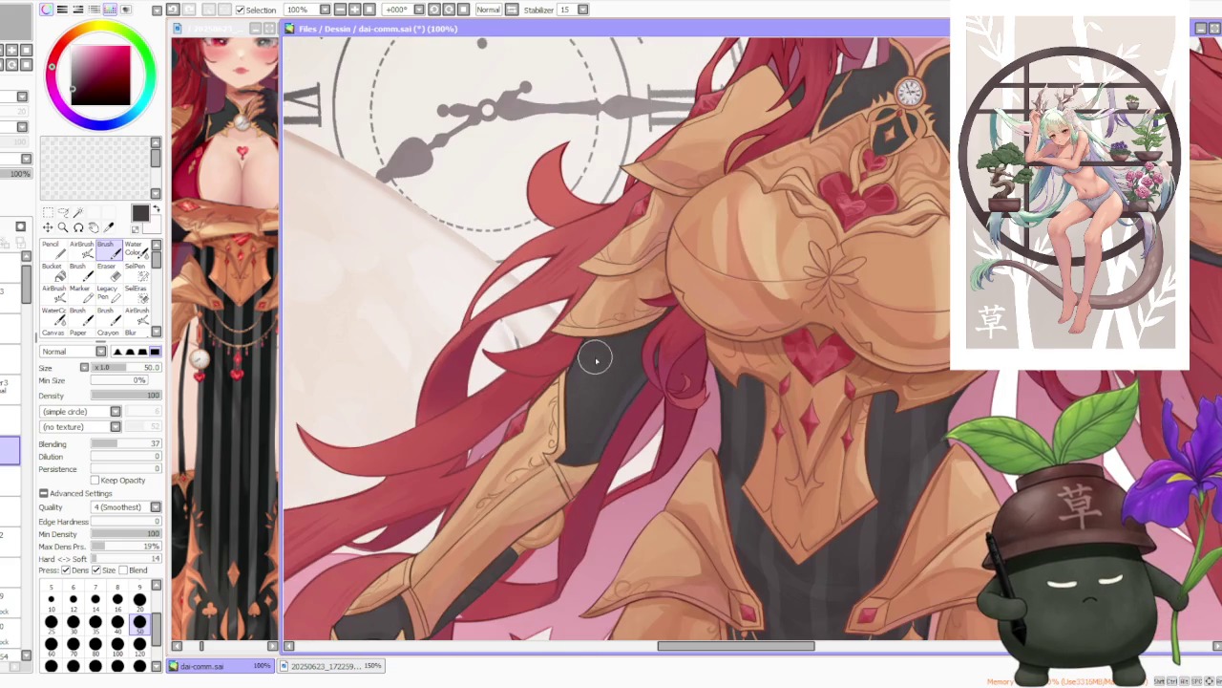
pyautogui.scroll(3, 573, 510)
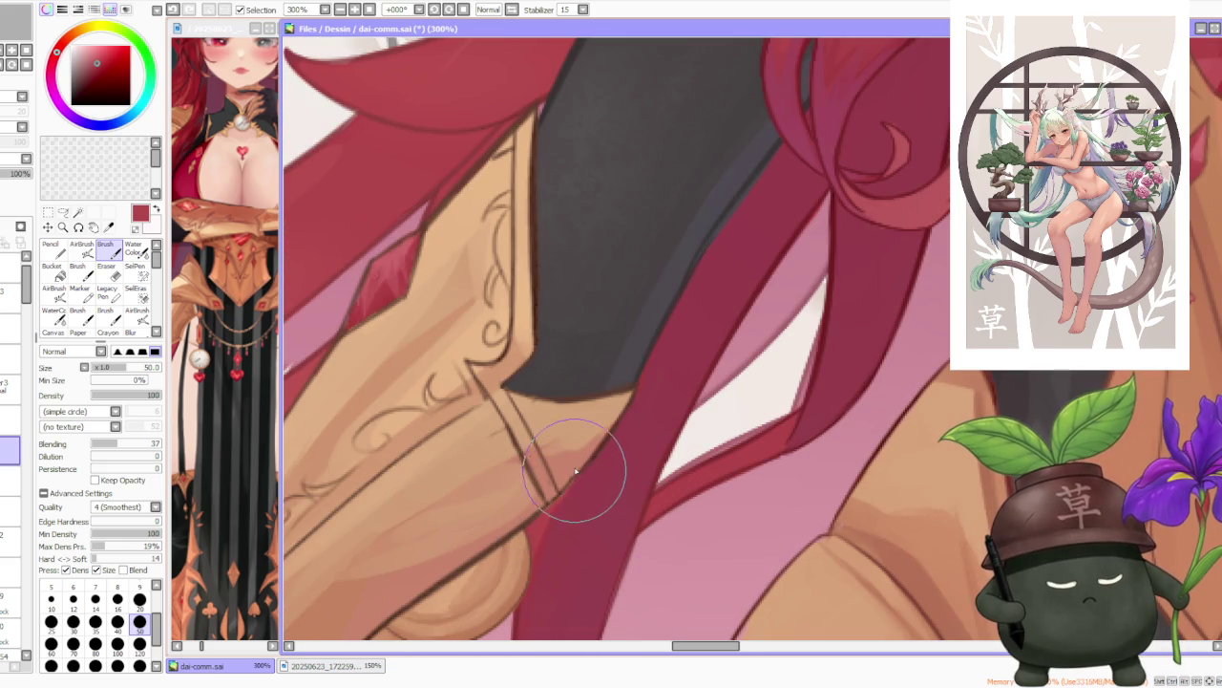
pyautogui.keyDown('alt'); pyautogui.click(538, 519); pyautogui.keyUp('alt')
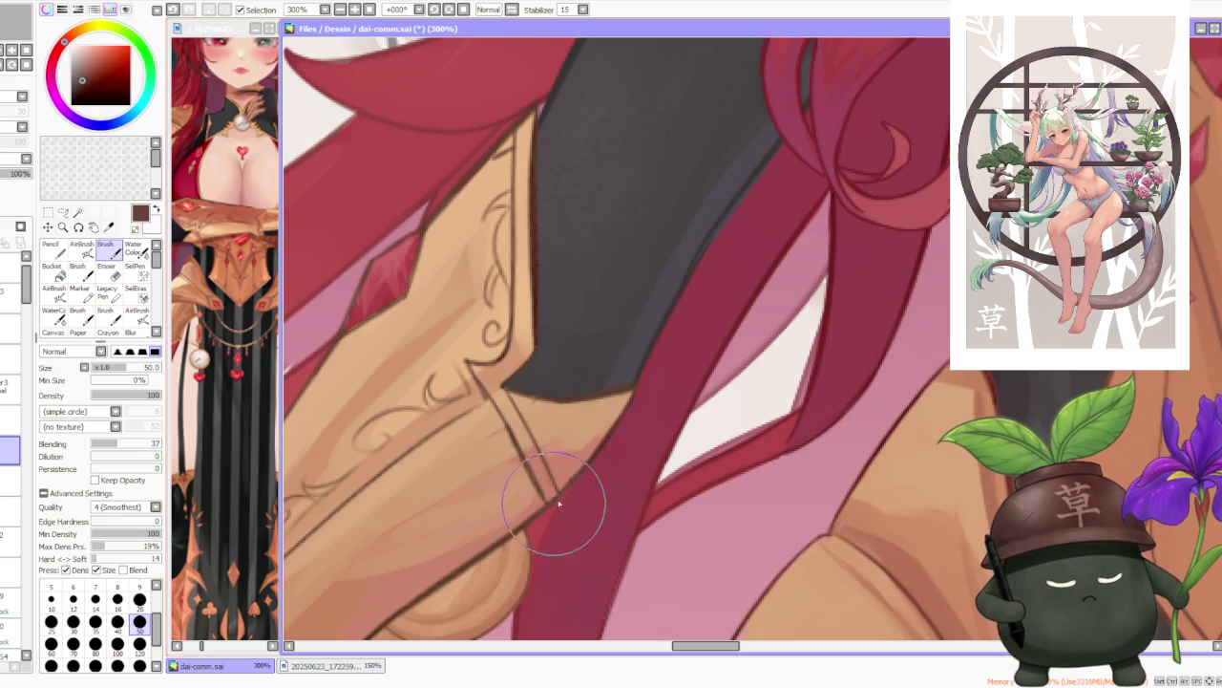
pyautogui.scroll(-2, 614, 437)
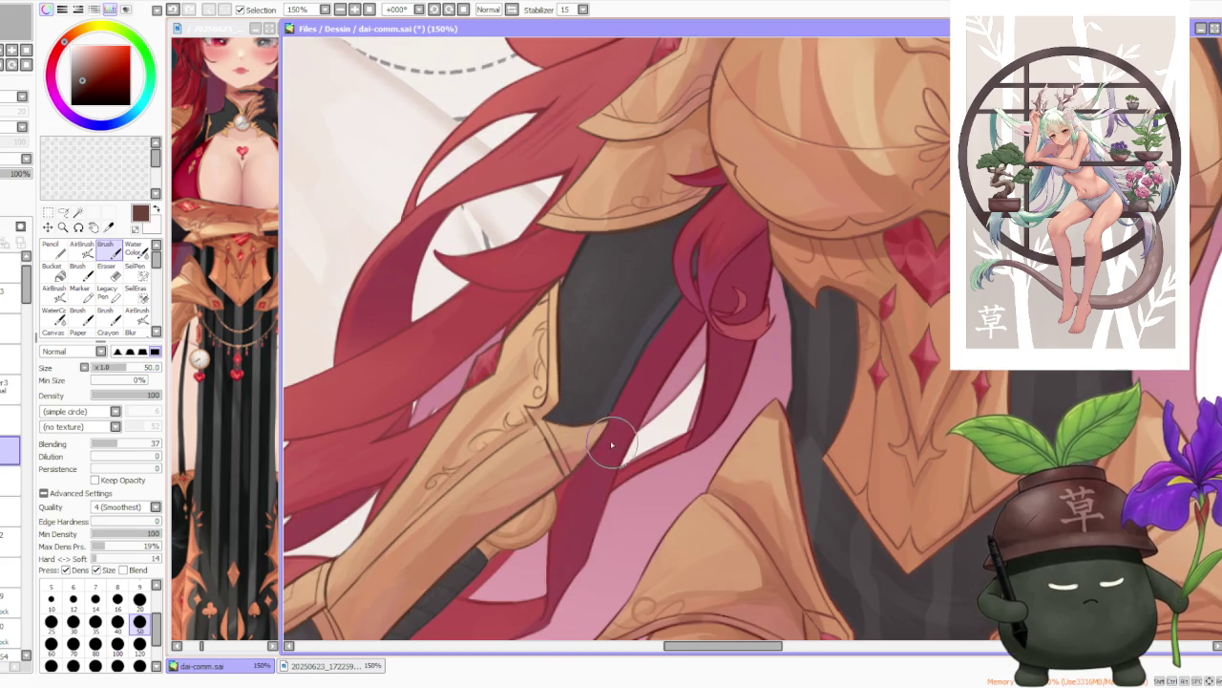
# Zoom out to review the full illustration composition.
pyautogui.scroll(-1, 614, 444)
pyautogui.scroll(1, 641, 350)
pyautogui.scroll(-1, 641, 349)
pyautogui.scroll(-2, 628, 418)
pyautogui.scroll(-2, 653, 445)
pyautogui.scroll(3, 668, 401)
pyautogui.scroll(-3, 709, 283)
pyautogui.scroll(-2, 709, 282)
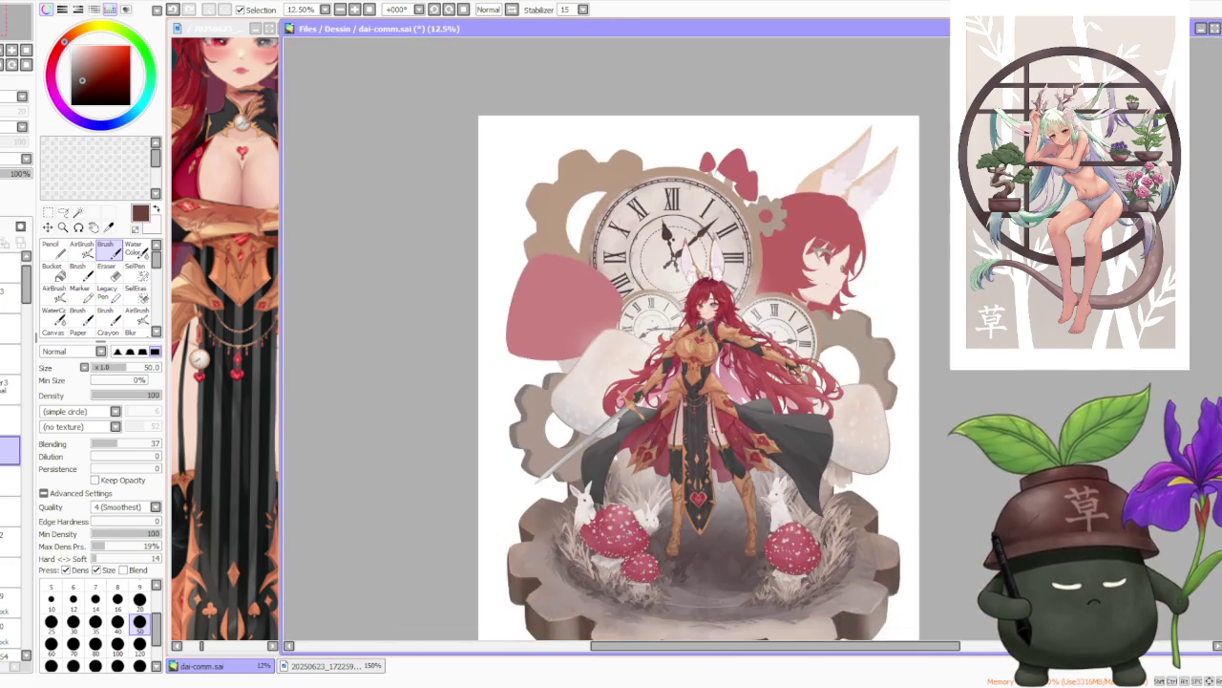
pyautogui.scroll(3, 718, 438)
pyautogui.scroll(-2, 720, 434)
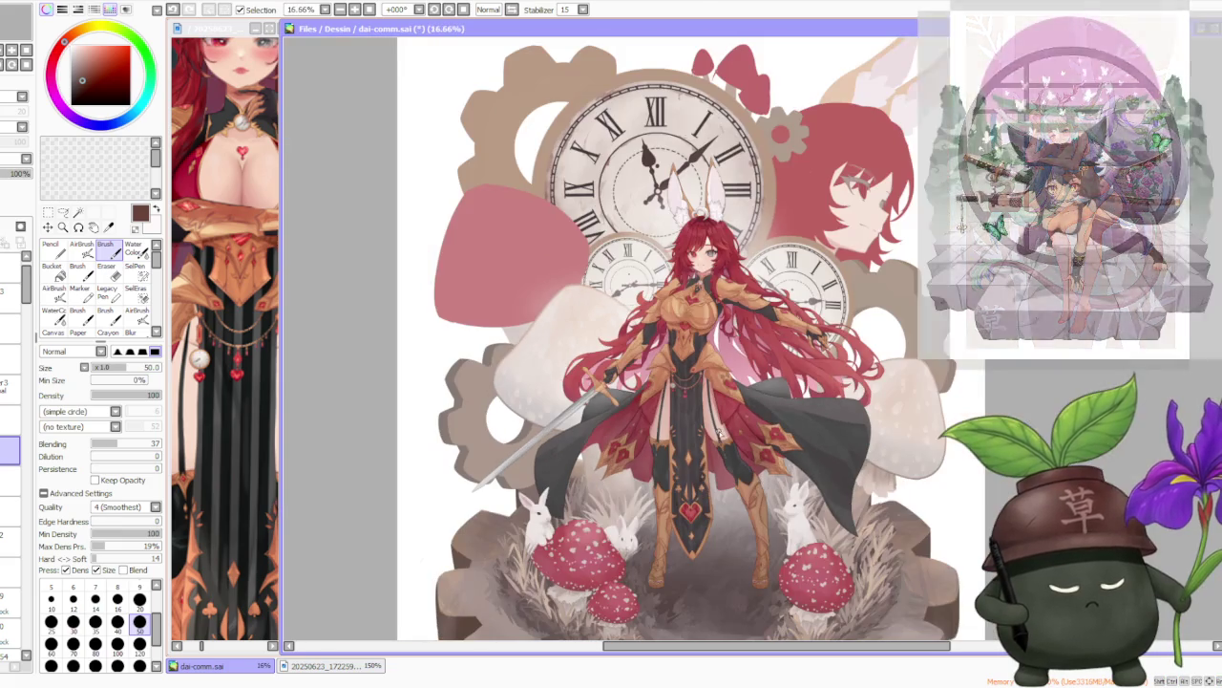
pyautogui.scroll(-2, 744, 488)
pyautogui.scroll(3, 761, 381)
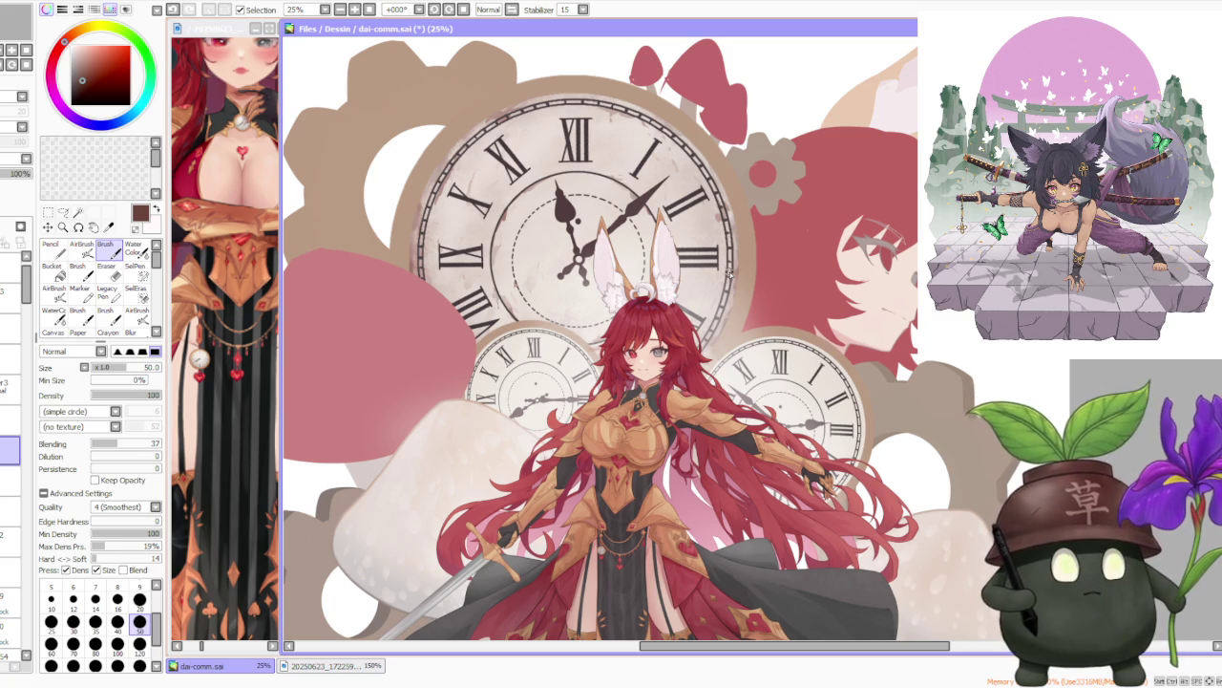
# Select the AirBrush tool, which paints with the Metal 01 texture.
pyautogui.scroll(-1, 728, 274)
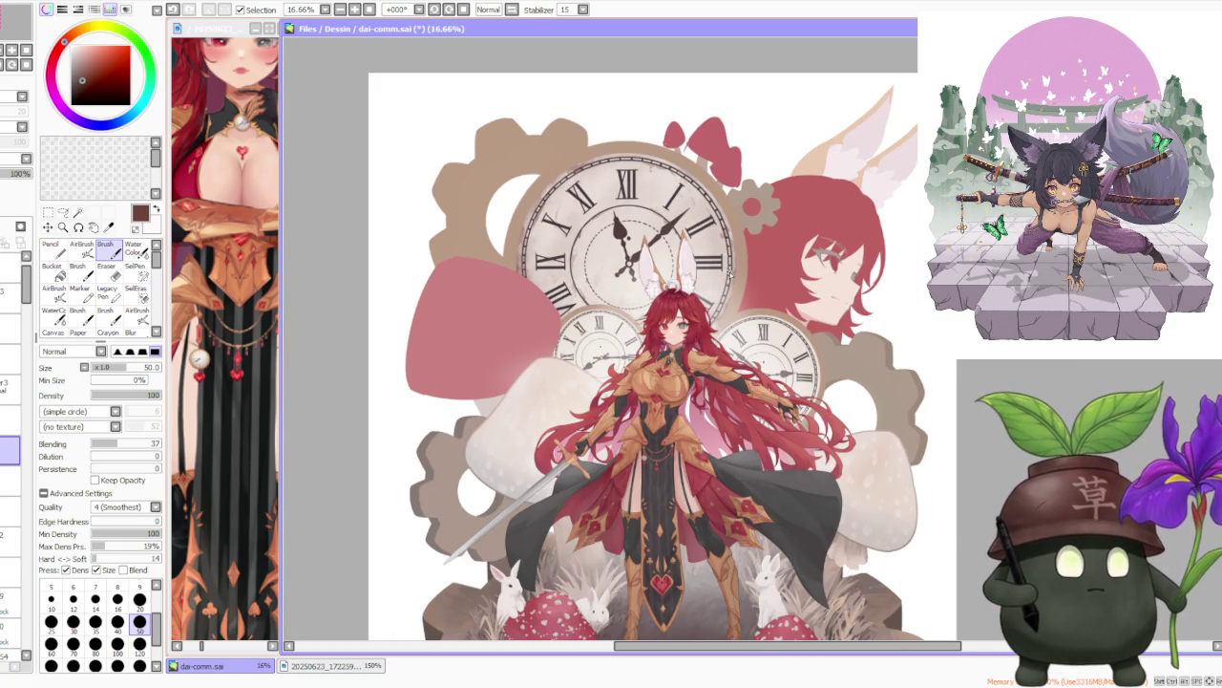
pyautogui.scroll(2, 728, 275)
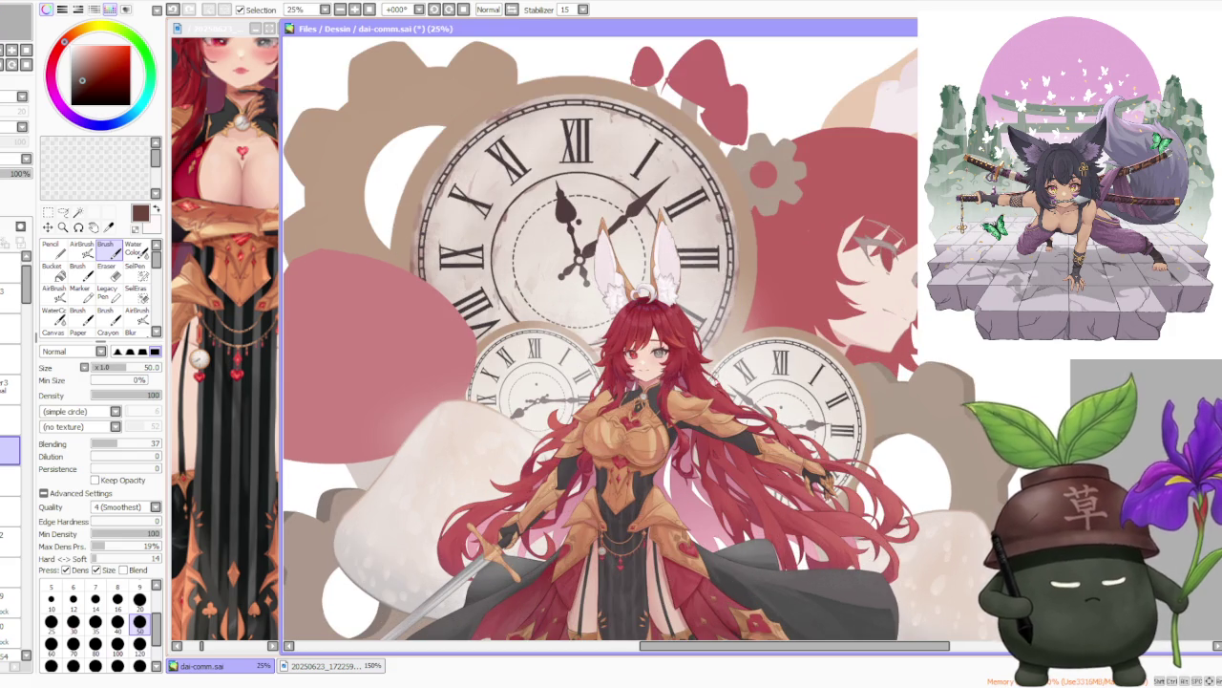
pyautogui.scroll(1, 716, 413)
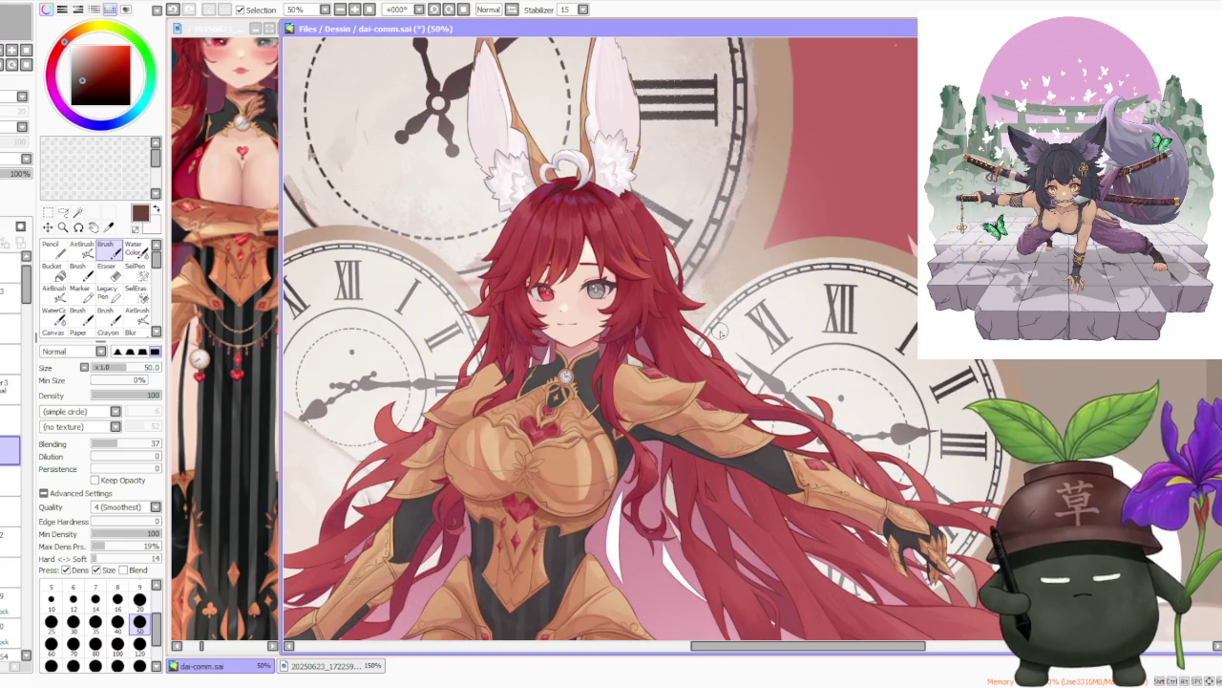
pyautogui.scroll(-1, 719, 331)
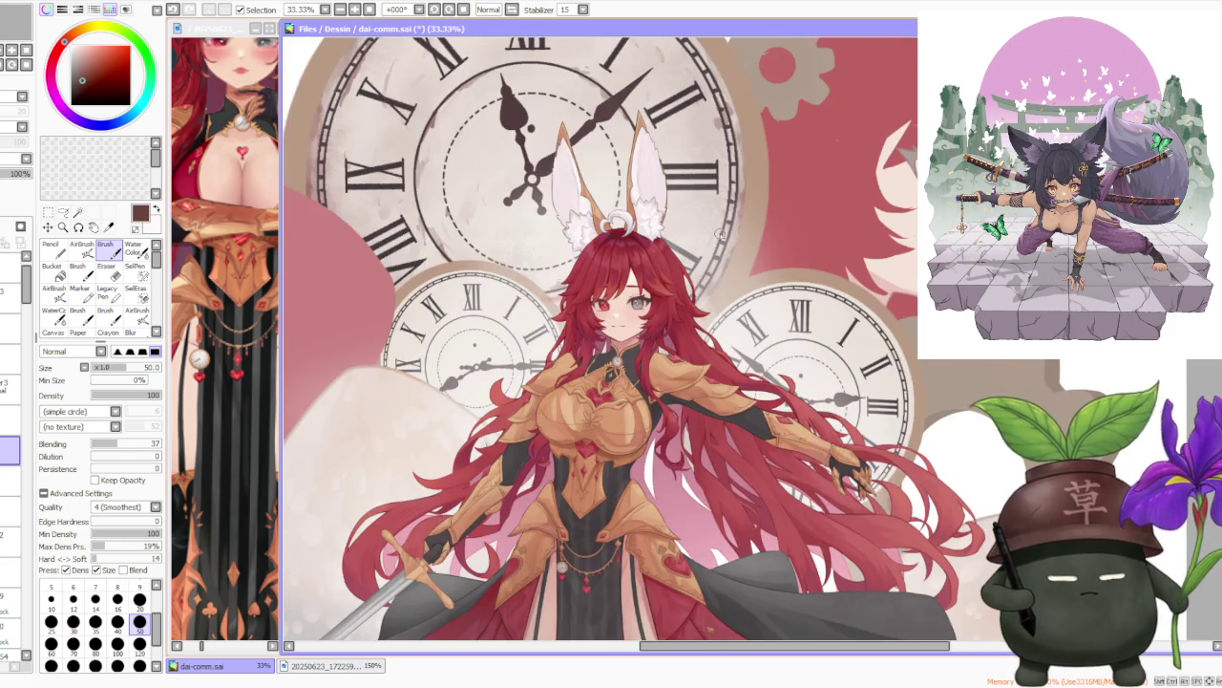
pyautogui.scroll(-1, 714, 245)
pyautogui.scroll(-1, 715, 245)
pyautogui.scroll(-1, 715, 245)
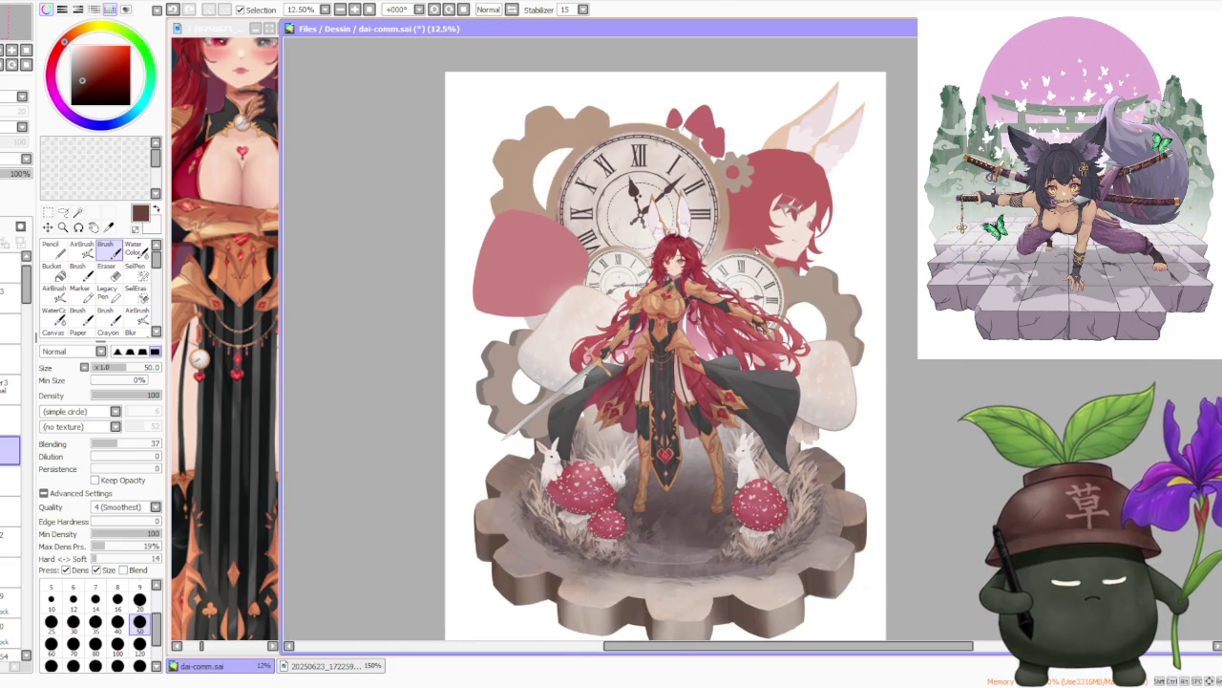
pyautogui.scroll(1, 751, 256)
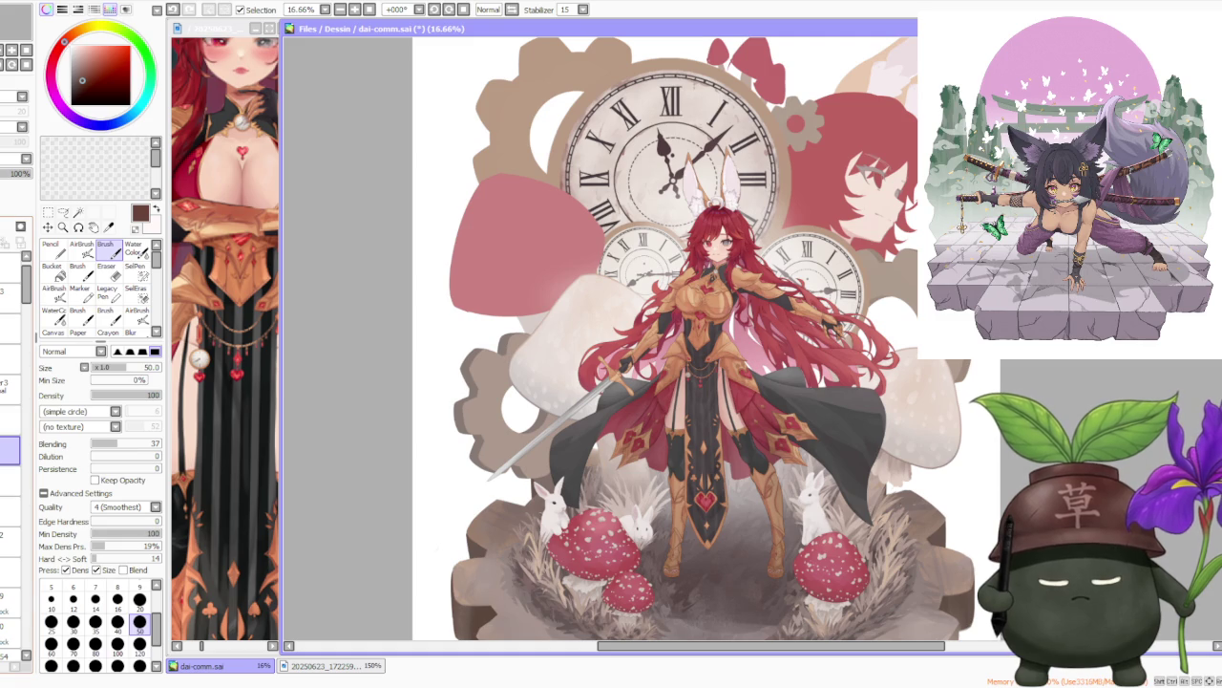
pyautogui.scroll(-1, 799, 291)
pyautogui.scroll(2, 799, 292)
pyautogui.scroll(1, 799, 291)
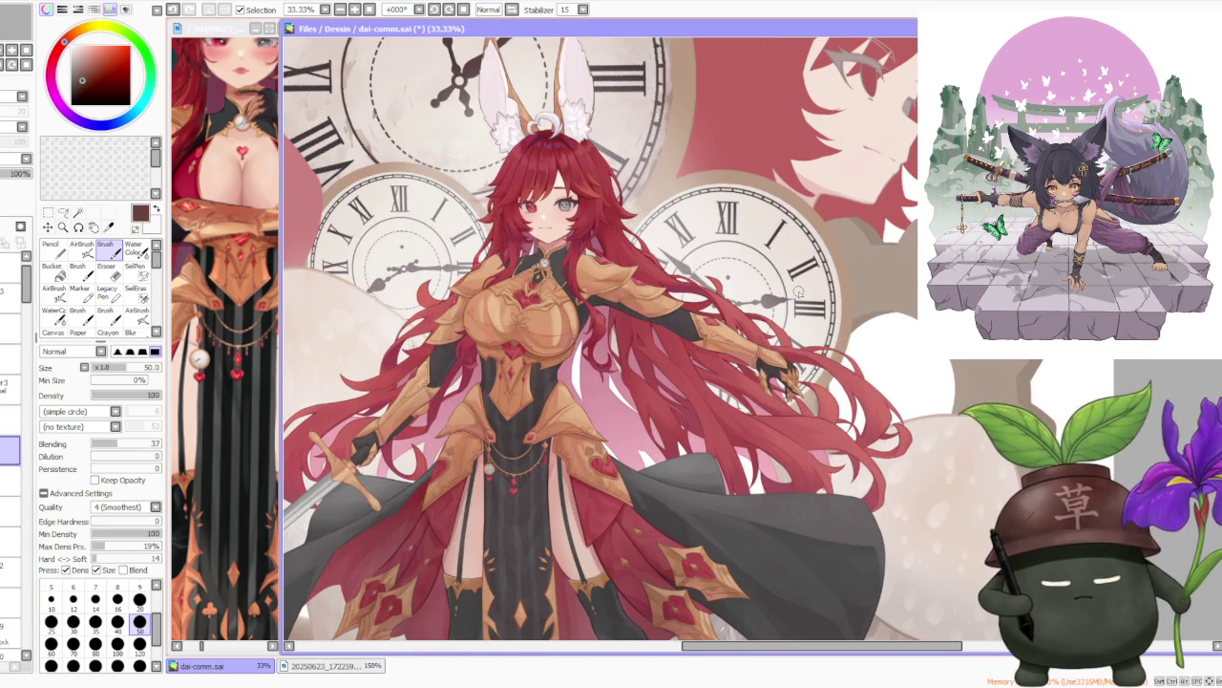
pyautogui.click(81, 245)
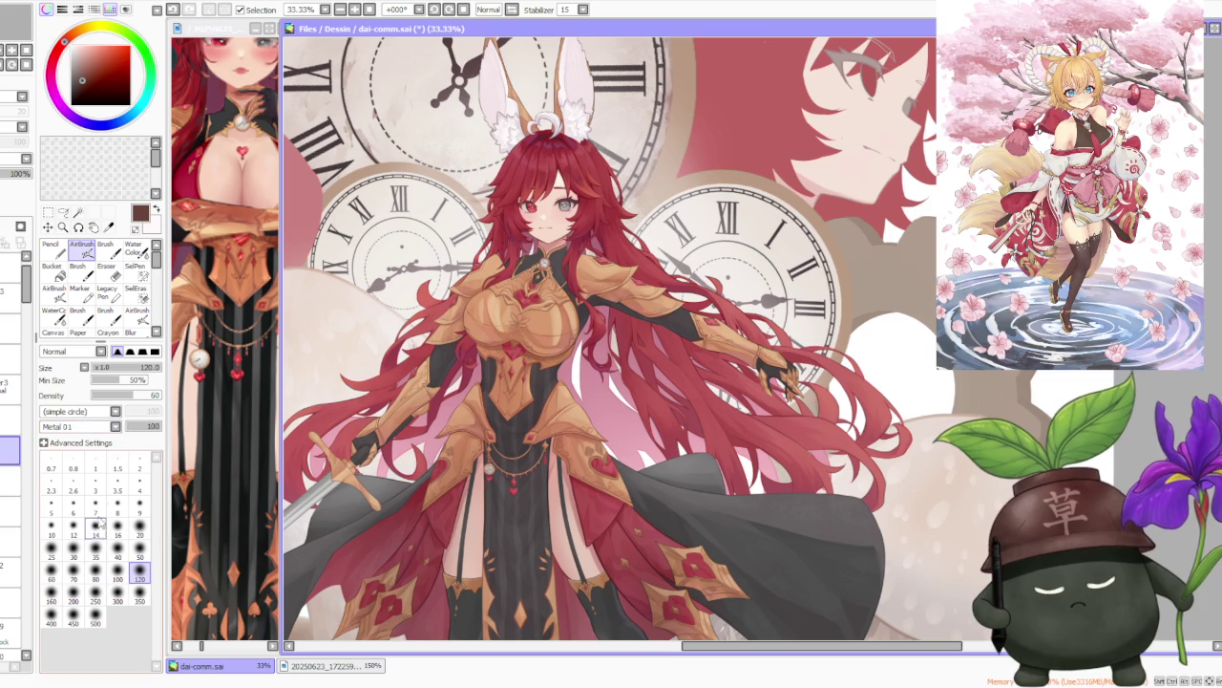
# Enlarge the airbrush to size 350 and add speckled texture to the chest armour.
pyautogui.keyDown('alt'); pyautogui.click(378, 291); pyautogui.keyUp('alt')
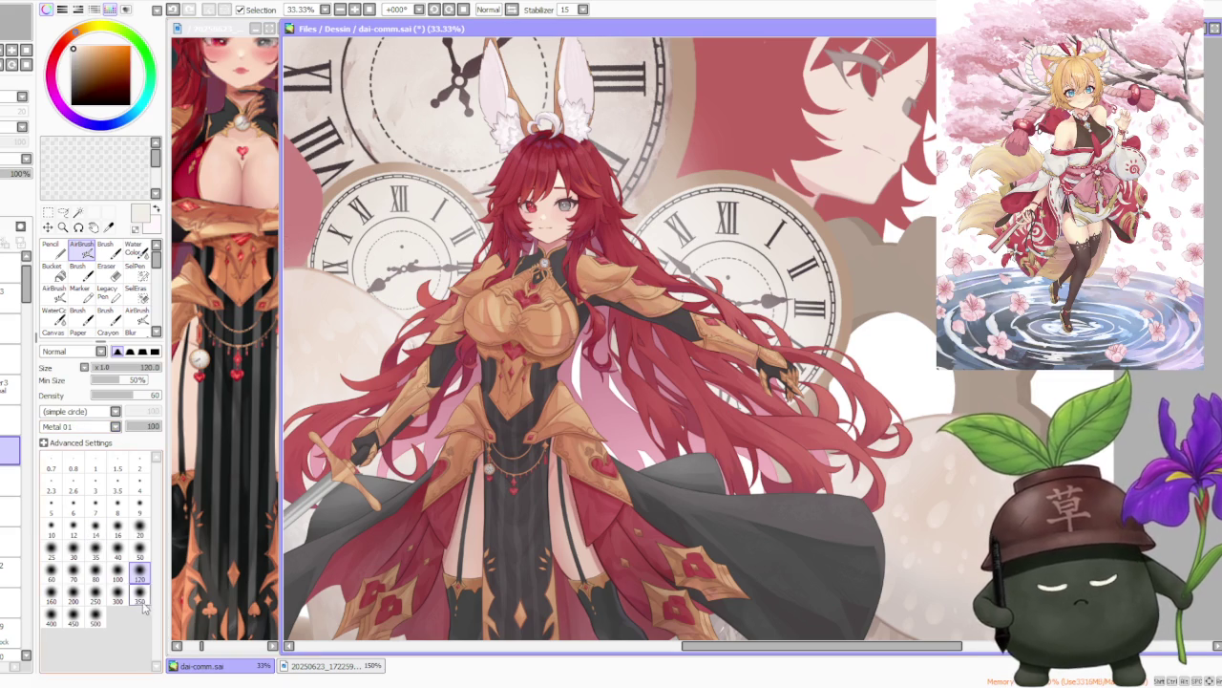
pyautogui.scroll(6, 598, 330)
pyautogui.scroll(1, 590, 319)
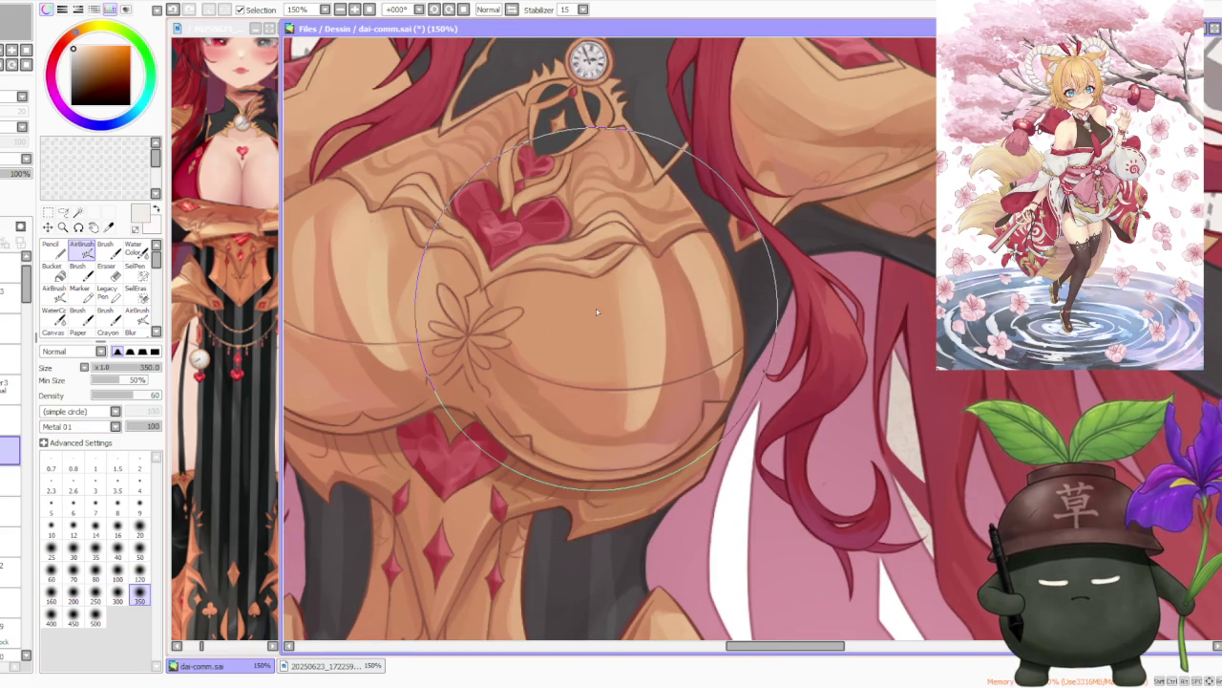
pyautogui.scroll(2, 599, 320)
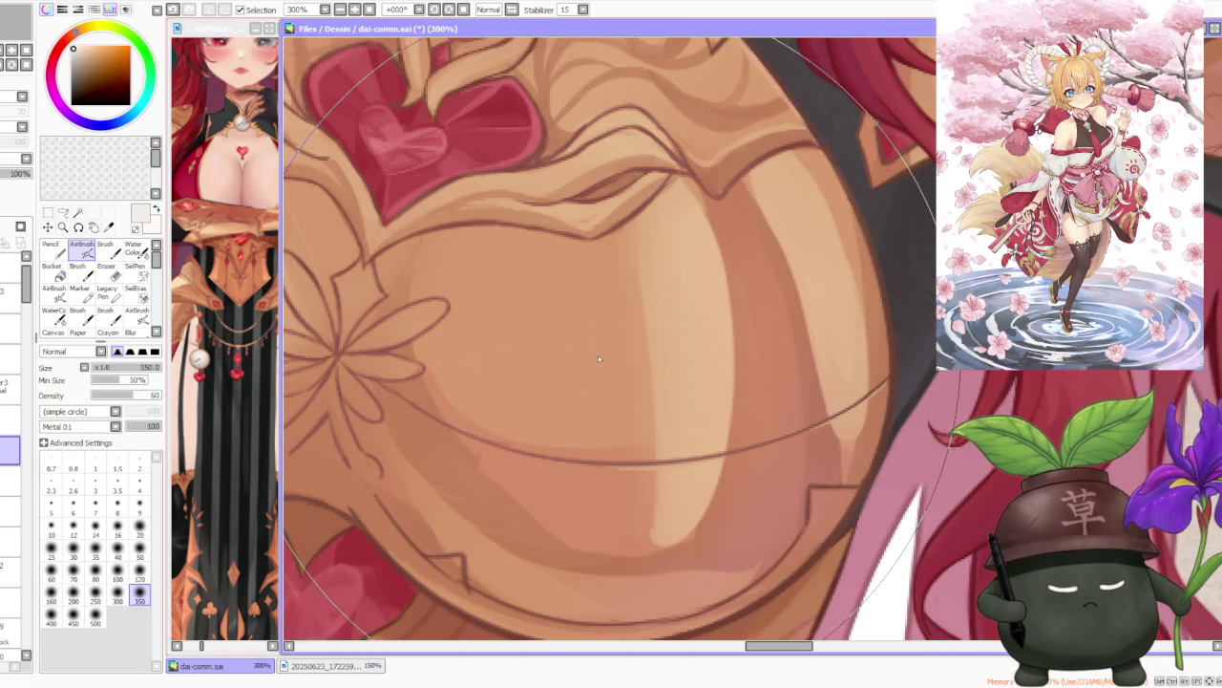
pyautogui.scroll(-1, 587, 340)
pyautogui.scroll(-1, 586, 340)
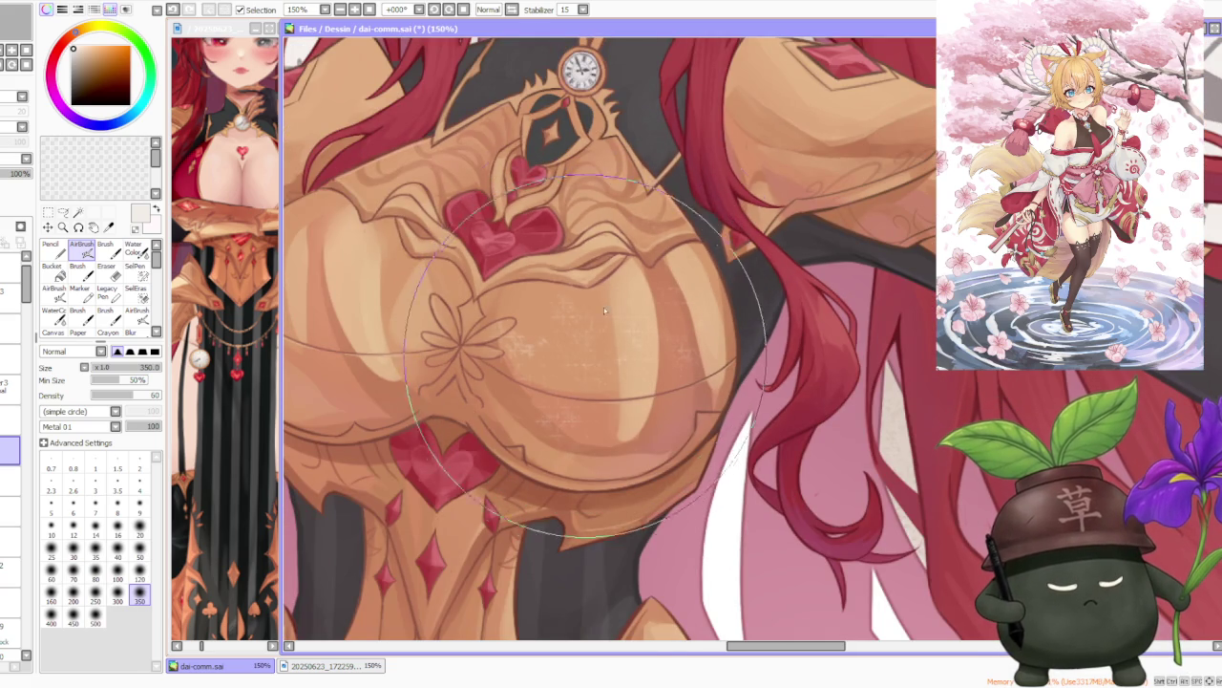
pyautogui.moveTo(535, 363); pyautogui.dragTo(630, 290)
pyautogui.scroll(-1, 630, 290)
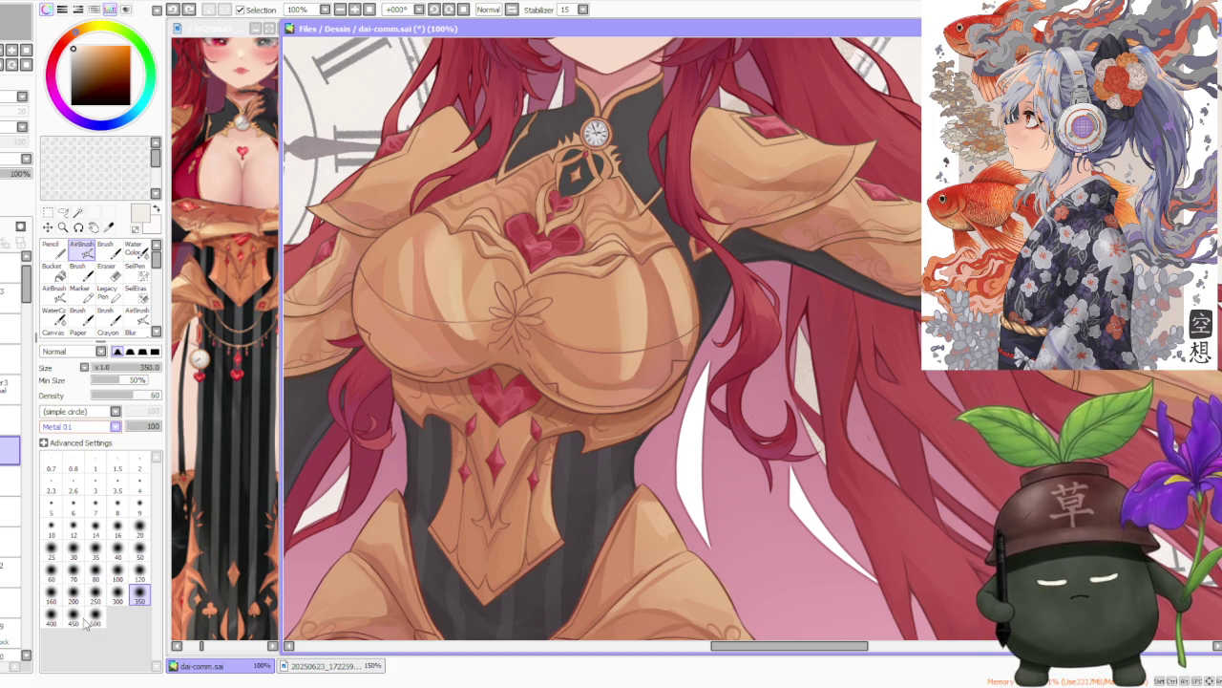
# Add grainy textured shading across the breastplate.
pyautogui.scroll(2, 600, 293)
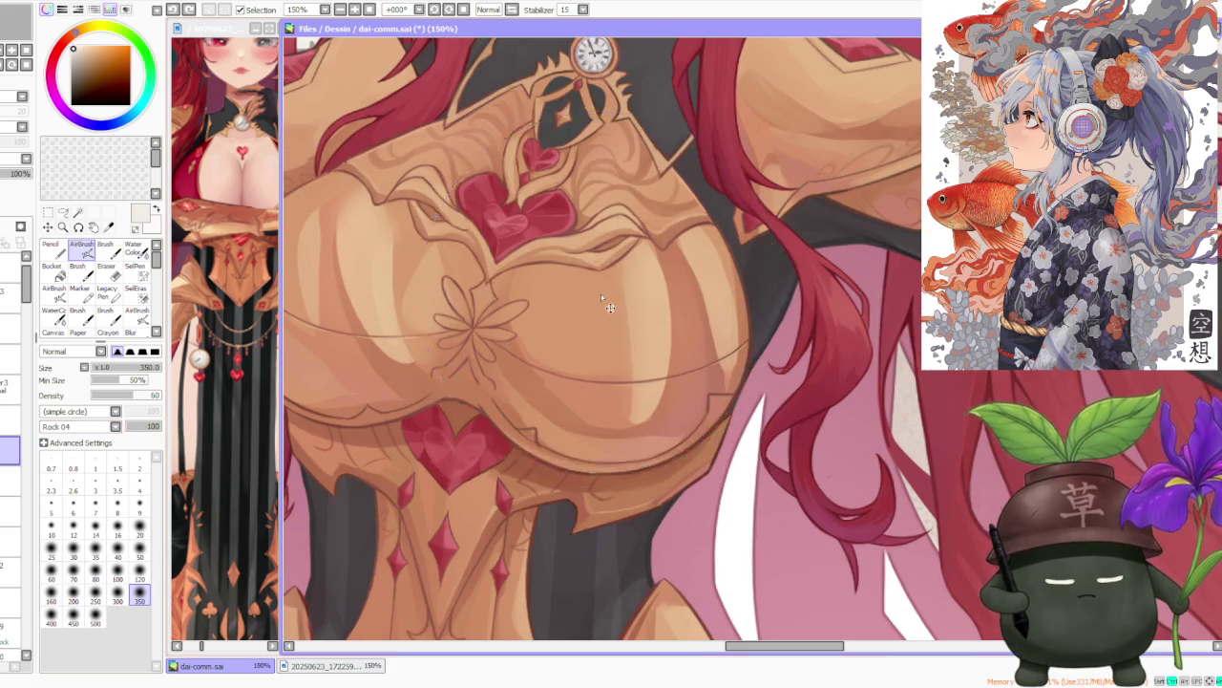
pyautogui.scroll(2, 619, 356)
pyautogui.scroll(2, 608, 315)
pyautogui.scroll(-2, 609, 302)
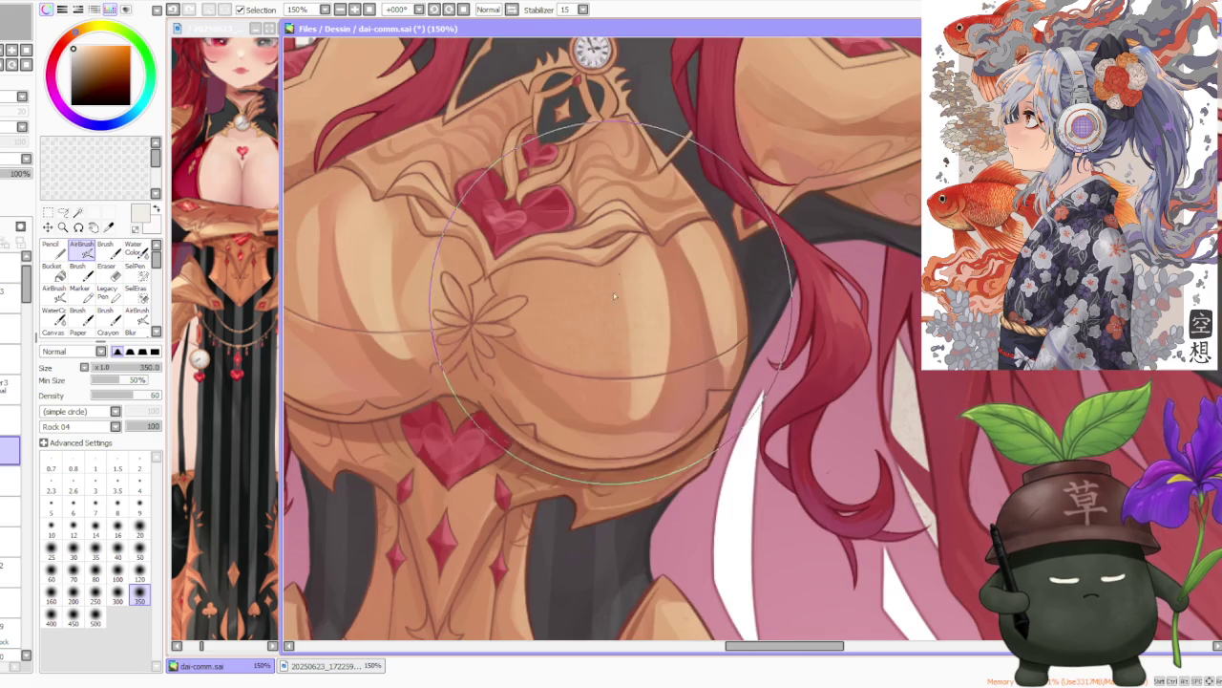
pyautogui.moveTo(626, 283); pyautogui.dragTo(639, 250)
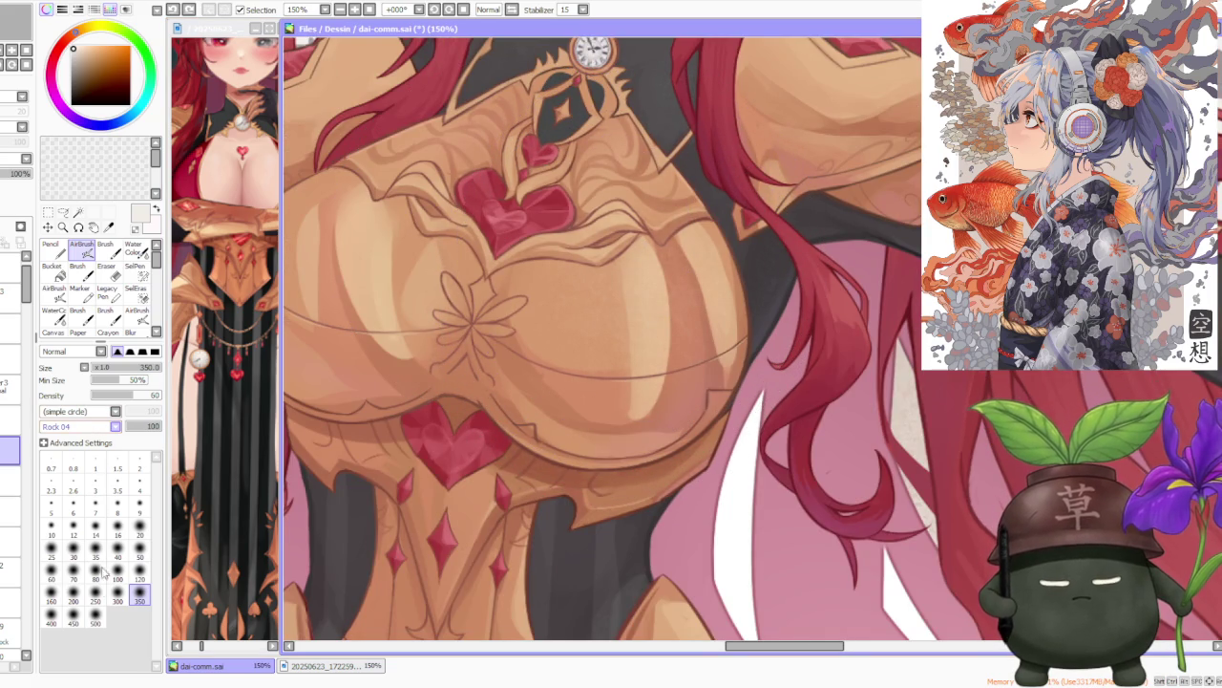
# Undo the speckled shading on the chest armour.
pyautogui.scroll(1, 77, 426)
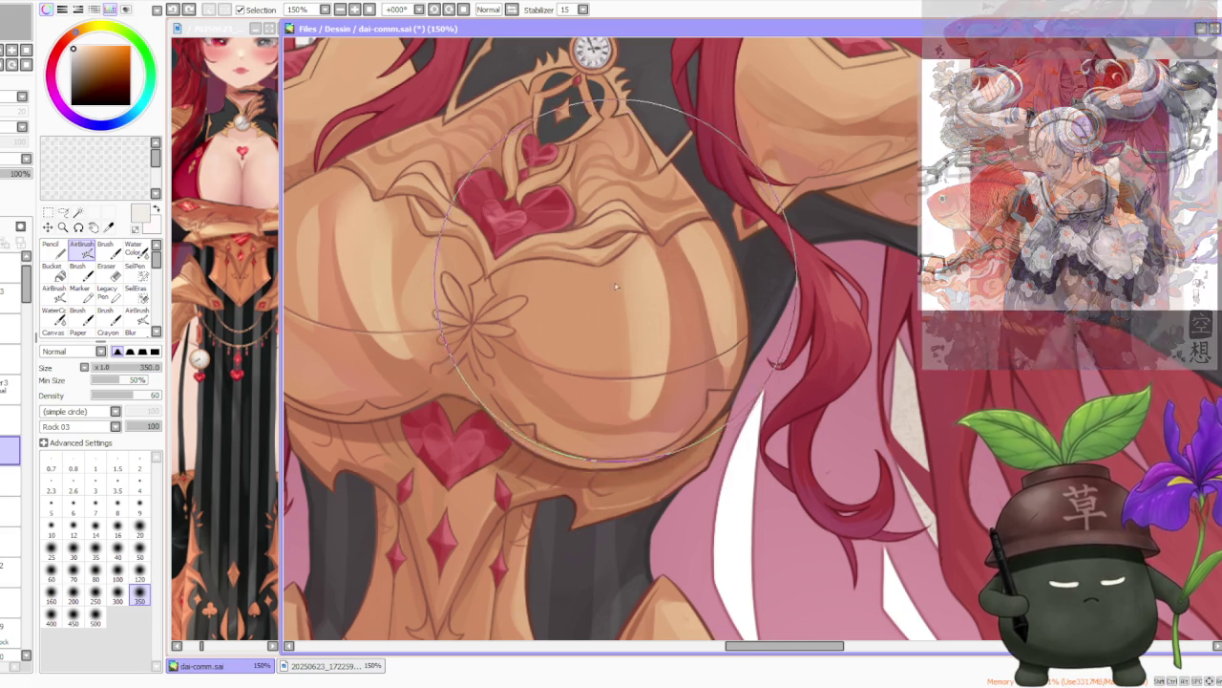
pyautogui.scroll(2, 625, 296)
pyautogui.scroll(-4, 649, 328)
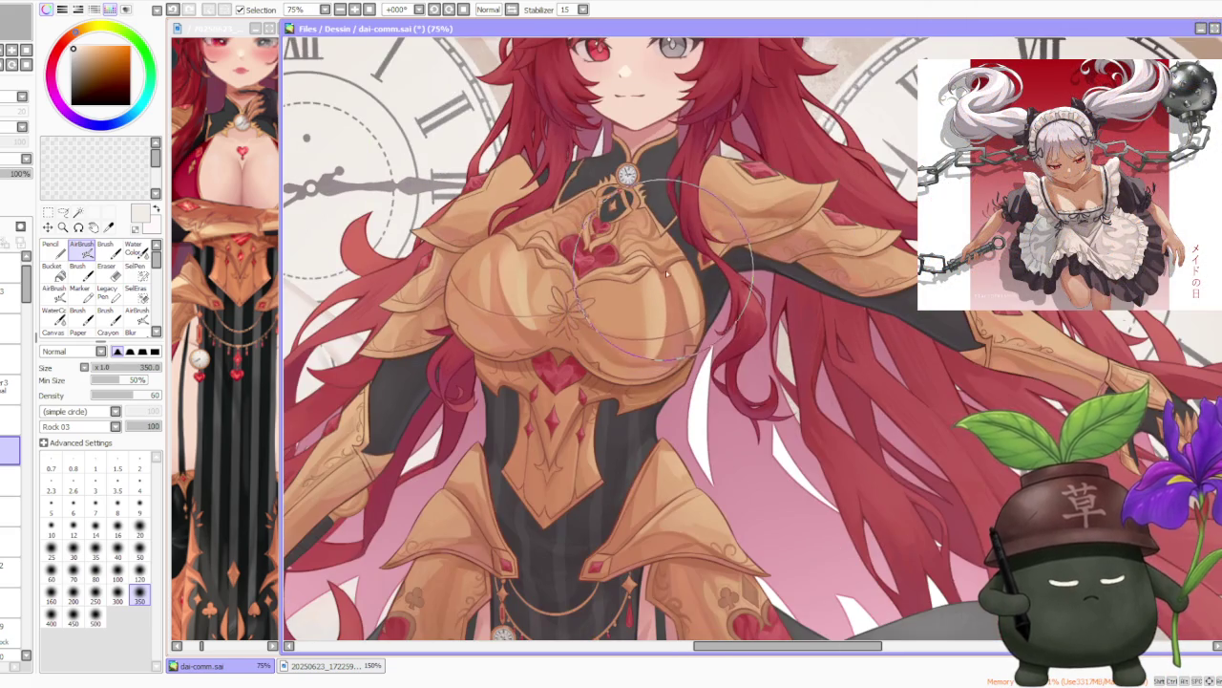
pyautogui.scroll(2, 635, 258)
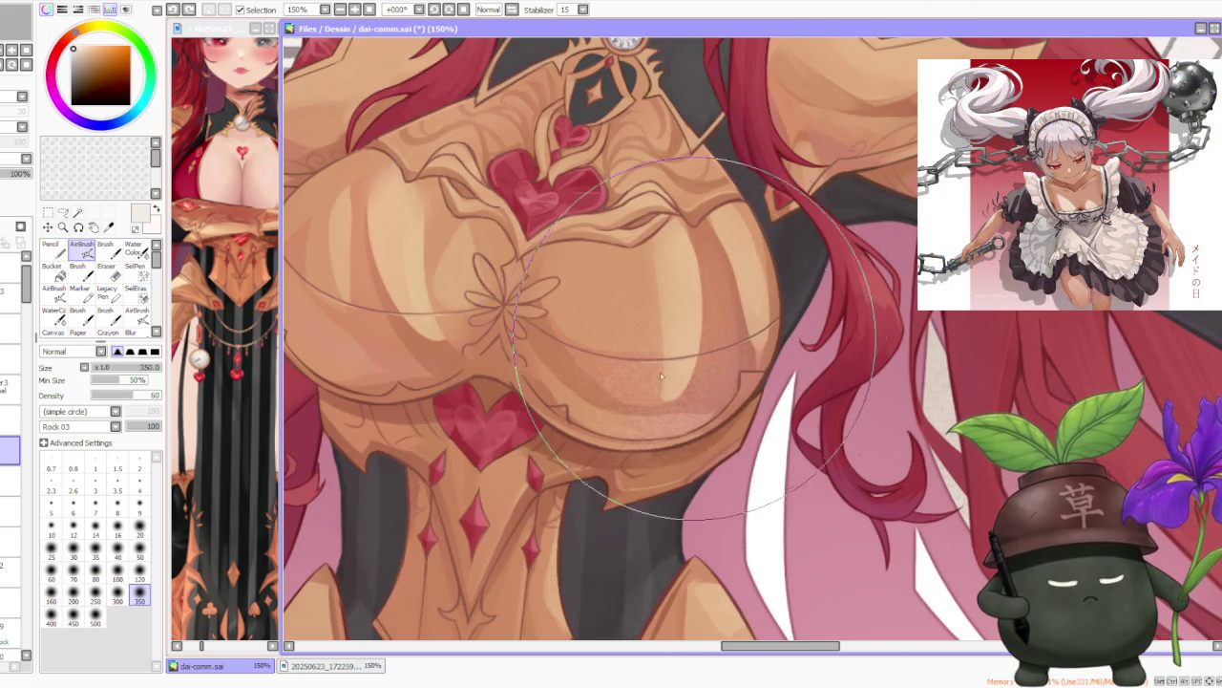
pyautogui.scroll(1, 704, 320)
pyautogui.scroll(1, 709, 326)
pyautogui.scroll(-4, 712, 338)
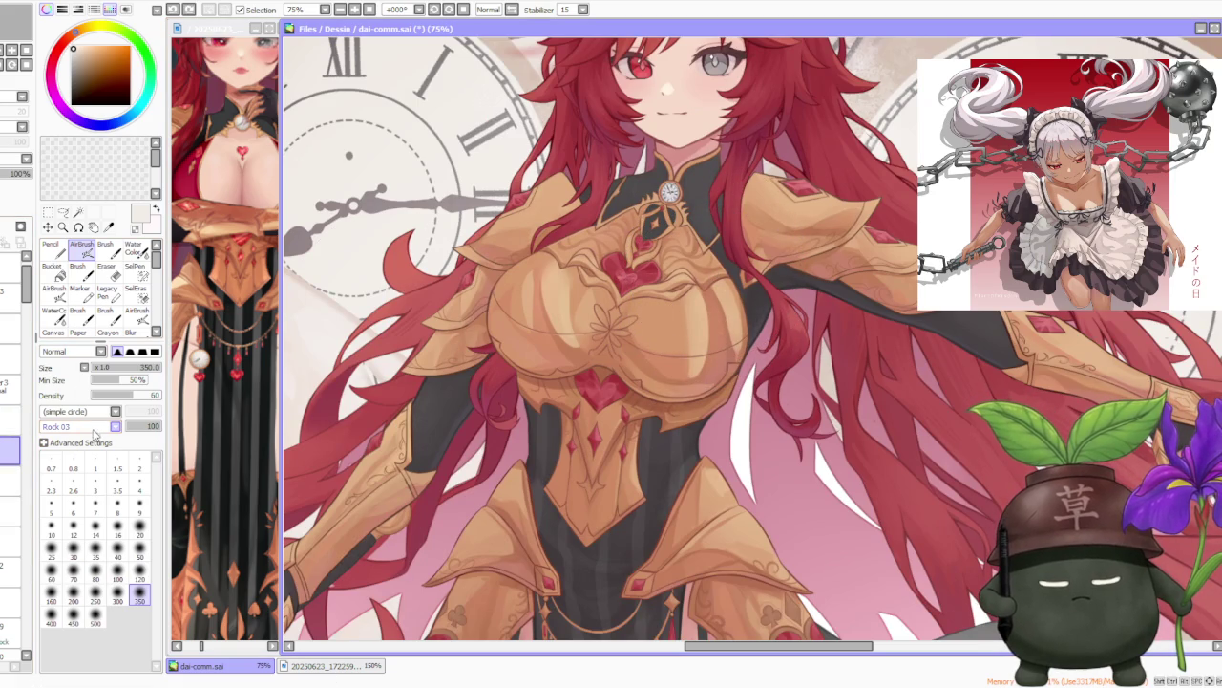
pyautogui.scroll(1, 669, 334)
pyautogui.scroll(1, 673, 334)
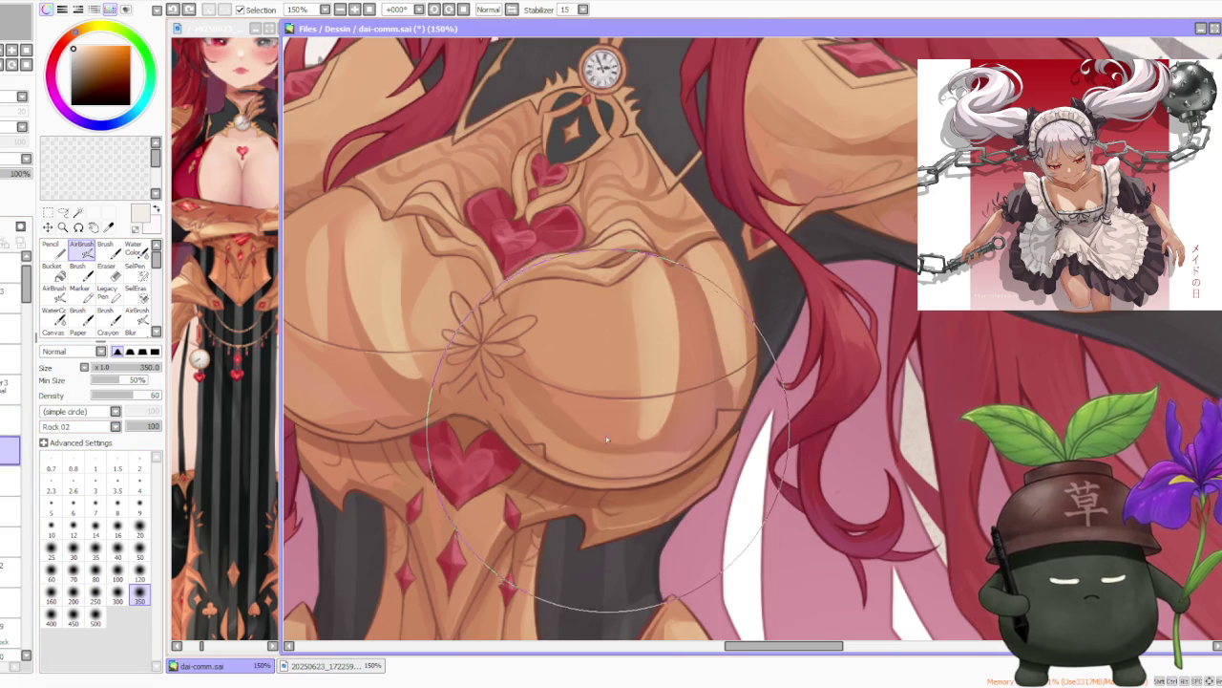
pyautogui.hotkey('ctrl', 'z')
# Test rock-textured shading strokes on the chest and undo them.
pyautogui.hotkey('ctrl', 'z')
pyautogui.hotkey('ctrl', 'z')
pyautogui.hotkey('ctrl', 'z')
pyautogui.scroll(1, 114, 426)
pyautogui.moveTo(535, 382); pyautogui.dragTo(668, 315)
pyautogui.hotkey('ctrl', 'z')
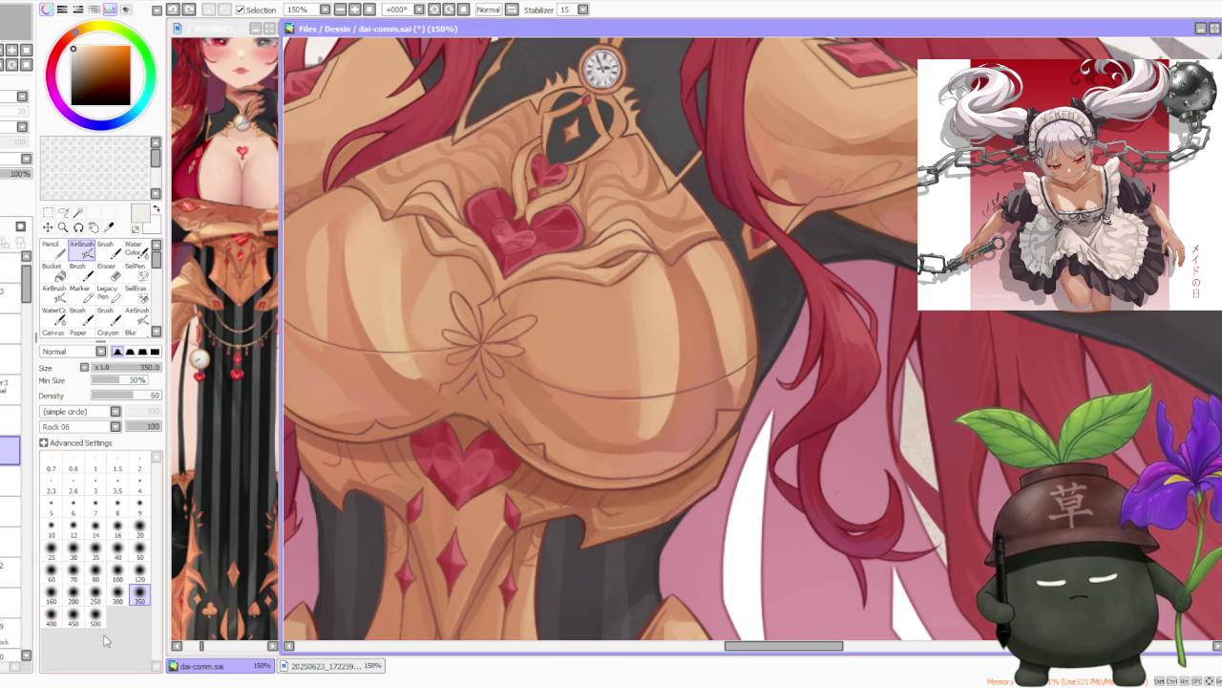
pyautogui.moveTo(633, 336); pyautogui.dragTo(658, 317)
pyautogui.hotkey('ctrl', 'z')
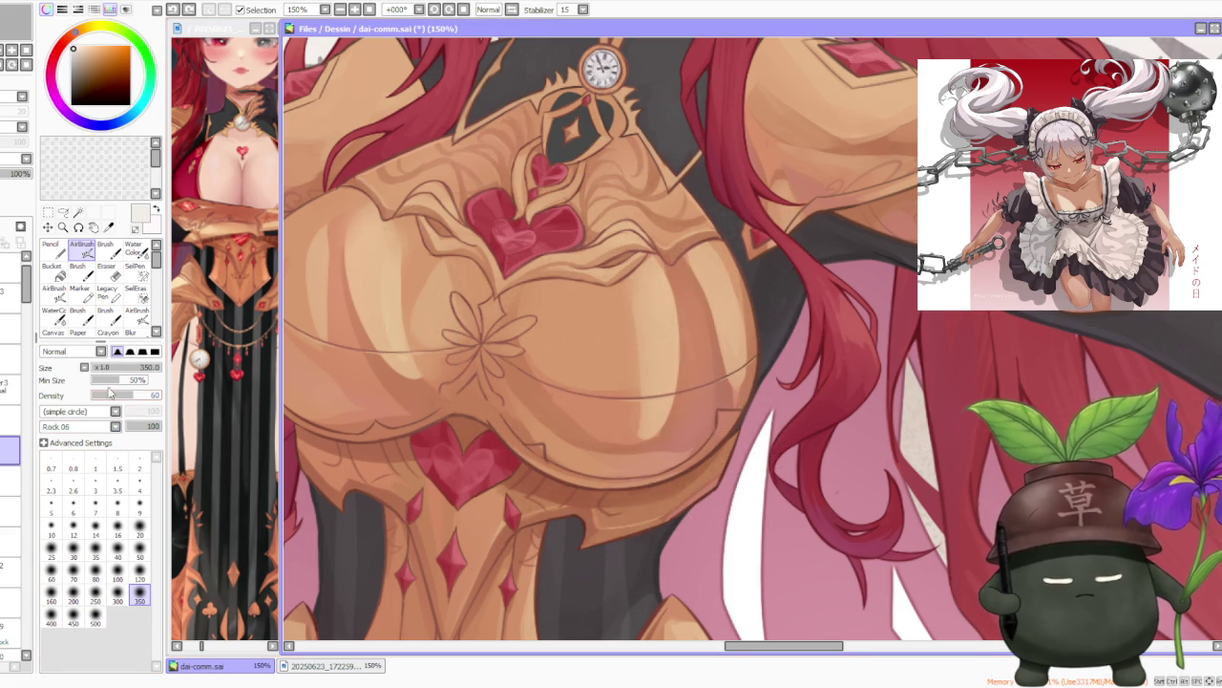
# Airbrush textured orange shading across the chest, lighter on the right breastplate.
pyautogui.moveTo(592, 344); pyautogui.dragTo(702, 301)
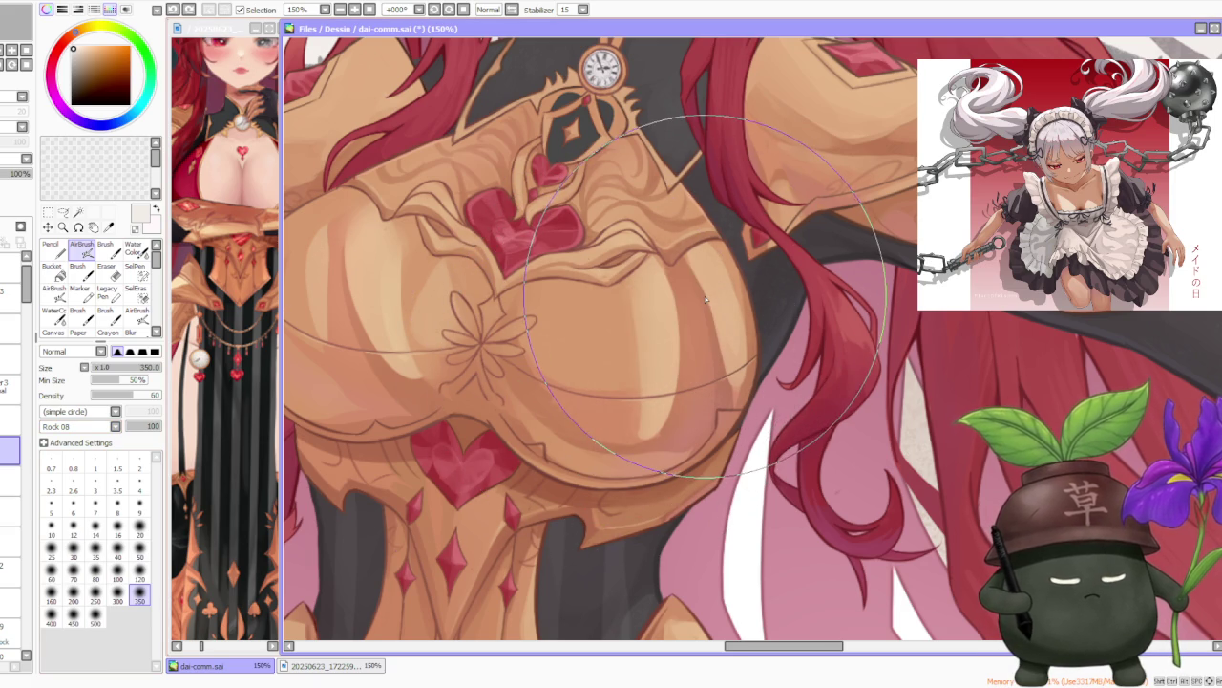
pyautogui.scroll(-2, 702, 301)
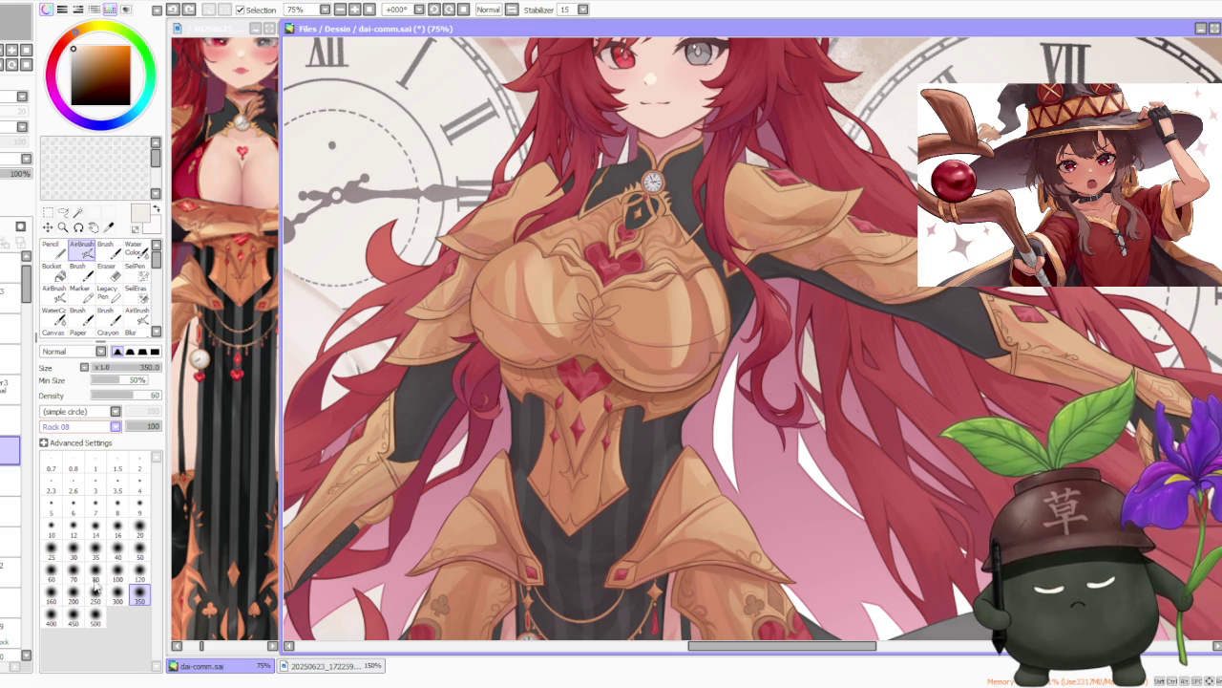
pyautogui.scroll(2, 621, 287)
pyautogui.moveTo(611, 325); pyautogui.dragTo(735, 283)
pyautogui.scroll(-4, 735, 283)
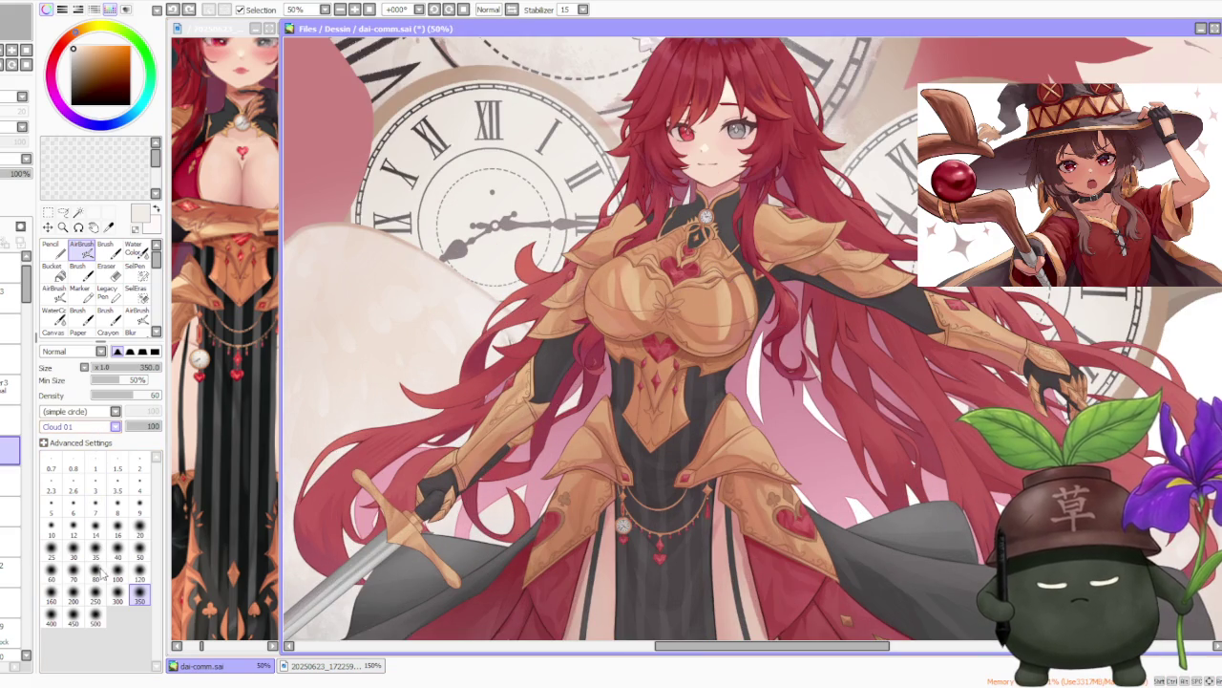
# Airbrush dirt-textured strokes over the gold chest armour.
pyautogui.scroll(1, 688, 298)
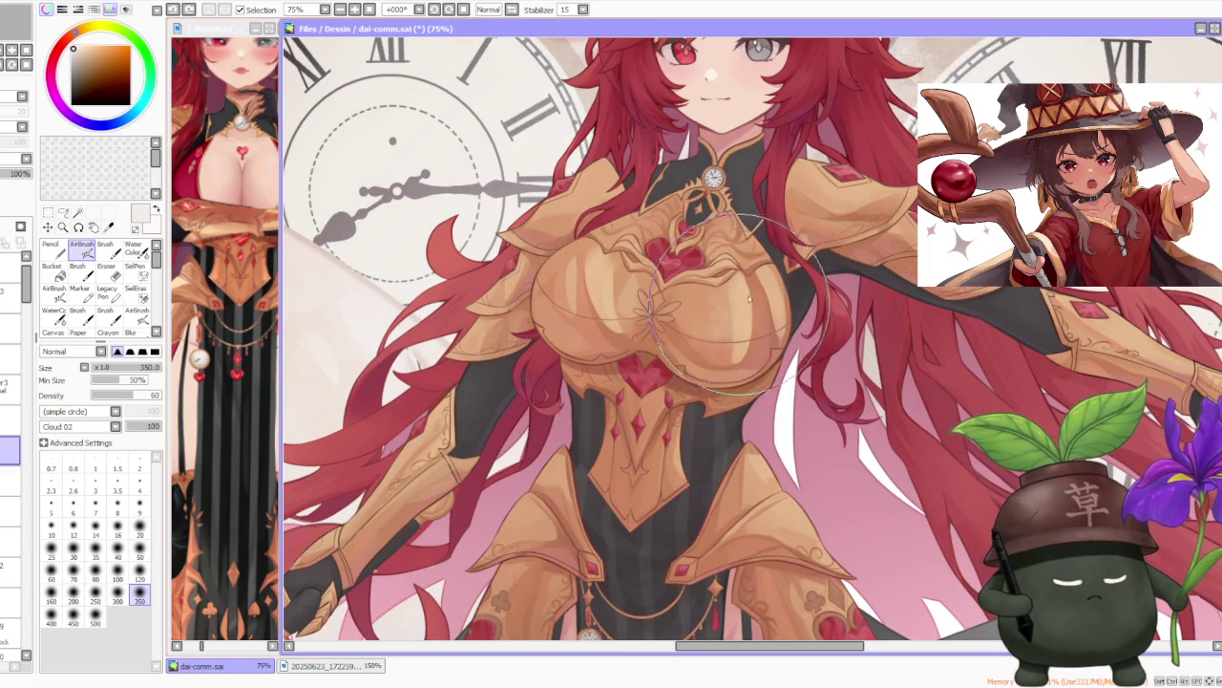
pyautogui.scroll(1, 733, 319)
pyautogui.scroll(-2, 772, 282)
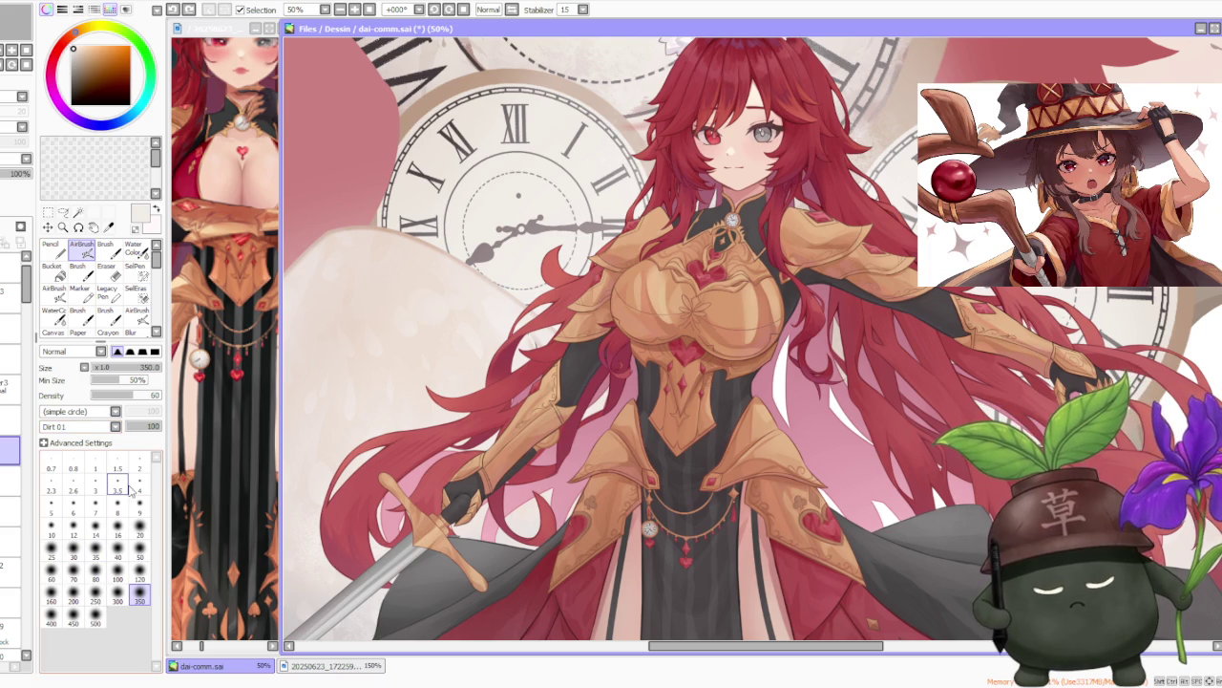
pyautogui.scroll(2, 748, 298)
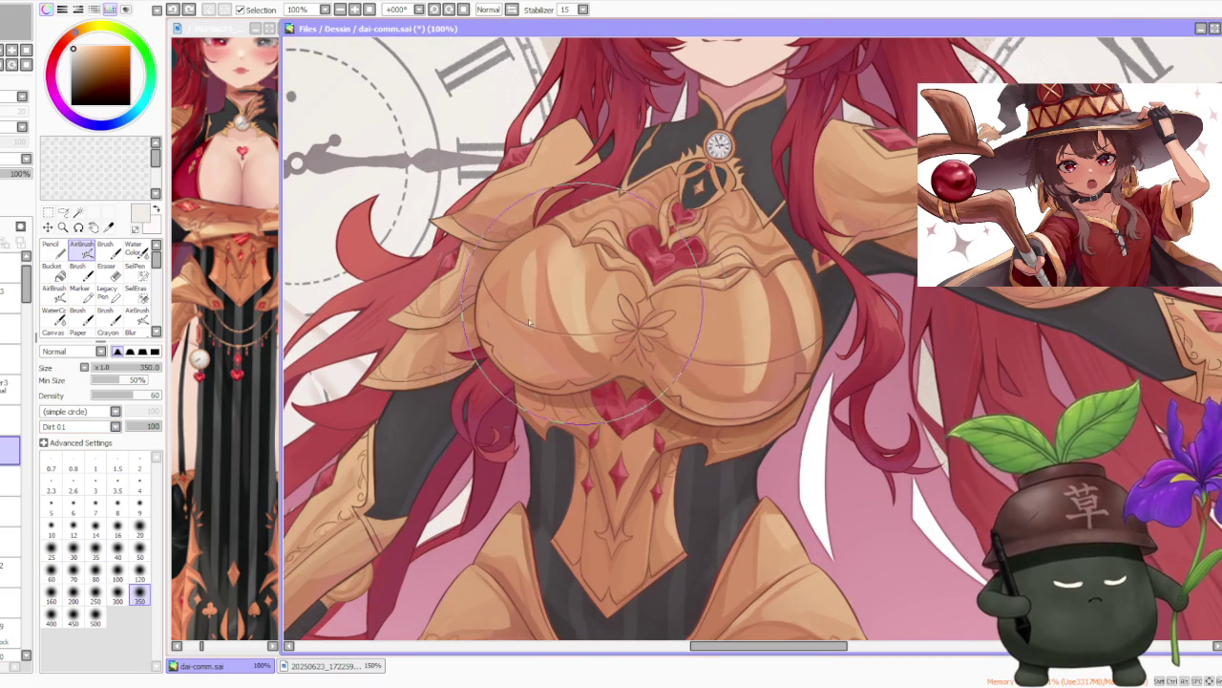
pyautogui.scroll(-3, 115, 426)
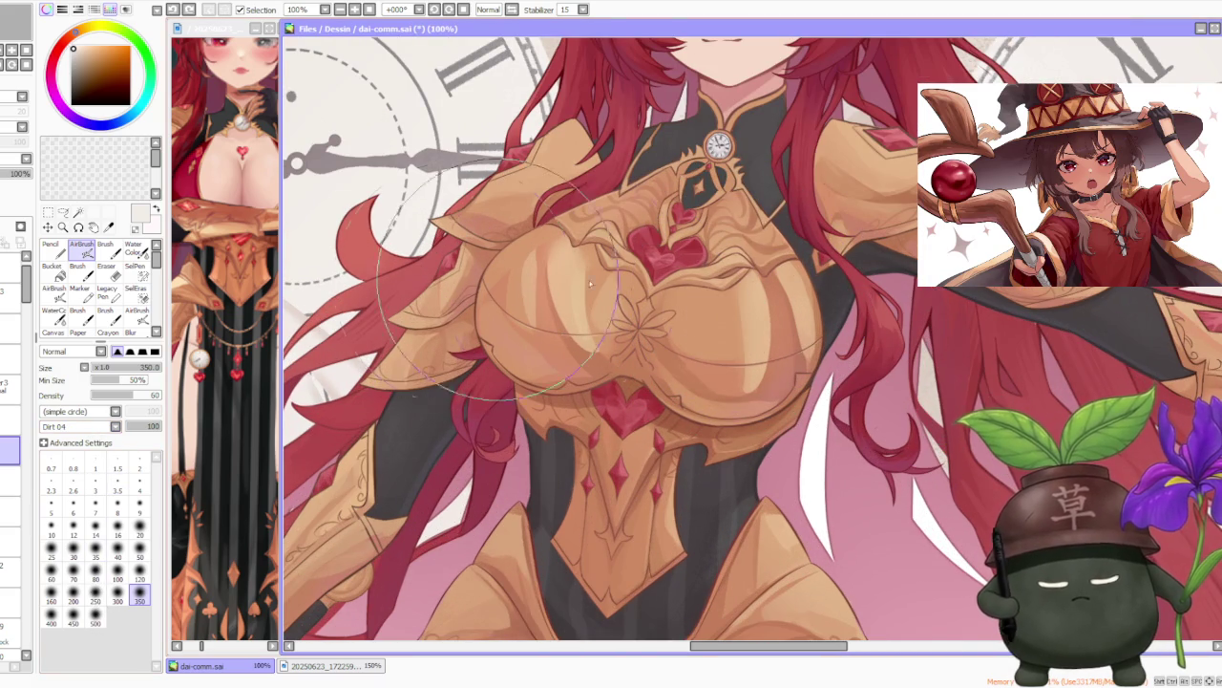
pyautogui.scroll(1, 669, 305)
pyautogui.moveTo(726, 382); pyautogui.dragTo(787, 292)
# Sample the armour orange, undo the last stroke, and switch to a light peach.
pyautogui.scroll(-4, 787, 292)
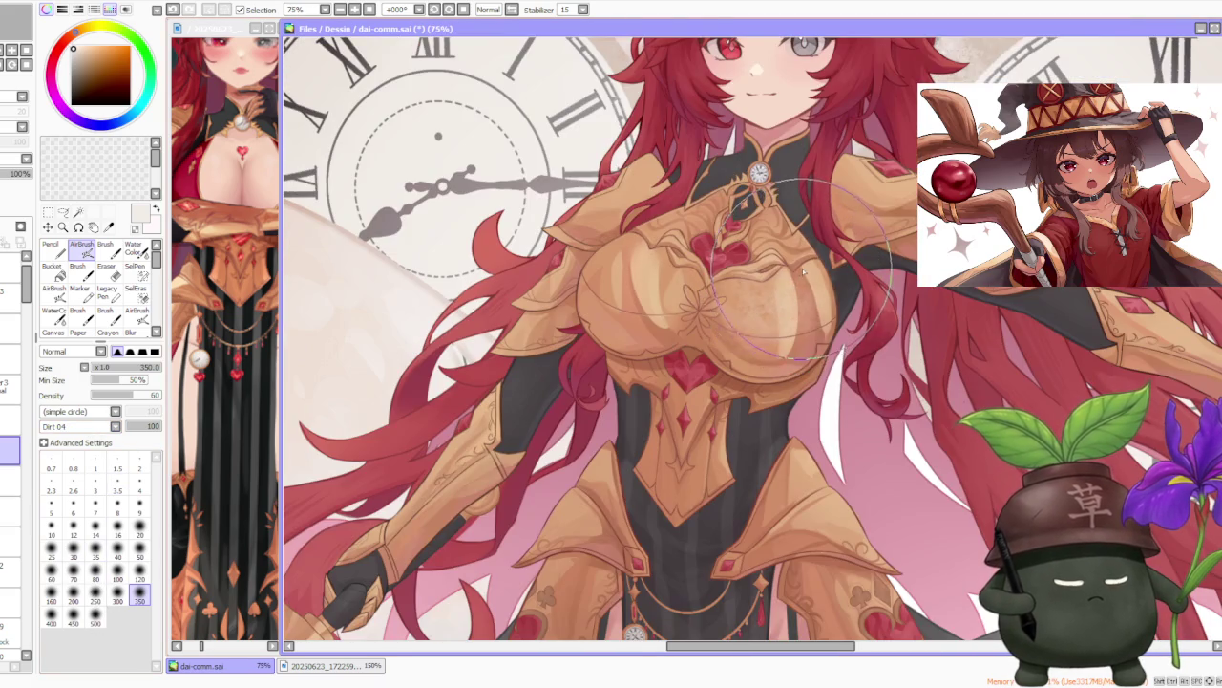
pyautogui.scroll(-2, 811, 272)
pyautogui.scroll(1, 864, 229)
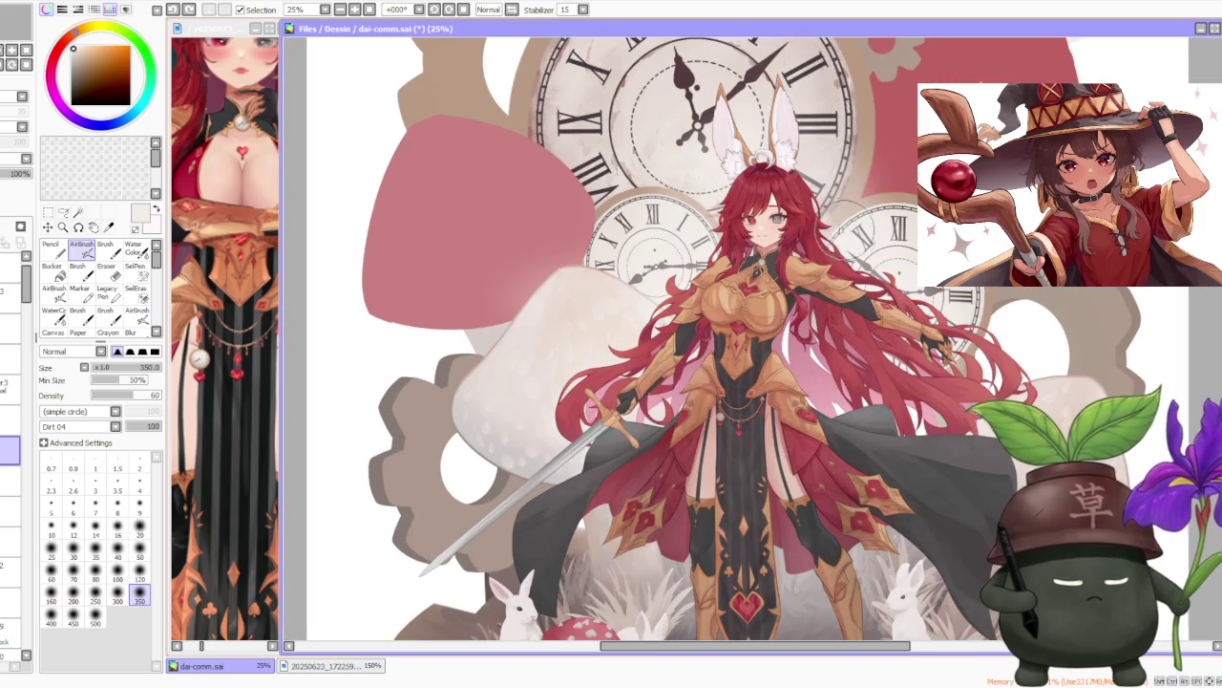
pyautogui.scroll(2, 755, 296)
pyautogui.scroll(1, 754, 296)
pyautogui.keyDown('alt'); pyautogui.click(807, 329); pyautogui.keyUp('alt')
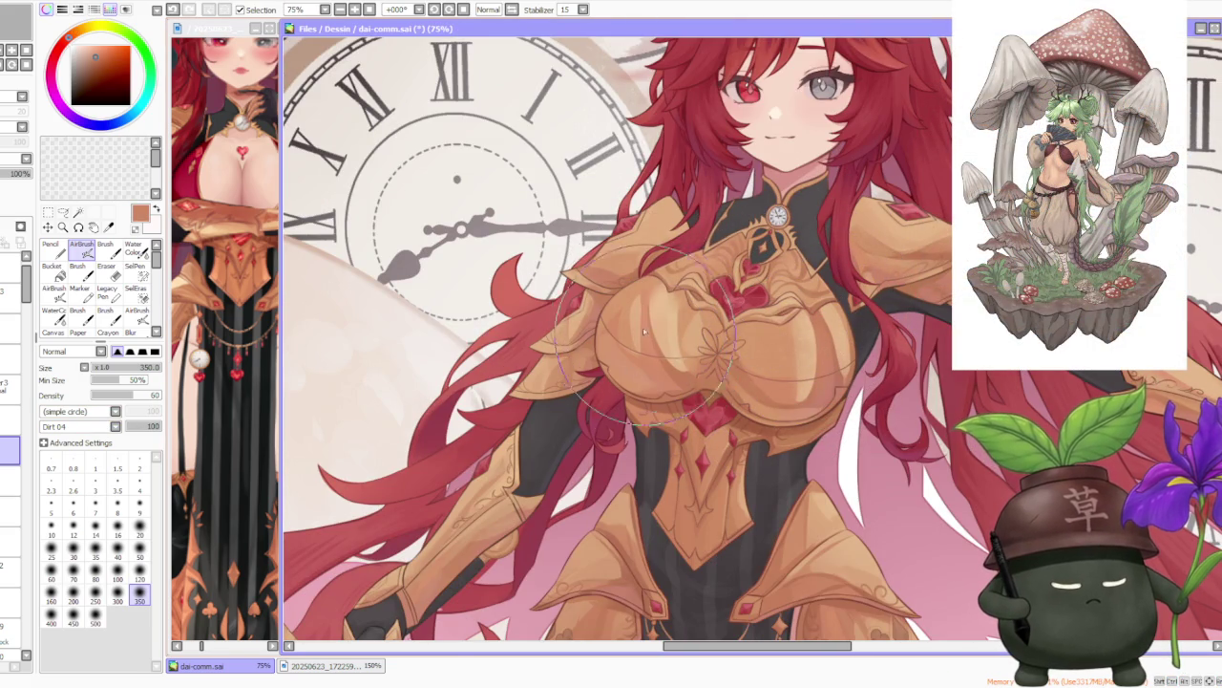
pyautogui.hotkey('ctrl', 'z')
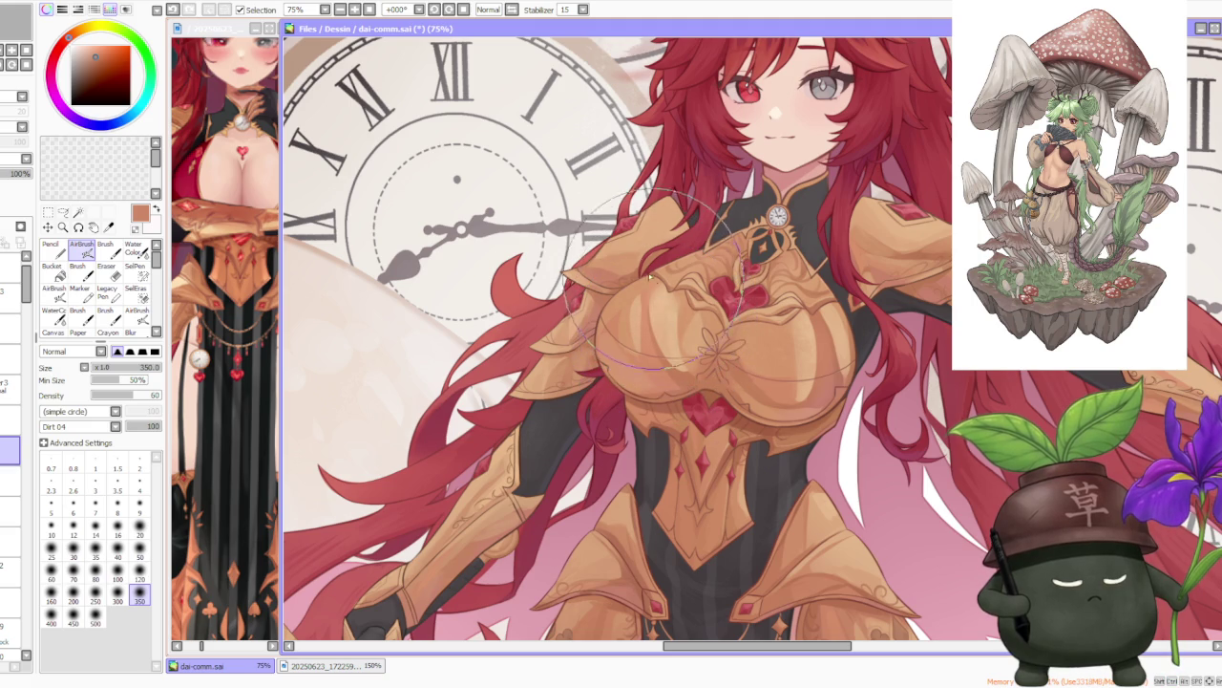
pyautogui.keyDown('alt'); pyautogui.click(661, 340); pyautogui.keyUp('alt')
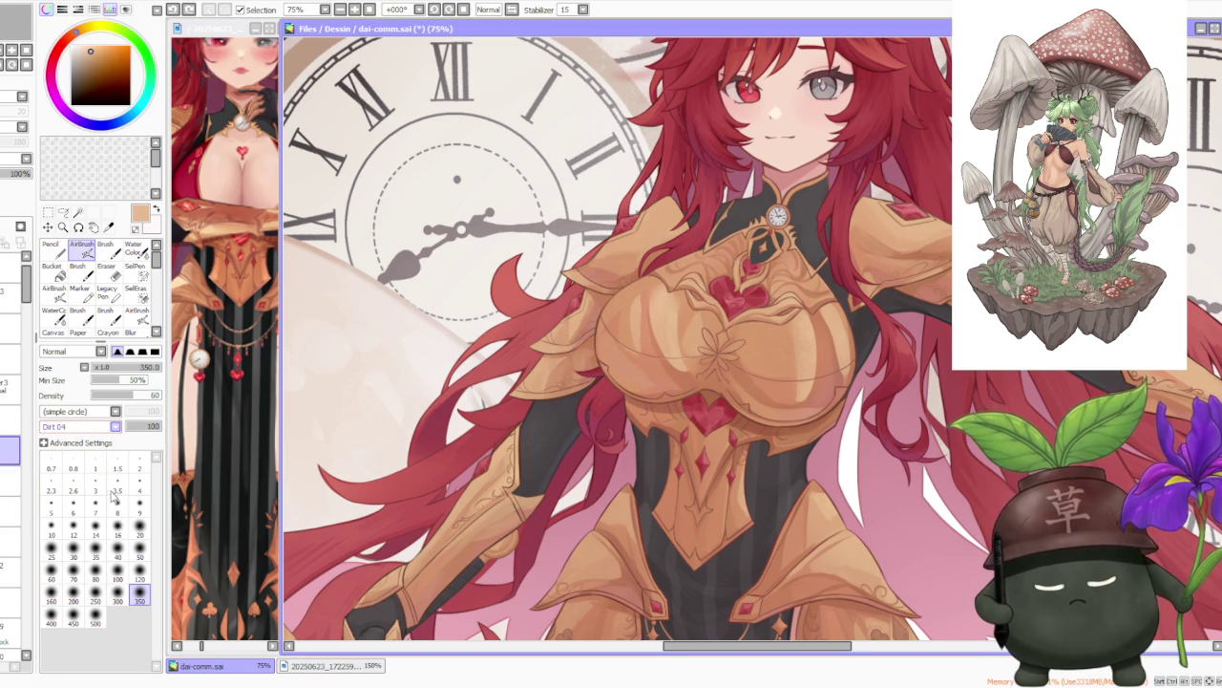
pyautogui.scroll(1, 632, 342)
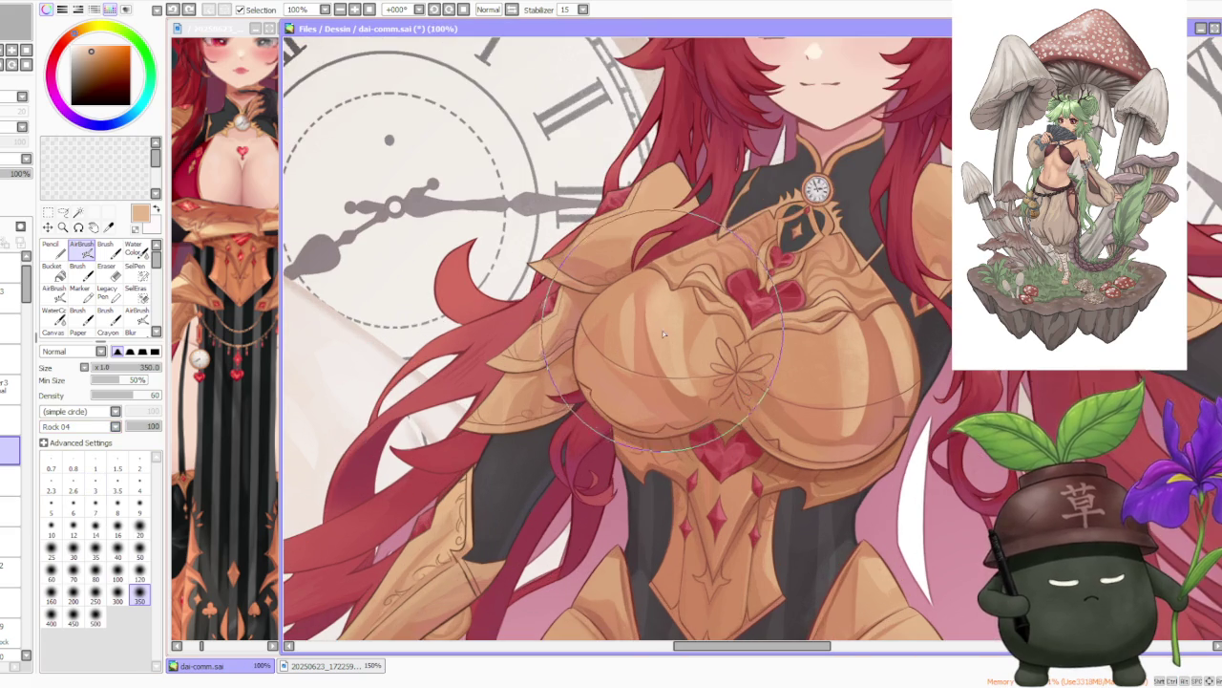
# Shrink the airbrush to size 120 and lighten the shoulder armour.
pyautogui.scroll(1, 638, 306)
pyautogui.scroll(1, 638, 306)
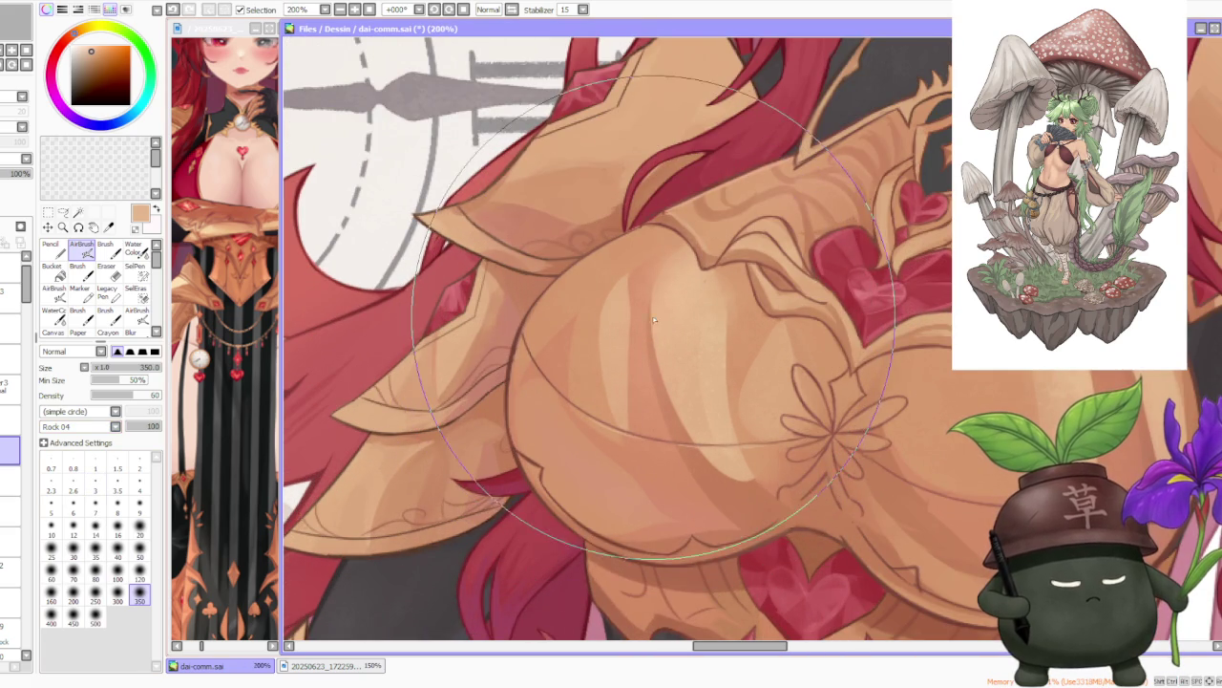
pyautogui.scroll(-2, 648, 321)
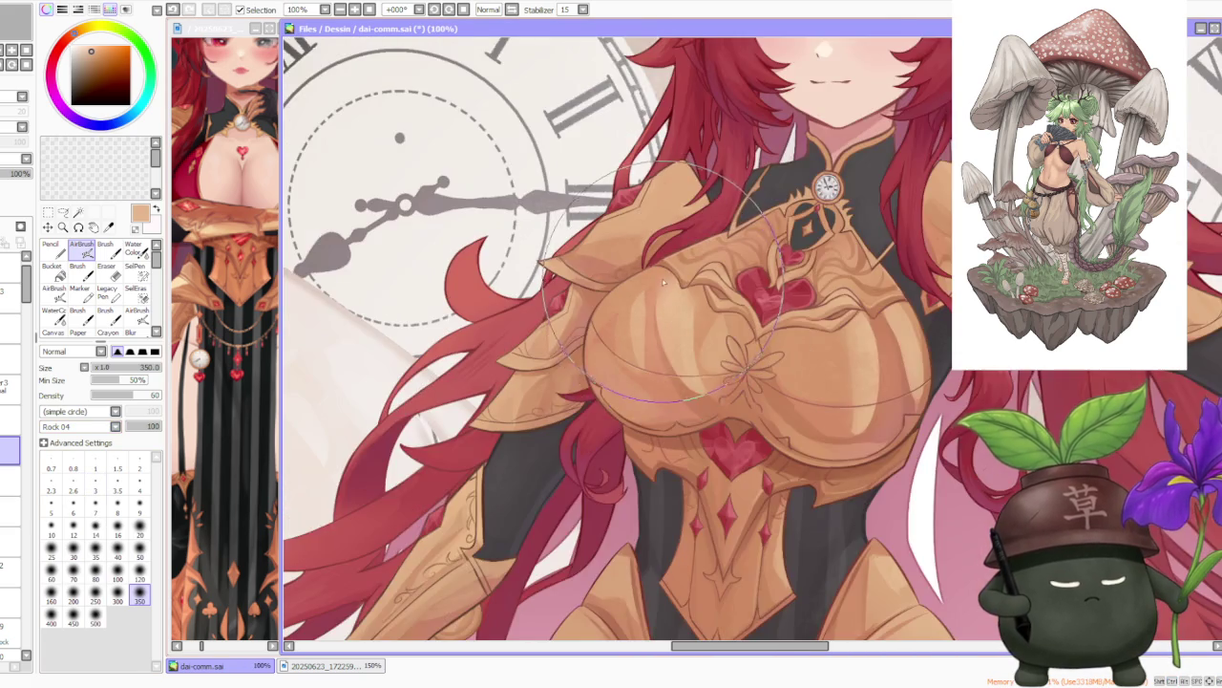
pyautogui.scroll(1, 674, 303)
pyautogui.scroll(-2, 676, 306)
pyautogui.scroll(1, 810, 363)
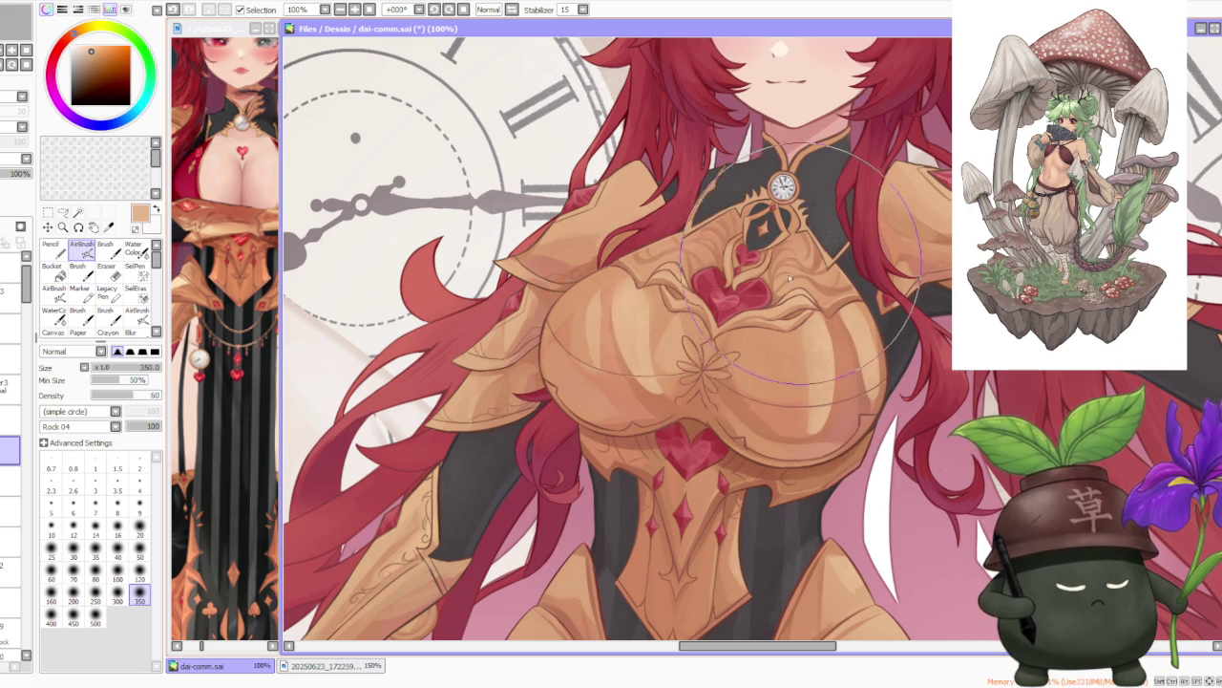
pyautogui.scroll(-2, 791, 296)
pyautogui.scroll(-1, 783, 294)
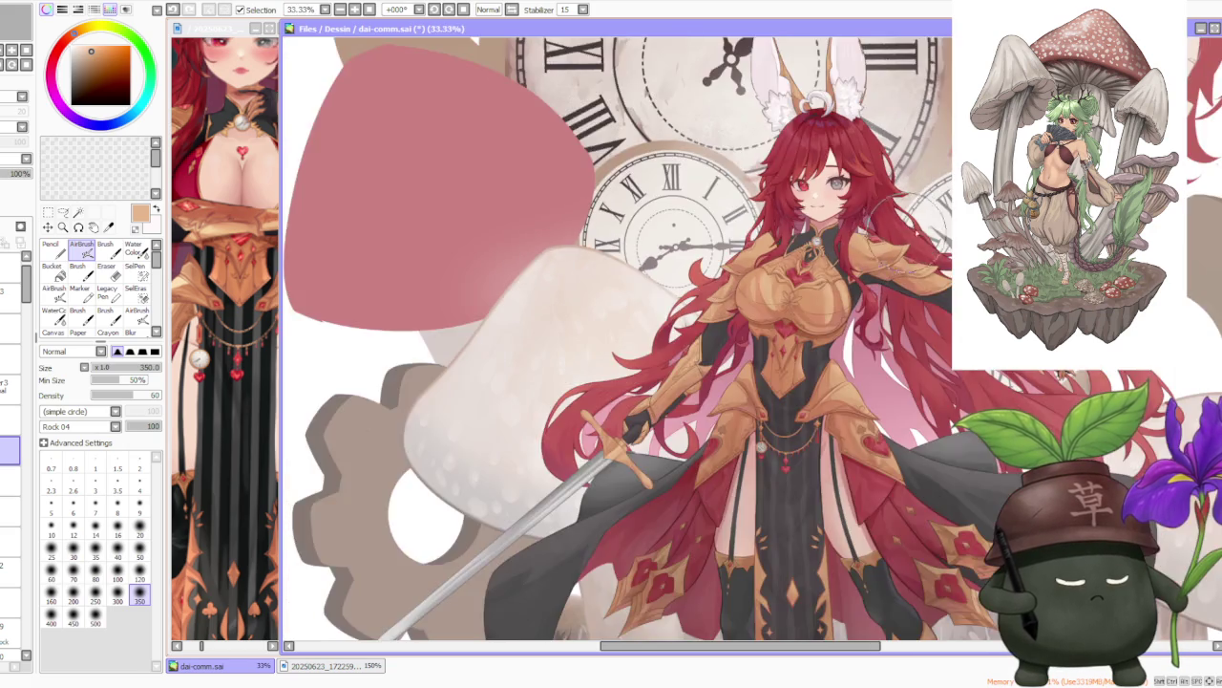
pyautogui.scroll(3, 754, 291)
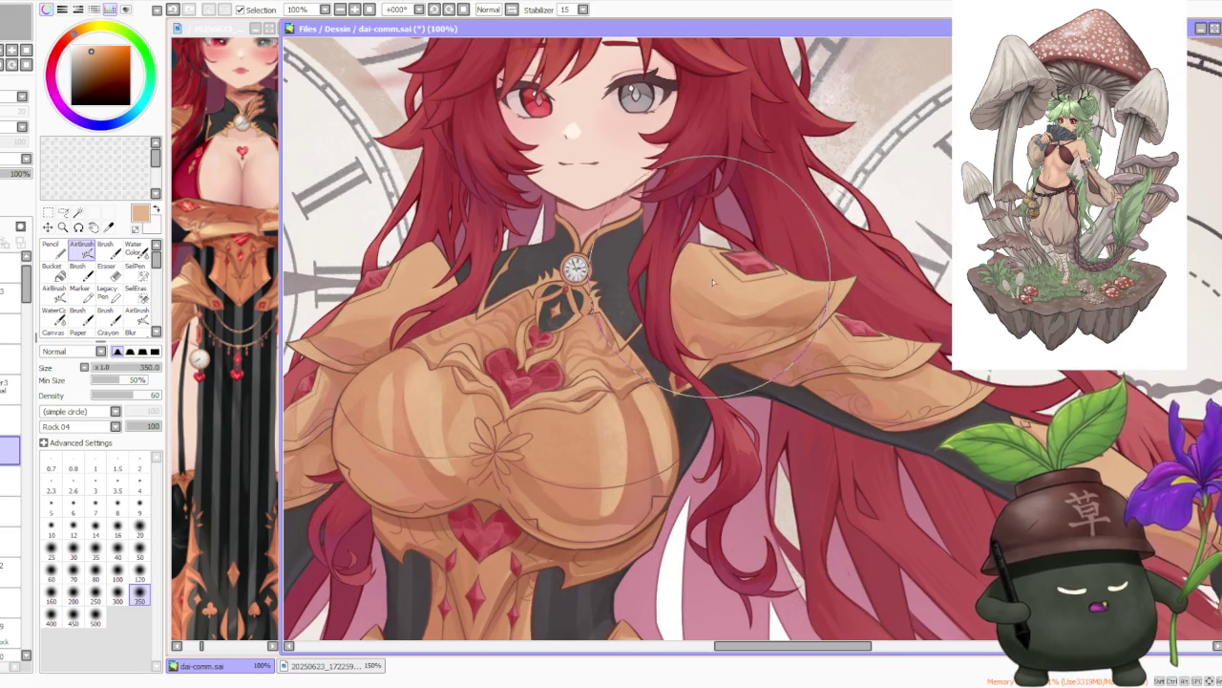
pyautogui.click(139, 578)
pyautogui.moveTo(715, 289); pyautogui.dragTo(743, 343)
# Pick a darker orange, then a rosier shading colour for the armour.
pyautogui.keyDown('alt'); pyautogui.click(752, 311); pyautogui.keyUp('alt')
pyautogui.scroll(2, 700, 284)
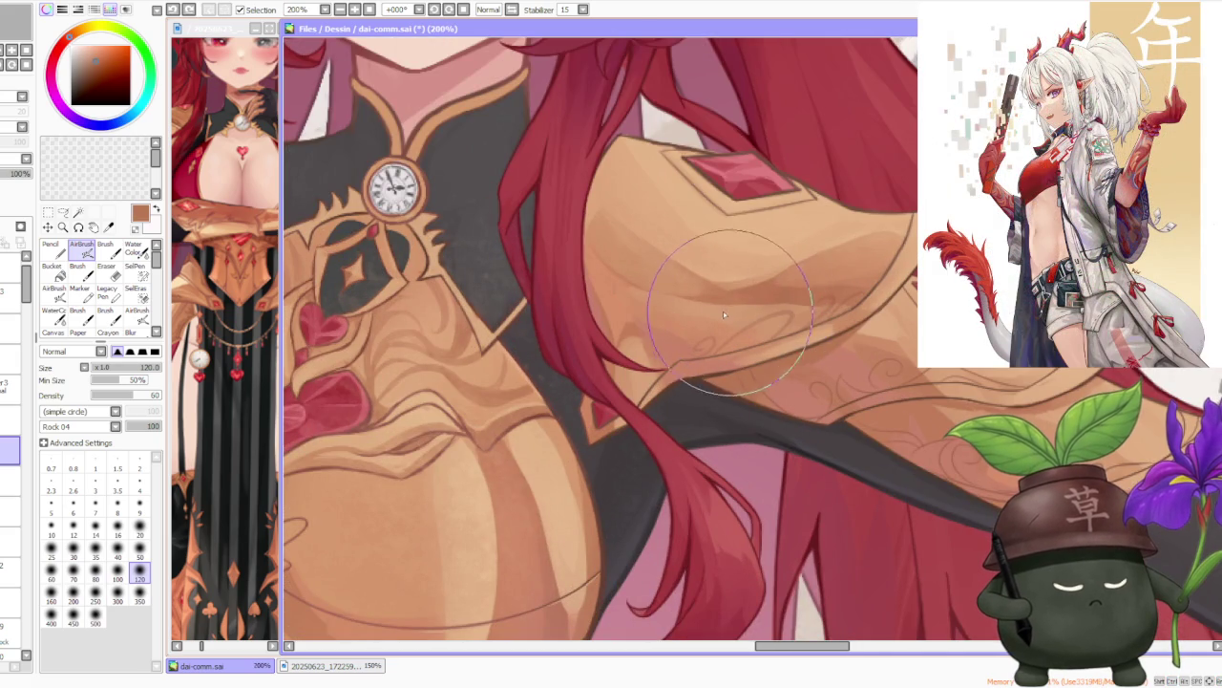
pyautogui.scroll(-2, 812, 290)
pyautogui.scroll(-1, 813, 289)
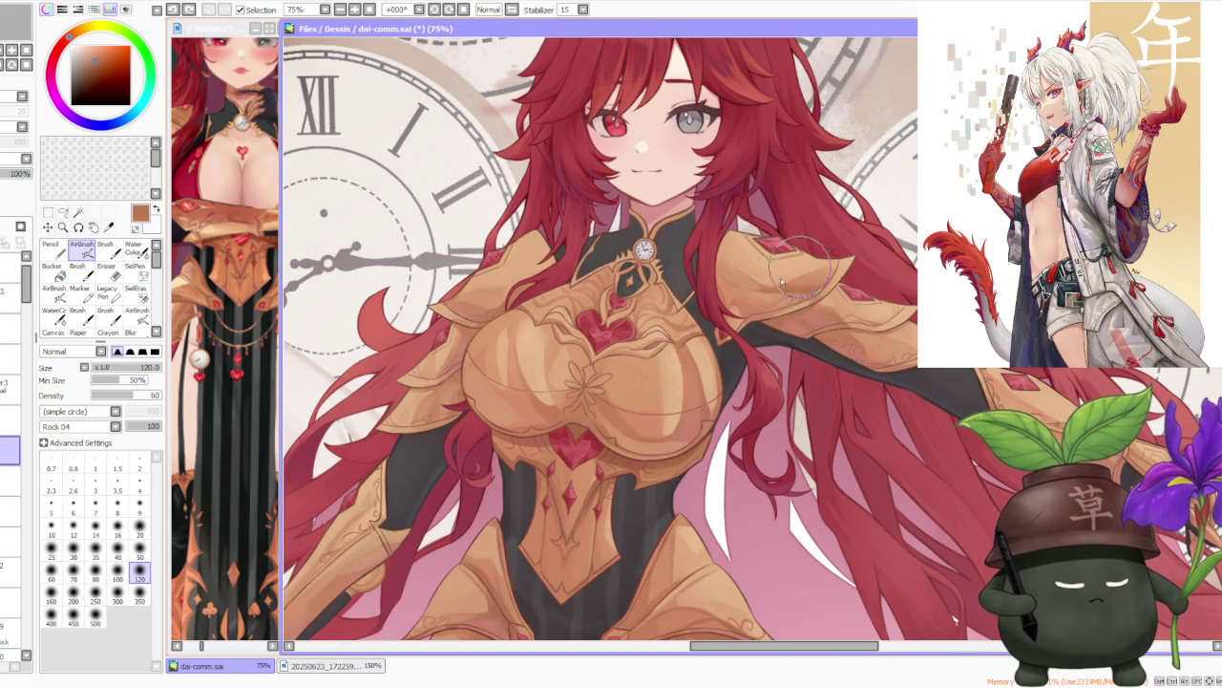
pyautogui.keyDown('alt'); pyautogui.click(687, 438); pyautogui.keyUp('alt')
# Eyedrop the peach tone from the armour as the current colour.
pyautogui.scroll(2, 687, 439)
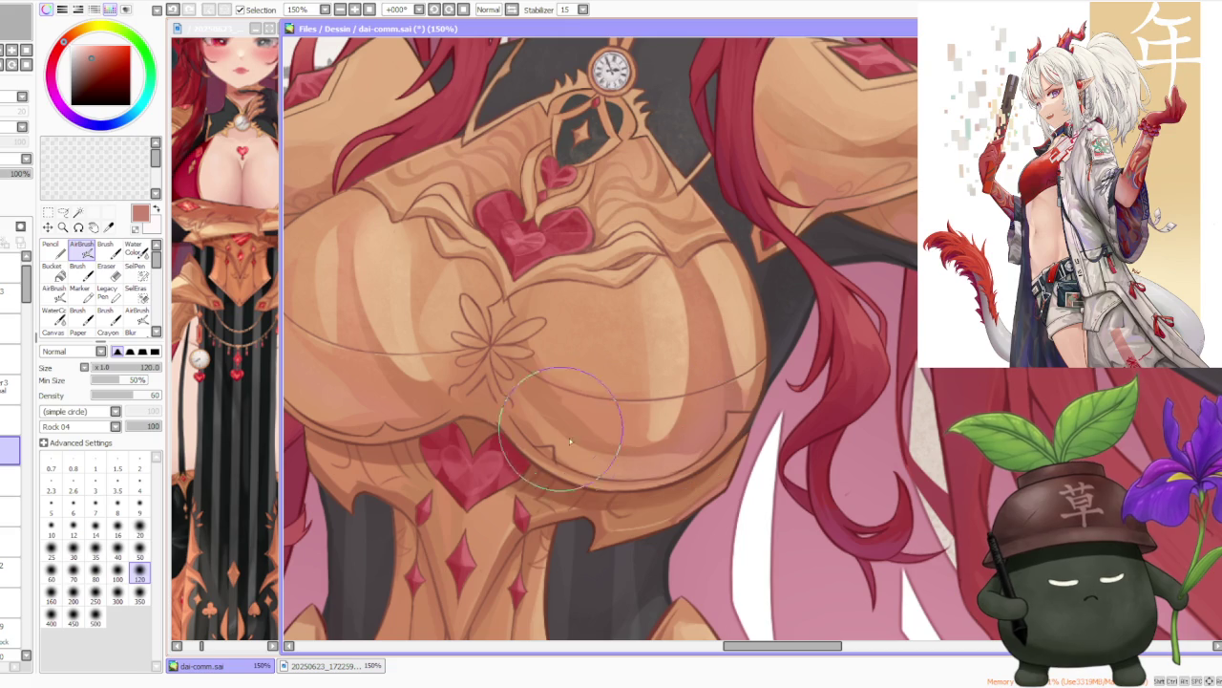
pyautogui.scroll(-3, 522, 397)
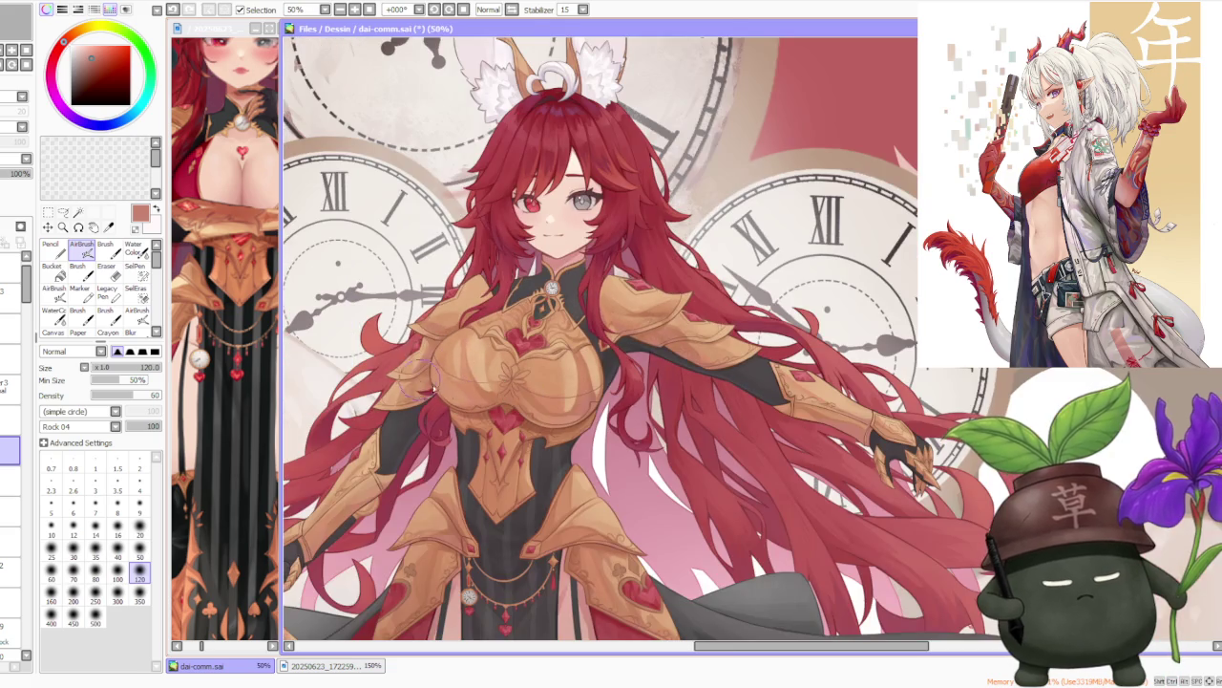
pyautogui.scroll(3, 487, 401)
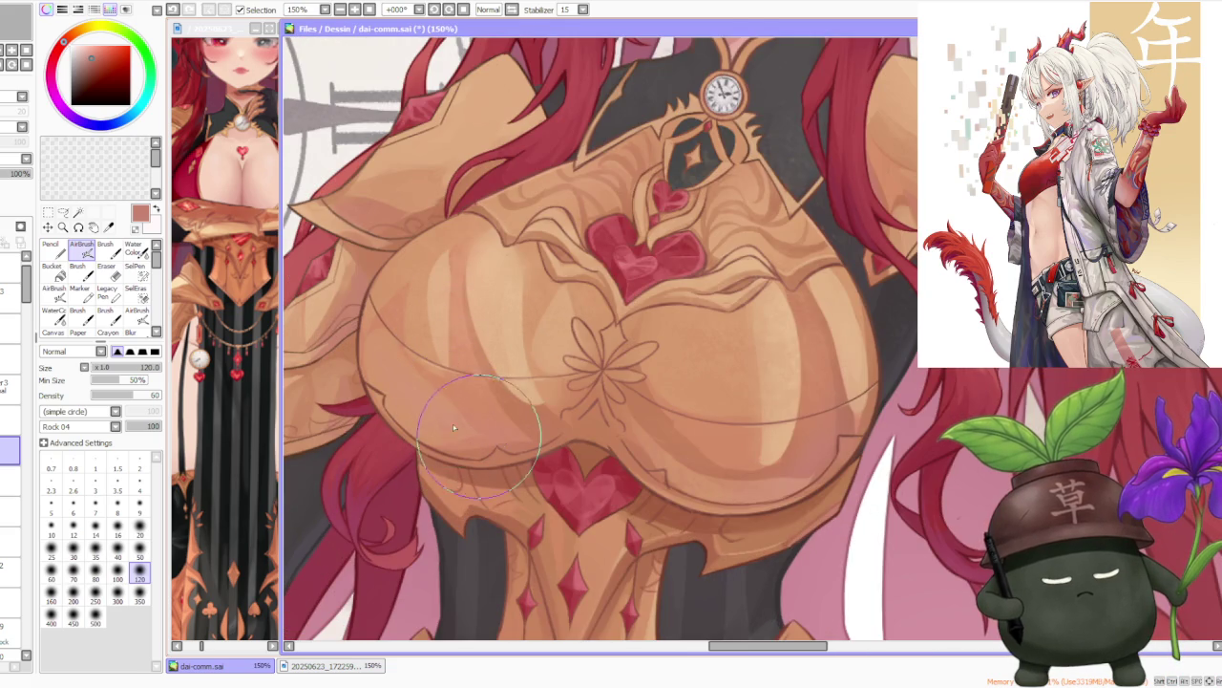
pyautogui.scroll(-1, 477, 411)
pyautogui.scroll(-2, 471, 386)
pyautogui.scroll(-2, 455, 385)
pyautogui.scroll(-1, 497, 390)
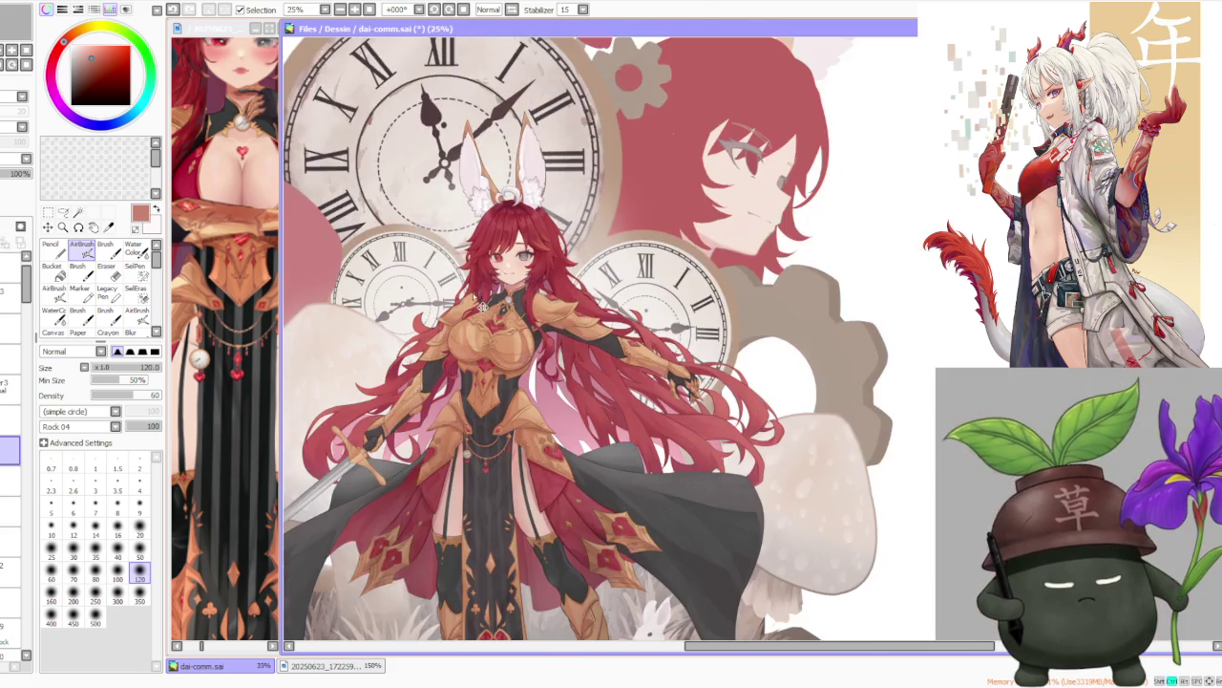
pyautogui.scroll(2, 540, 393)
pyautogui.scroll(2, 504, 387)
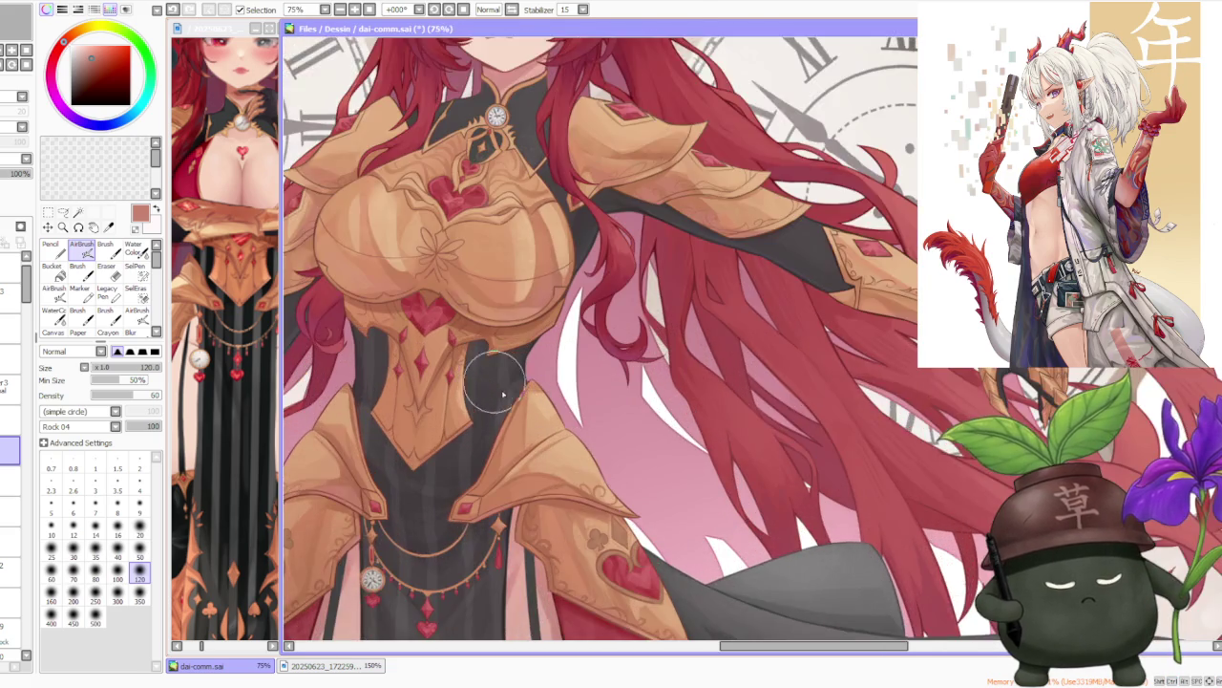
pyautogui.scroll(1, 515, 411)
pyautogui.keyDown('alt'); pyautogui.click(520, 423); pyautogui.keyUp('alt')
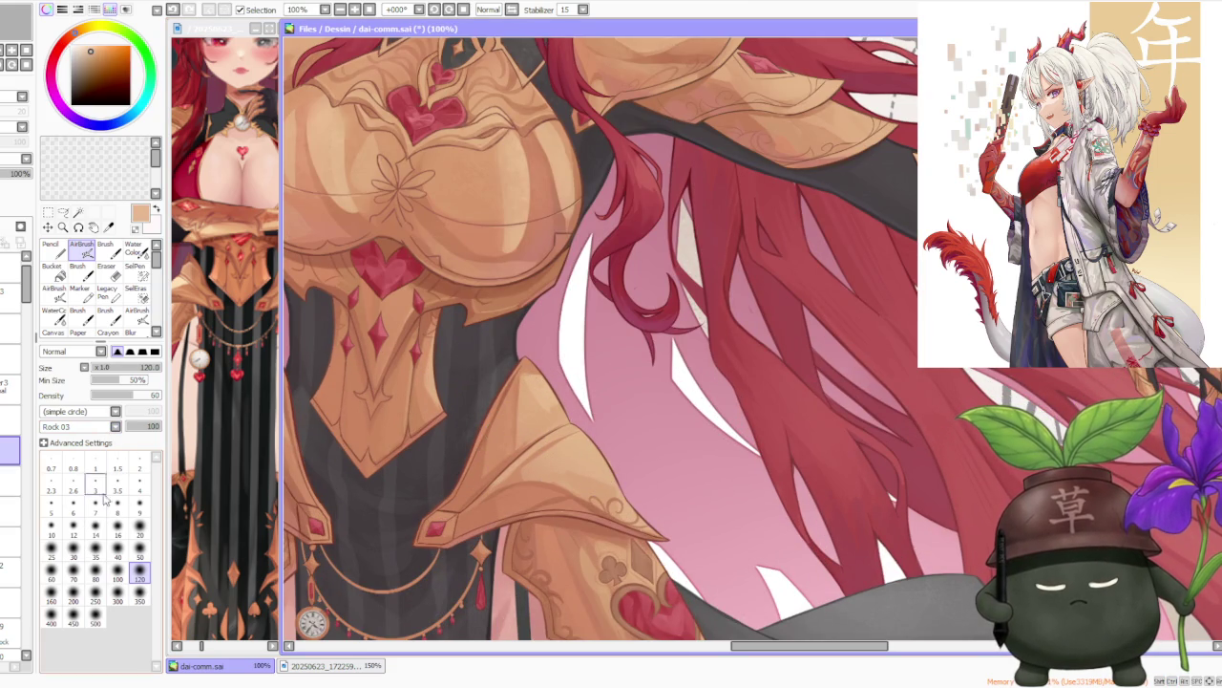
# Eyedrop a darker orange and a light peach from the gold armor to shade the plates.
pyautogui.scroll(1, 517, 407)
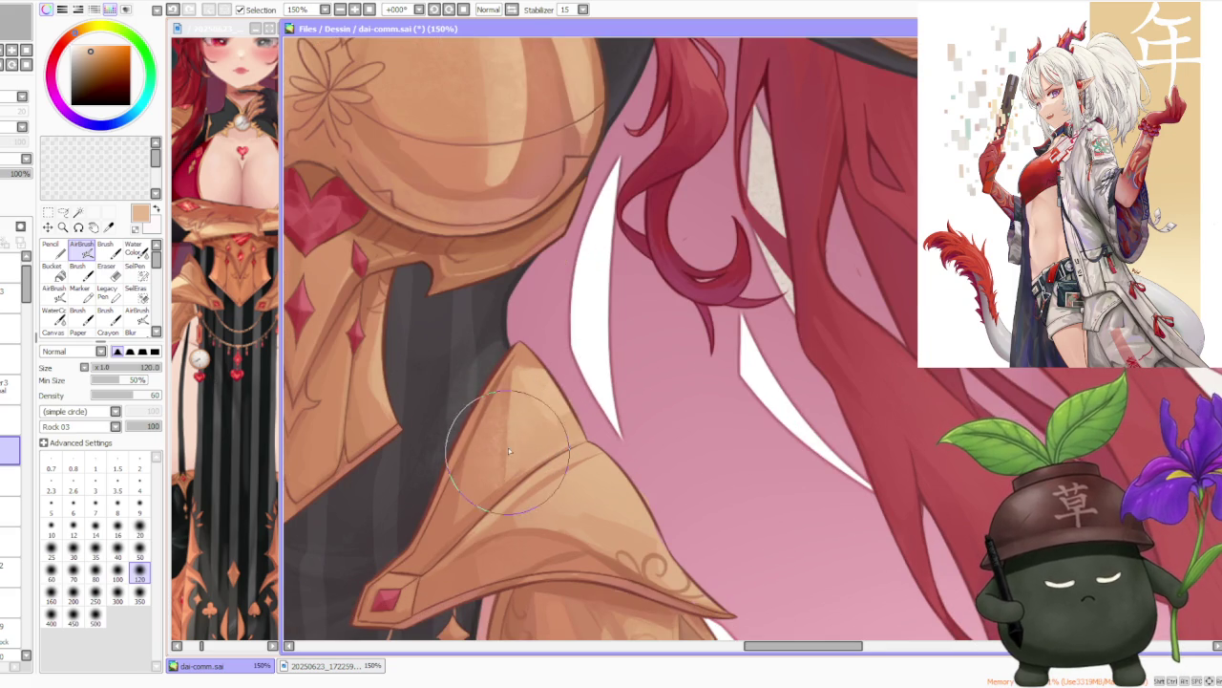
pyautogui.keyDown('alt'); pyautogui.click(520, 363); pyautogui.keyUp('alt')
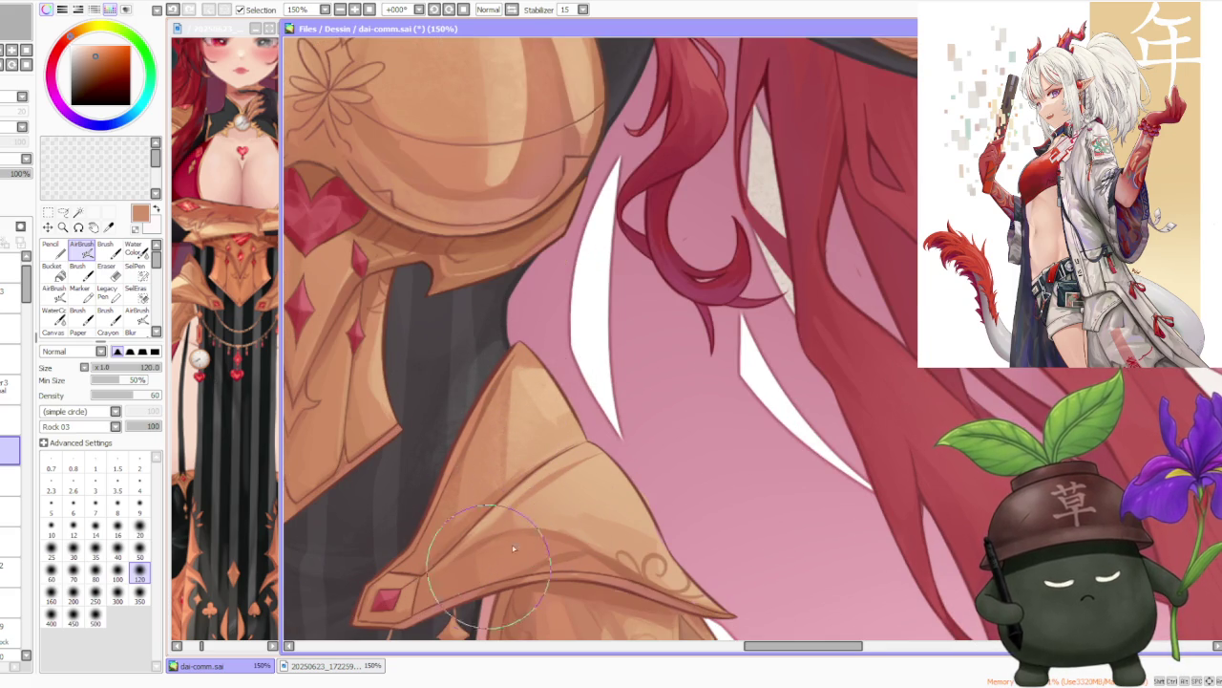
pyautogui.keyDown('alt'); pyautogui.click(571, 468); pyautogui.keyUp('alt')
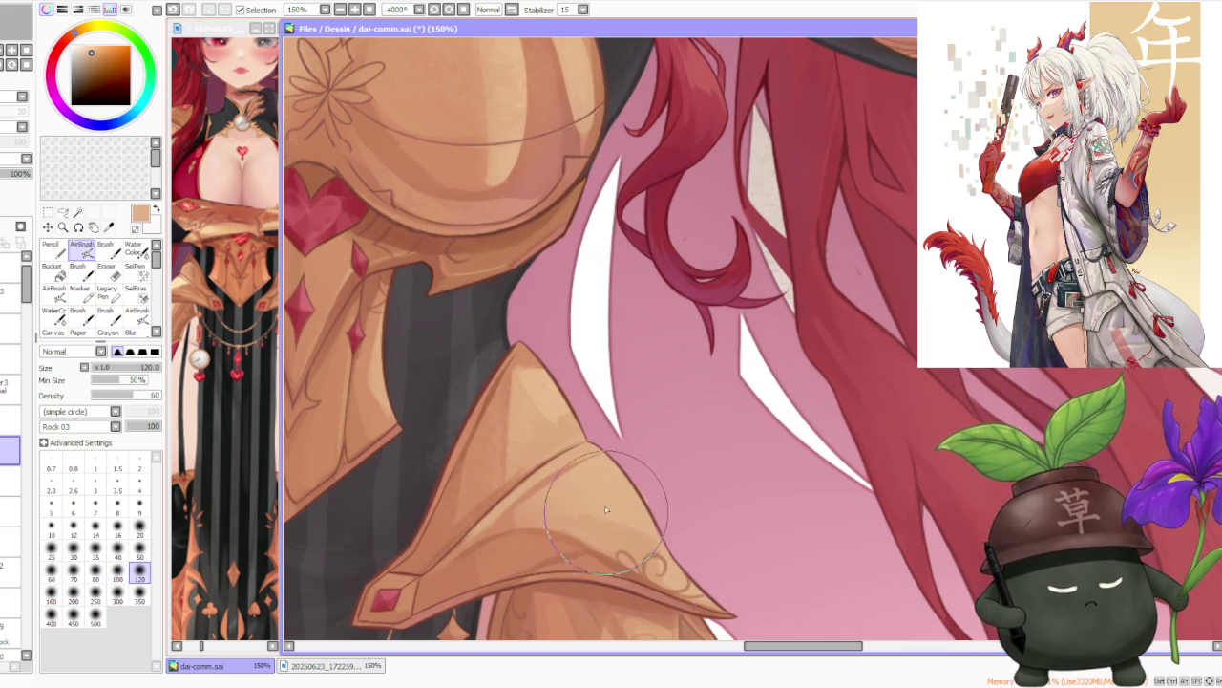
pyautogui.scroll(-1, 584, 491)
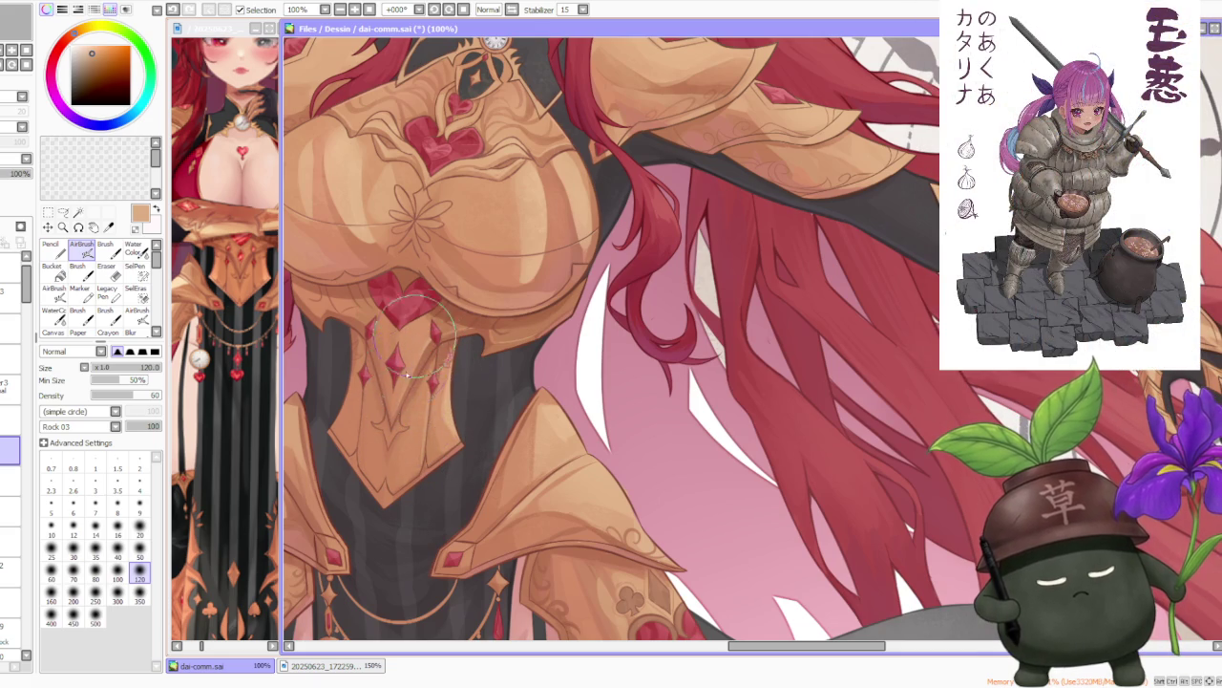
pyautogui.scroll(1, 416, 344)
pyautogui.scroll(1, 416, 378)
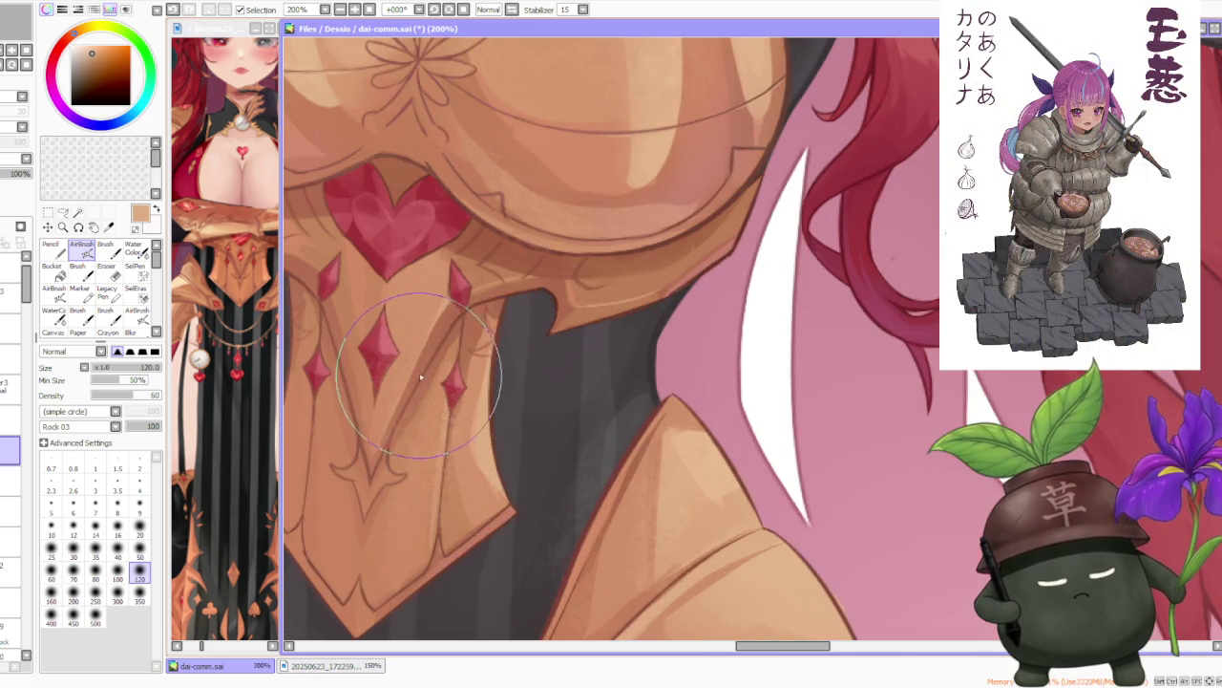
pyautogui.scroll(-2, 441, 339)
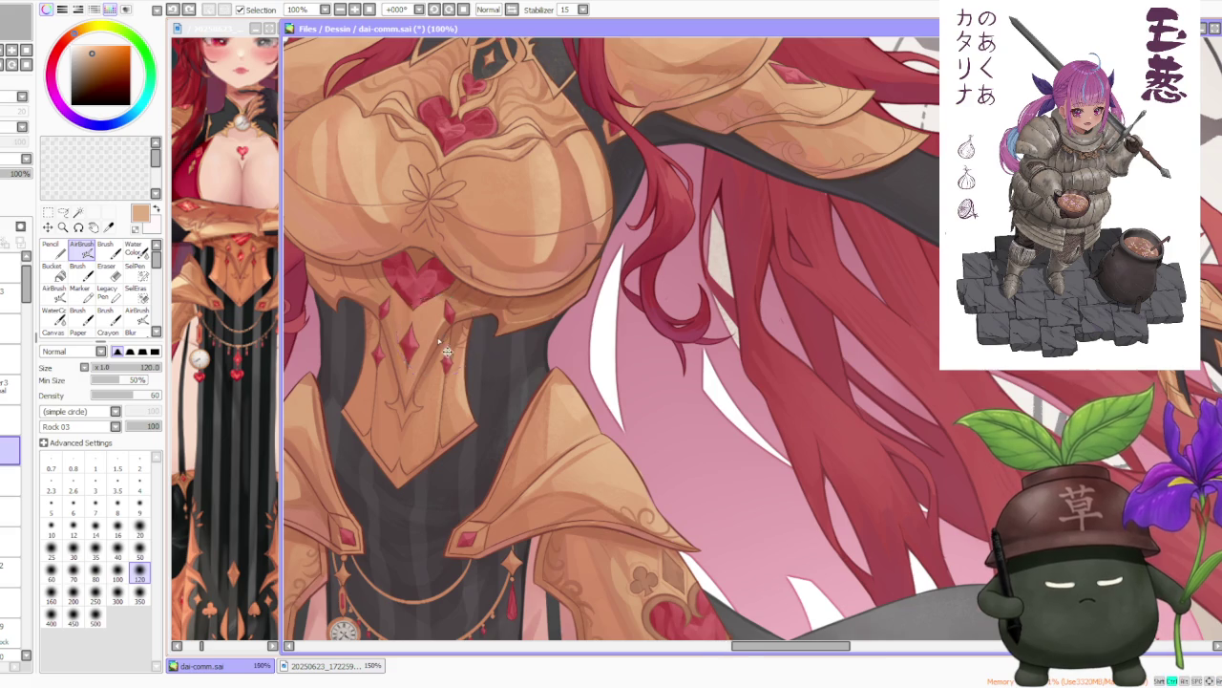
pyautogui.scroll(1, 440, 341)
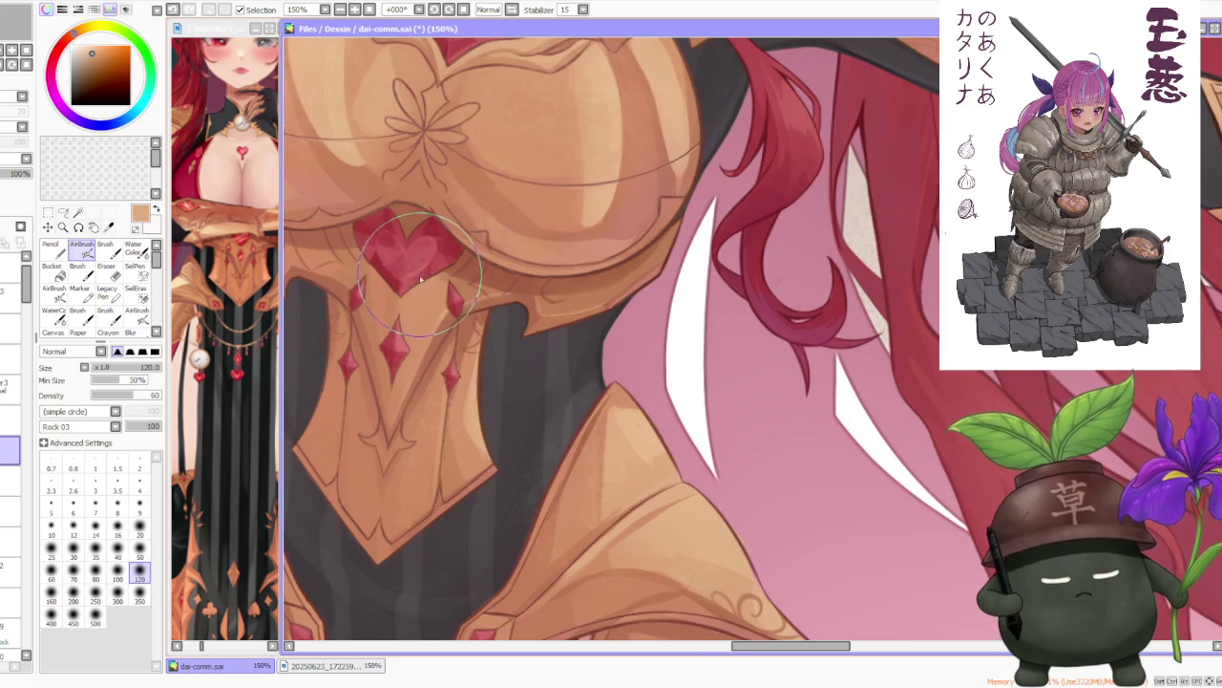
pyautogui.scroll(-1, 444, 225)
pyautogui.scroll(-2, 451, 214)
pyautogui.scroll(1, 450, 214)
pyautogui.scroll(2, 478, 268)
pyautogui.scroll(1, 516, 335)
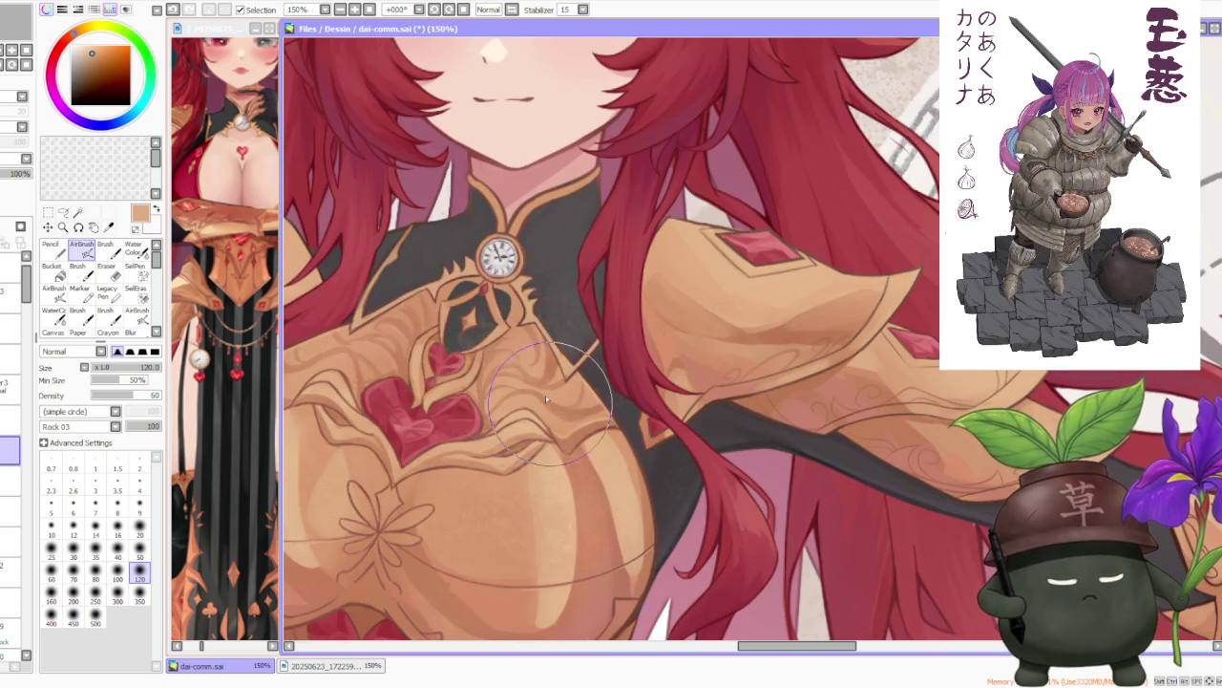
pyautogui.scroll(-2, 550, 406)
pyautogui.scroll(-2, 640, 277)
pyautogui.scroll(-1, 669, 324)
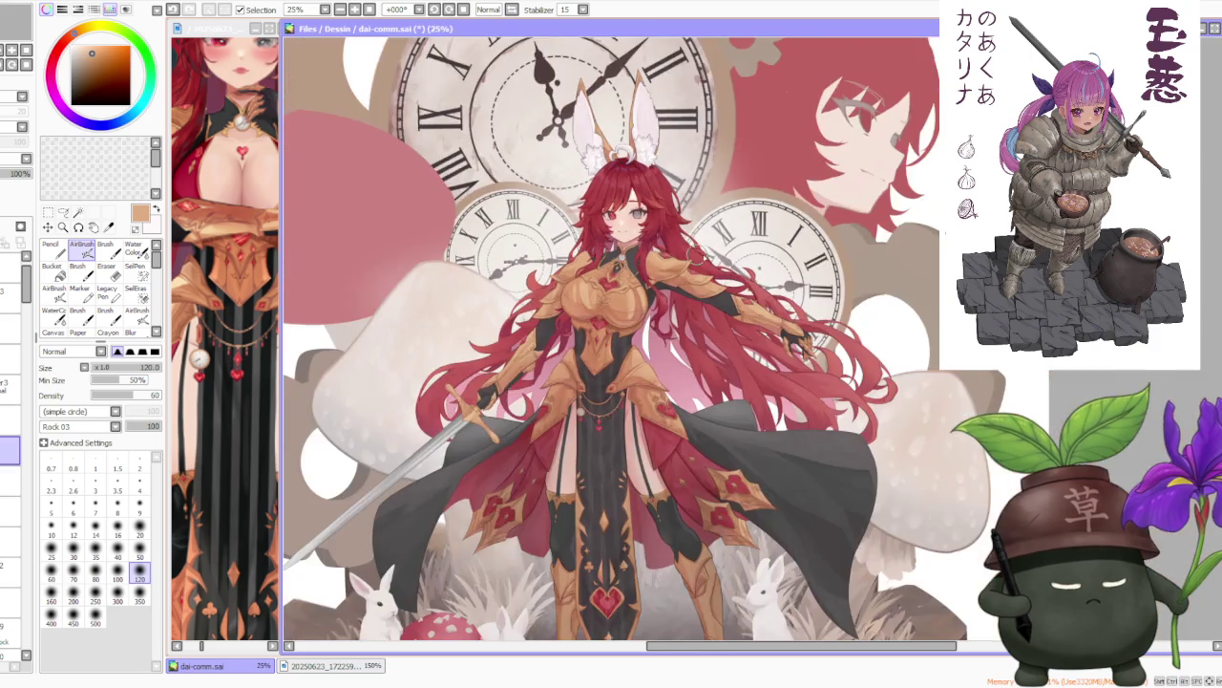
pyautogui.scroll(3, 683, 363)
pyautogui.scroll(-1, 683, 365)
pyautogui.scroll(1, 683, 363)
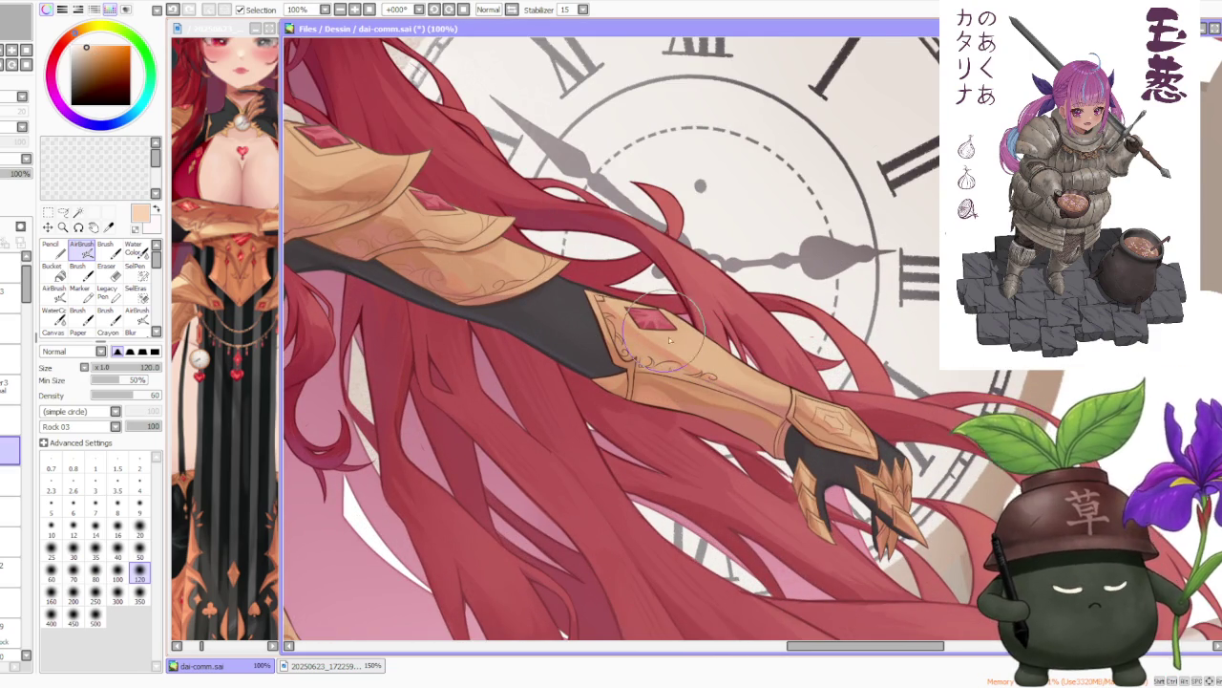
pyautogui.scroll(1, 704, 356)
pyautogui.scroll(1, 726, 372)
pyautogui.scroll(-2, 788, 399)
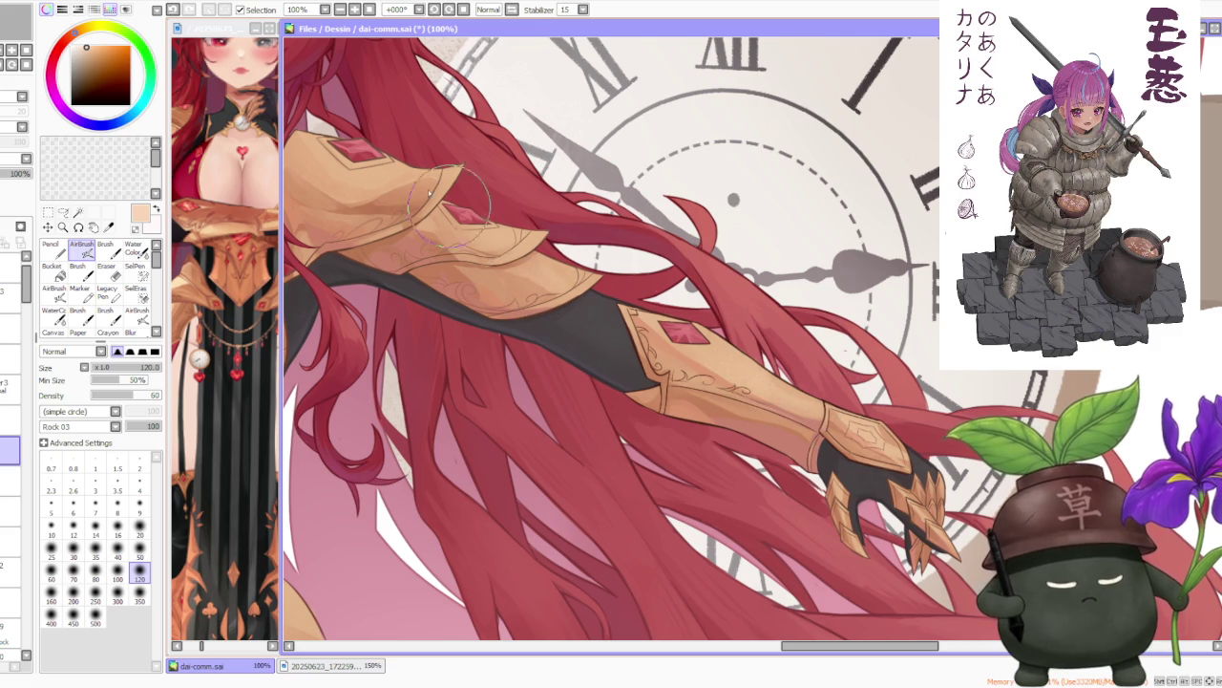
pyautogui.scroll(1, 362, 141)
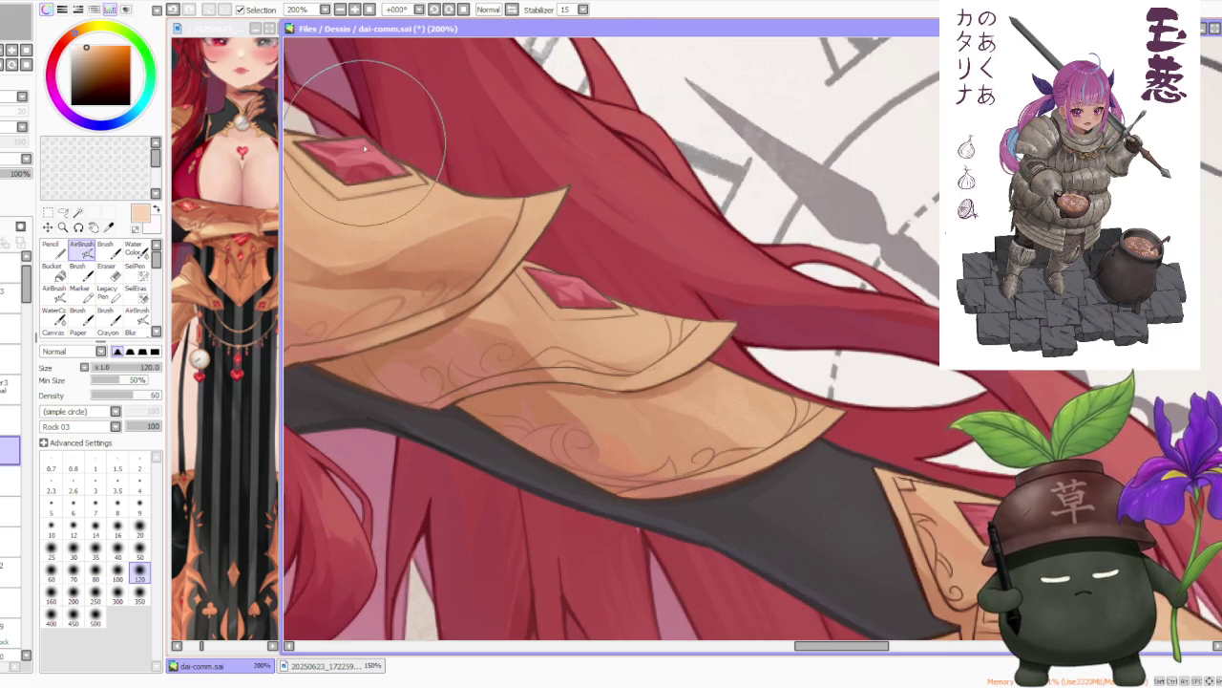
pyautogui.scroll(-3, 364, 145)
pyautogui.scroll(-2, 364, 145)
pyautogui.scroll(-1, 364, 145)
pyautogui.scroll(4, 496, 164)
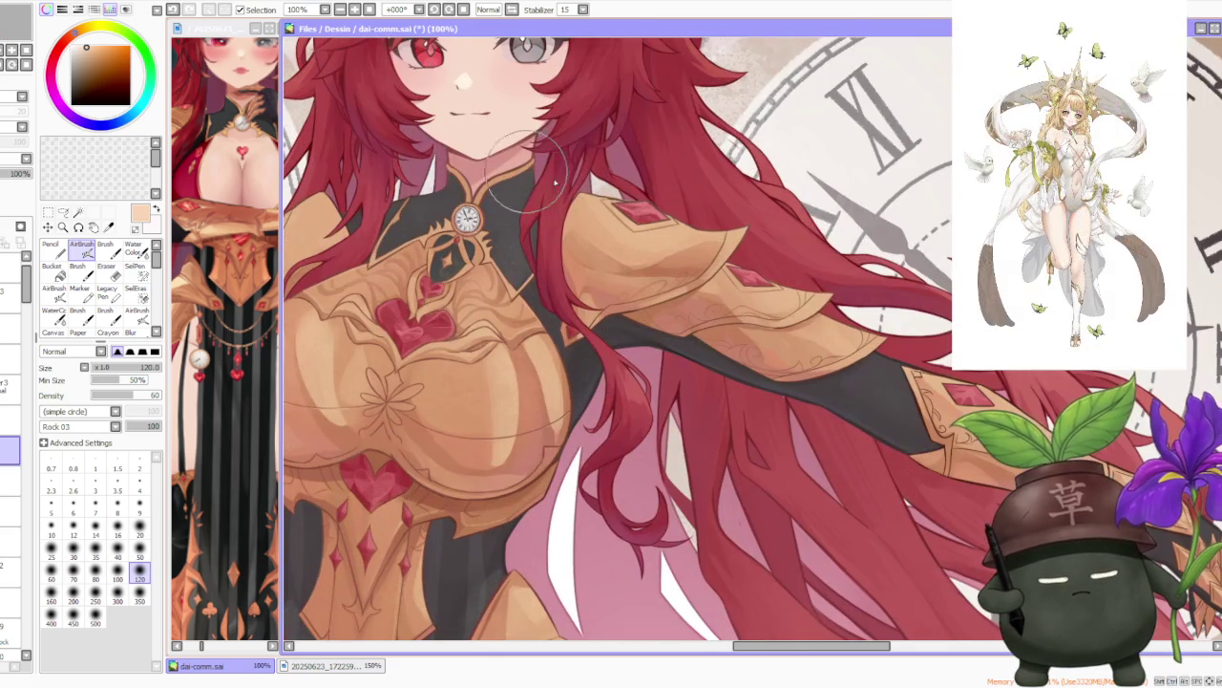
pyautogui.scroll(-1, 533, 175)
pyautogui.scroll(-3, 535, 191)
pyautogui.scroll(1, 540, 225)
pyautogui.scroll(2, 540, 225)
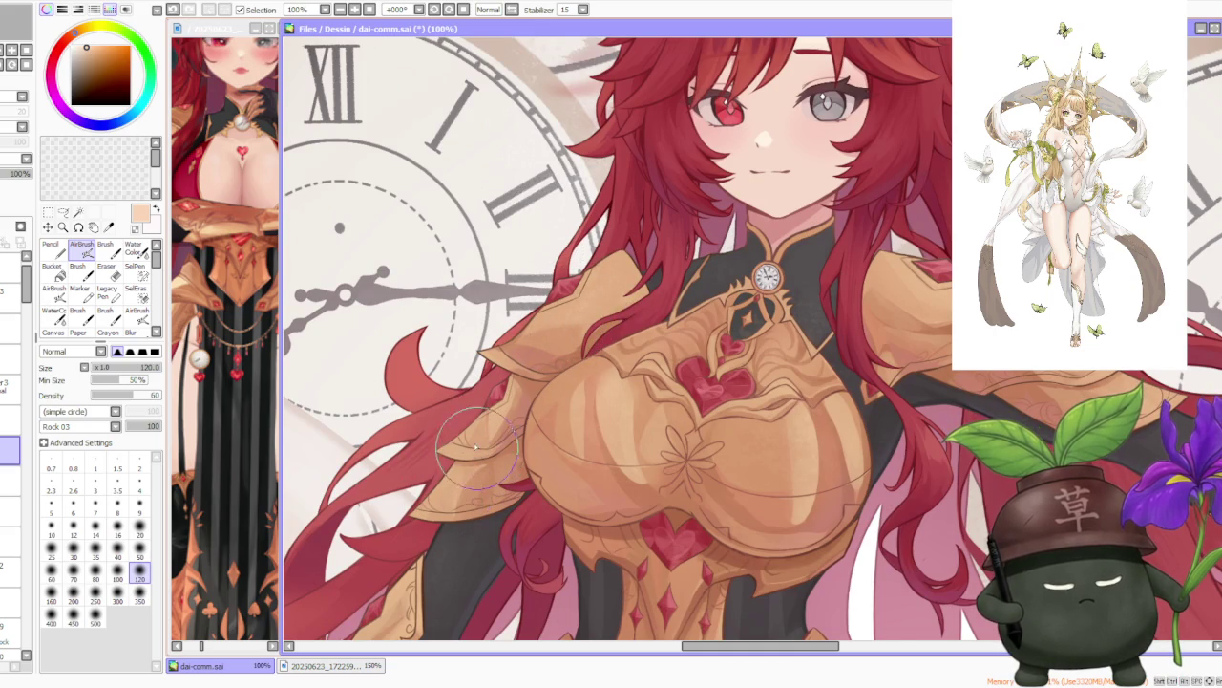
# Shade the armor plates with a darker orange-red, the light peach and a reddish tone.
pyautogui.keyDown('alt'); pyautogui.click(489, 485); pyautogui.keyUp('alt')
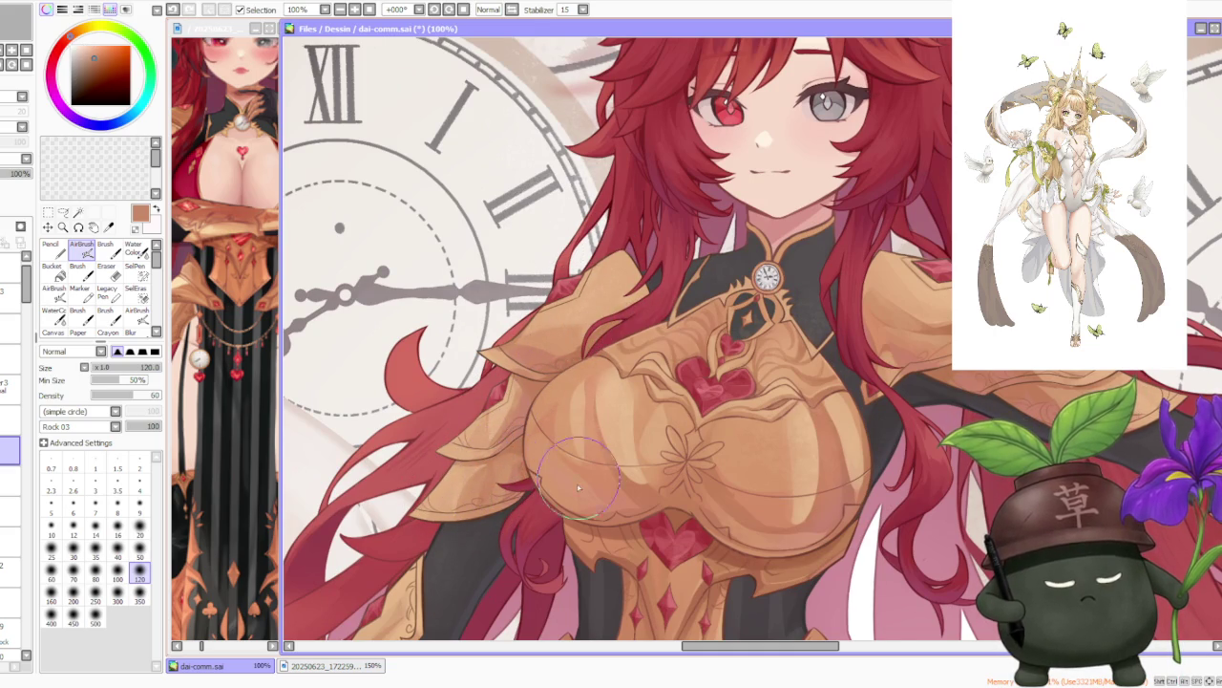
pyautogui.scroll(-3, 574, 485)
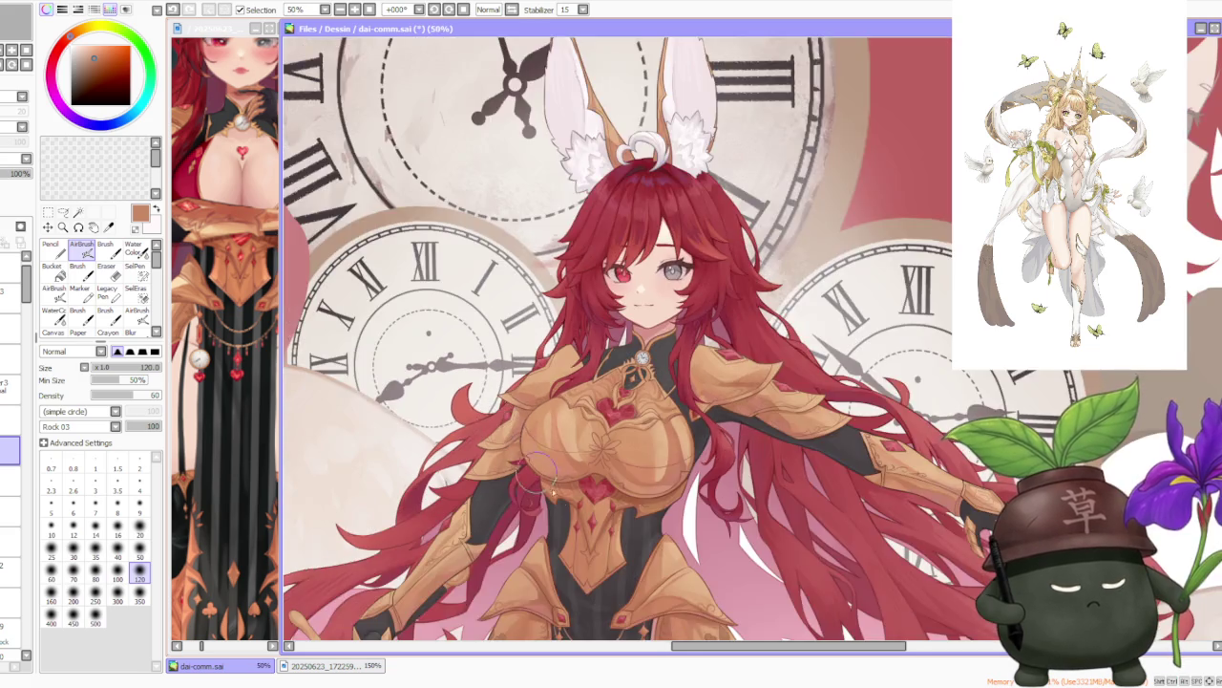
pyautogui.scroll(3, 540, 493)
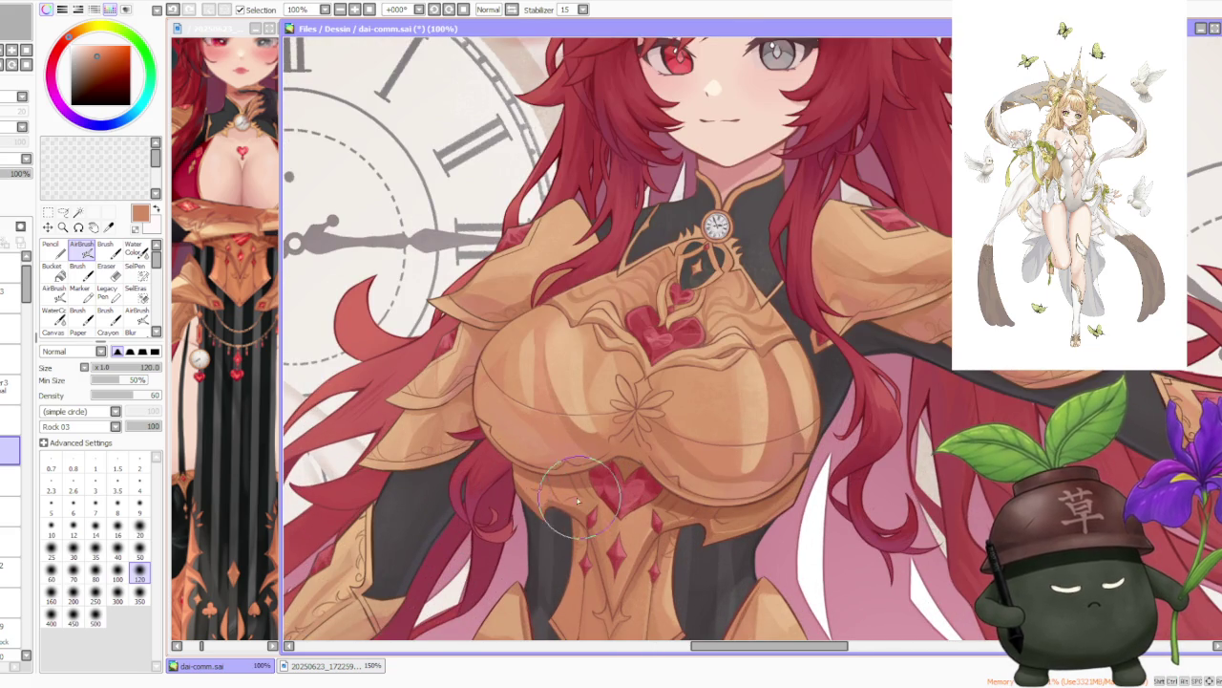
pyautogui.scroll(-1, 602, 508)
pyautogui.scroll(-2, 596, 511)
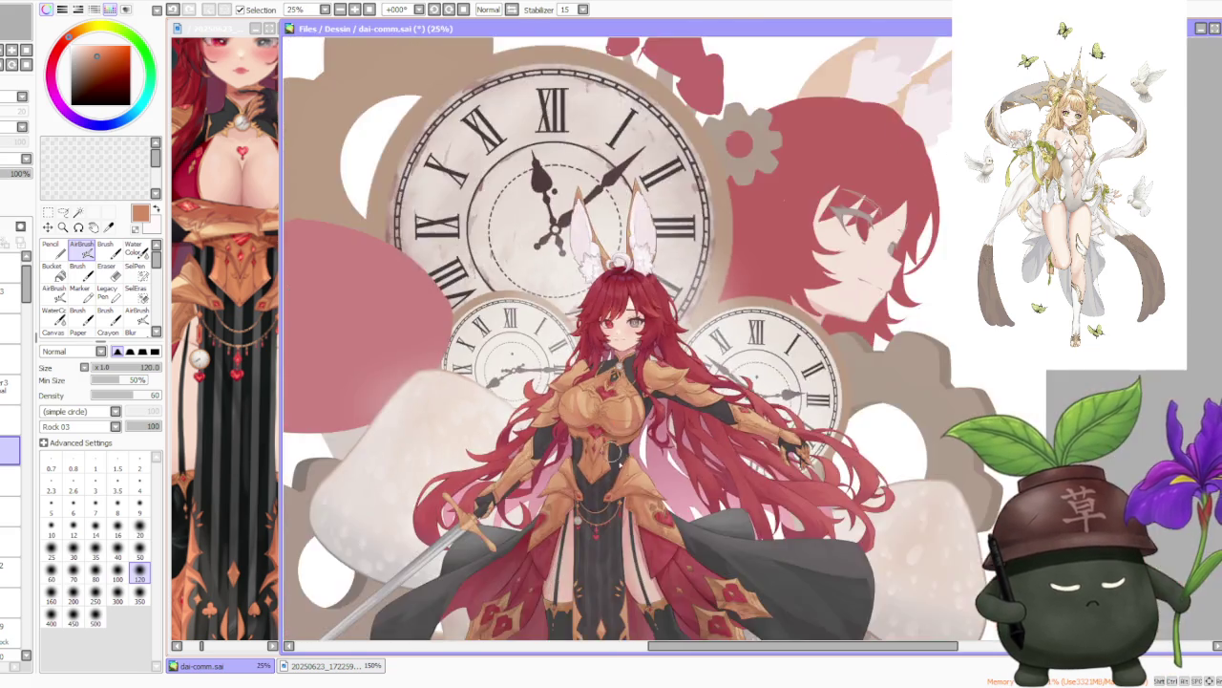
pyautogui.scroll(3, 587, 516)
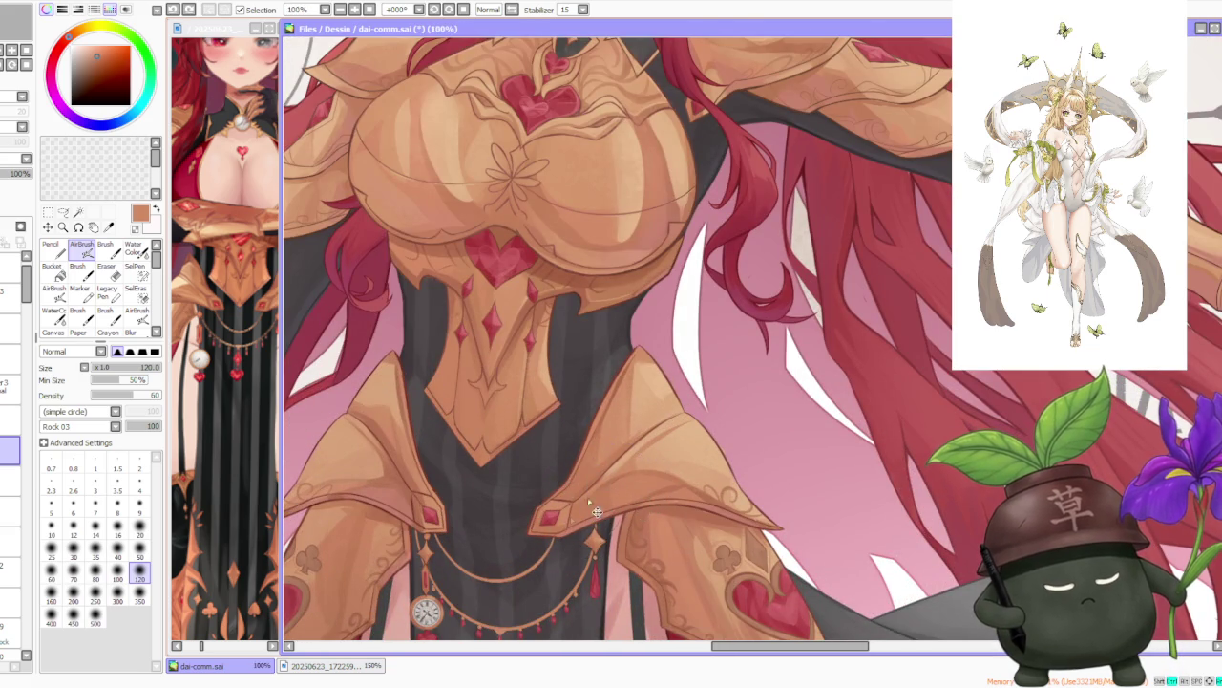
pyautogui.scroll(-3, 603, 506)
pyautogui.scroll(3, 493, 516)
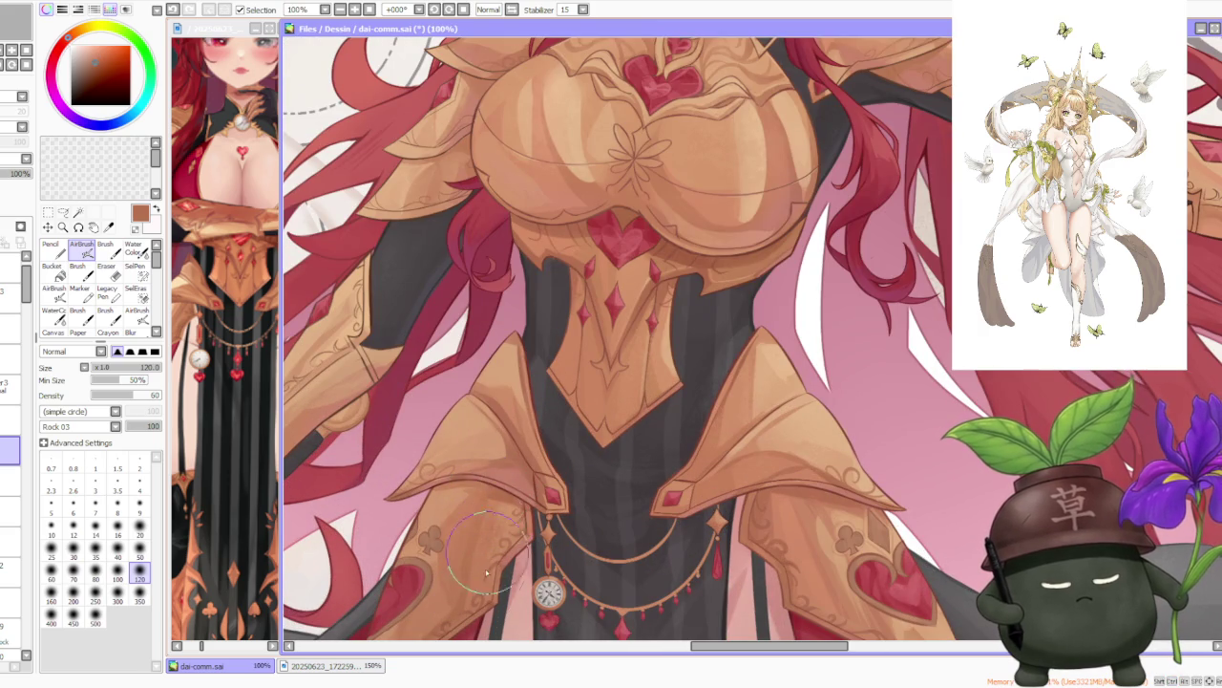
pyautogui.keyDown('alt'); pyautogui.click(482, 464); pyautogui.keyUp('alt')
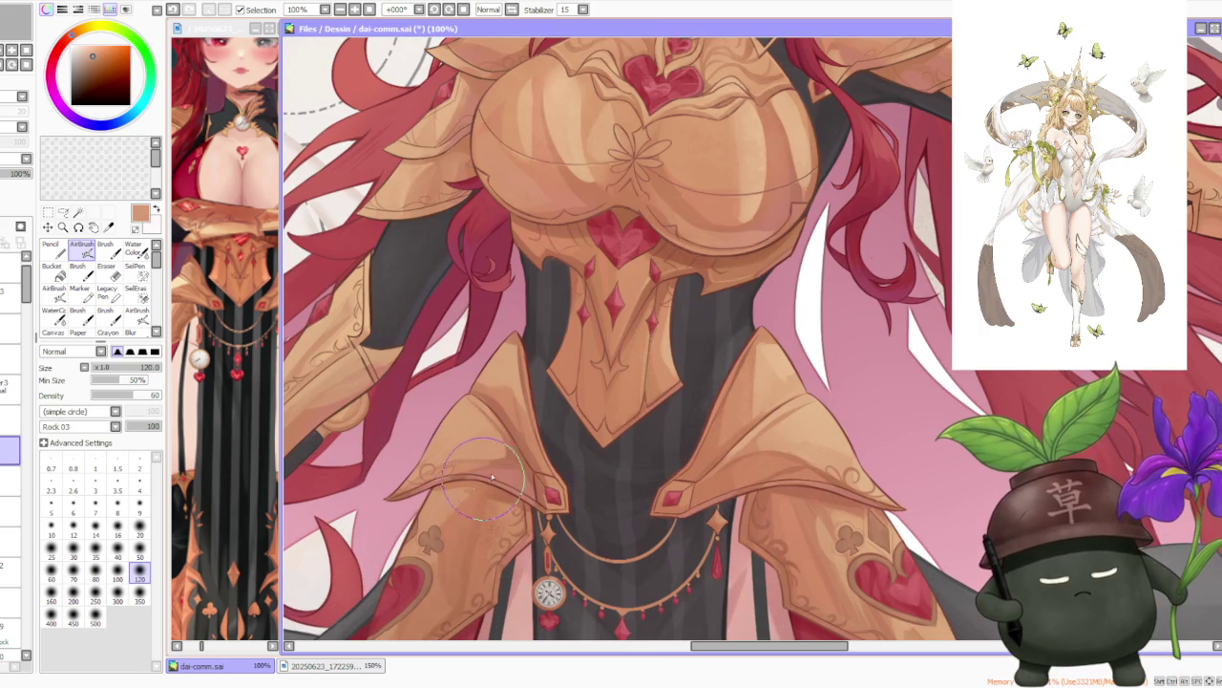
pyautogui.keyDown('alt'); pyautogui.click(420, 463); pyautogui.keyUp('alt')
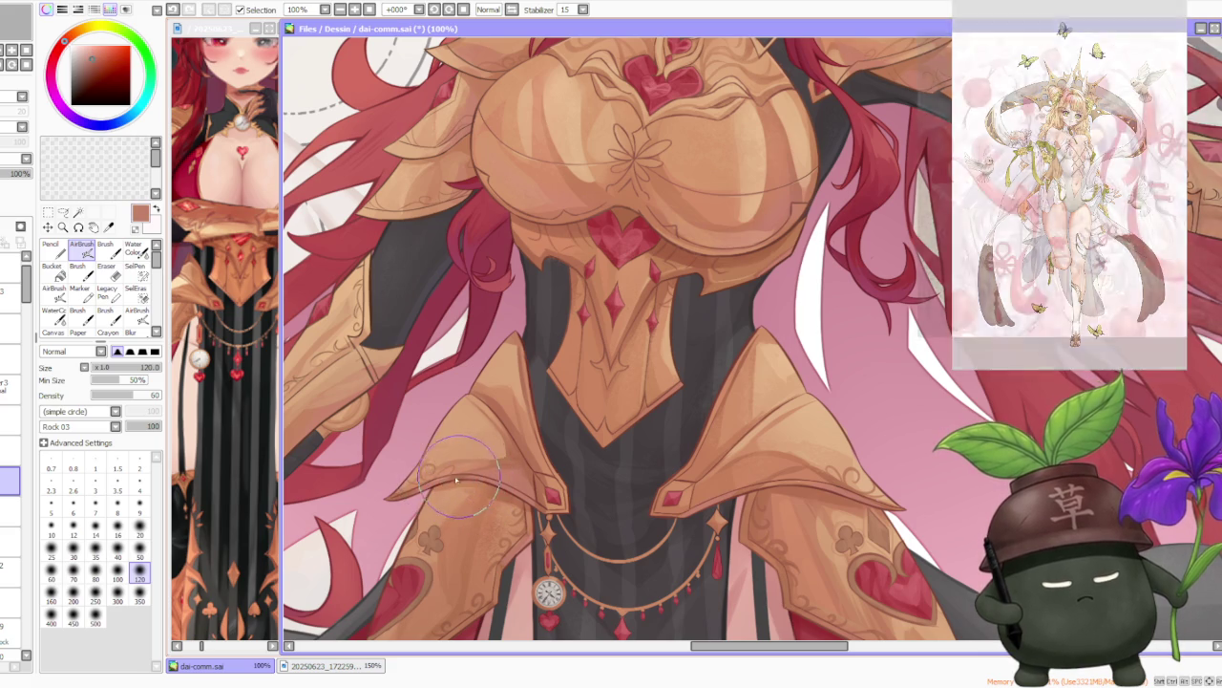
# Blend the lower edge of the left hip plate with the Brush tool at 200%.
pyautogui.press('b')
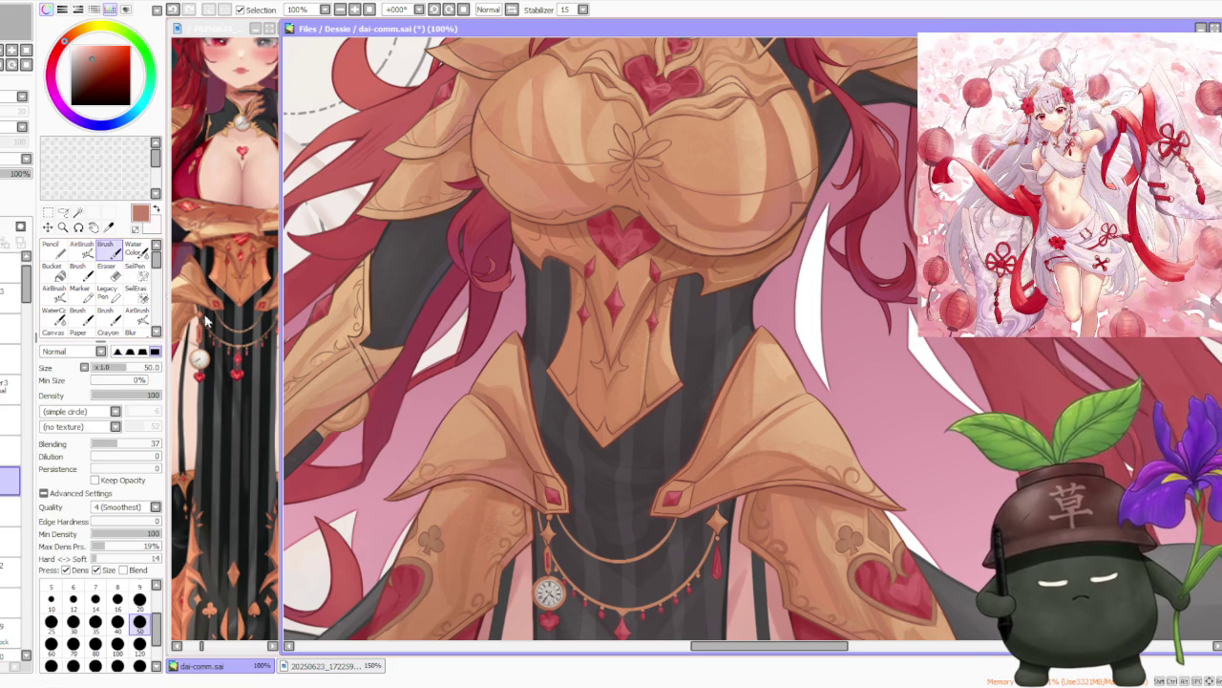
pyautogui.scroll(2, 460, 474)
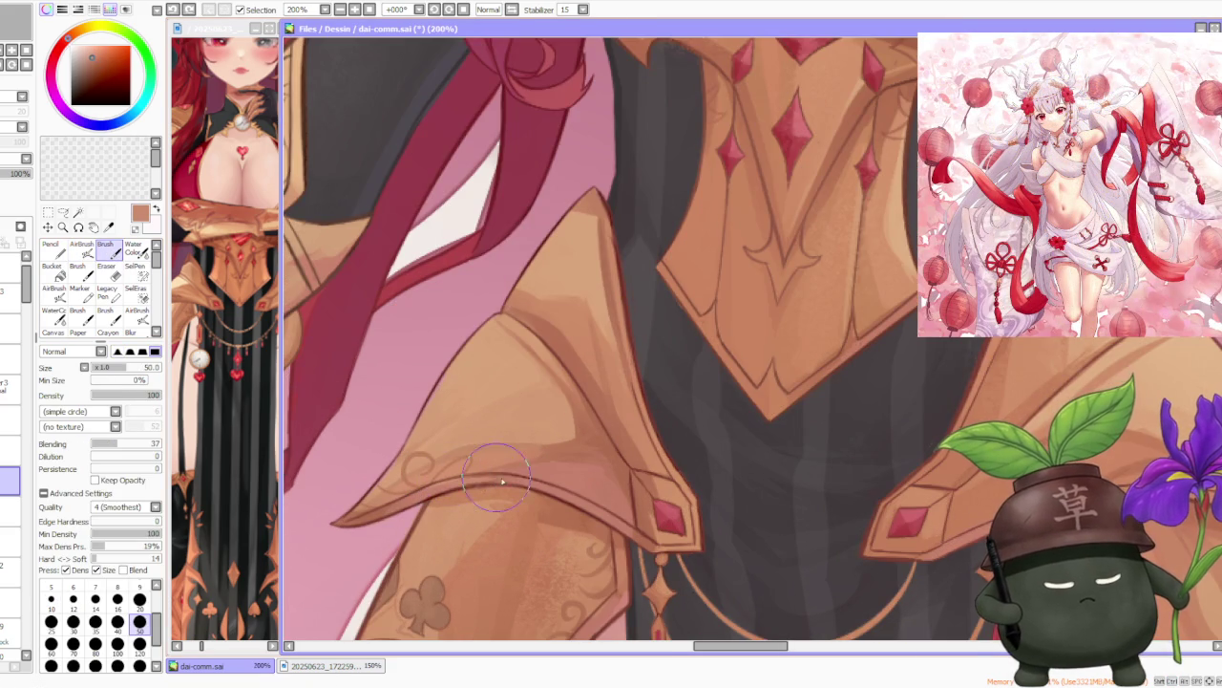
pyautogui.keyDown('alt'); pyautogui.click(484, 512); pyautogui.keyUp('alt')
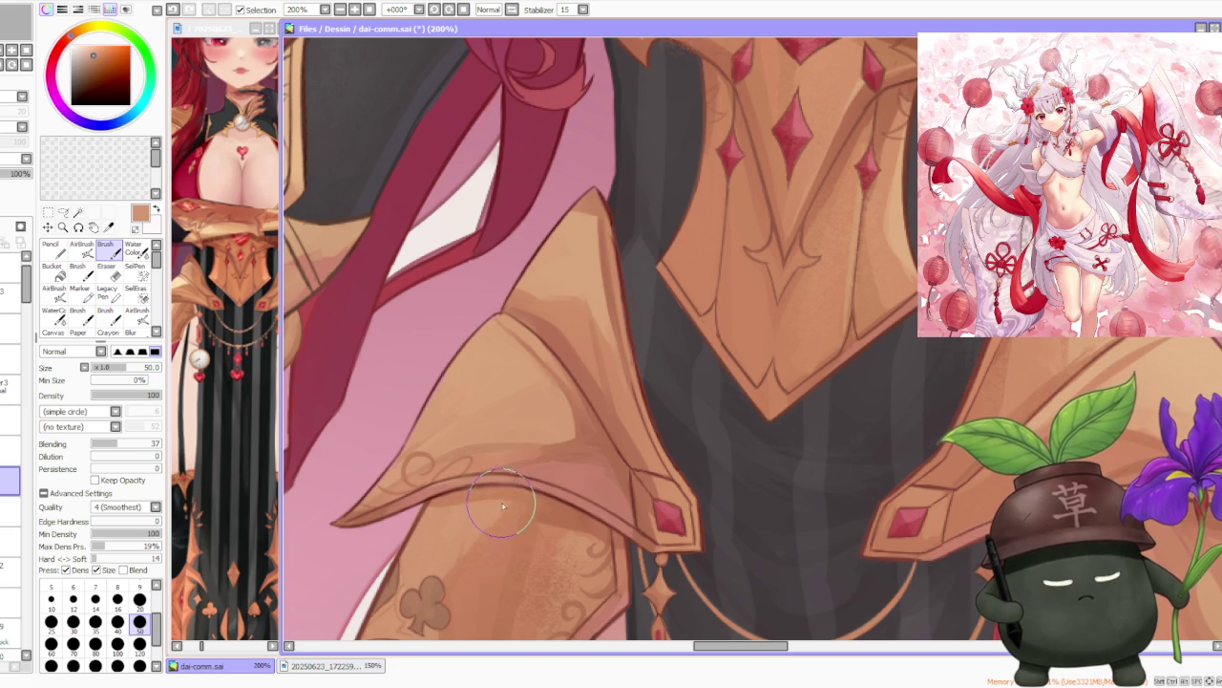
pyautogui.scroll(-2, 495, 504)
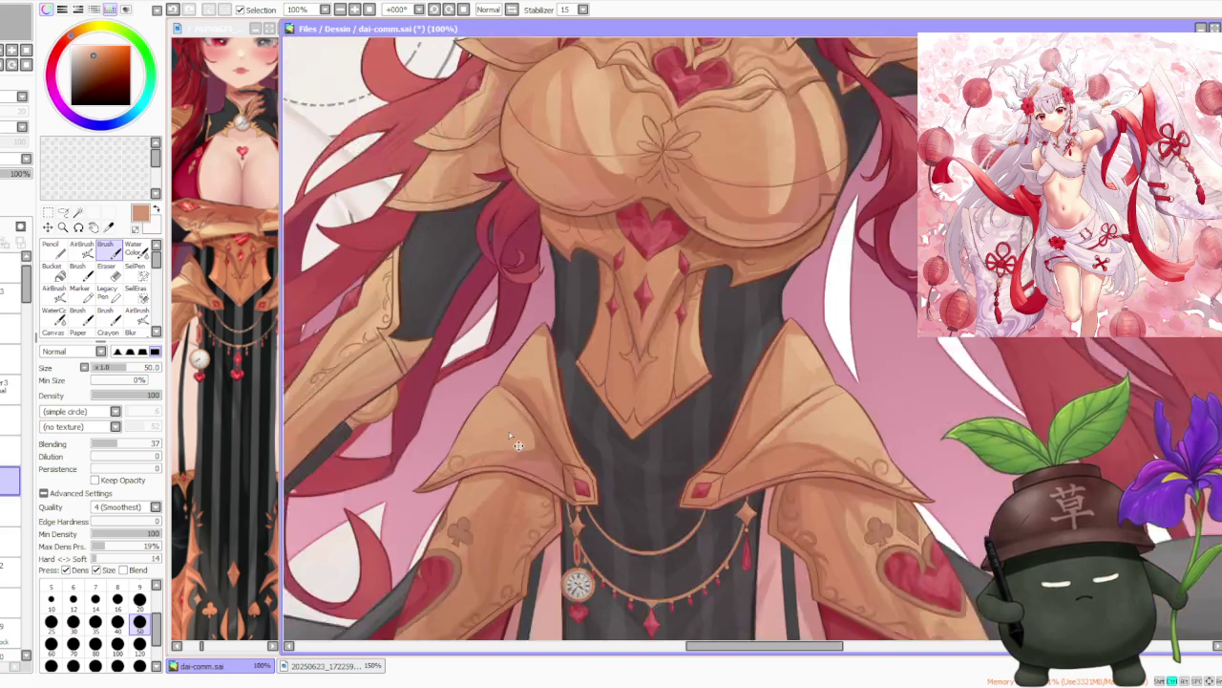
pyautogui.scroll(-2, 498, 452)
# Zoom out, eyedrop the skirt's dark red and return to the AirBrush.
pyautogui.scroll(-3, 565, 375)
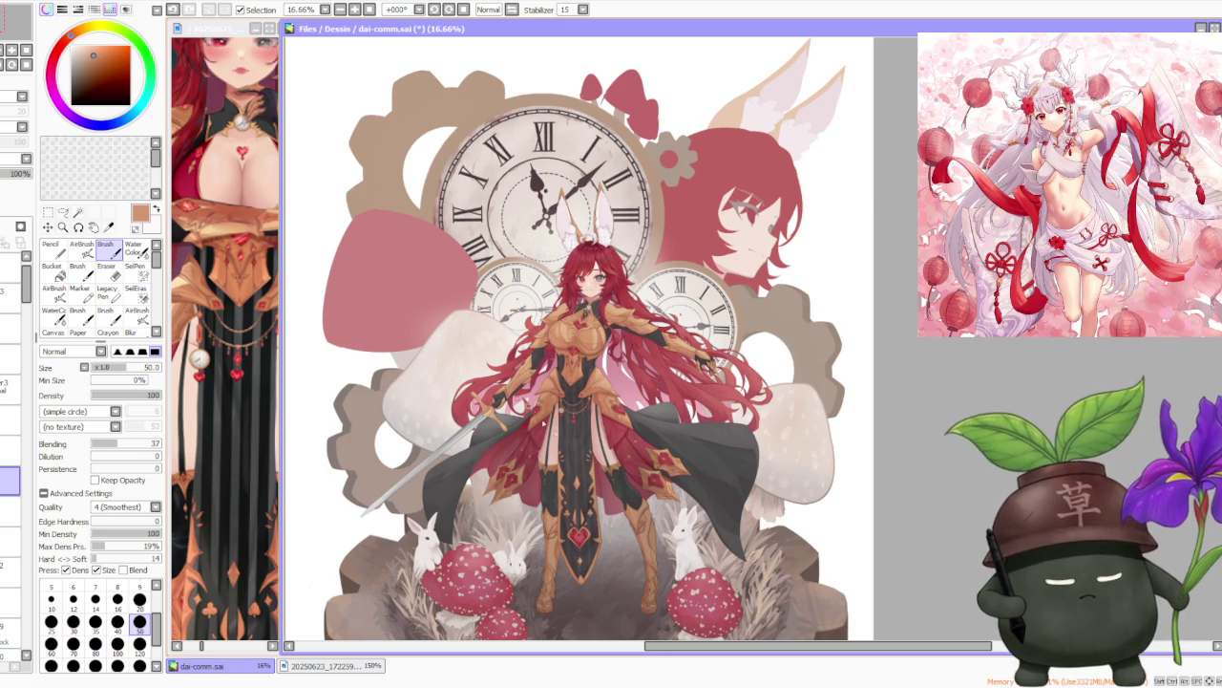
pyautogui.scroll(2, 571, 441)
pyautogui.keyDown('alt'); pyautogui.click(509, 422); pyautogui.keyUp('alt')
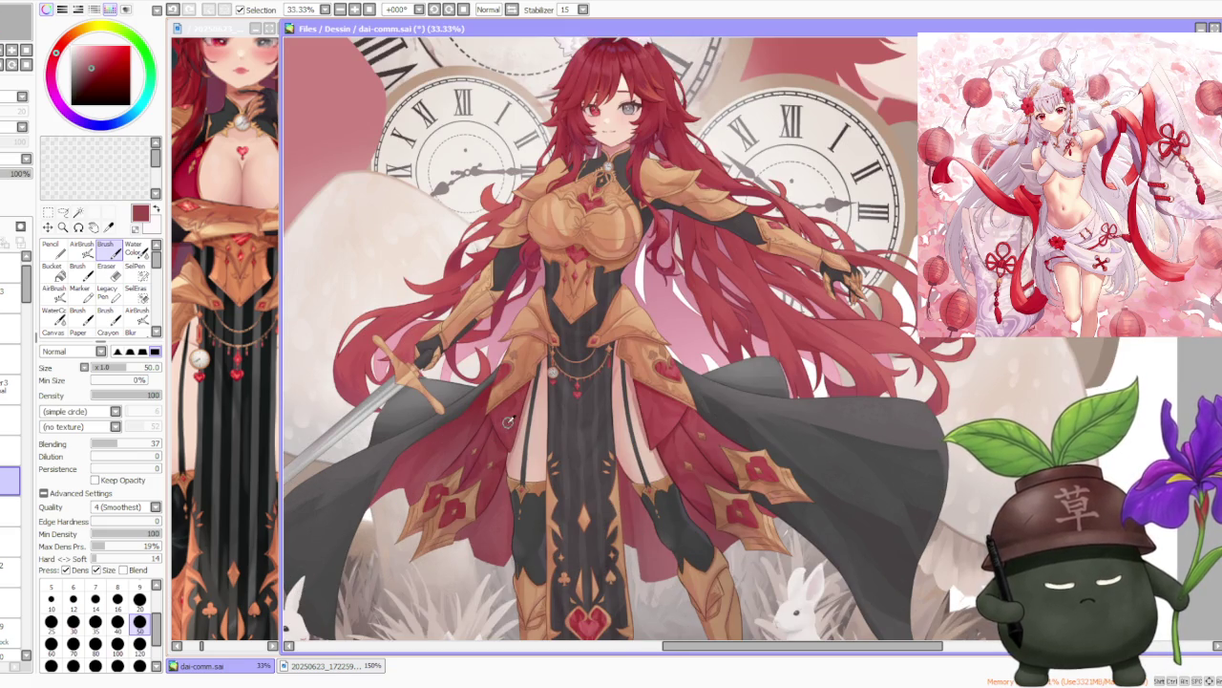
pyautogui.click(81, 247)
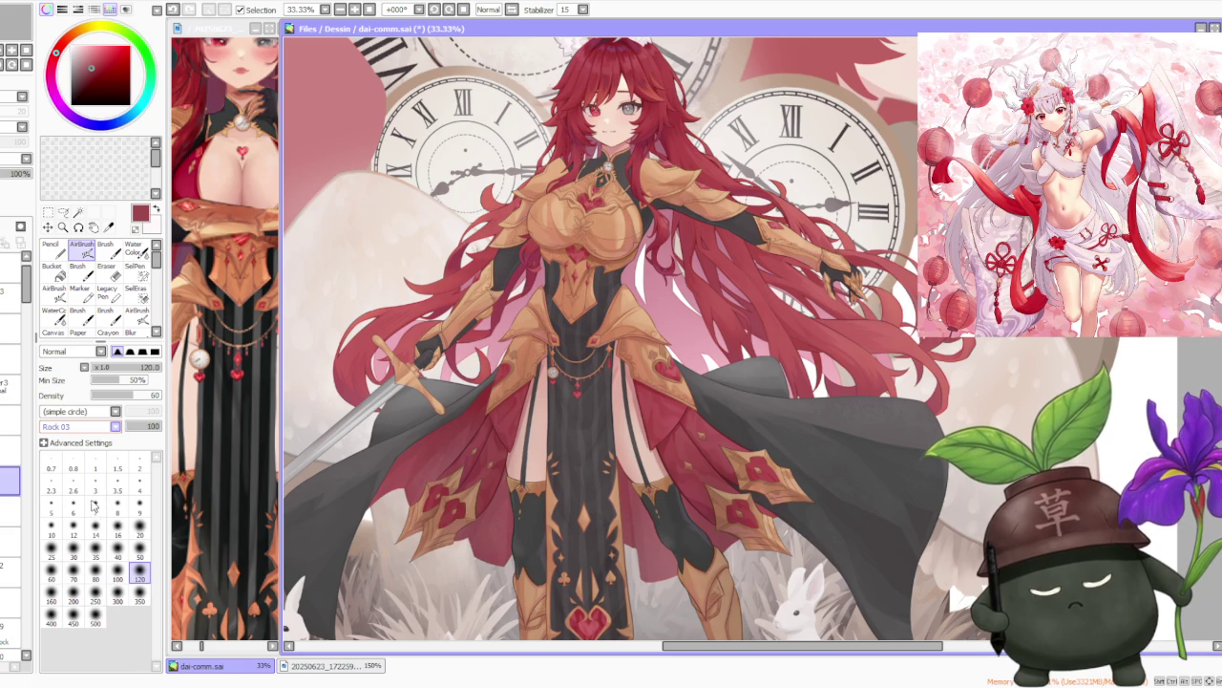
# Paint the ornament's tan over the red diamond's left edge on the cape.
pyautogui.scroll(1, 611, 410)
pyautogui.scroll(1, 655, 382)
pyautogui.scroll(1, 655, 382)
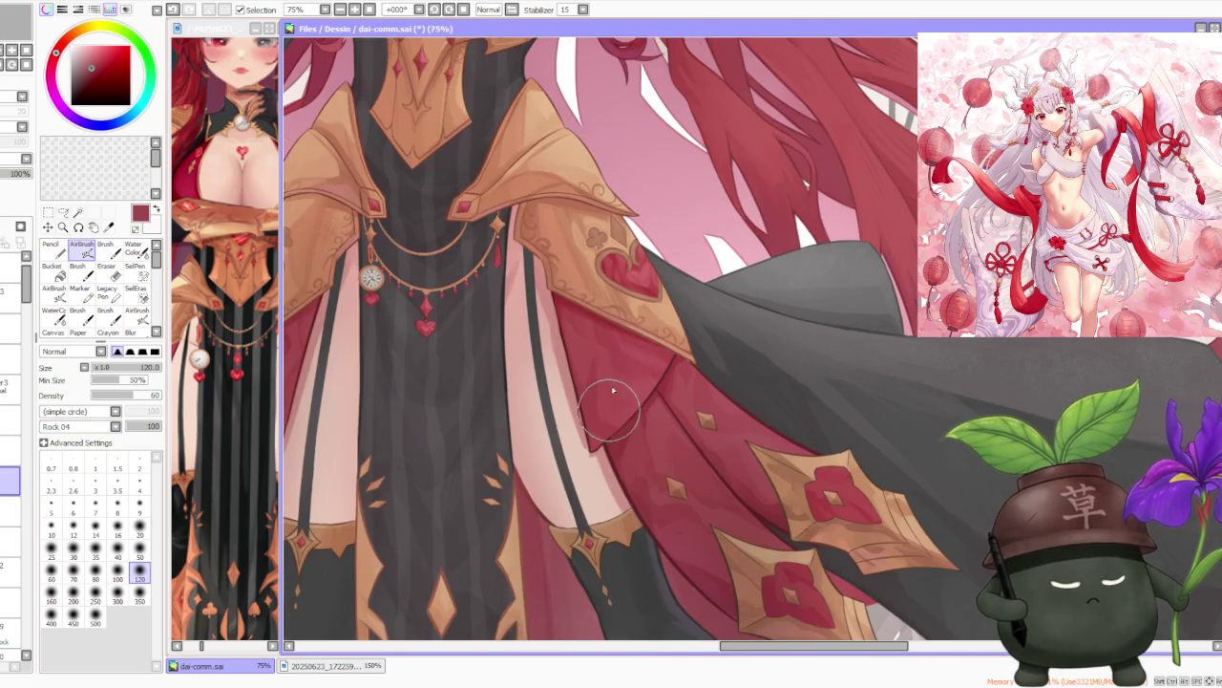
pyautogui.scroll(1, 585, 330)
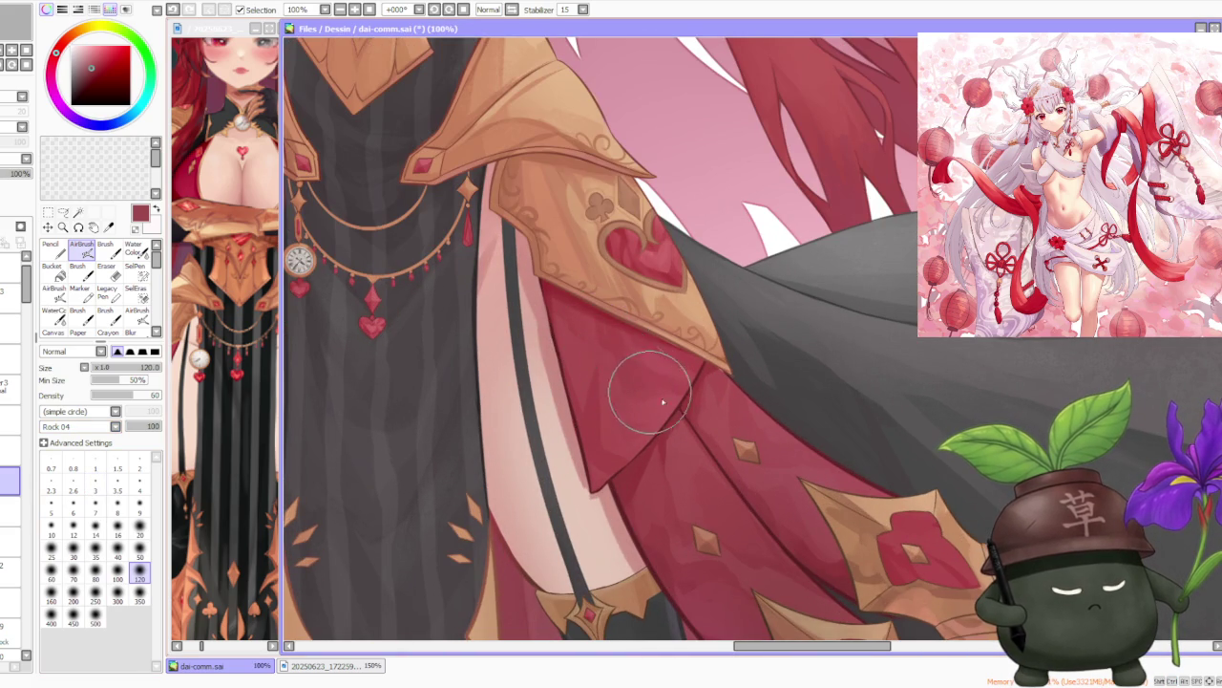
pyautogui.scroll(2, 619, 346)
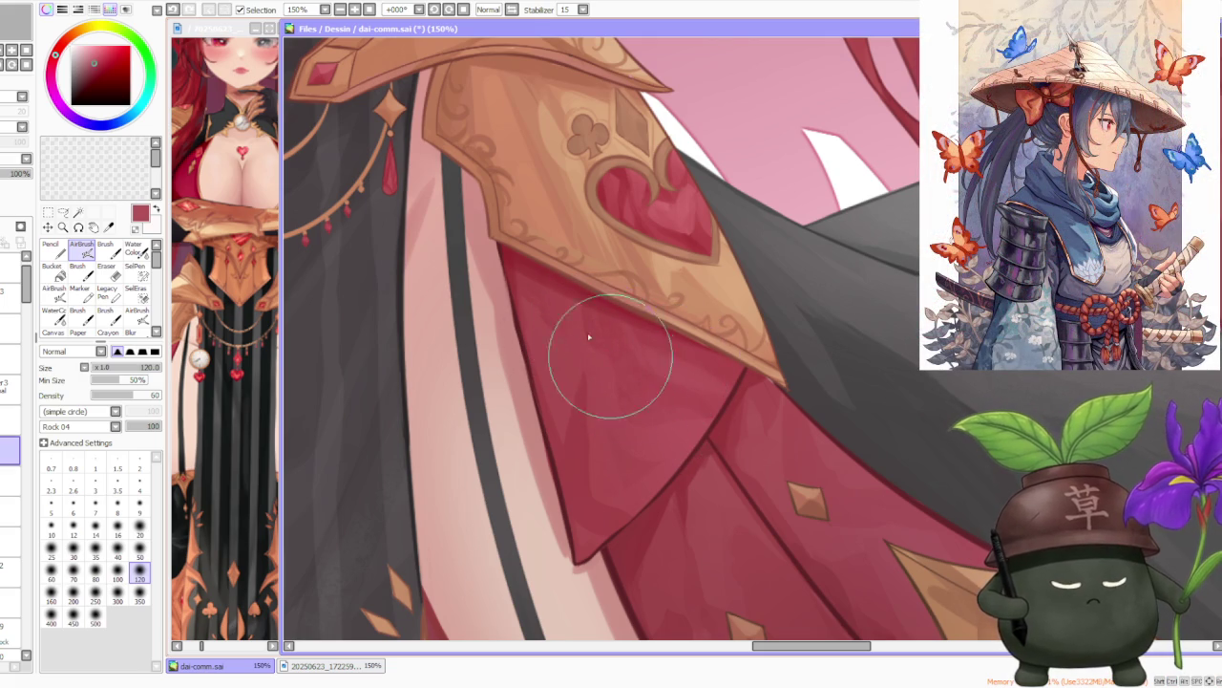
pyautogui.press('-')
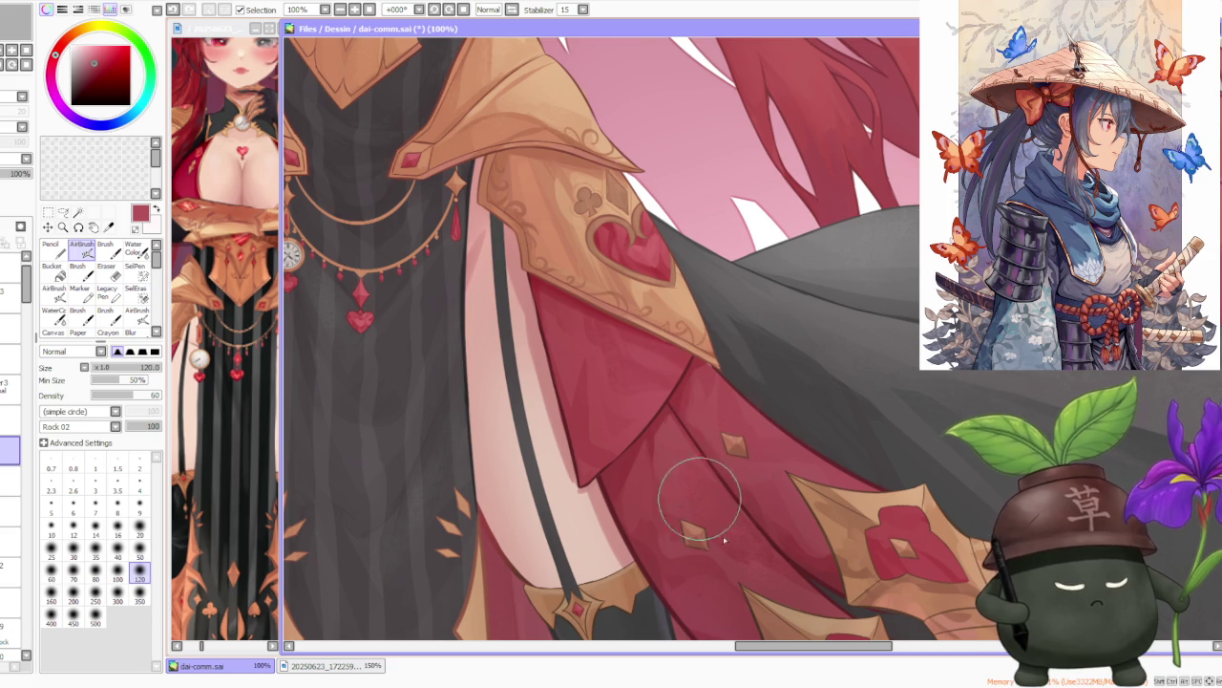
pyautogui.scroll(-4, 622, 377)
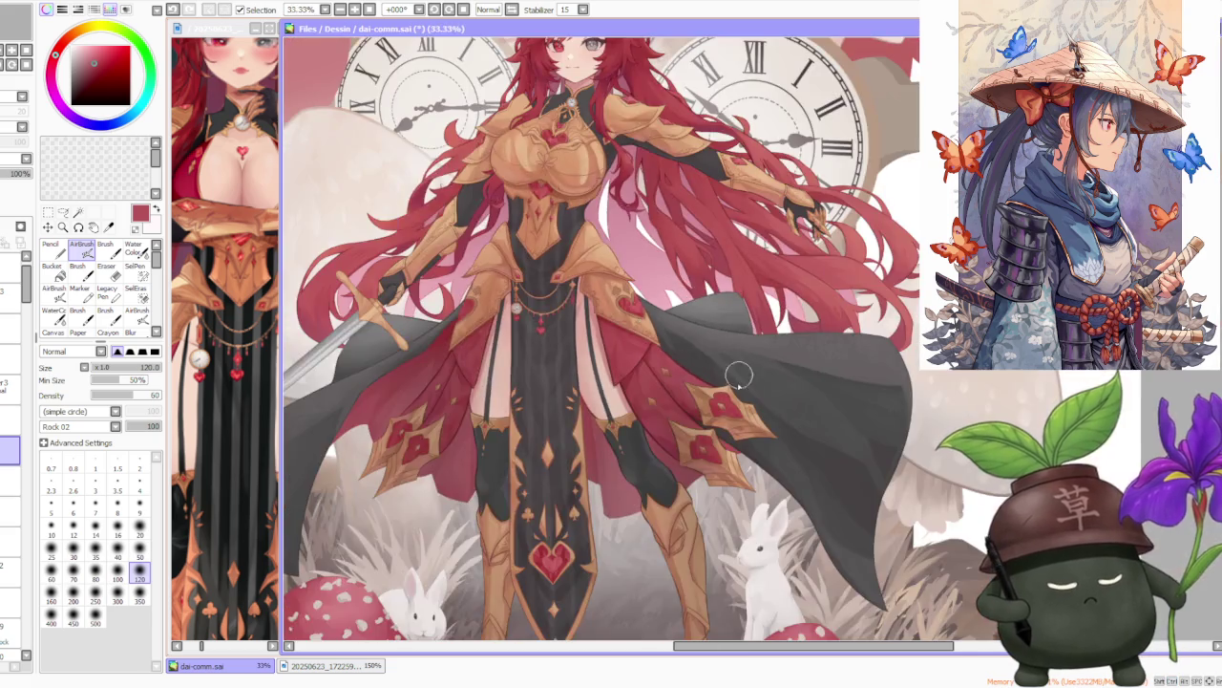
pyautogui.scroll(4, 733, 281)
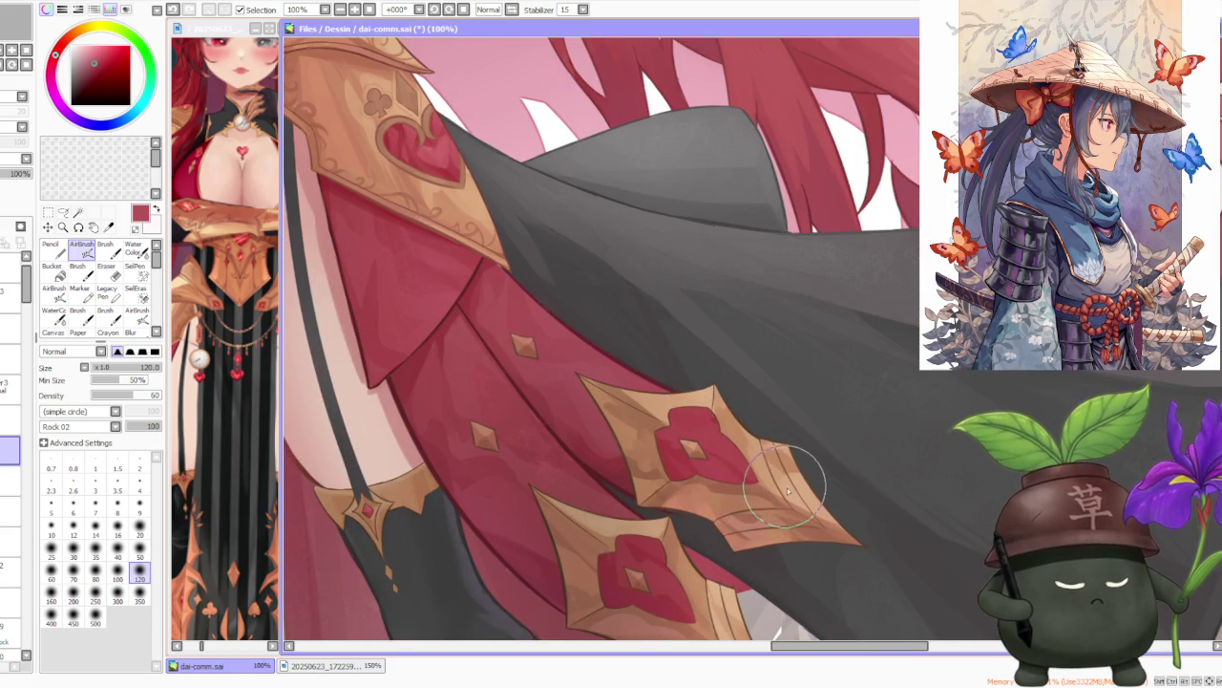
pyautogui.keyDown('alt'); pyautogui.click(759, 448); pyautogui.keyUp('alt')
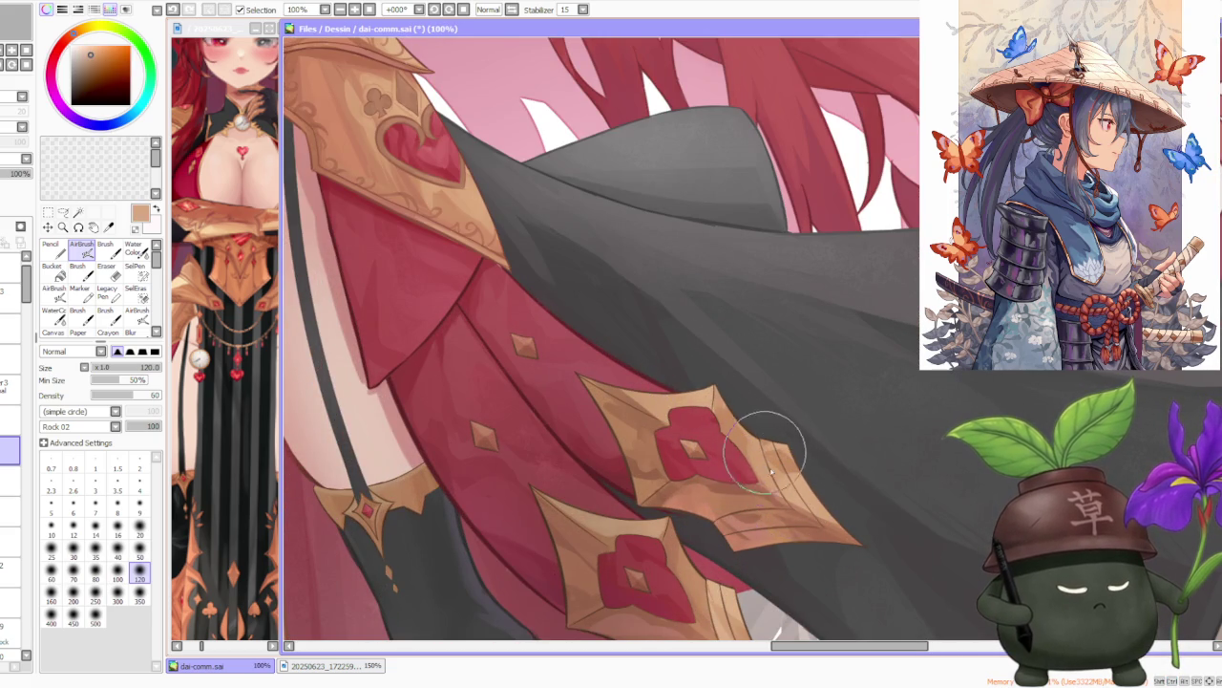
pyautogui.moveTo(671, 379); pyautogui.dragTo(617, 437)
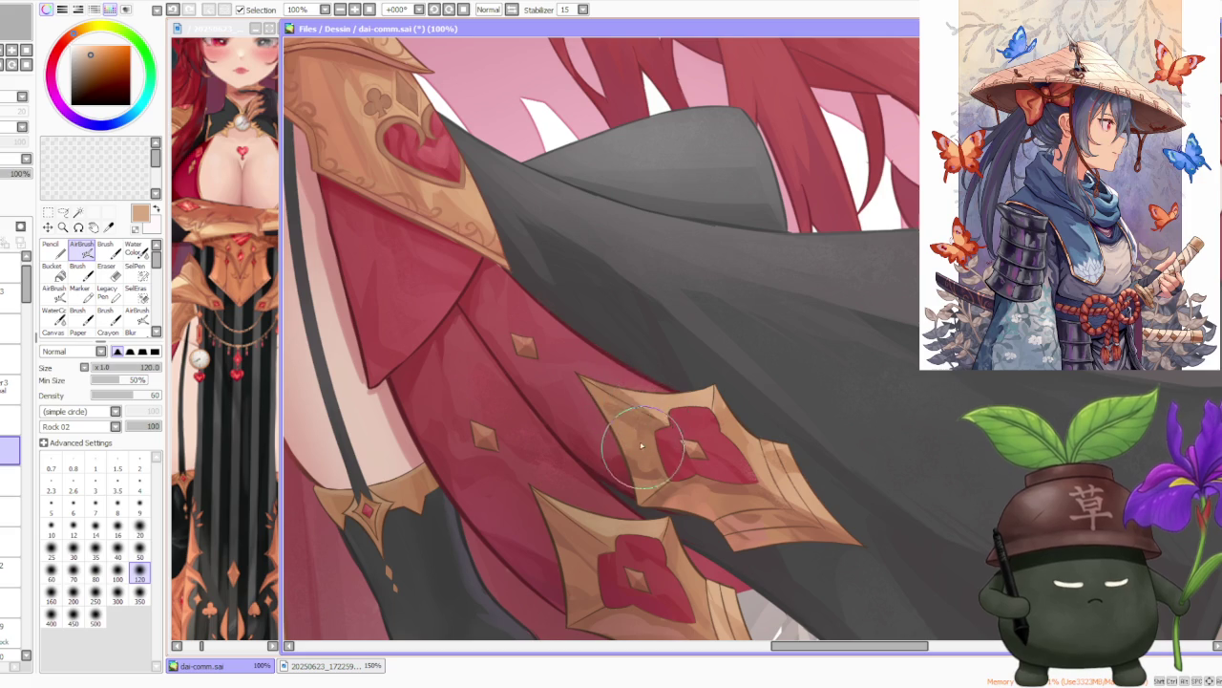
# Shade the tan cape ornament with a darker red-brown.
pyautogui.keyDown('alt'); pyautogui.click(730, 540); pyautogui.keyUp('alt')
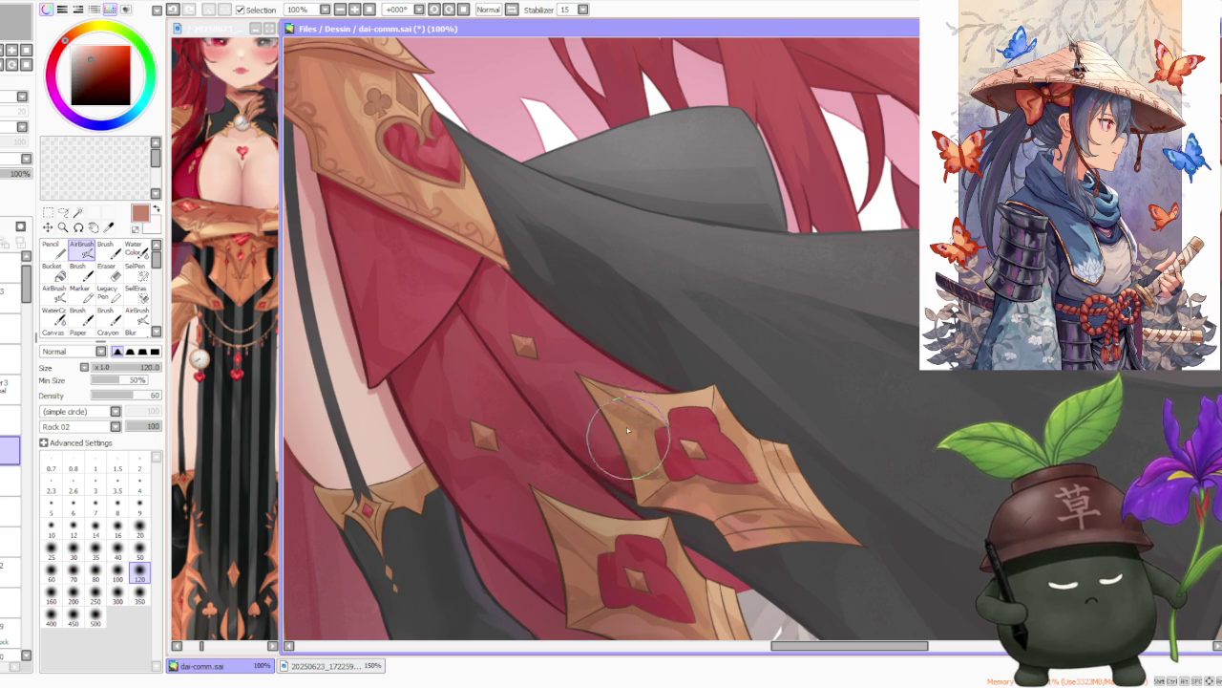
pyautogui.moveTo(648, 475); pyautogui.dragTo(611, 406)
pyautogui.moveTo(688, 468); pyautogui.dragTo(725, 535)
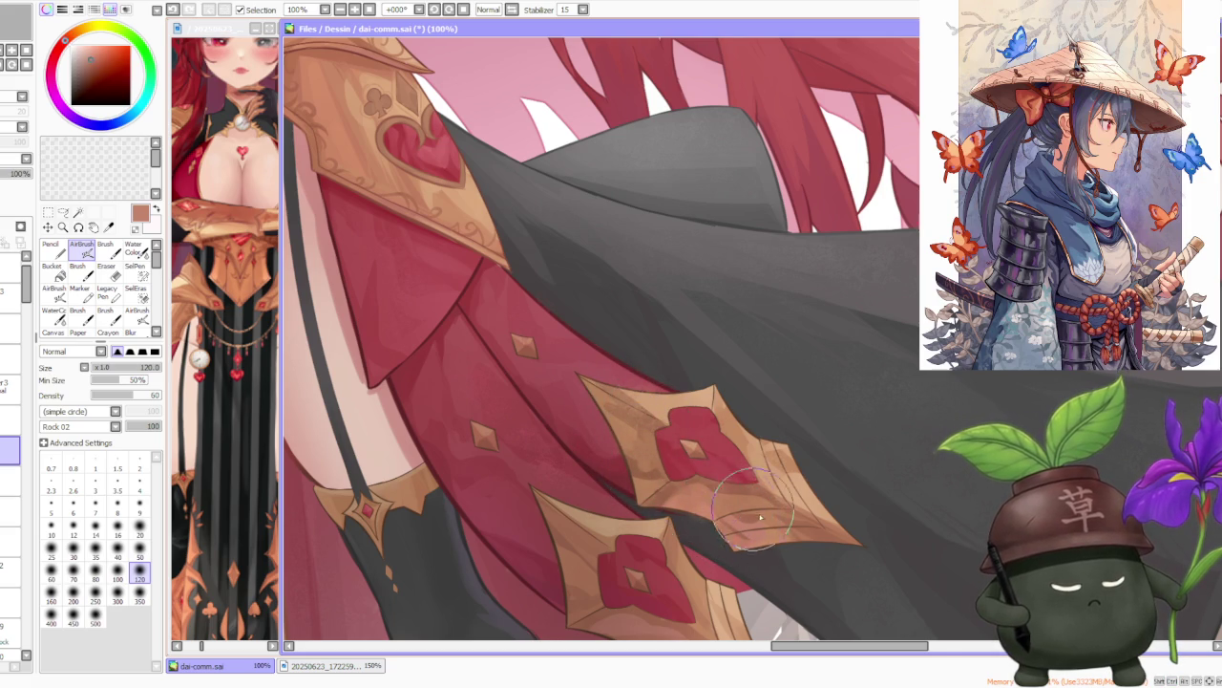
pyautogui.scroll(-2, 694, 408)
pyautogui.scroll(2, 712, 474)
pyautogui.scroll(-2, 707, 487)
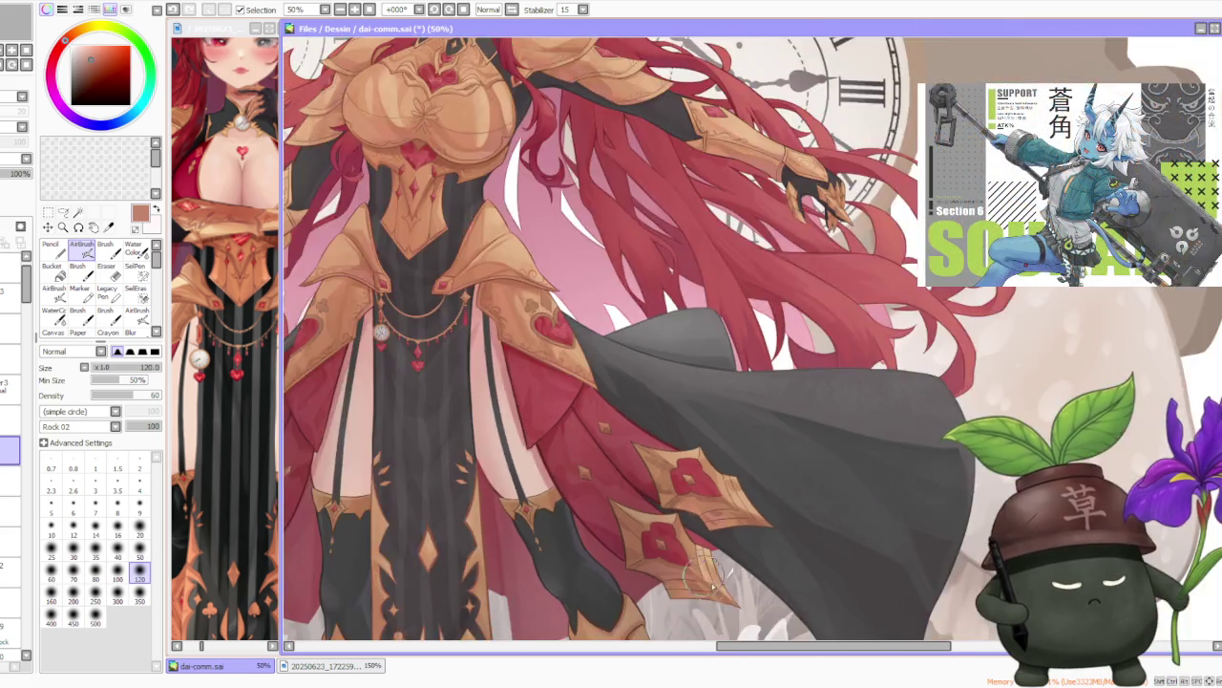
pyautogui.scroll(2, 697, 506)
# Smooth the lower ornament tip with the tan colour.
pyautogui.keyDown('alt'); pyautogui.click(685, 530); pyautogui.keyUp('alt')
pyautogui.moveTo(685, 530)
pyautogui.mouseDown()
pyautogui.moveTo(711, 578)
pyautogui.moveTo(664, 502)
pyautogui.moveTo(707, 585)
pyautogui.mouseUp()
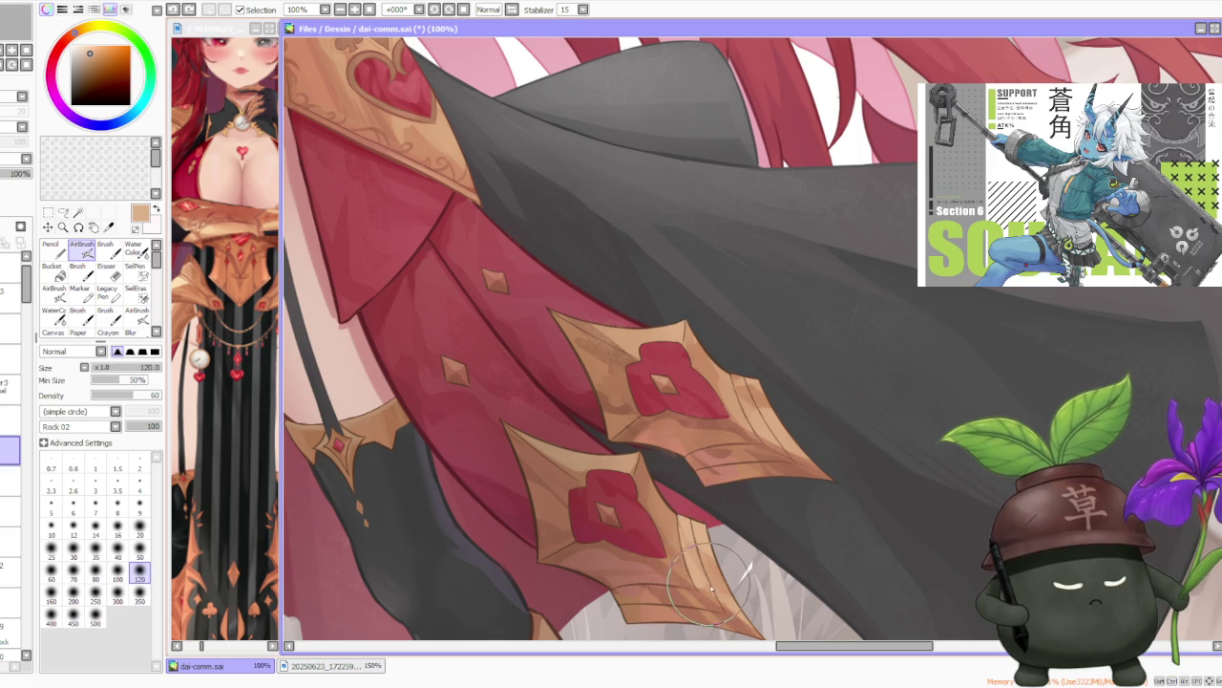
pyautogui.scroll(-1, 676, 522)
pyautogui.scroll(-1, 592, 350)
pyautogui.scroll(2, 592, 349)
pyautogui.scroll(1, 586, 363)
# Pick the skirt's red and zoom out to check the whole figure.
pyautogui.keyDown('alt'); pyautogui.click(609, 433); pyautogui.keyUp('alt')
pyautogui.scroll(-2, 608, 432)
pyautogui.scroll(-2, 608, 433)
pyautogui.scroll(3, 470, 384)
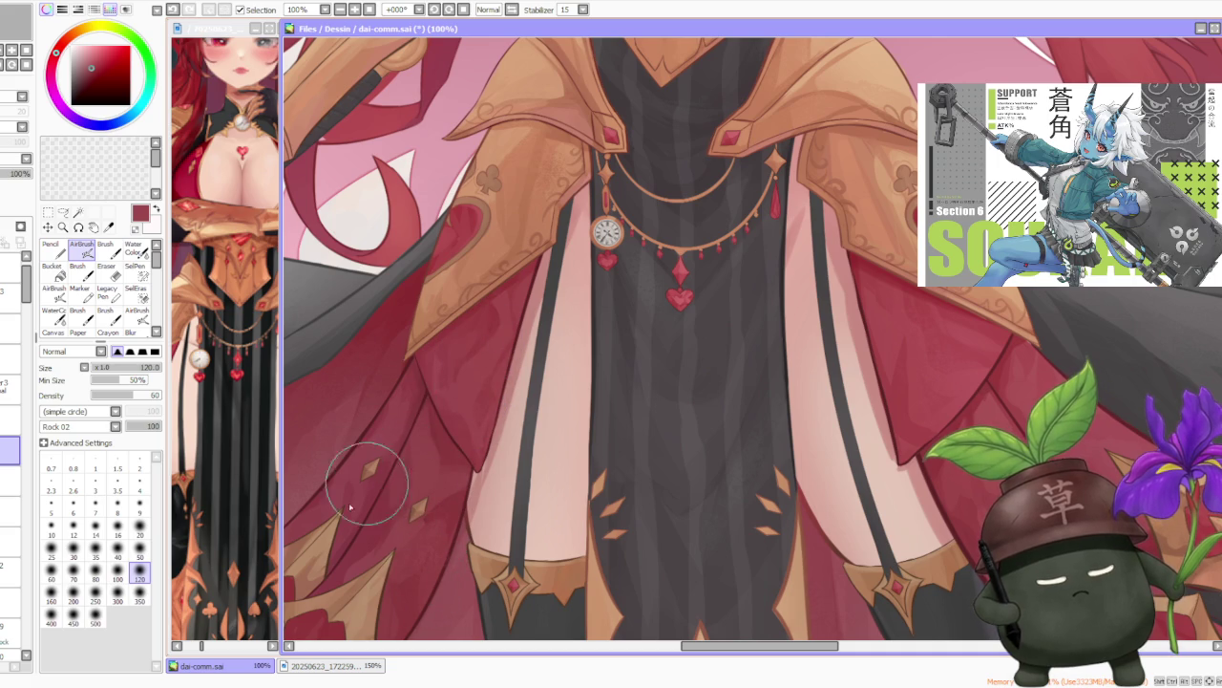
pyautogui.scroll(-3, 430, 343)
pyautogui.scroll(-1, 447, 327)
pyautogui.scroll(3, 498, 260)
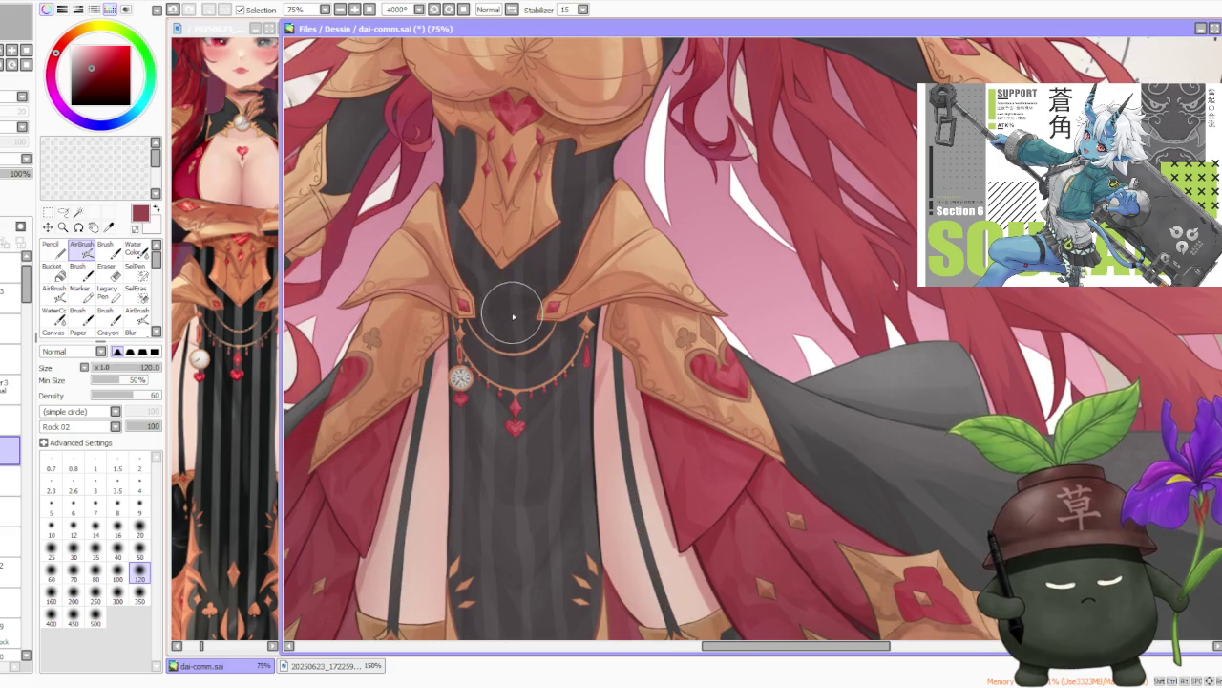
pyautogui.scroll(-3, 513, 315)
pyautogui.scroll(-1, 511, 325)
pyautogui.scroll(3, 509, 329)
pyautogui.scroll(-2, 506, 339)
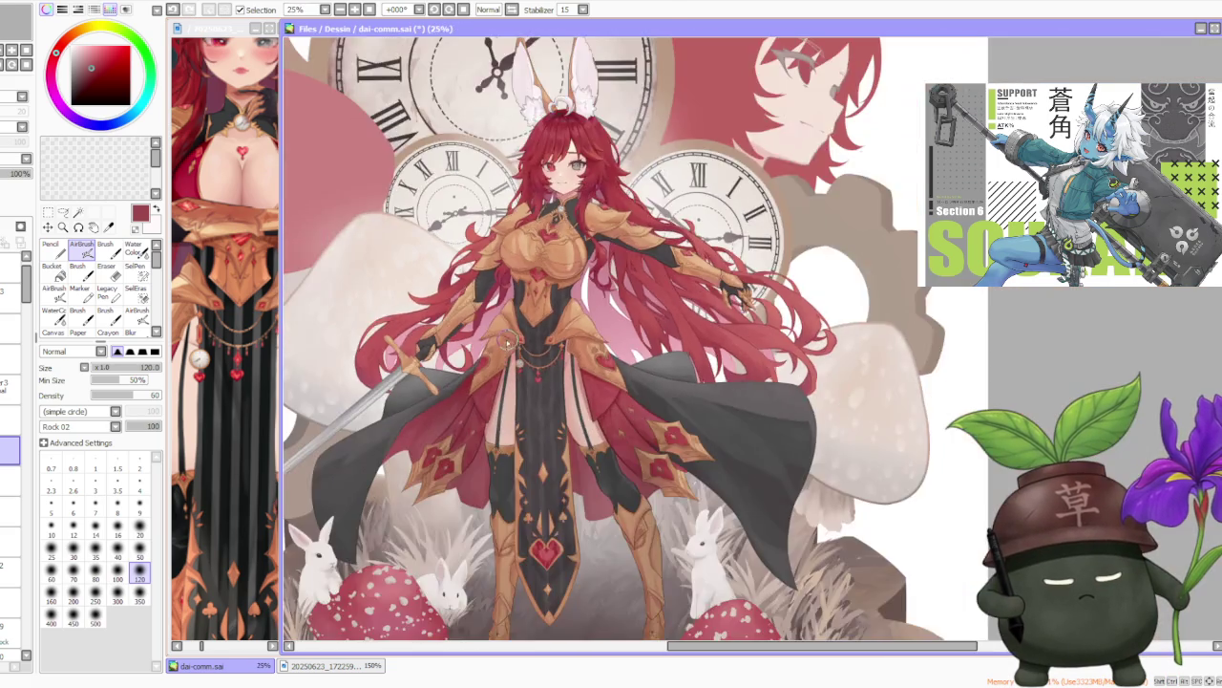
pyautogui.scroll(-1, 509, 341)
pyautogui.scroll(2, 607, 239)
pyautogui.scroll(1, 594, 225)
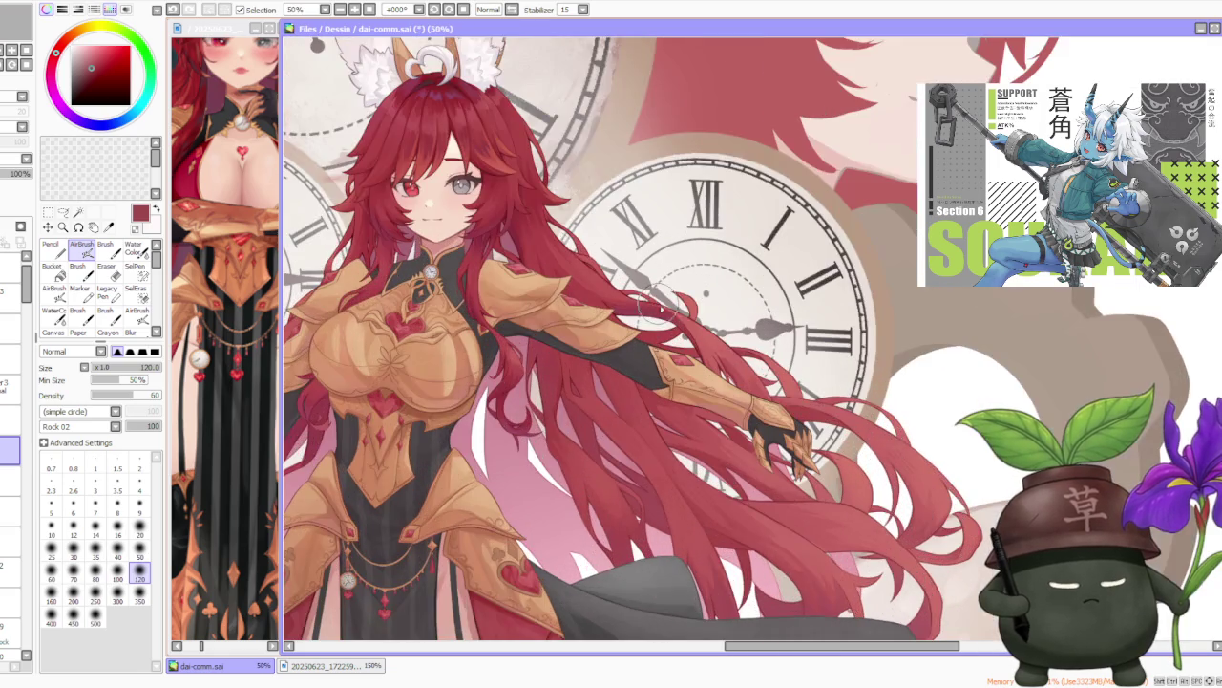
pyautogui.scroll(2, 669, 316)
pyautogui.scroll(-2, 674, 334)
pyautogui.scroll(-2, 687, 353)
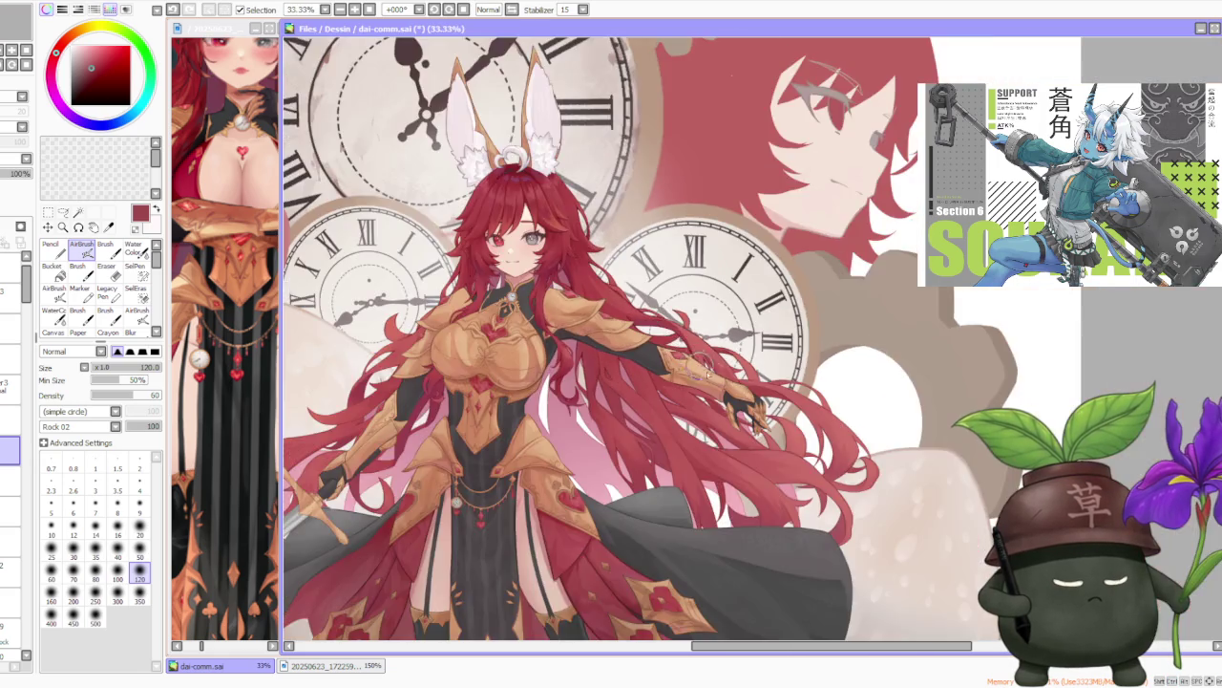
pyautogui.scroll(5, 736, 391)
pyautogui.scroll(-3, 741, 399)
pyautogui.scroll(-1, 740, 399)
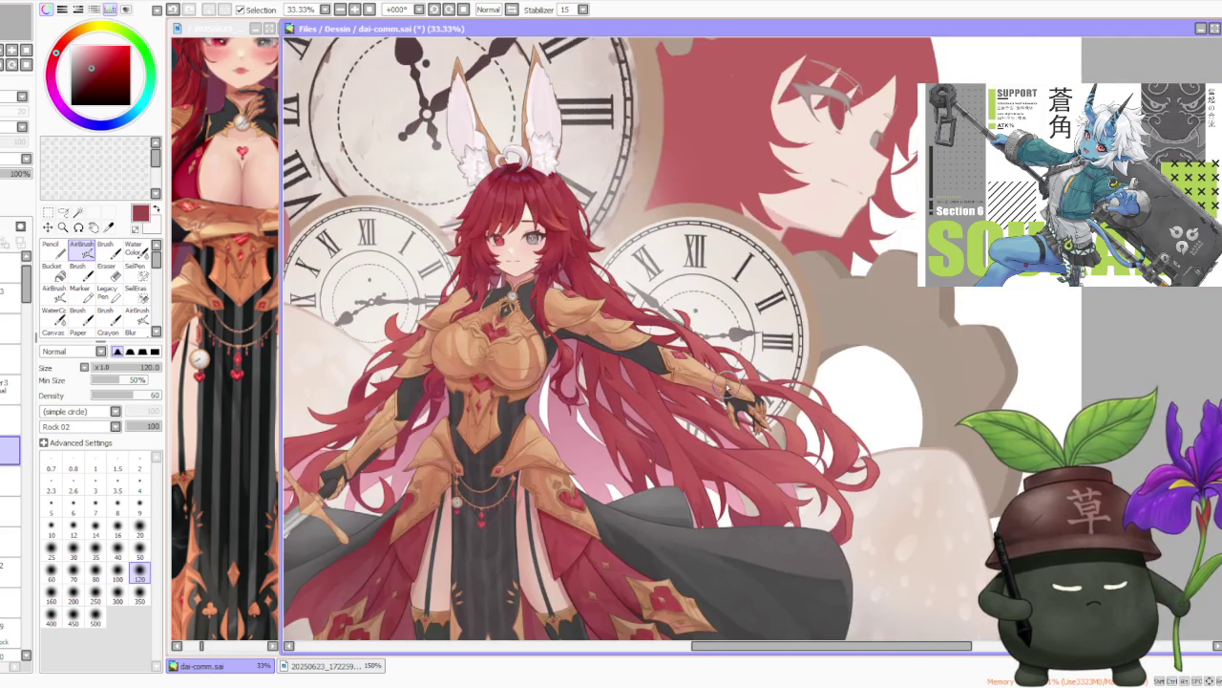
pyautogui.scroll(-1, 735, 387)
pyautogui.scroll(-1, 735, 387)
pyautogui.scroll(2, 711, 380)
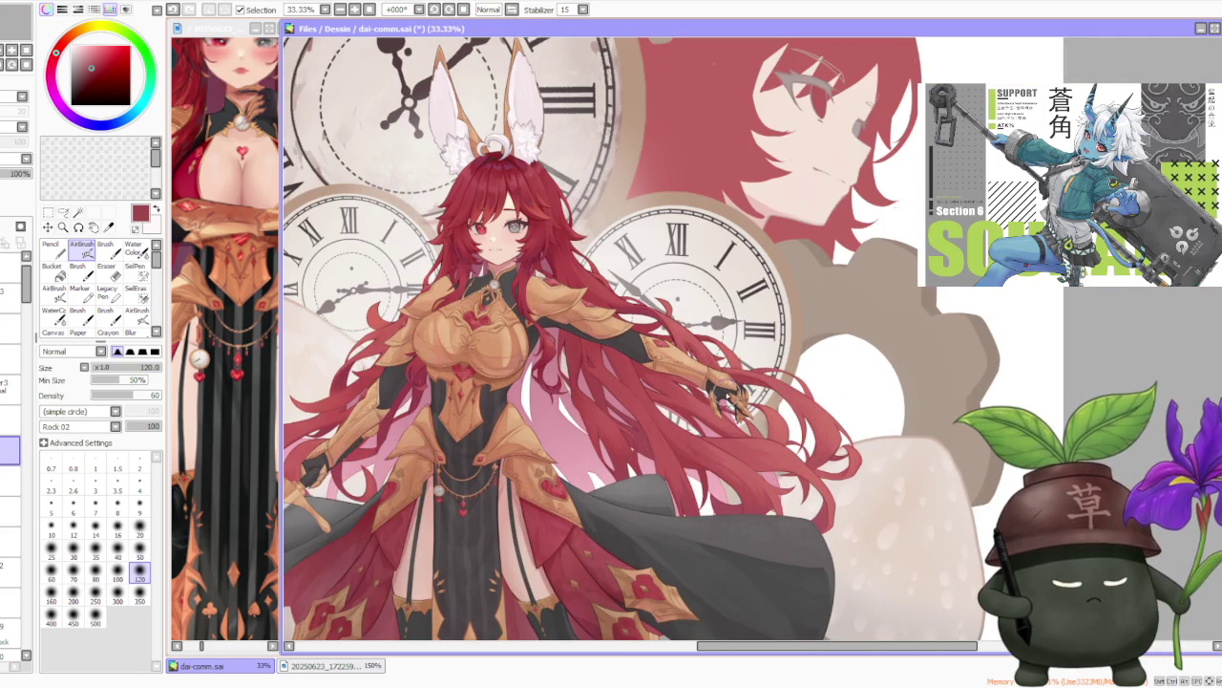
pyautogui.scroll(1, 774, 442)
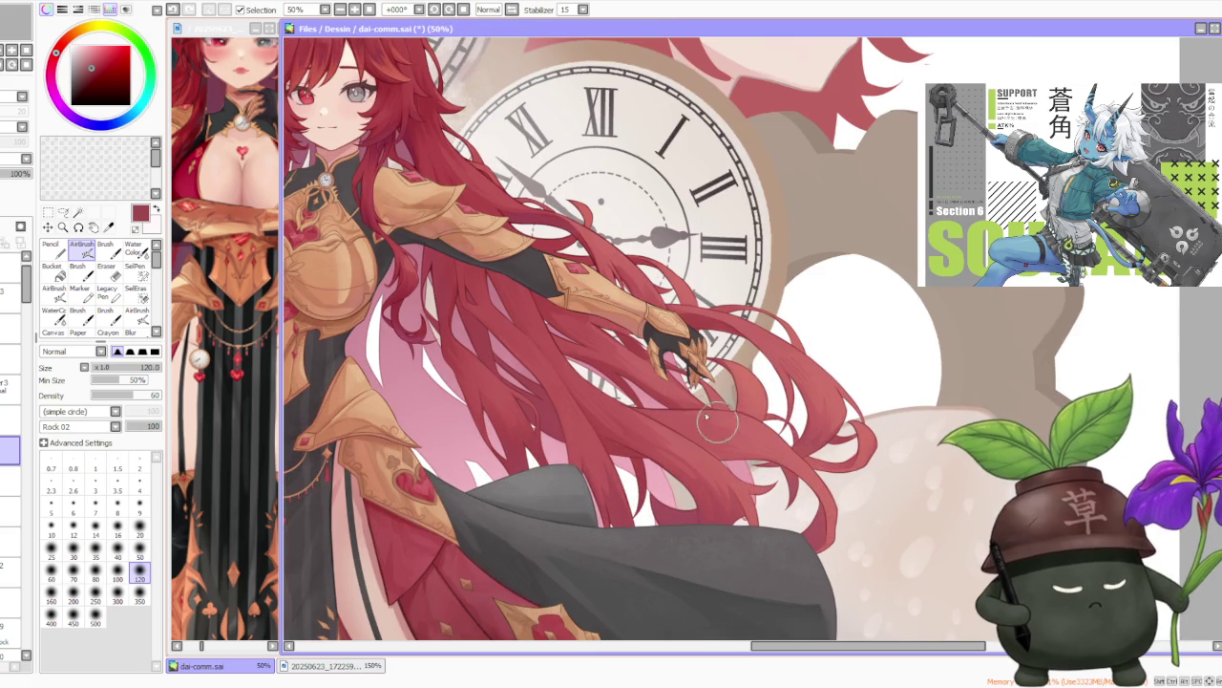
# Set the brush size to 350 and select another layer to paint on.
pyautogui.click(139, 599)
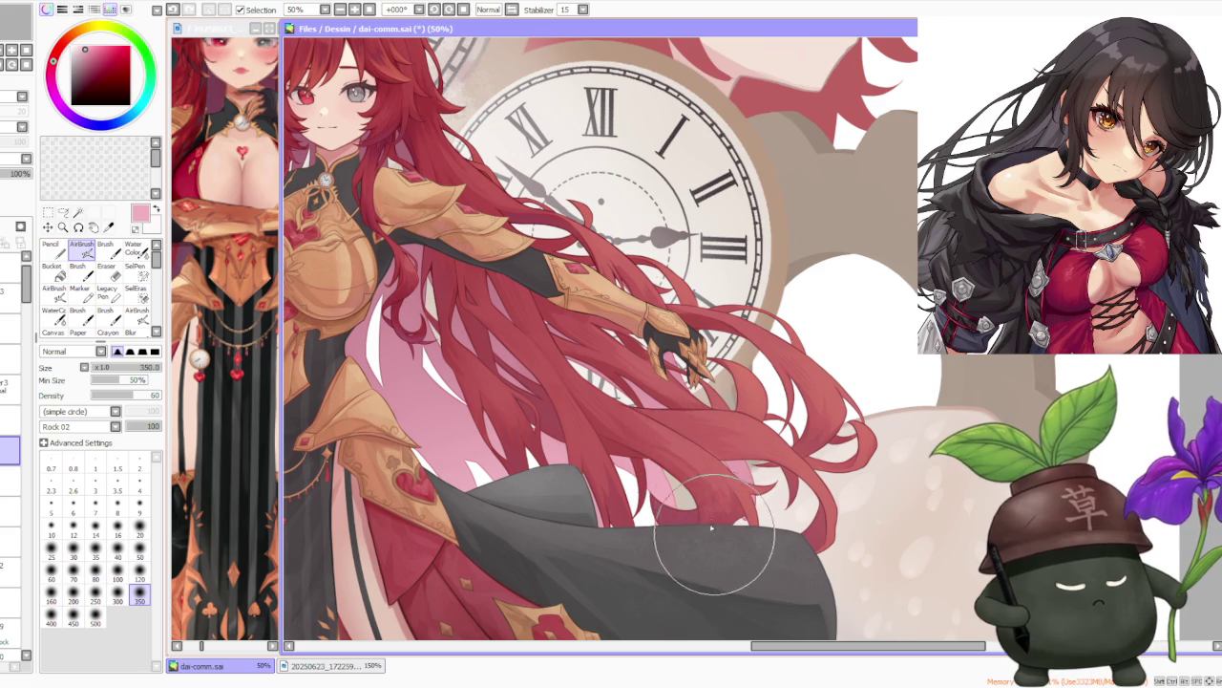
pyautogui.scroll(2, 735, 416)
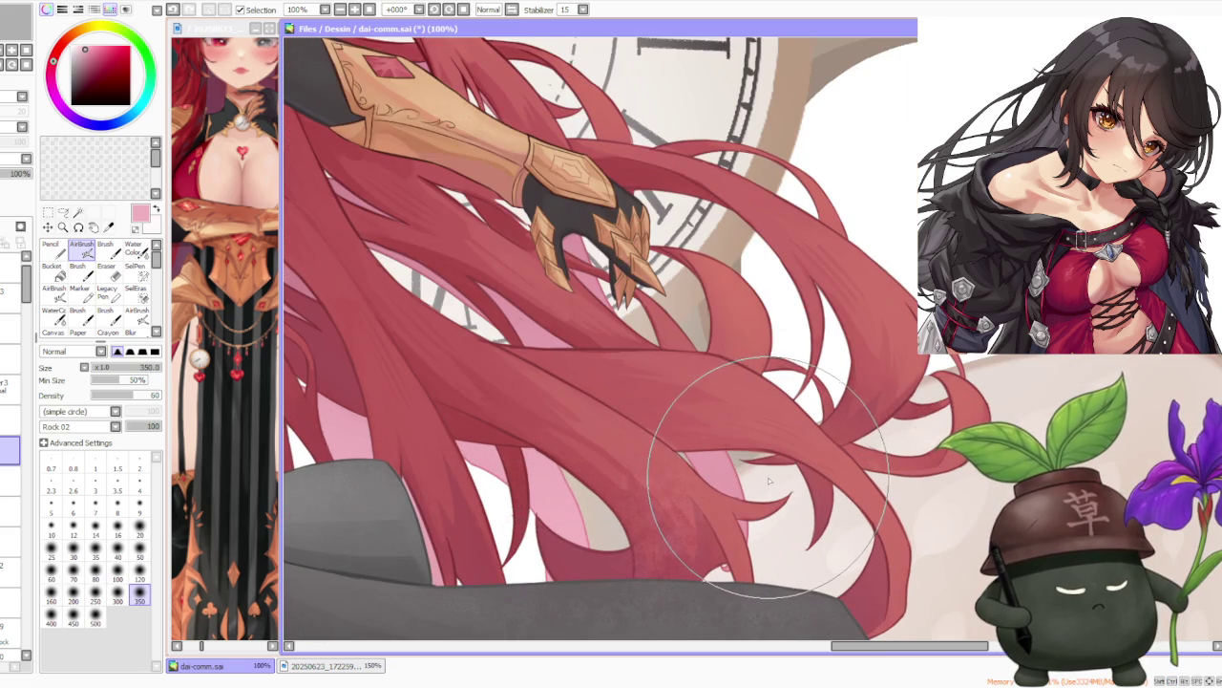
pyautogui.scroll(-2, 755, 449)
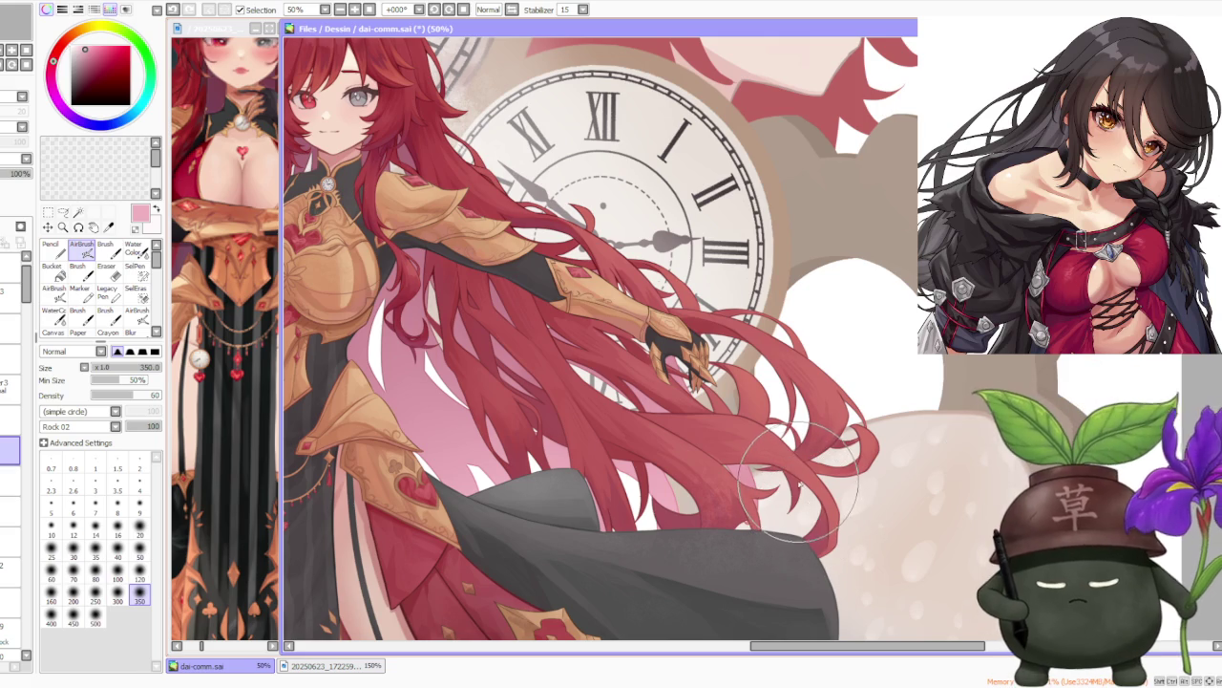
pyautogui.click(9, 480)
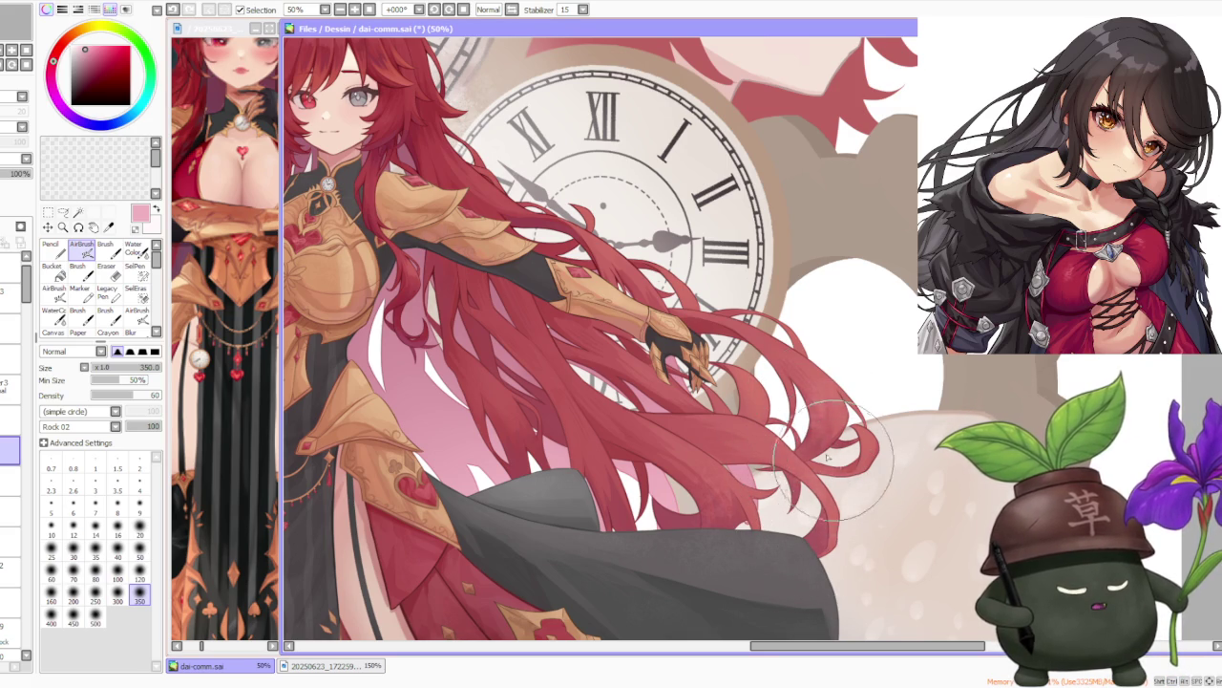
# Zoom in and out to inspect the illustration around the cape's right folds.
pyautogui.scroll(-4, 831, 463)
pyautogui.scroll(5, 563, 382)
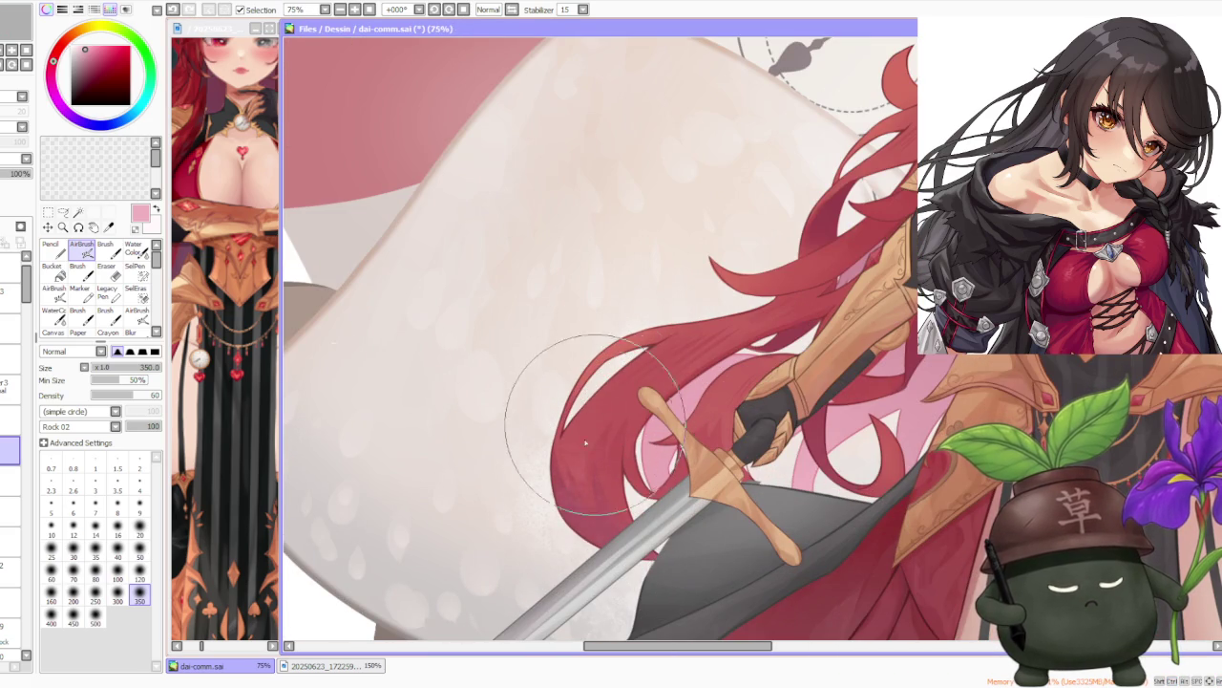
pyautogui.scroll(-3, 754, 280)
pyautogui.scroll(2, 757, 526)
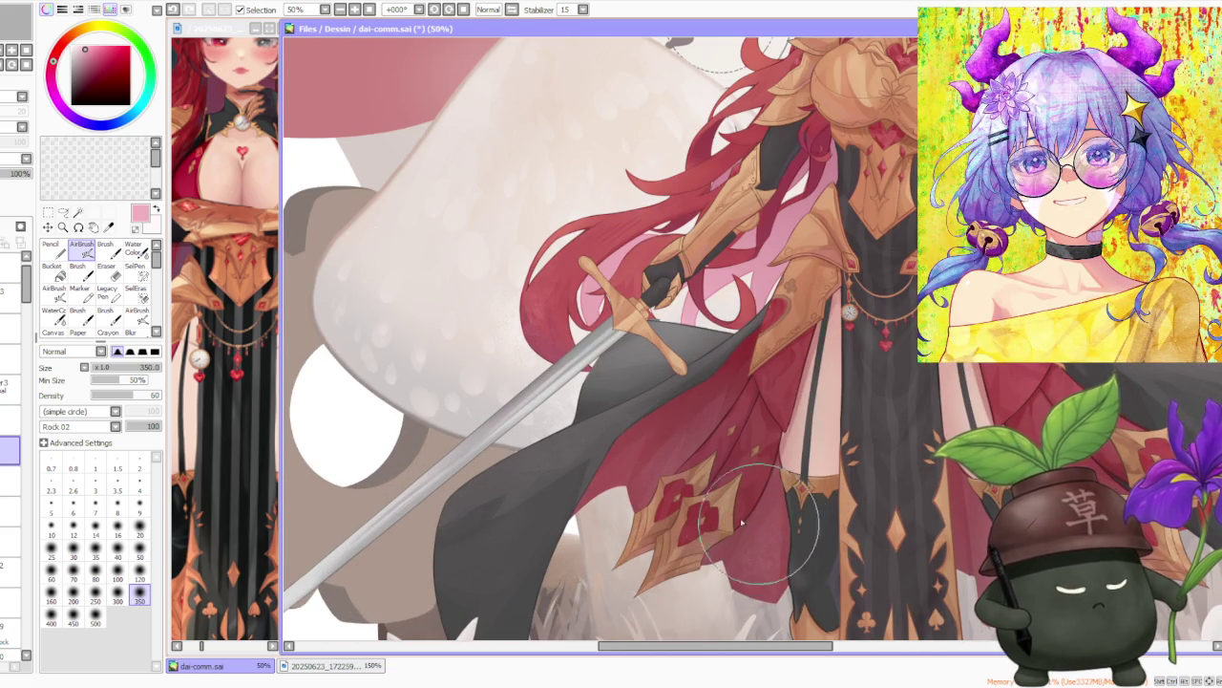
pyautogui.scroll(1, 658, 449)
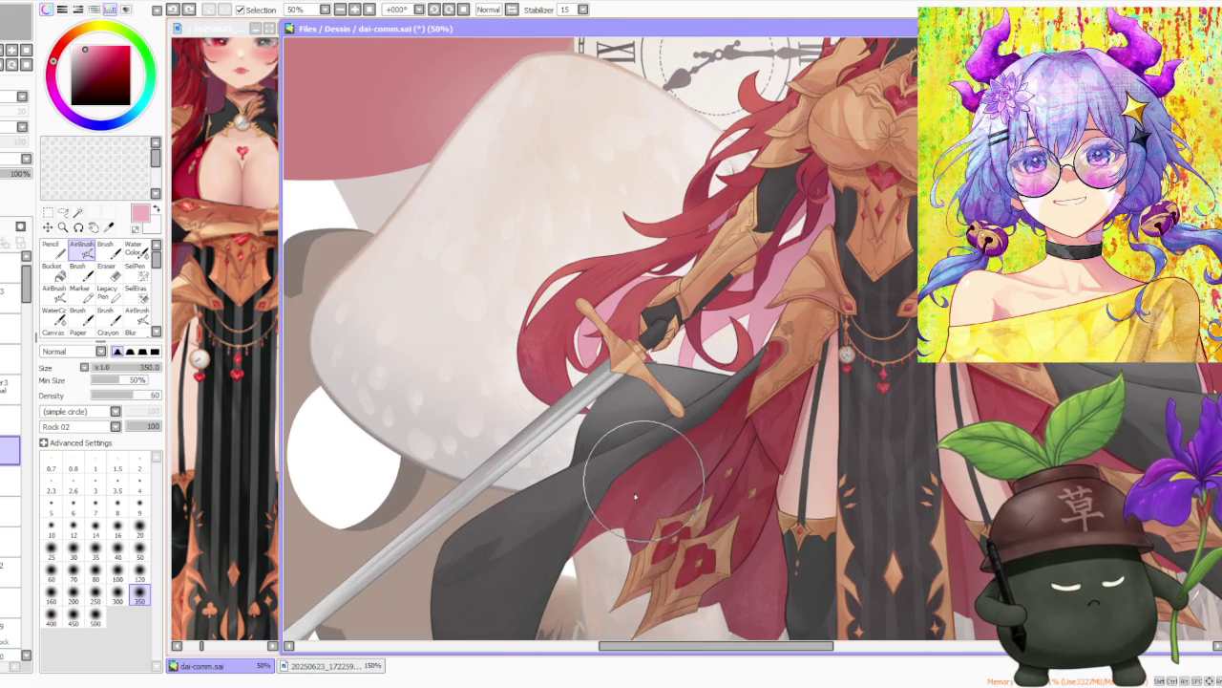
pyautogui.scroll(-3, 647, 497)
pyautogui.scroll(3, 592, 401)
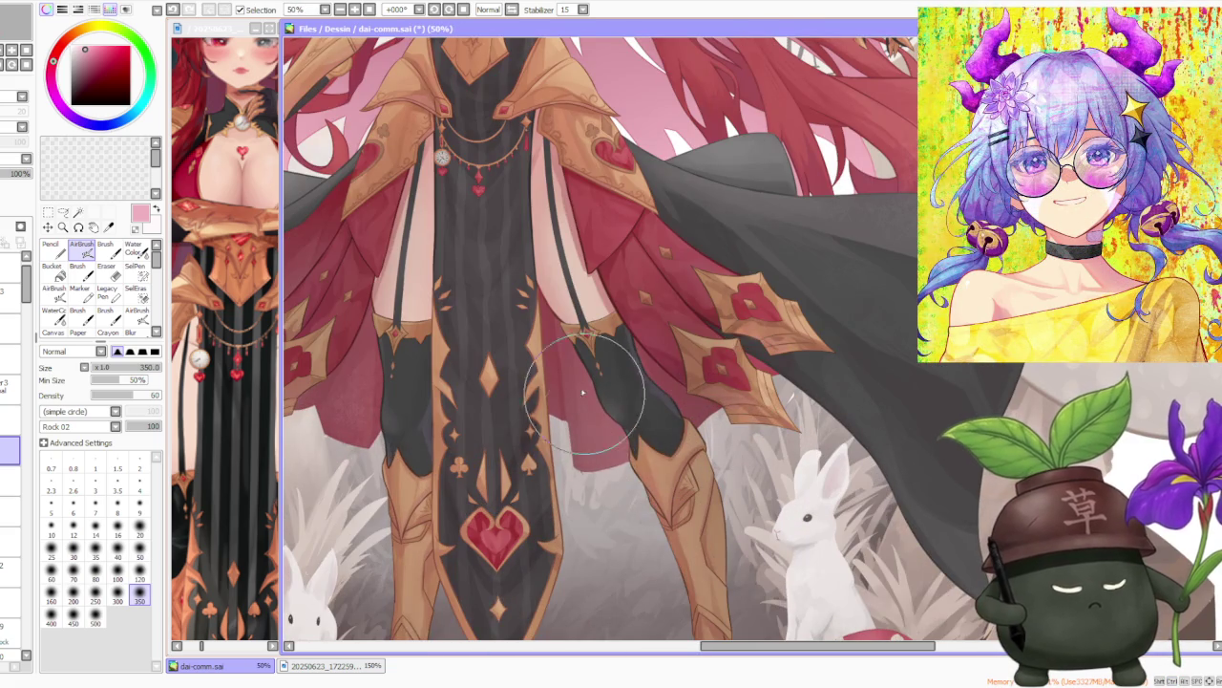
pyautogui.scroll(-3, 669, 335)
pyautogui.scroll(3, 709, 408)
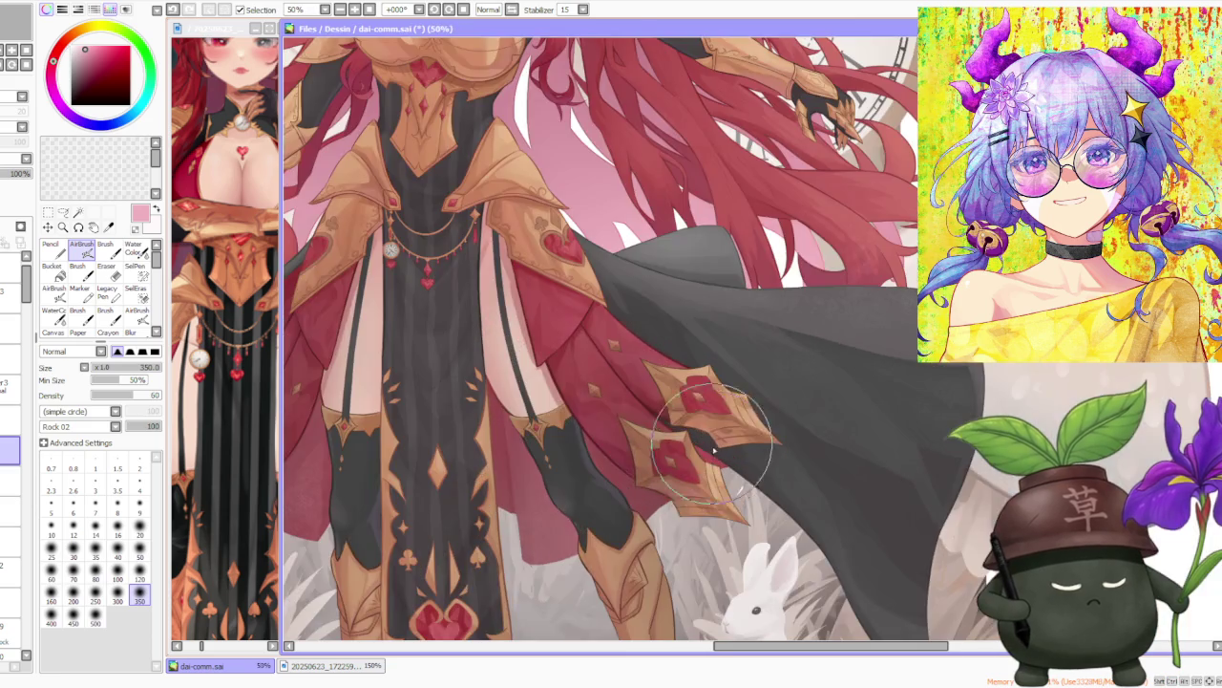
pyautogui.scroll(-3, 688, 430)
pyautogui.scroll(2, 564, 439)
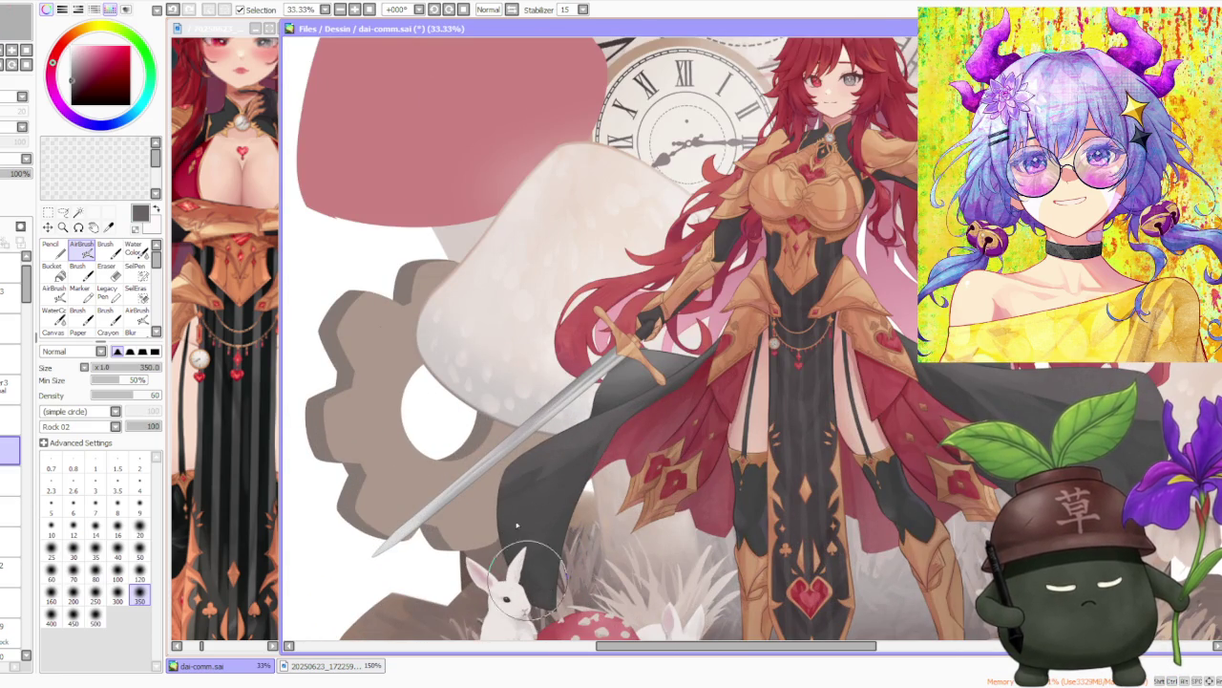
pyautogui.scroll(1, 550, 475)
pyautogui.scroll(-3, 519, 532)
pyautogui.scroll(1, 668, 497)
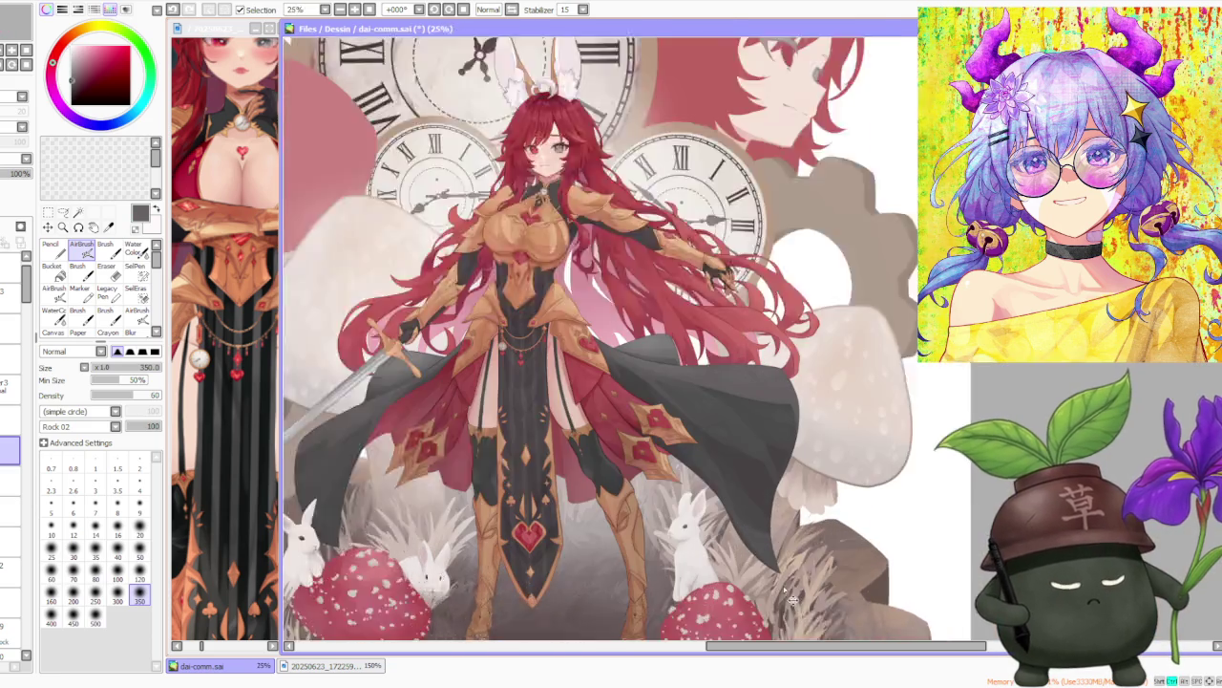
pyautogui.scroll(1, 759, 553)
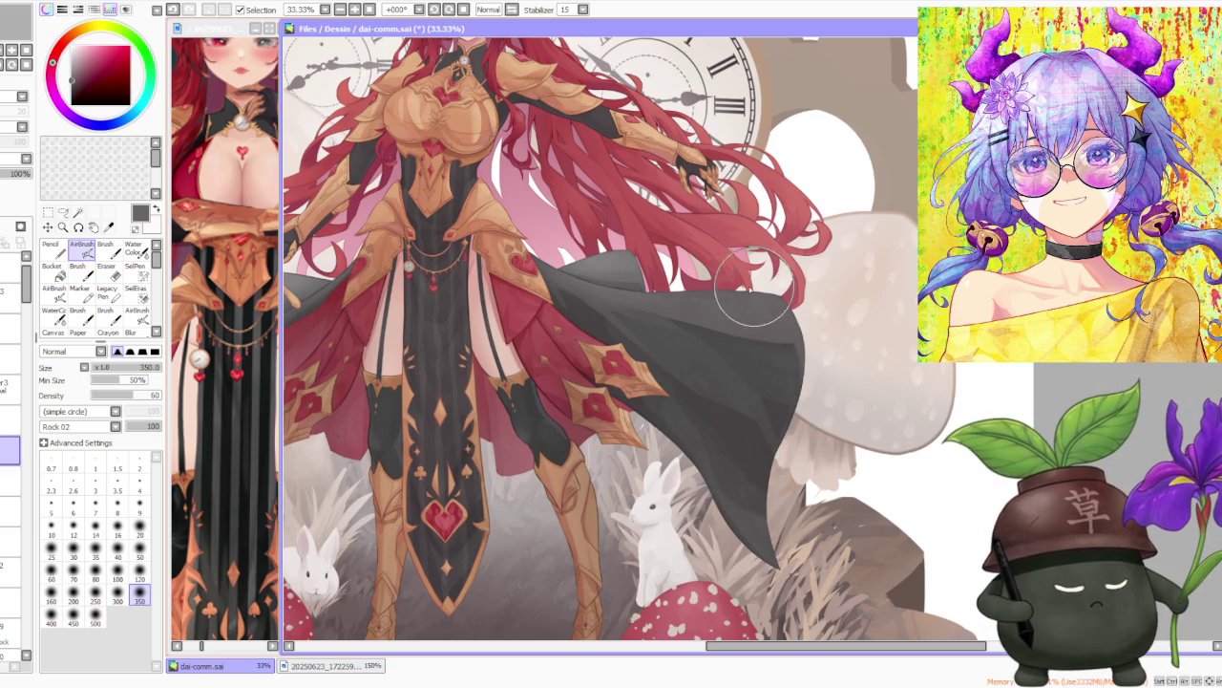
pyautogui.scroll(-2, 805, 334)
pyautogui.scroll(2, 793, 287)
pyautogui.scroll(1, 802, 306)
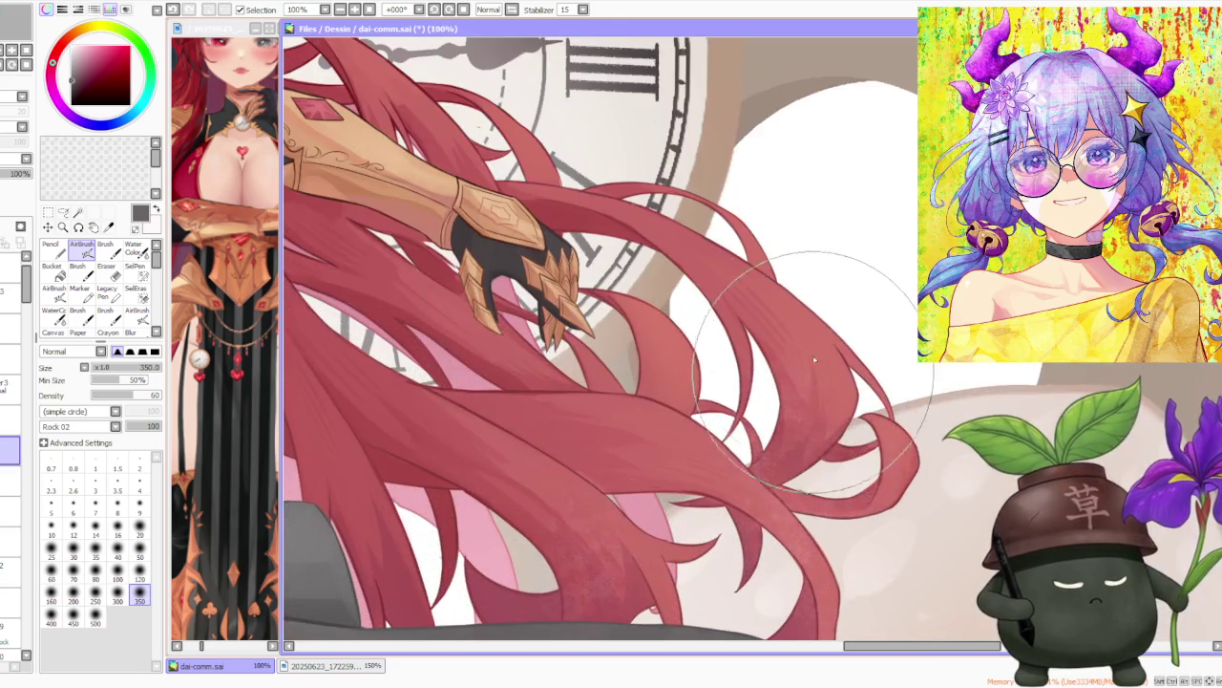
pyautogui.scroll(-1, 817, 329)
pyautogui.scroll(-1, 817, 315)
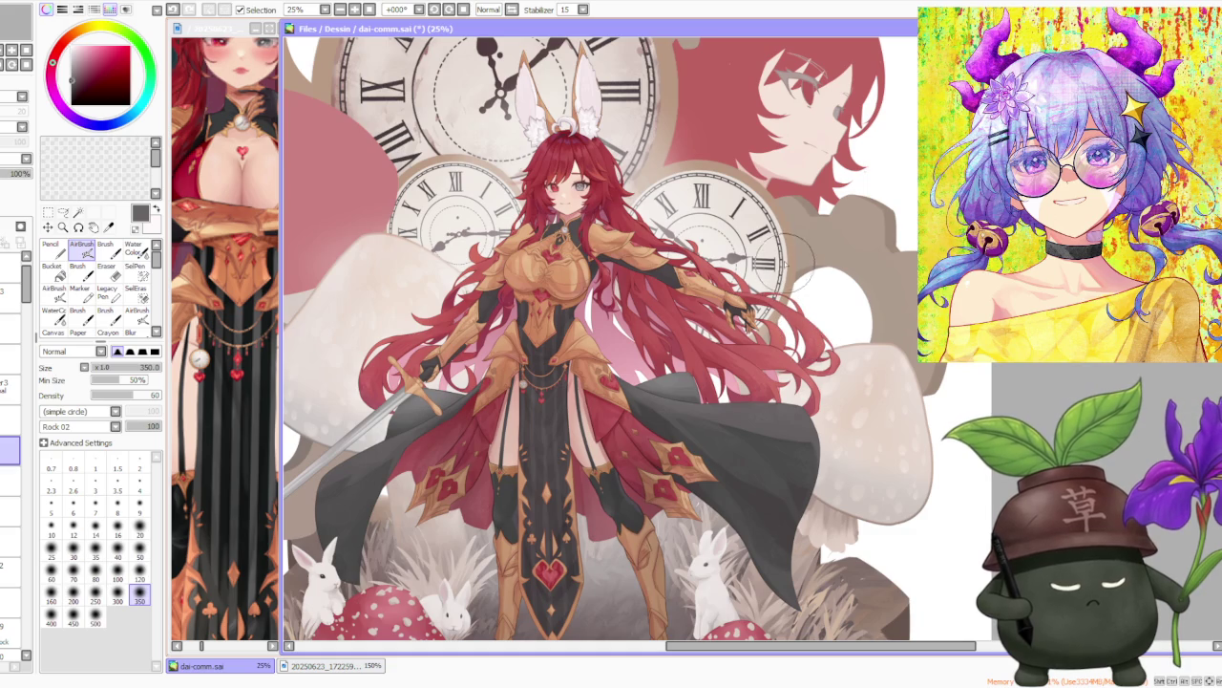
pyautogui.scroll(-1, 795, 258)
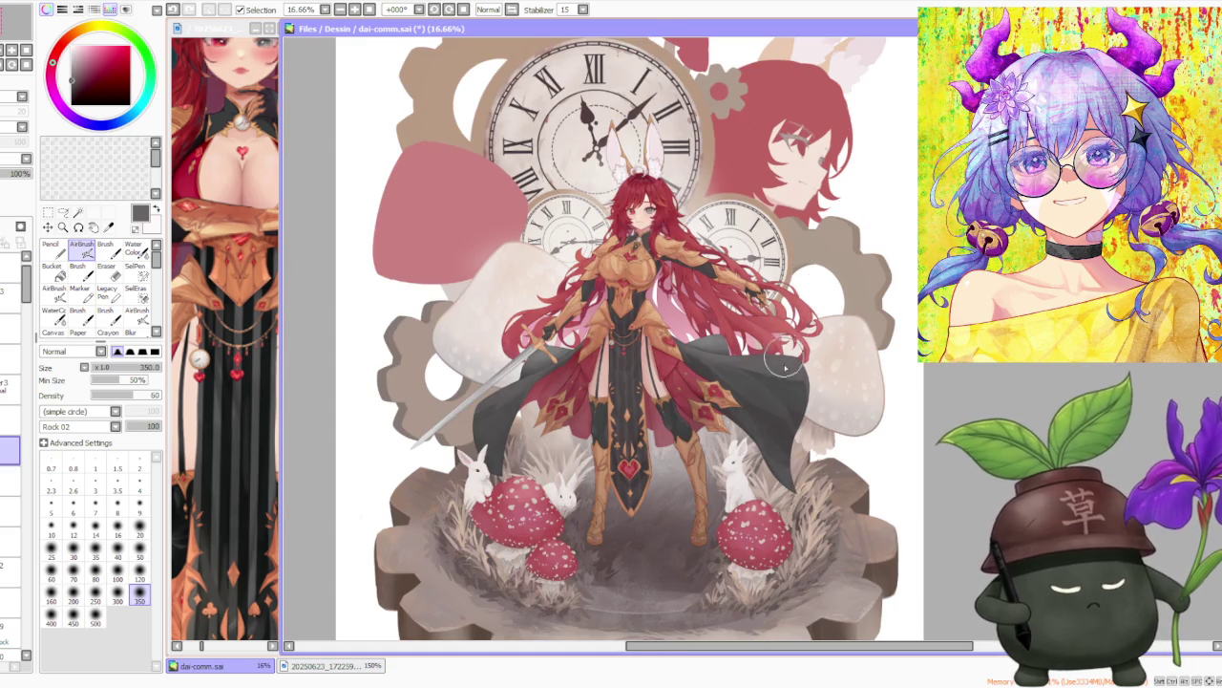
pyautogui.scroll(2, 666, 407)
pyautogui.scroll(1, 708, 516)
pyautogui.scroll(-2, 707, 506)
pyautogui.scroll(1, 705, 497)
# Zoom around the legs and eyedrop the light tan from the girl's boot.
pyautogui.scroll(2, 702, 492)
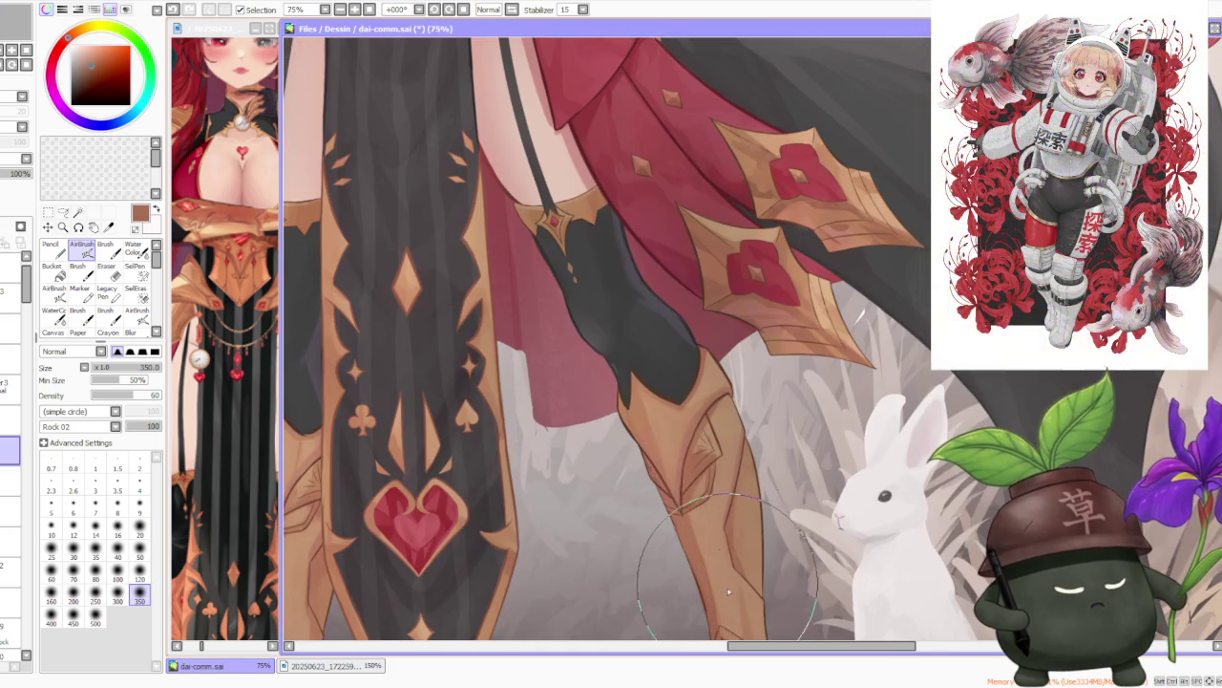
pyautogui.scroll(-2, 671, 420)
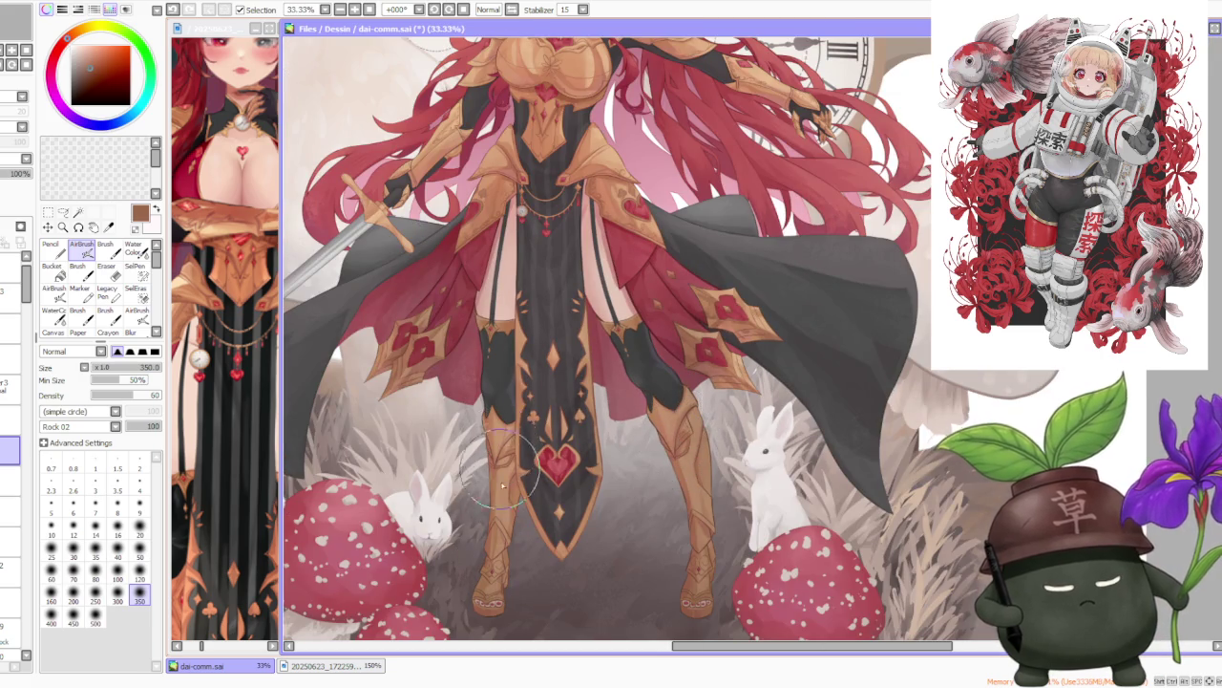
pyautogui.scroll(2, 501, 476)
pyautogui.scroll(-1, 534, 429)
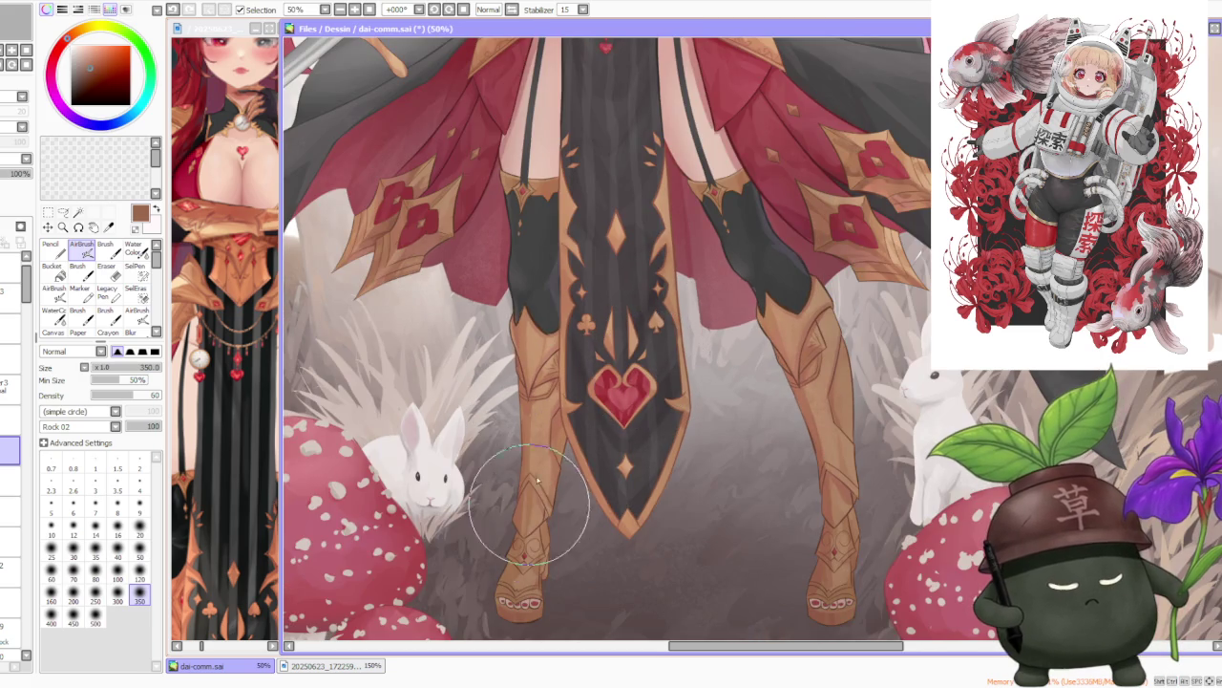
pyautogui.scroll(-2, 573, 468)
pyautogui.scroll(2, 719, 449)
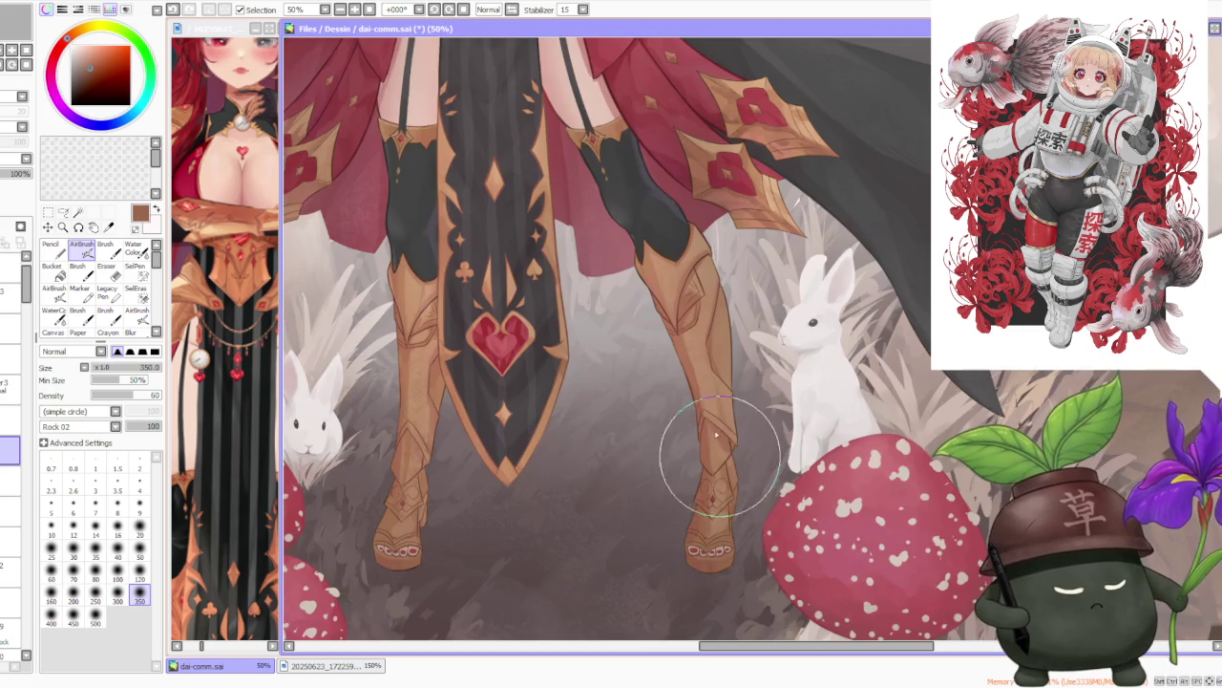
pyautogui.keyDown('alt'); pyautogui.click(693, 340); pyautogui.keyUp('alt')
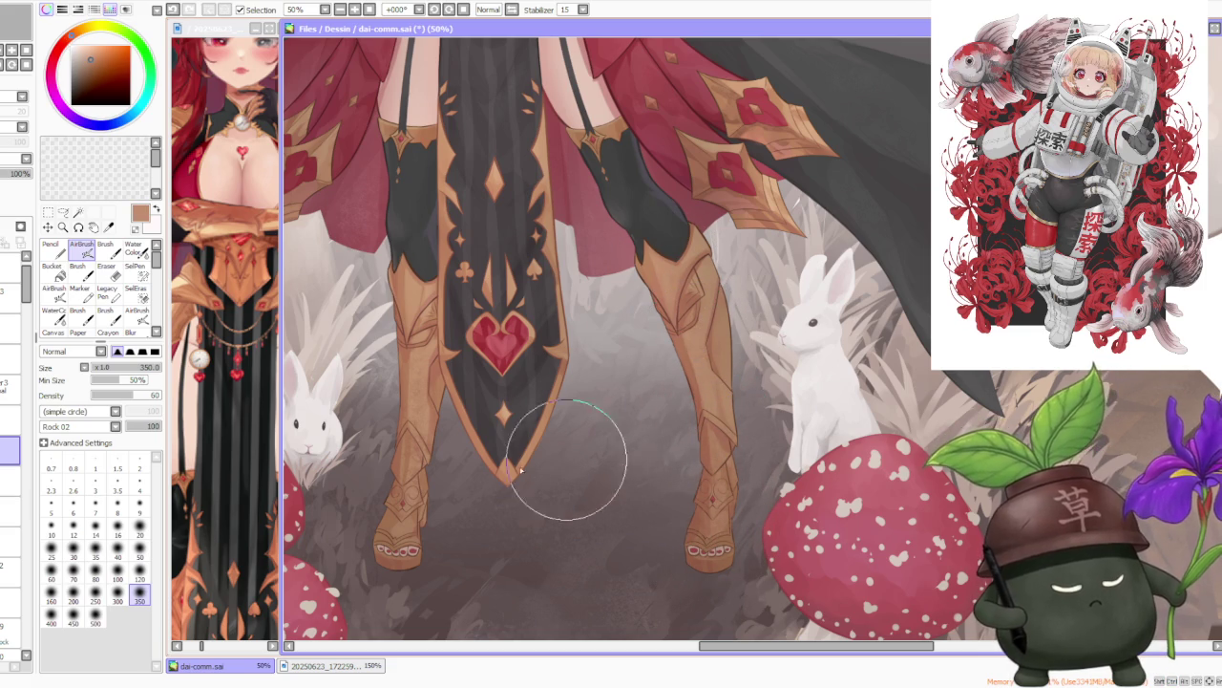
pyautogui.scroll(-2, 483, 434)
pyautogui.scroll(-1, 501, 398)
pyautogui.scroll(1, 535, 325)
pyautogui.scroll(-1, 657, 253)
# Zoom into the head and eyedrop the girl's hair red as the painting colour.
pyautogui.scroll(2, 657, 253)
pyautogui.scroll(1, 645, 286)
pyautogui.scroll(-1, 638, 308)
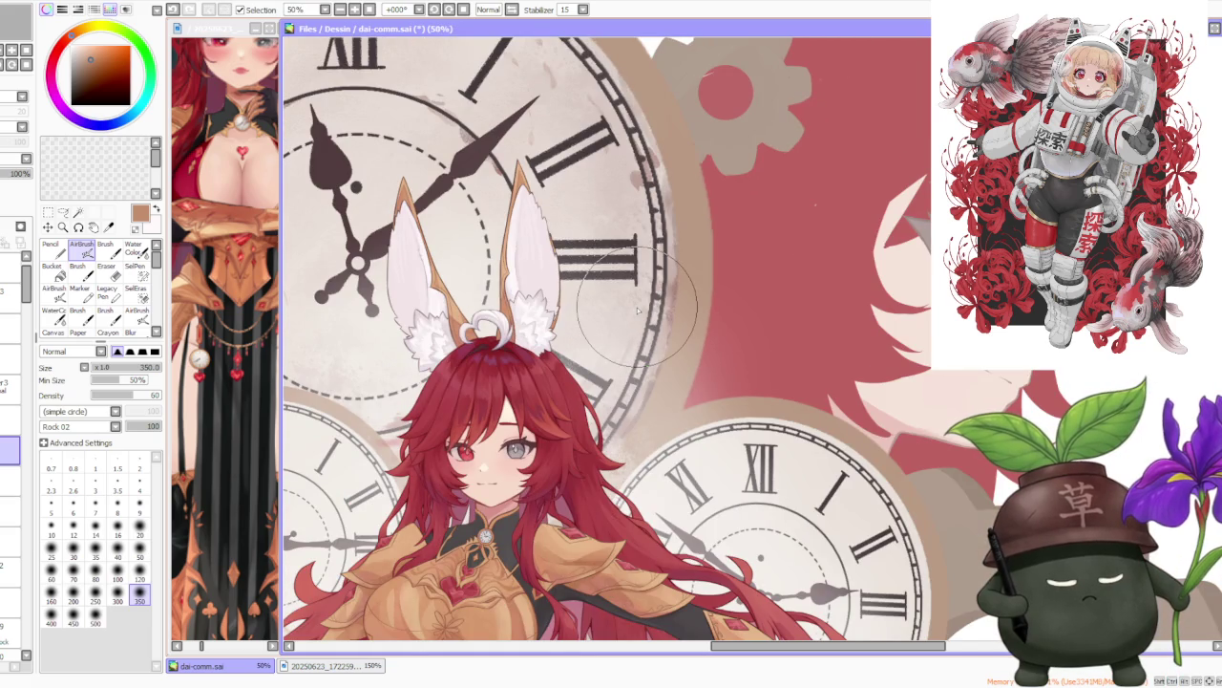
pyautogui.scroll(1, 516, 382)
pyautogui.keyDown('alt'); pyautogui.click(460, 356); pyautogui.keyUp('alt')
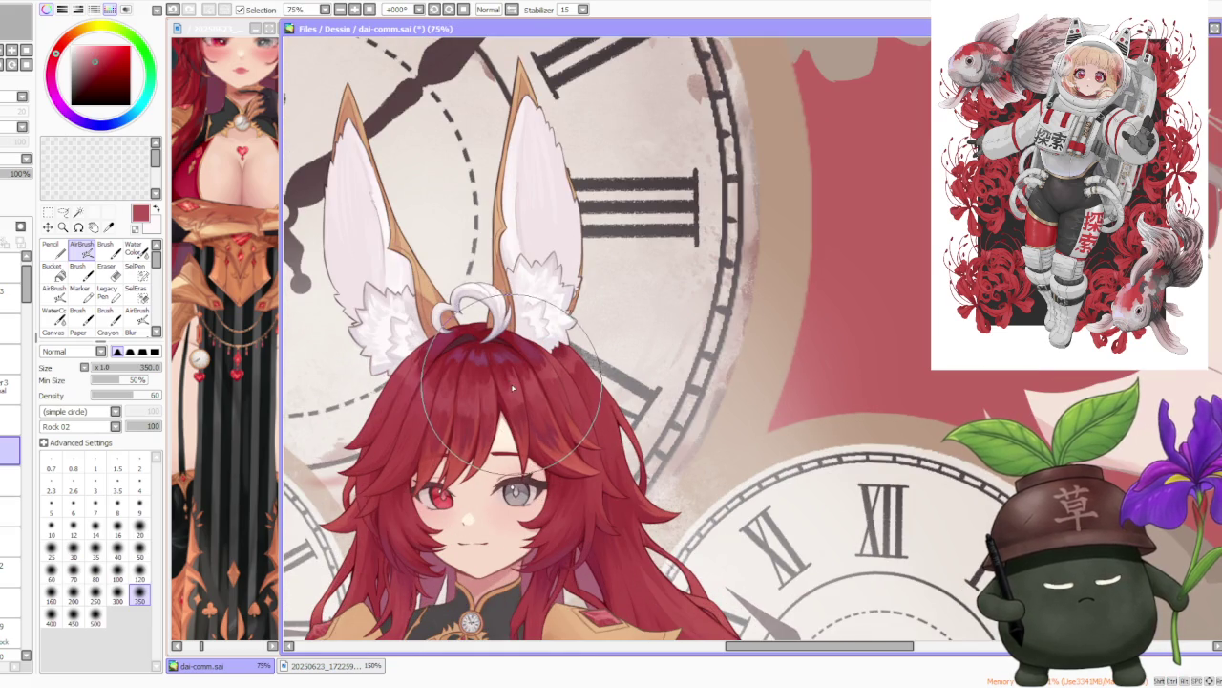
# Set the brush size to the 120 preset for detail work.
pyautogui.scroll(1, 425, 378)
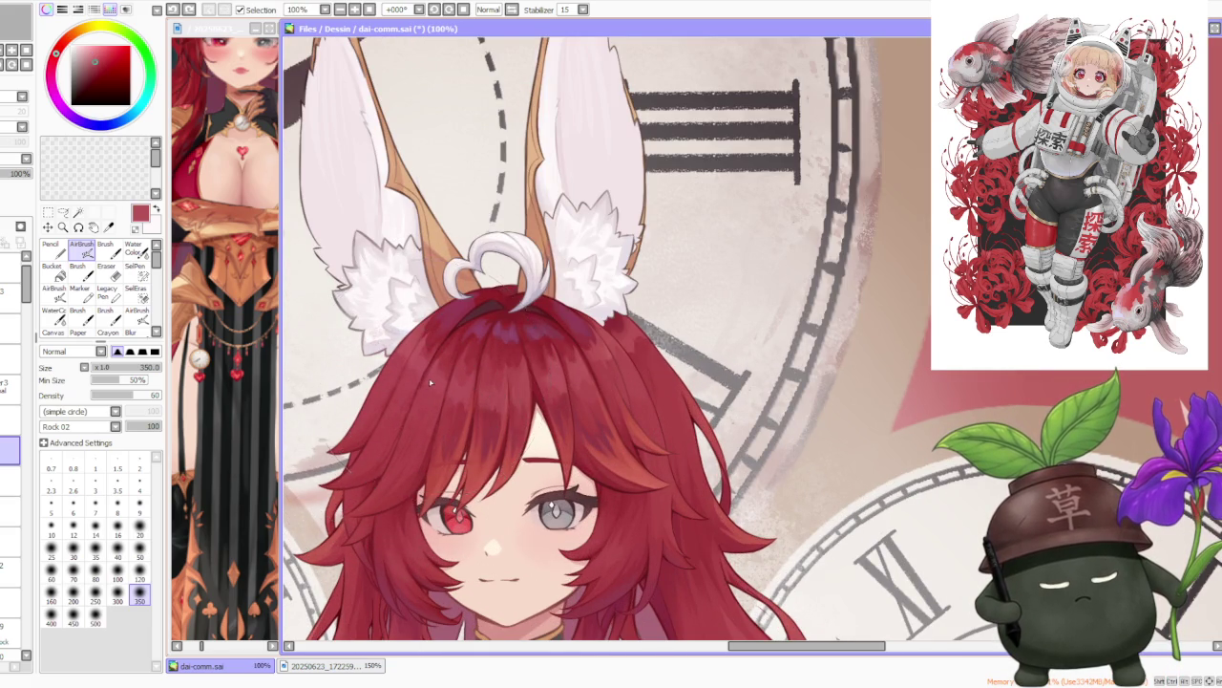
pyautogui.scroll(-2, 516, 183)
pyautogui.scroll(-2, 516, 184)
pyautogui.scroll(3, 511, 200)
pyautogui.scroll(-1, 505, 222)
pyautogui.scroll(1, 521, 382)
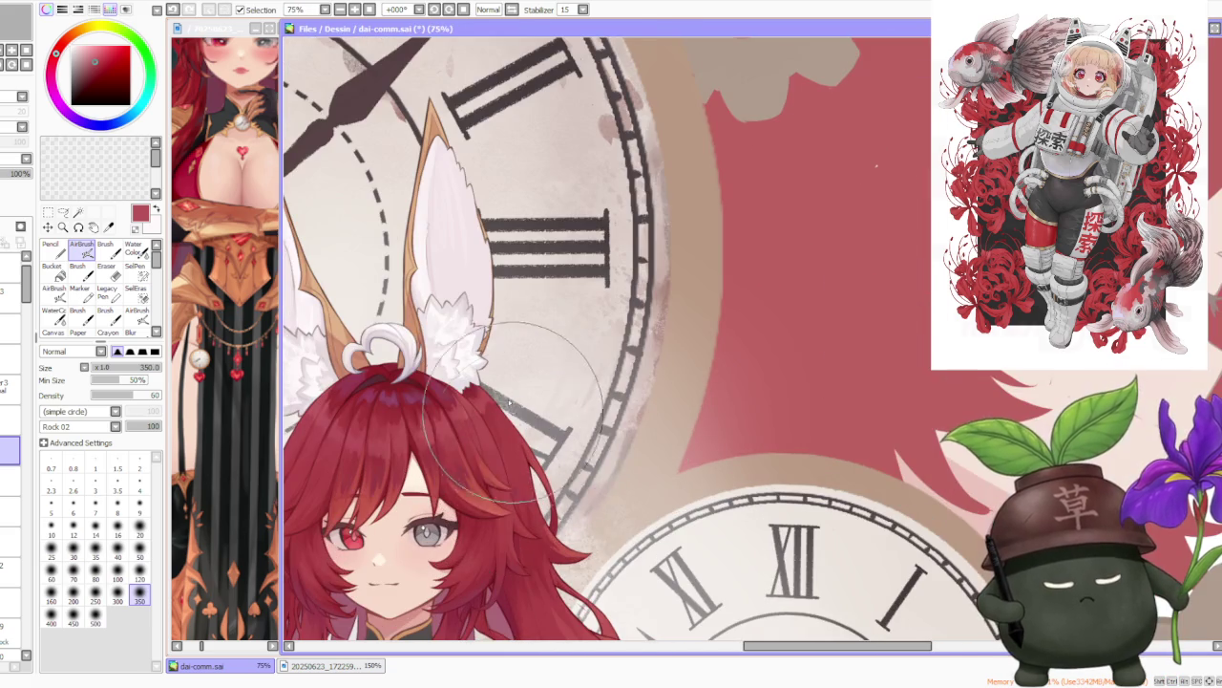
pyautogui.scroll(2, 528, 475)
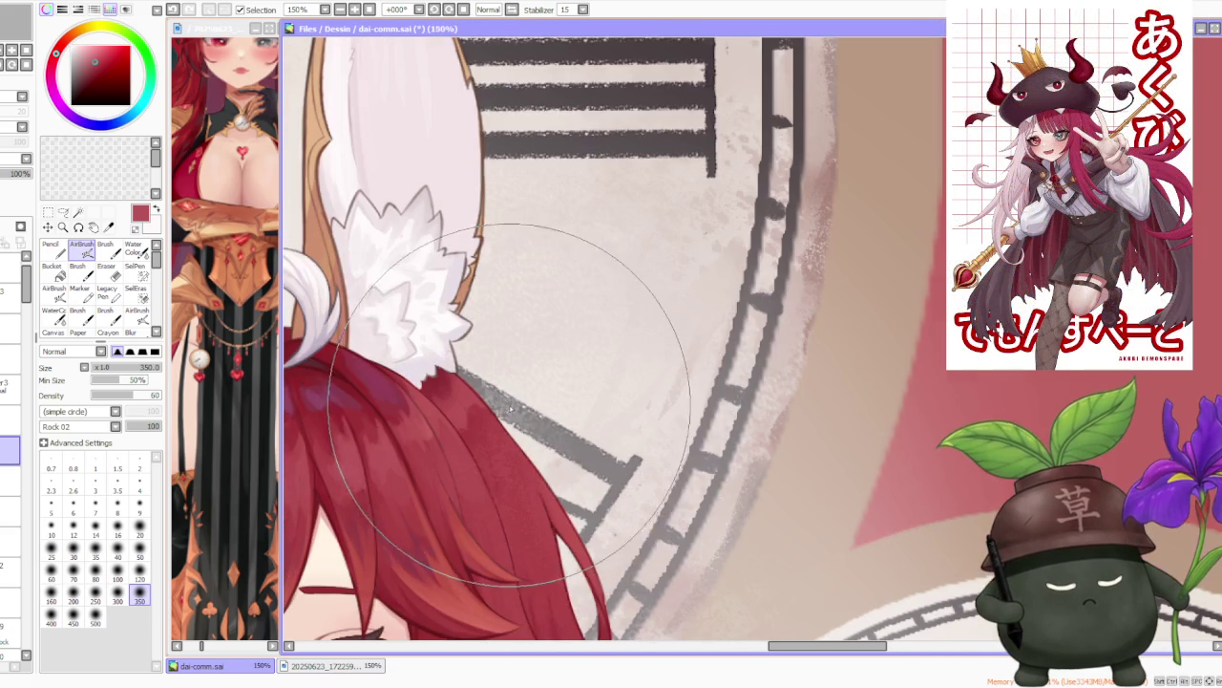
pyautogui.scroll(-2, 528, 420)
pyautogui.scroll(-2, 528, 420)
pyautogui.scroll(2, 619, 471)
pyautogui.scroll(-2, 619, 470)
pyautogui.scroll(2, 619, 468)
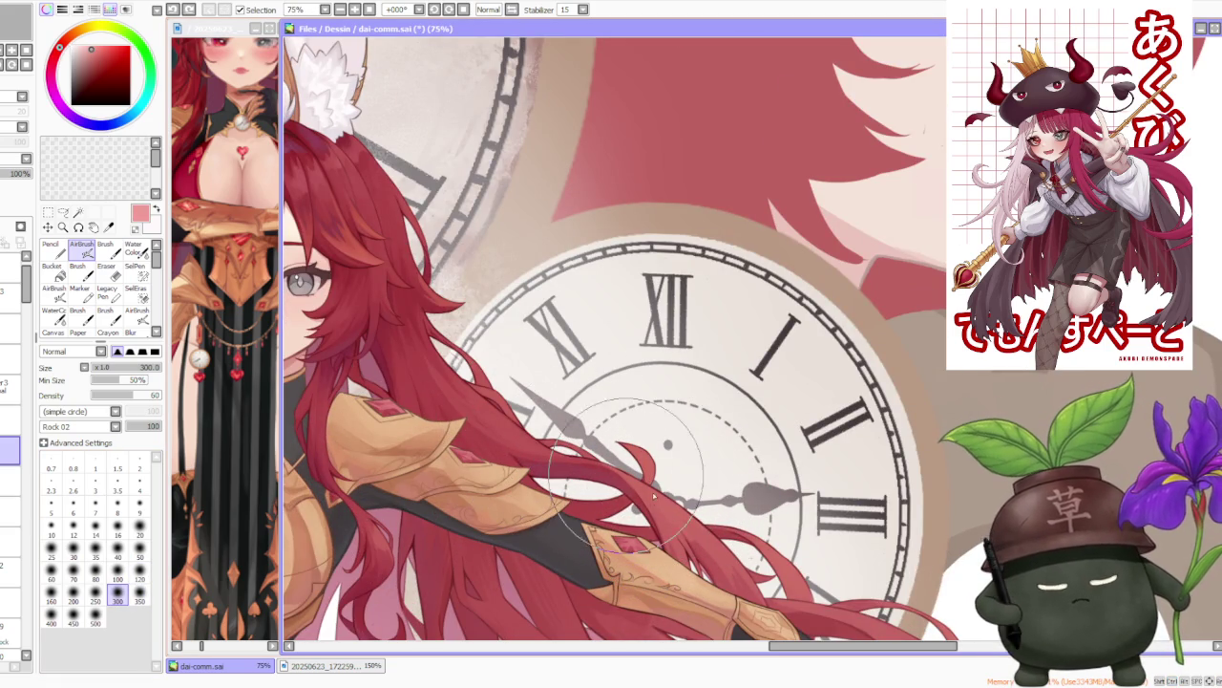
pyautogui.click(139, 574)
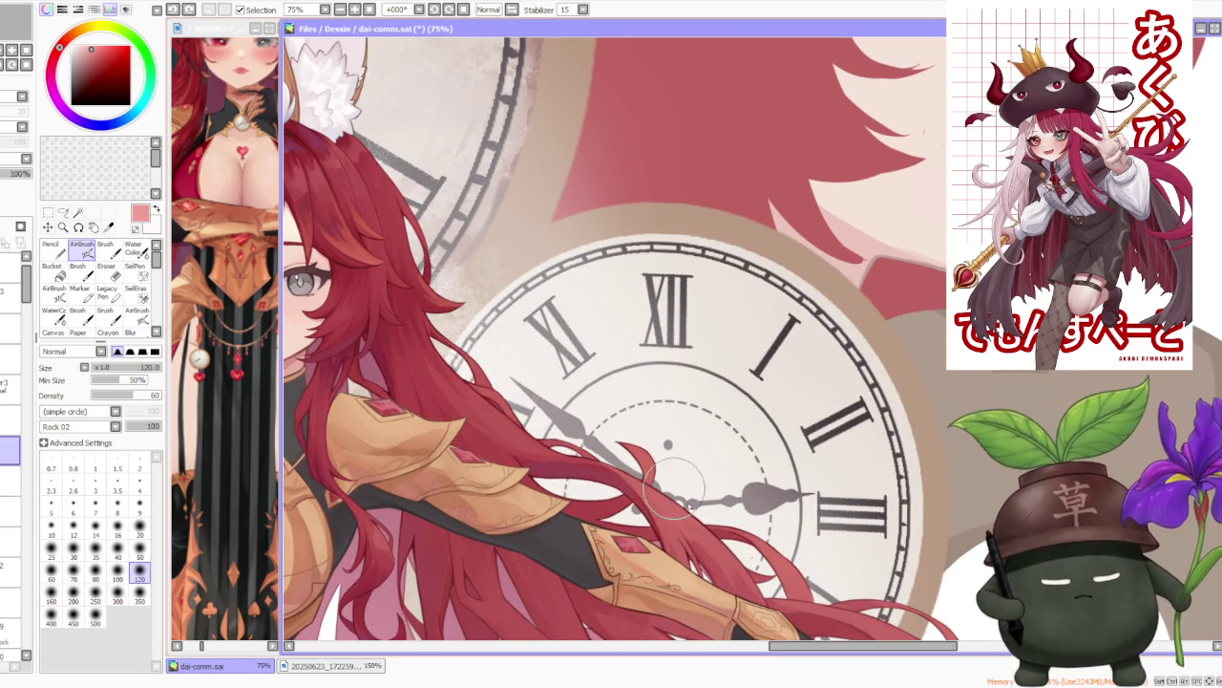
pyautogui.scroll(-3, 597, 439)
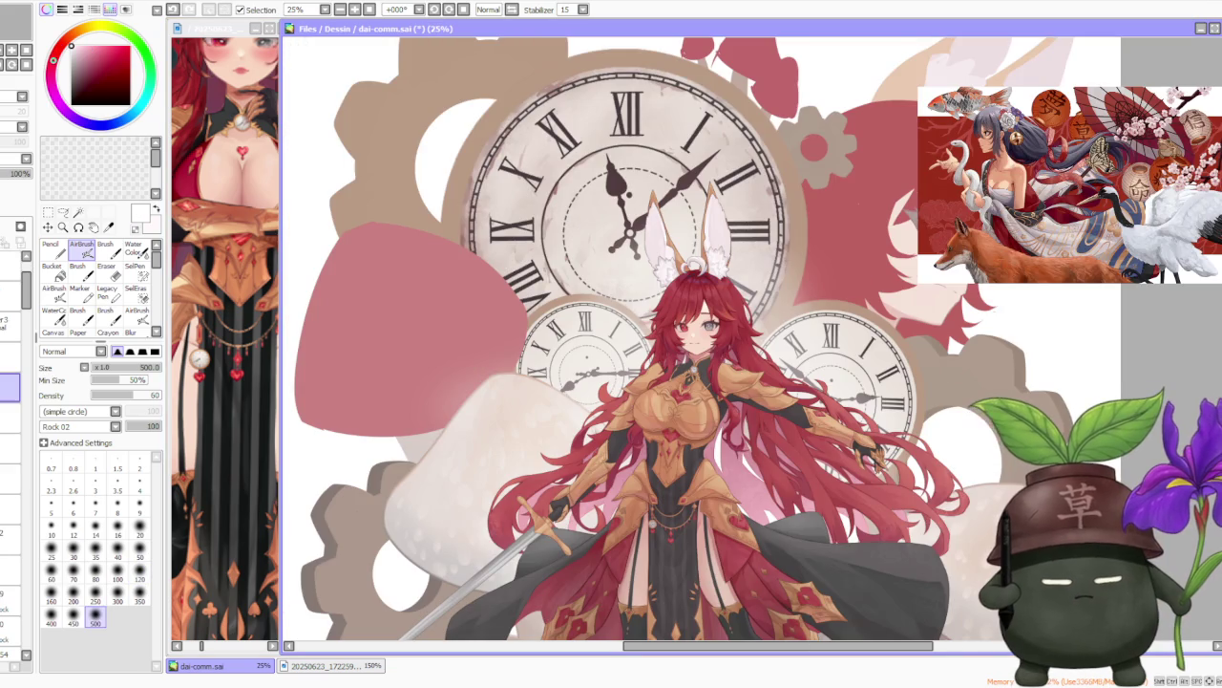
pyautogui.scroll(-1, 857, 484)
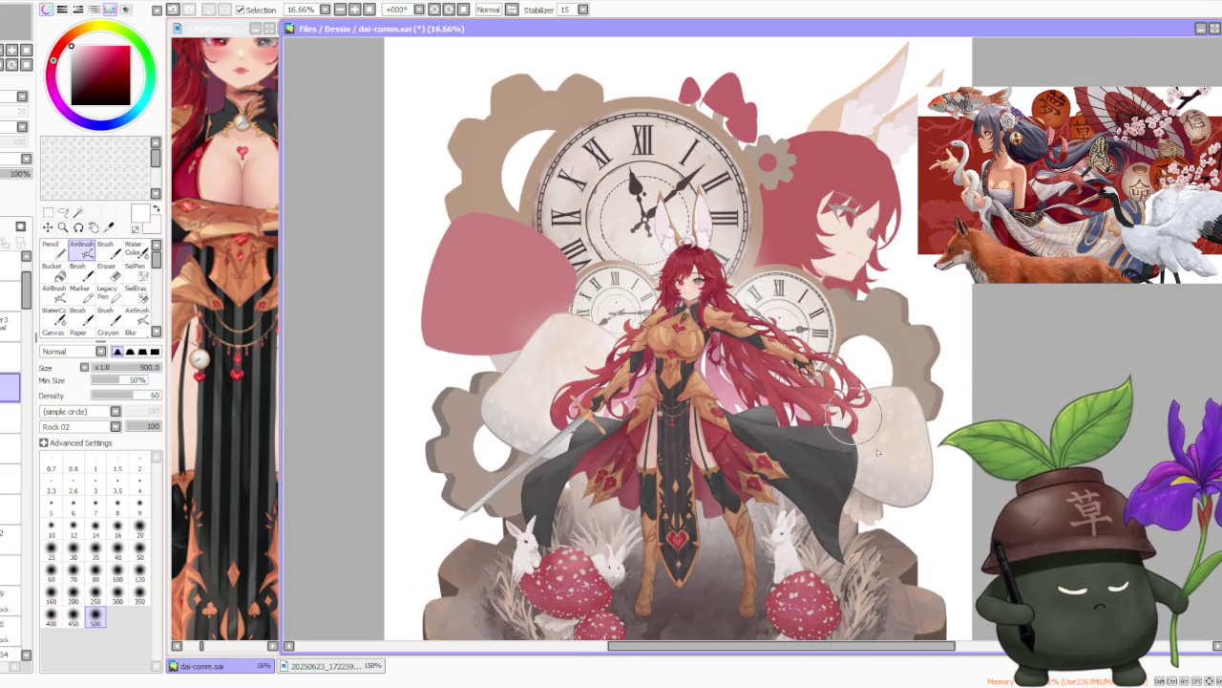
pyautogui.scroll(3, 845, 382)
pyautogui.scroll(-4, 668, 430)
pyautogui.scroll(2, 621, 449)
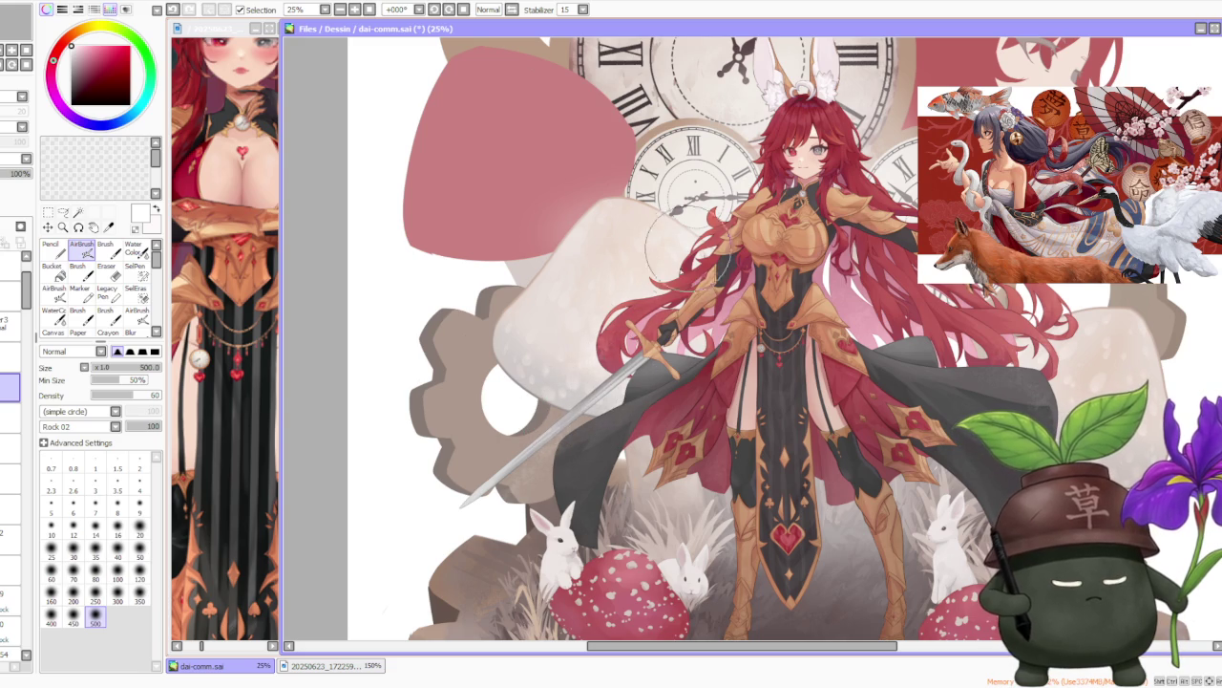
pyautogui.scroll(-1, 619, 449)
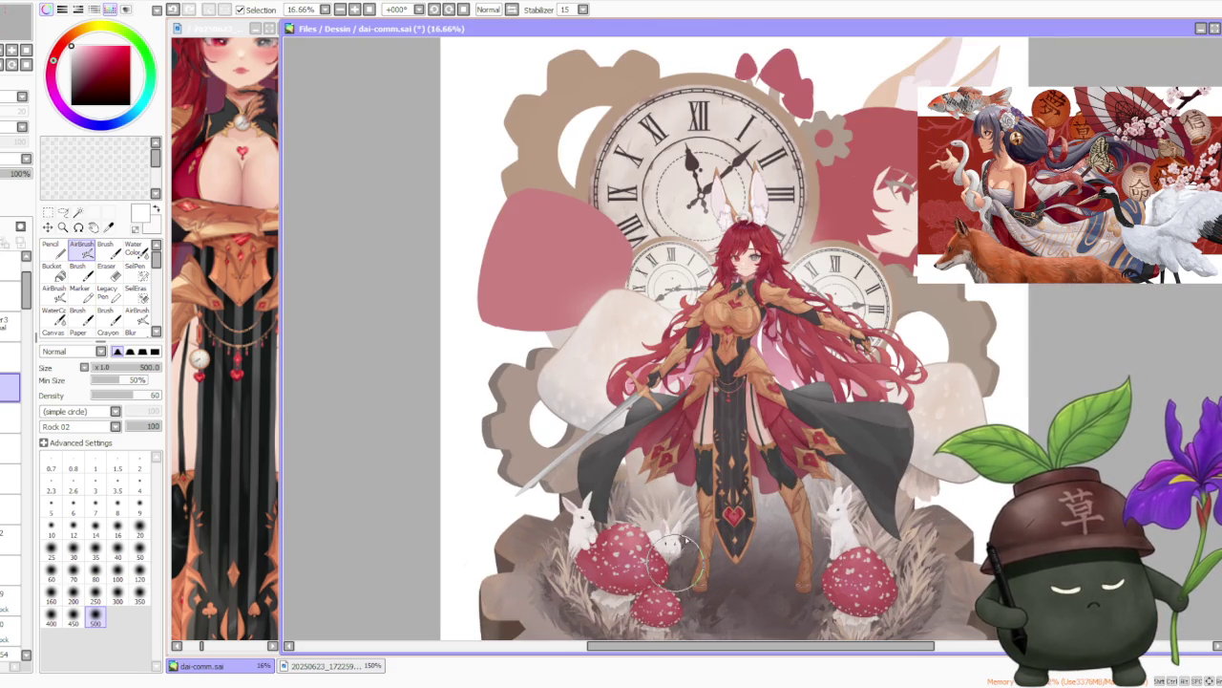
pyautogui.scroll(-1, 673, 571)
pyautogui.scroll(1, 874, 228)
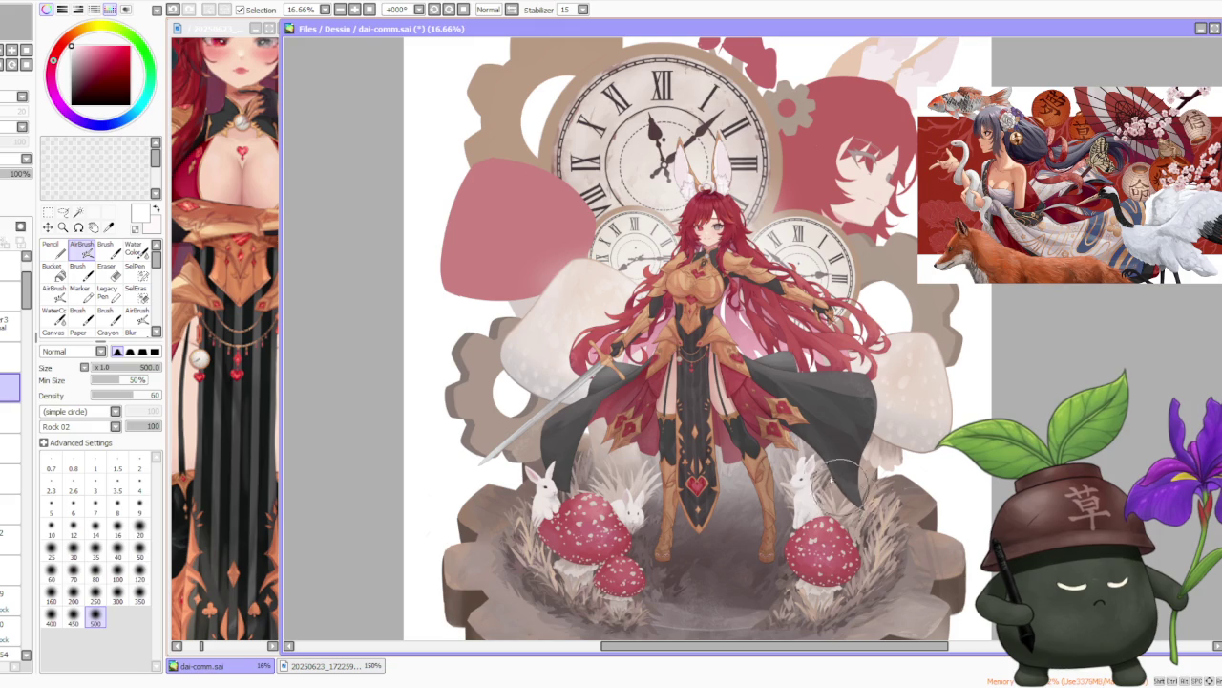
pyautogui.scroll(-1, 898, 549)
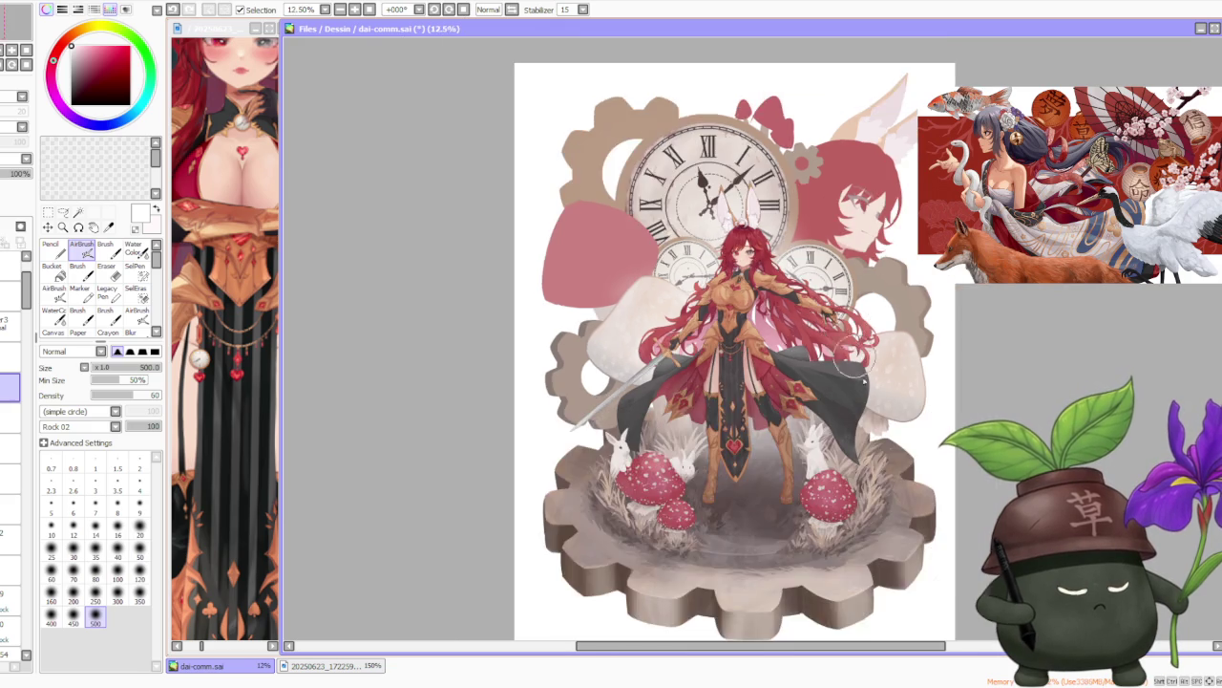
pyautogui.scroll(2, 878, 526)
pyautogui.scroll(-2, 854, 506)
pyautogui.scroll(1, 865, 287)
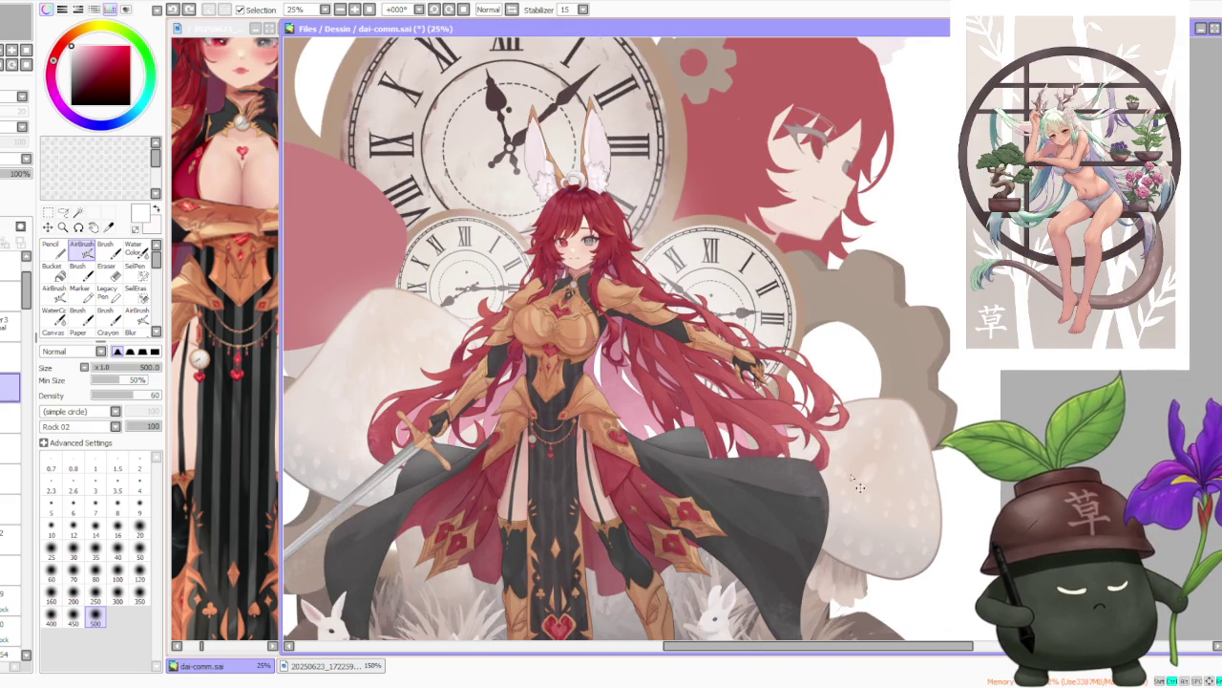
pyautogui.scroll(-1, 406, 349)
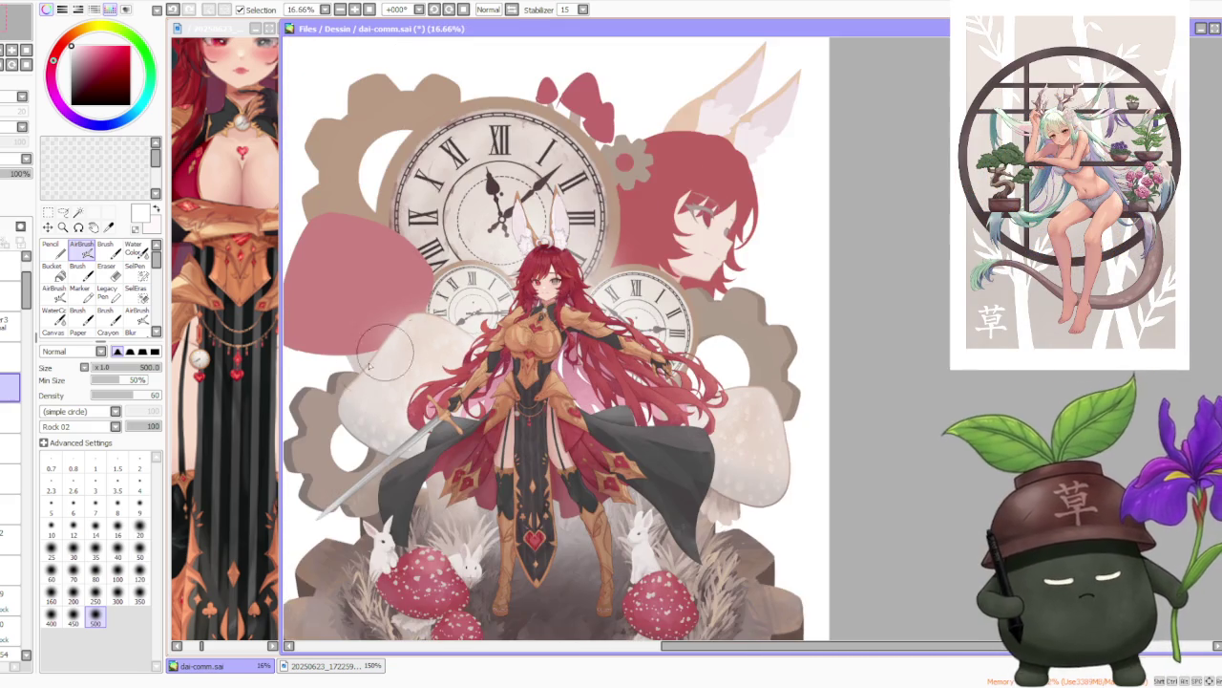
pyautogui.scroll(2, 401, 344)
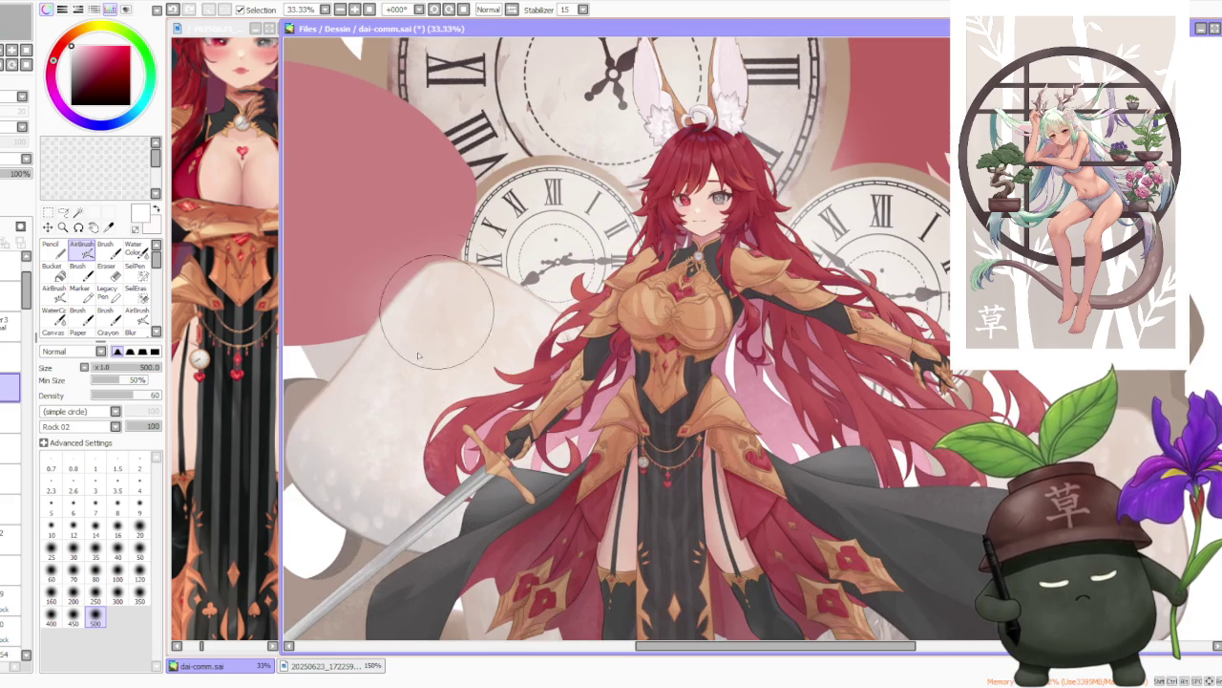
pyautogui.scroll(-2, 435, 287)
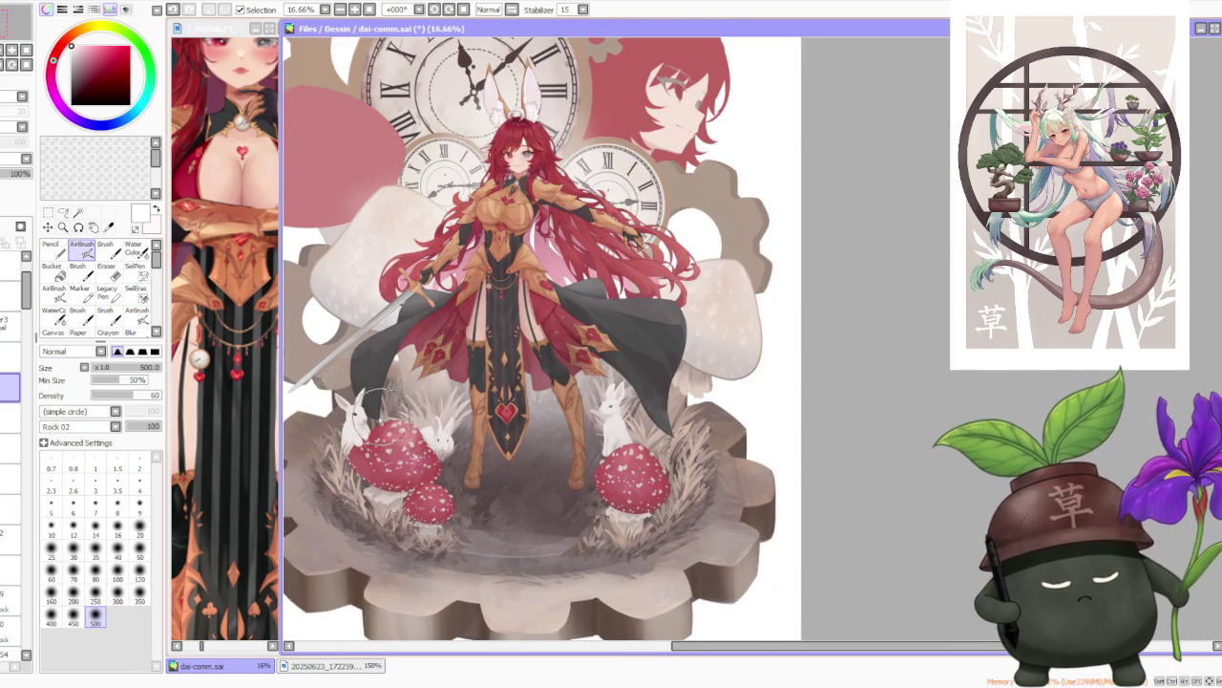
pyautogui.scroll(-1, 541, 501)
pyautogui.scroll(1, 630, 535)
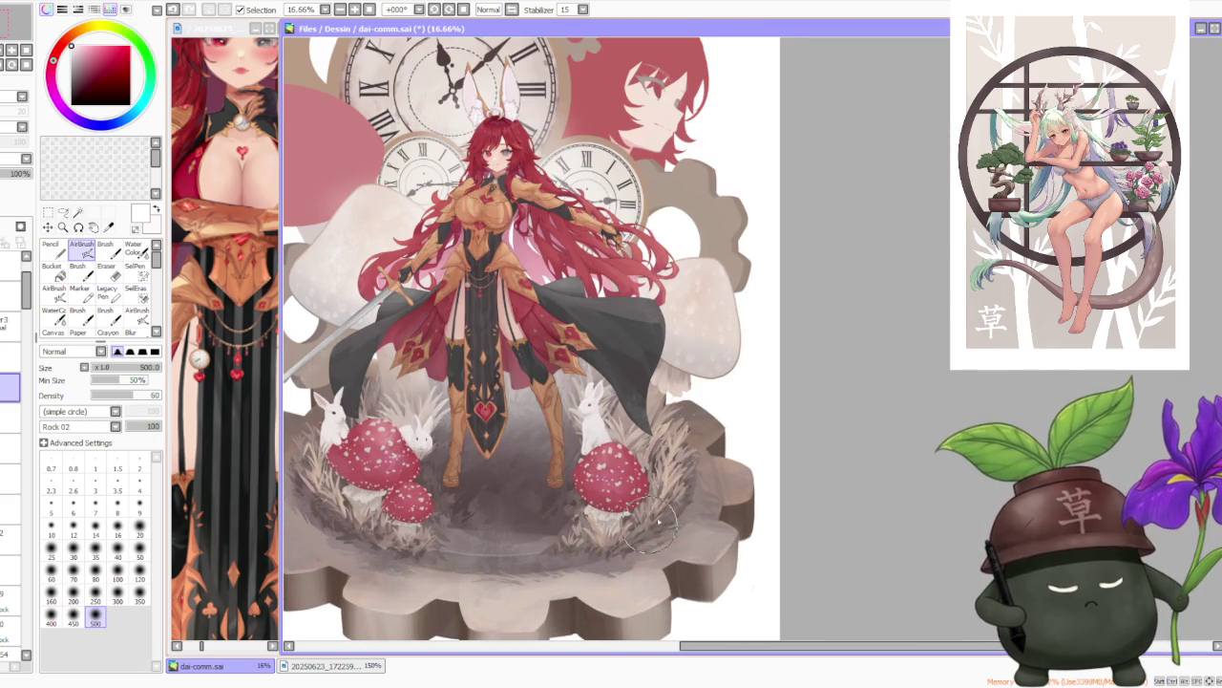
pyautogui.scroll(1, 616, 387)
pyautogui.scroll(1, 639, 325)
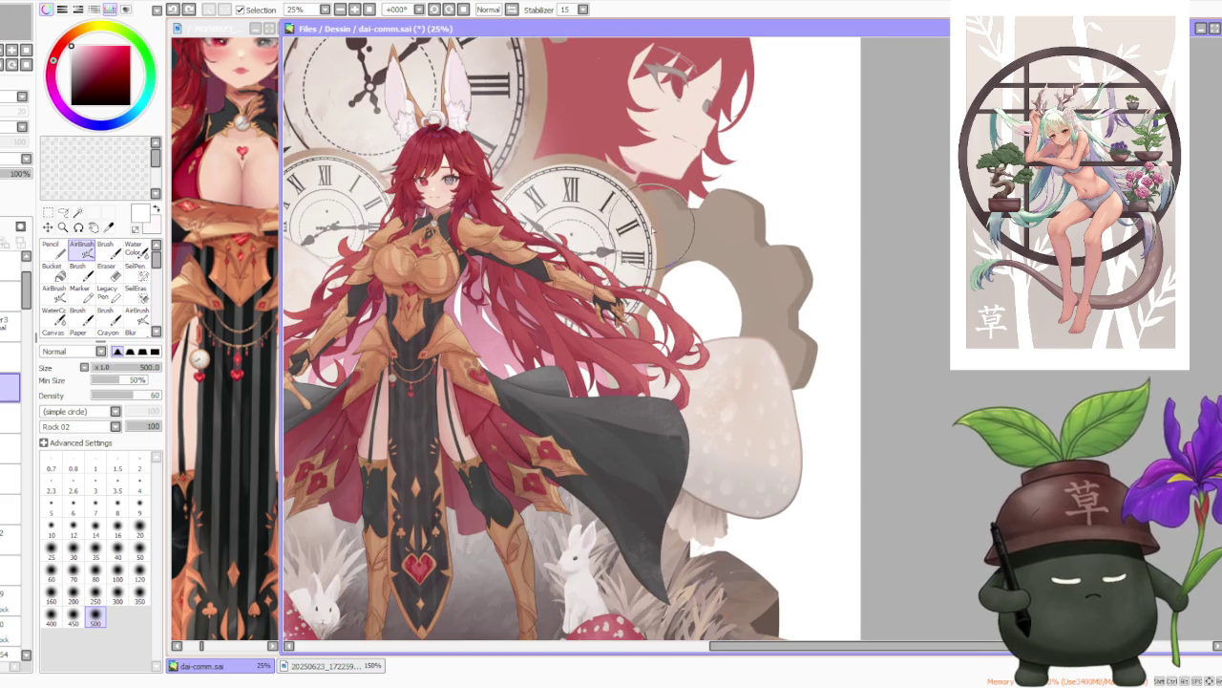
pyautogui.scroll(1, 647, 311)
pyautogui.scroll(1, 657, 277)
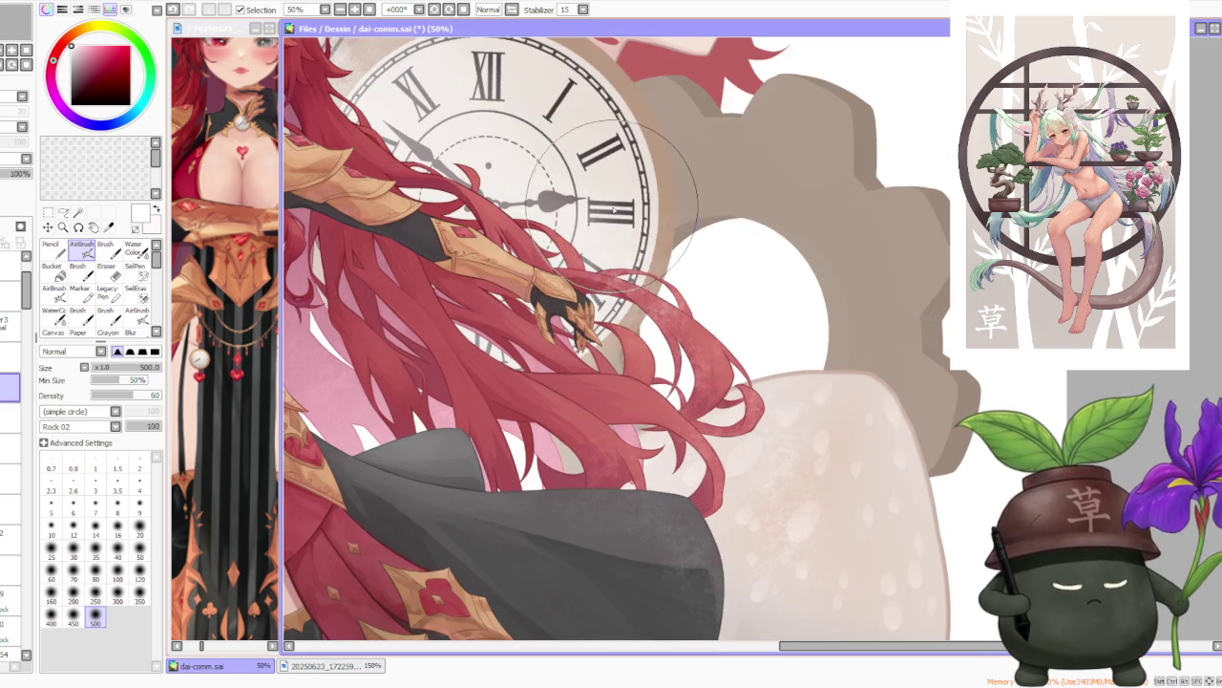
pyautogui.scroll(-1, 666, 255)
pyautogui.scroll(-2, 666, 254)
pyautogui.scroll(1, 640, 267)
pyautogui.scroll(1, 602, 277)
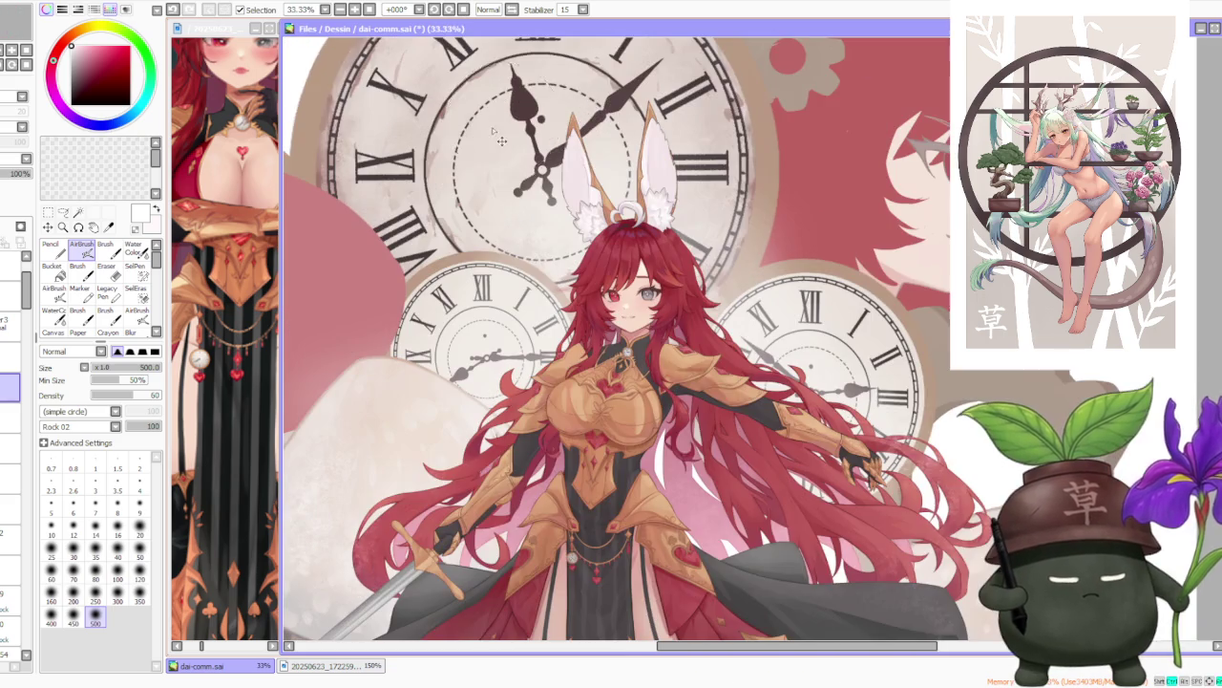
pyautogui.scroll(1, 569, 287)
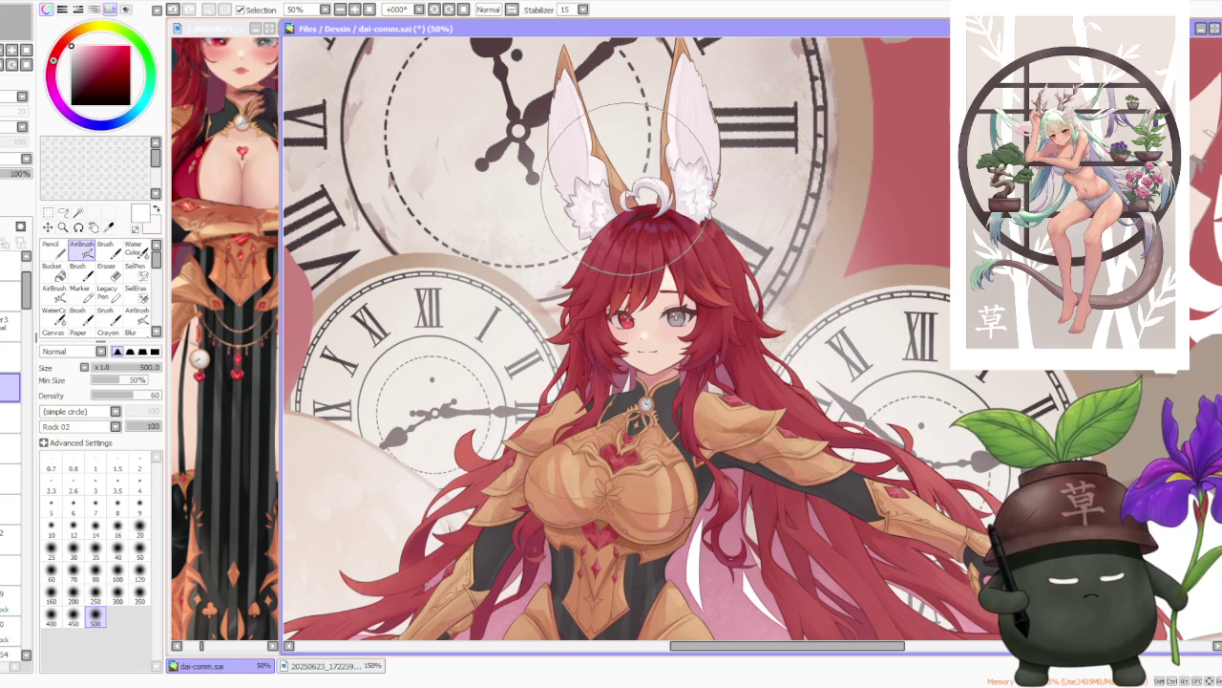
pyautogui.scroll(-3, 602, 229)
pyautogui.scroll(3, 618, 153)
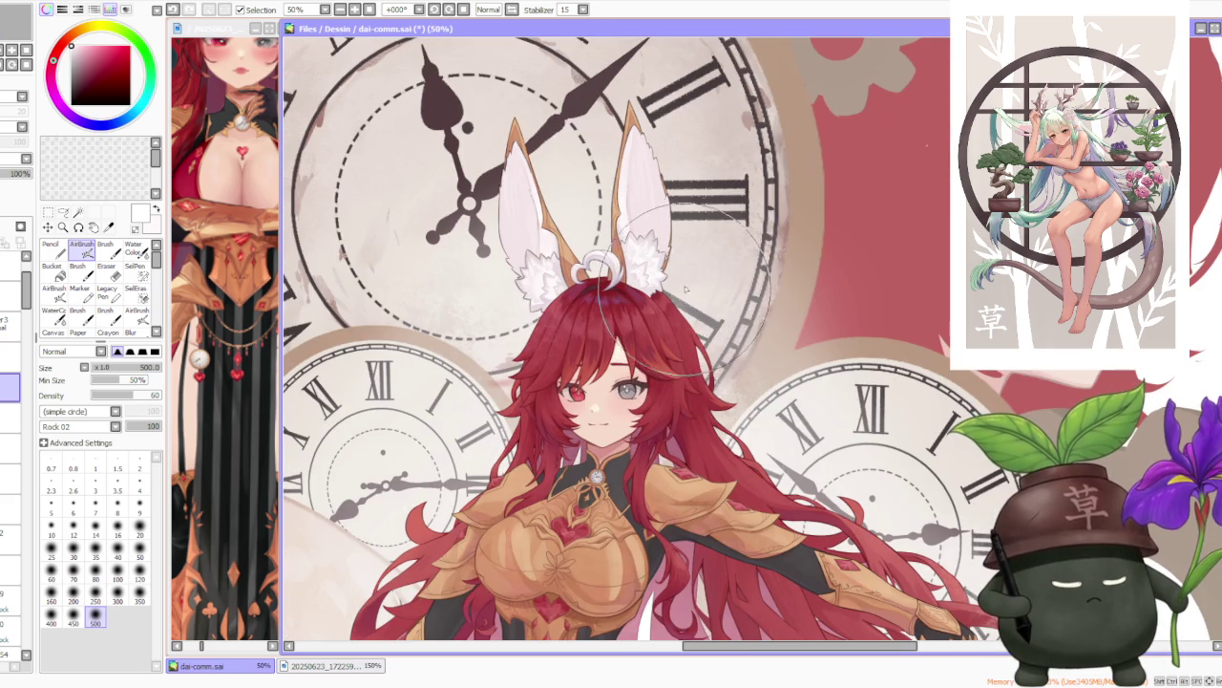
pyautogui.scroll(1, 684, 286)
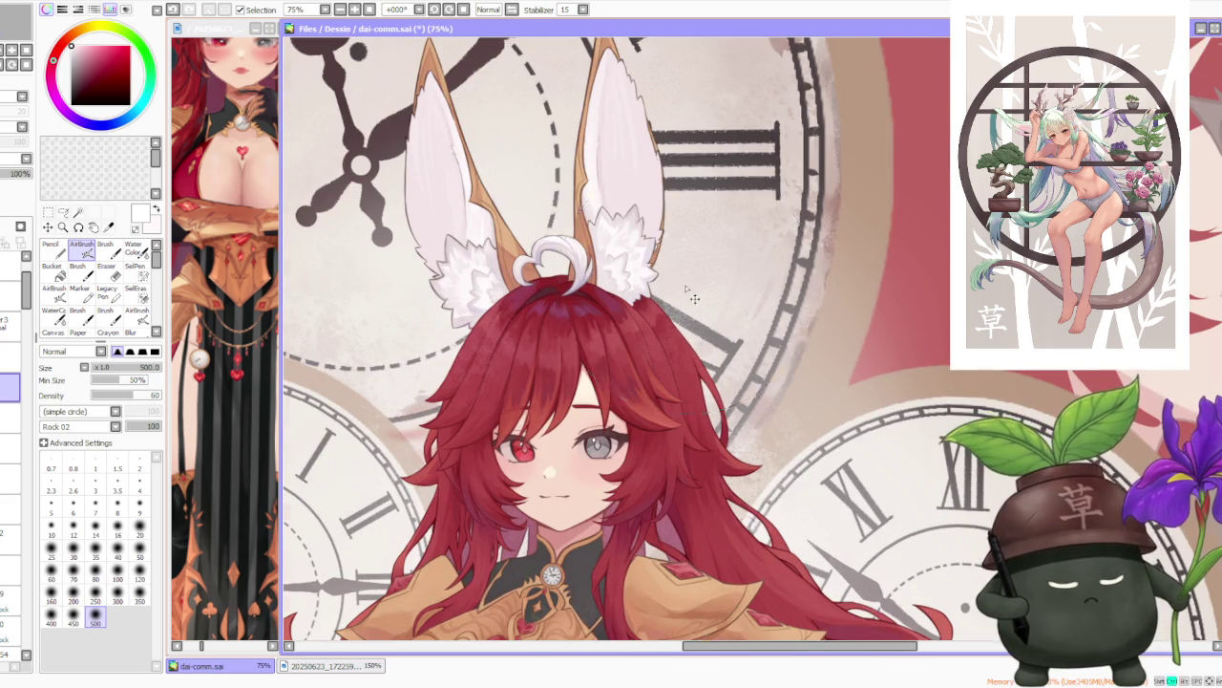
pyautogui.scroll(-1, 686, 289)
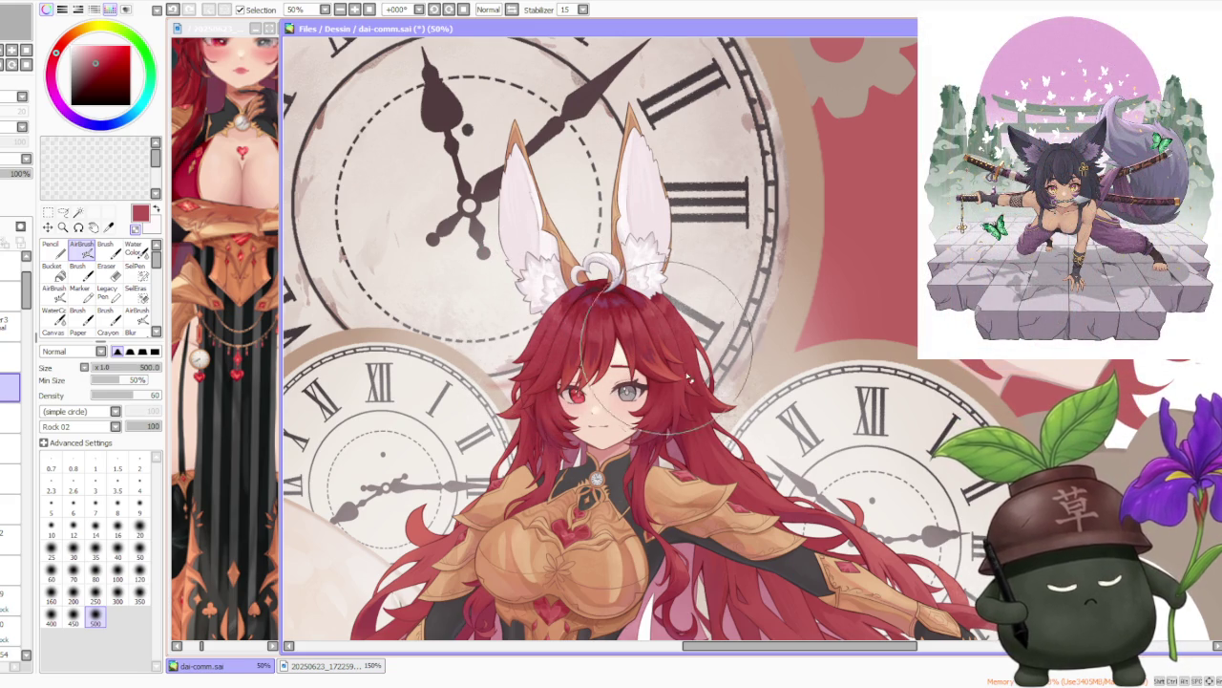
pyautogui.scroll(-1, 631, 225)
pyautogui.keyDown('alt'); pyautogui.click(592, 246); pyautogui.keyUp('alt')
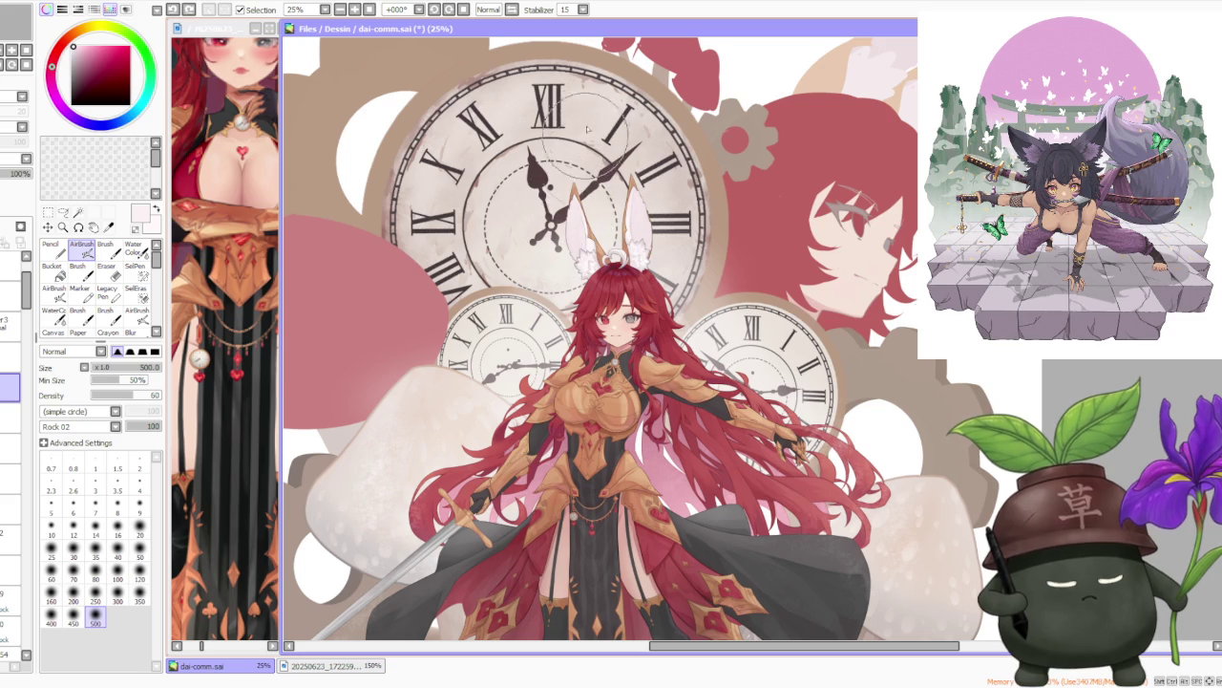
pyautogui.scroll(1, 607, 145)
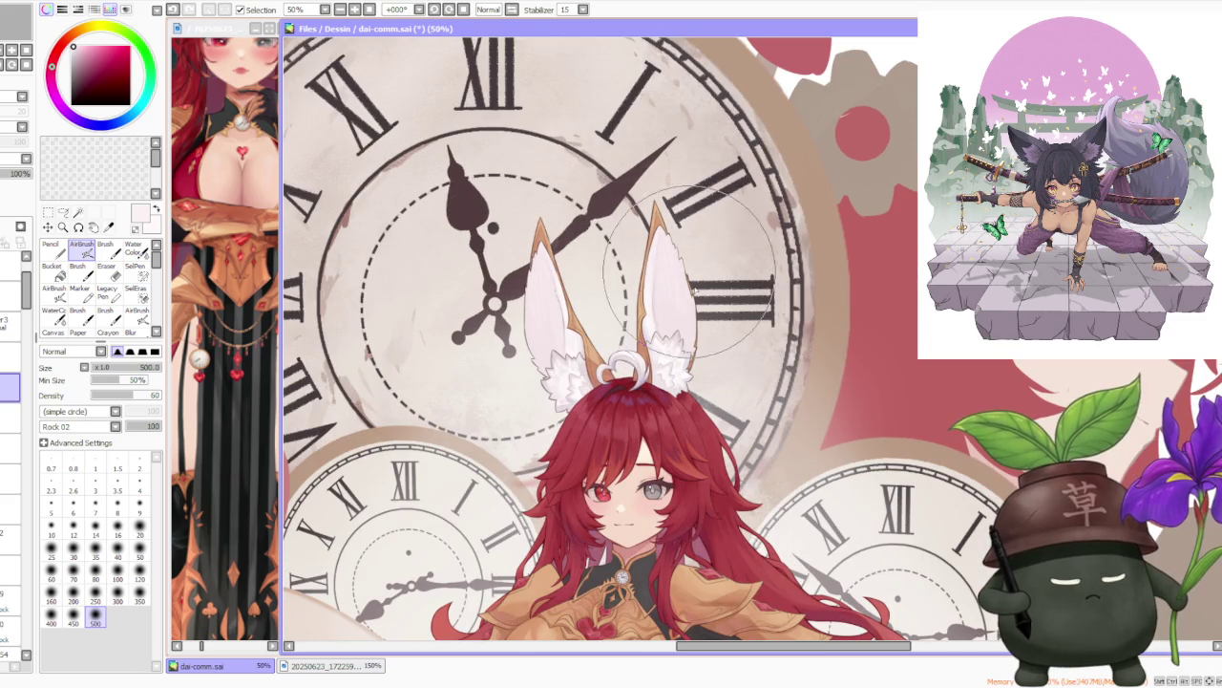
pyautogui.scroll(-1, 682, 243)
pyautogui.scroll(-1, 707, 247)
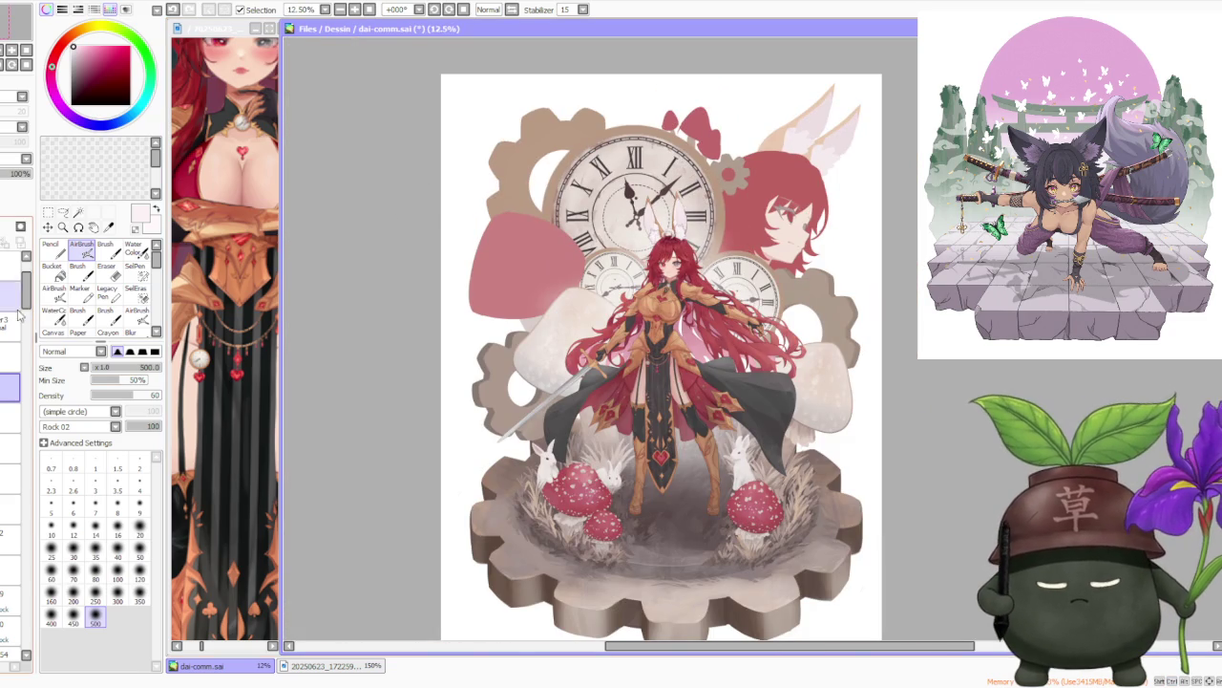
# Select a lower-opacity layer in the Layer panel.
pyautogui.moveTo(24, 616); pyautogui.dragTo(24, 648)
pyautogui.click(17, 524)
pyautogui.scroll(-1, 21, 528)
pyautogui.scroll(-5, 26, 528)
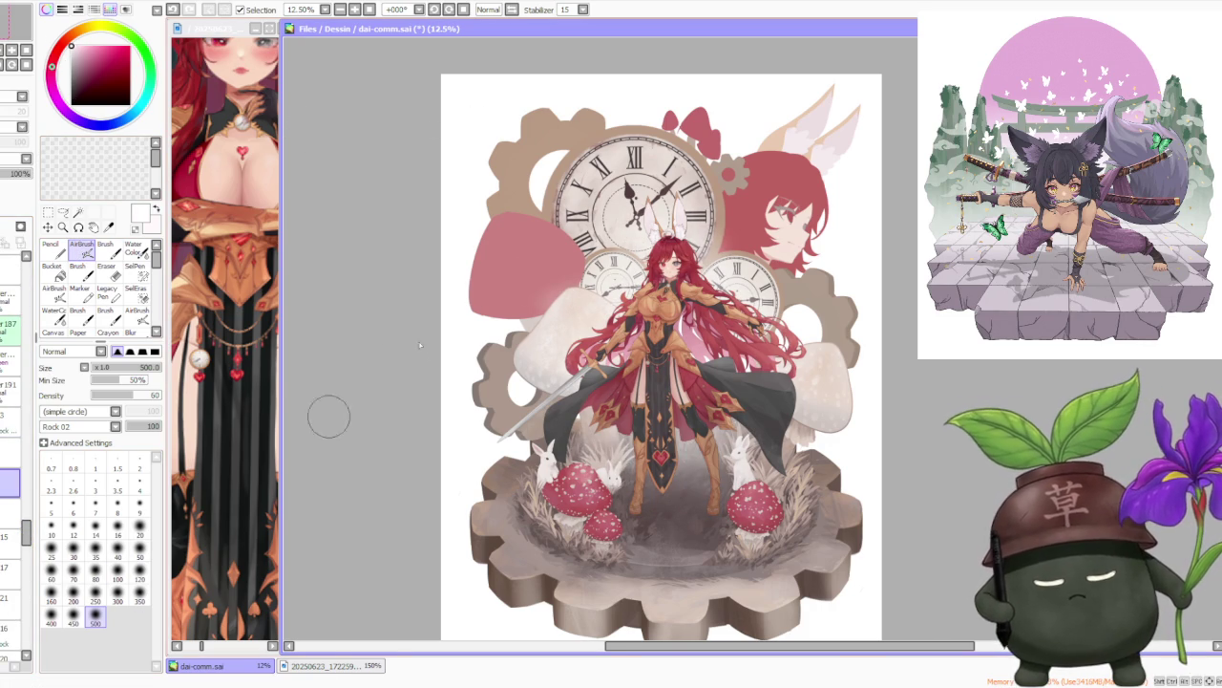
pyautogui.scroll(2, 343, 408)
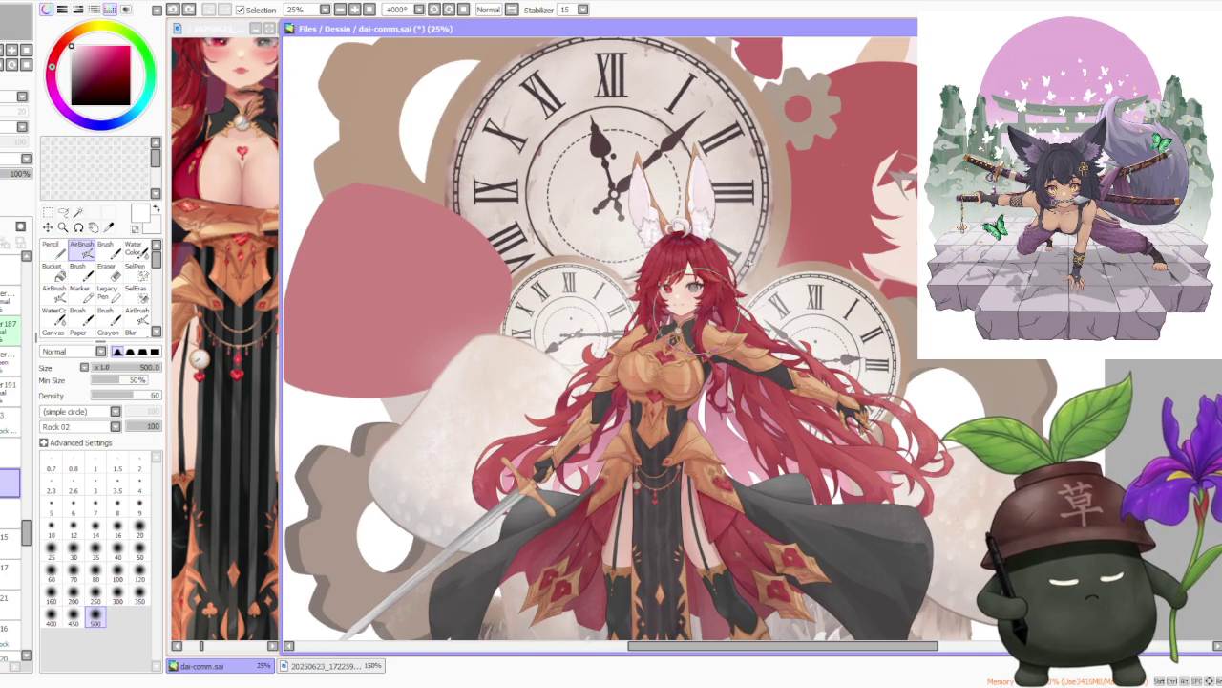
pyautogui.scroll(-2, 776, 303)
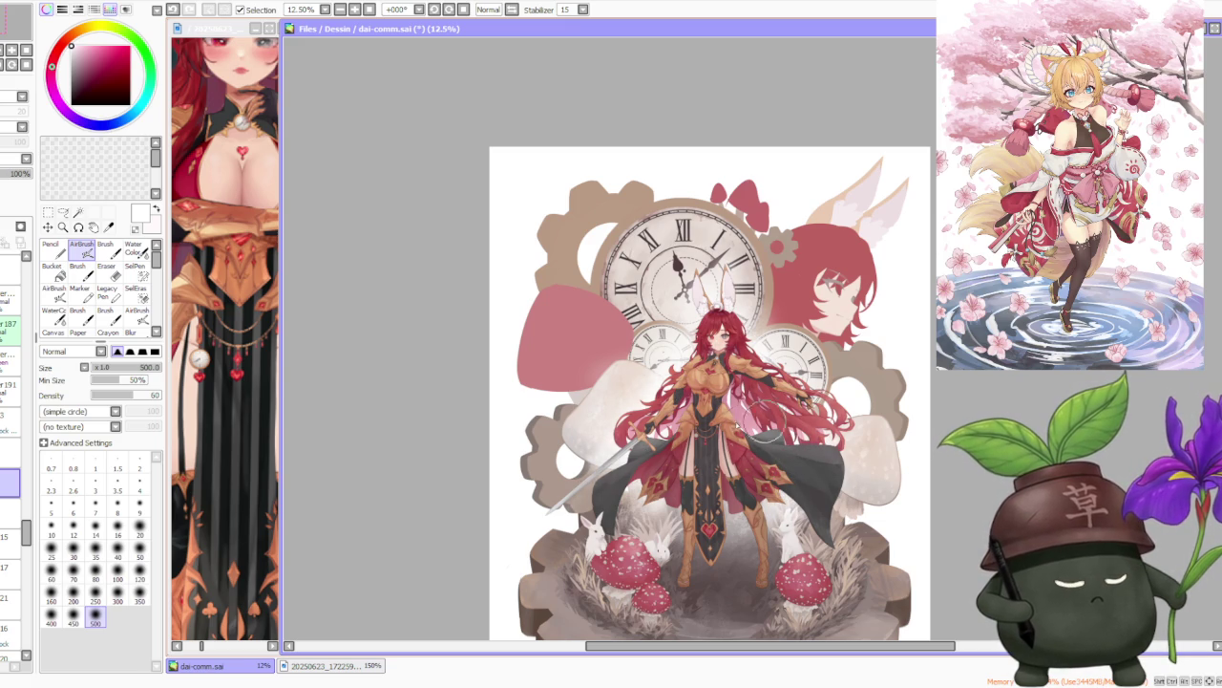
# Try the Water Color tool while zooming around the character.
pyautogui.click(134, 248)
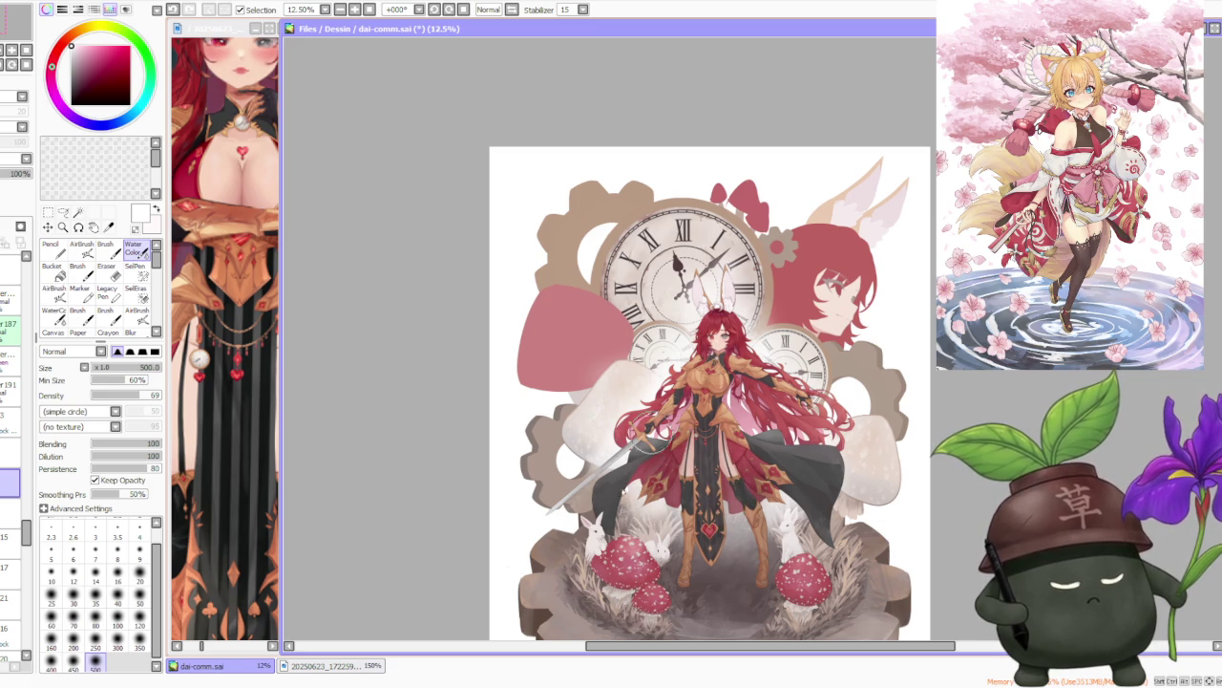
pyautogui.scroll(2, 692, 545)
pyautogui.scroll(1, 675, 498)
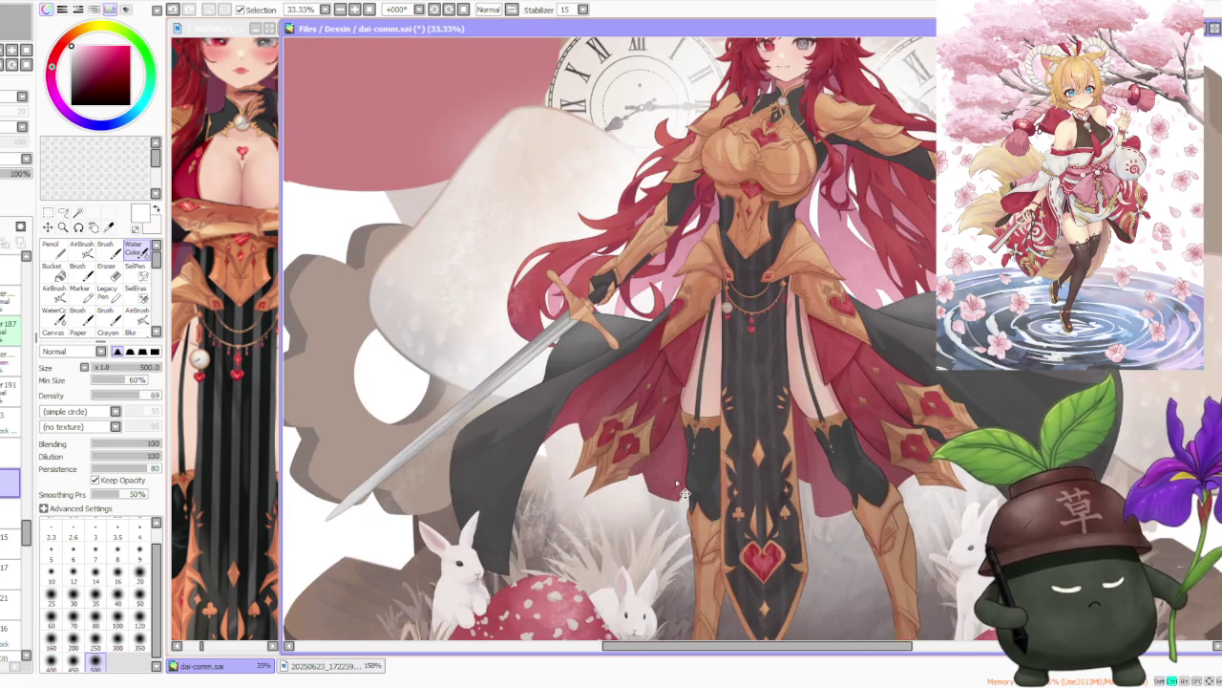
pyautogui.scroll(-3, 676, 484)
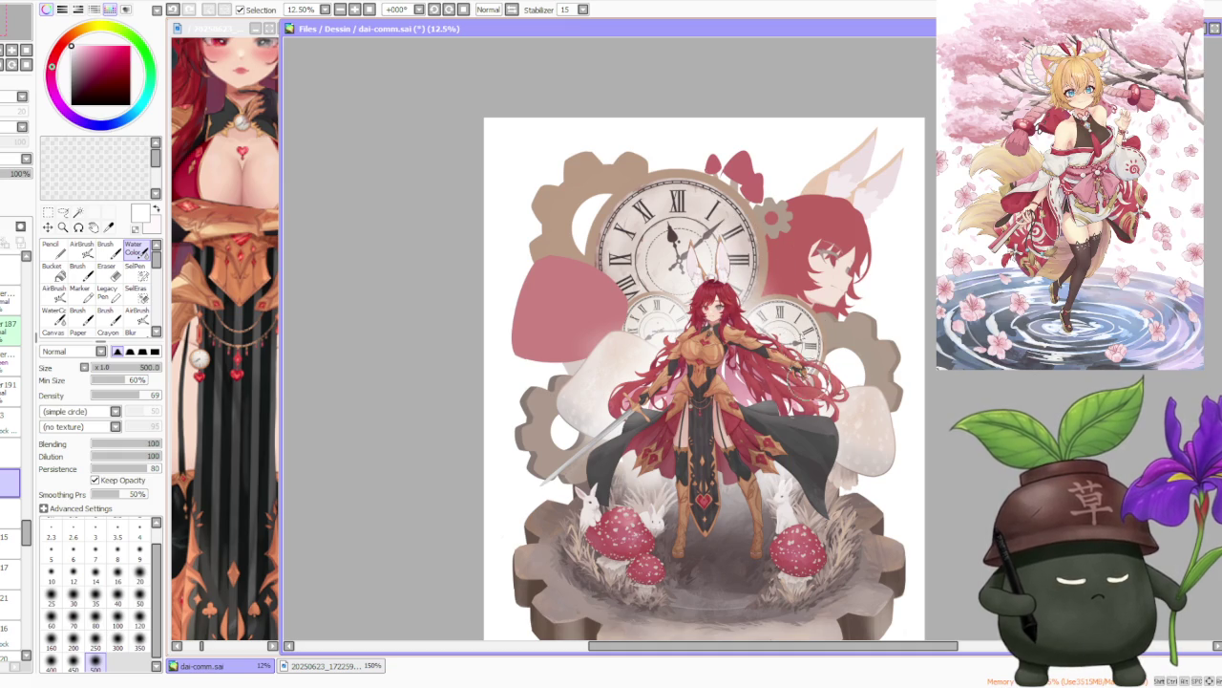
pyautogui.scroll(-3, 764, 219)
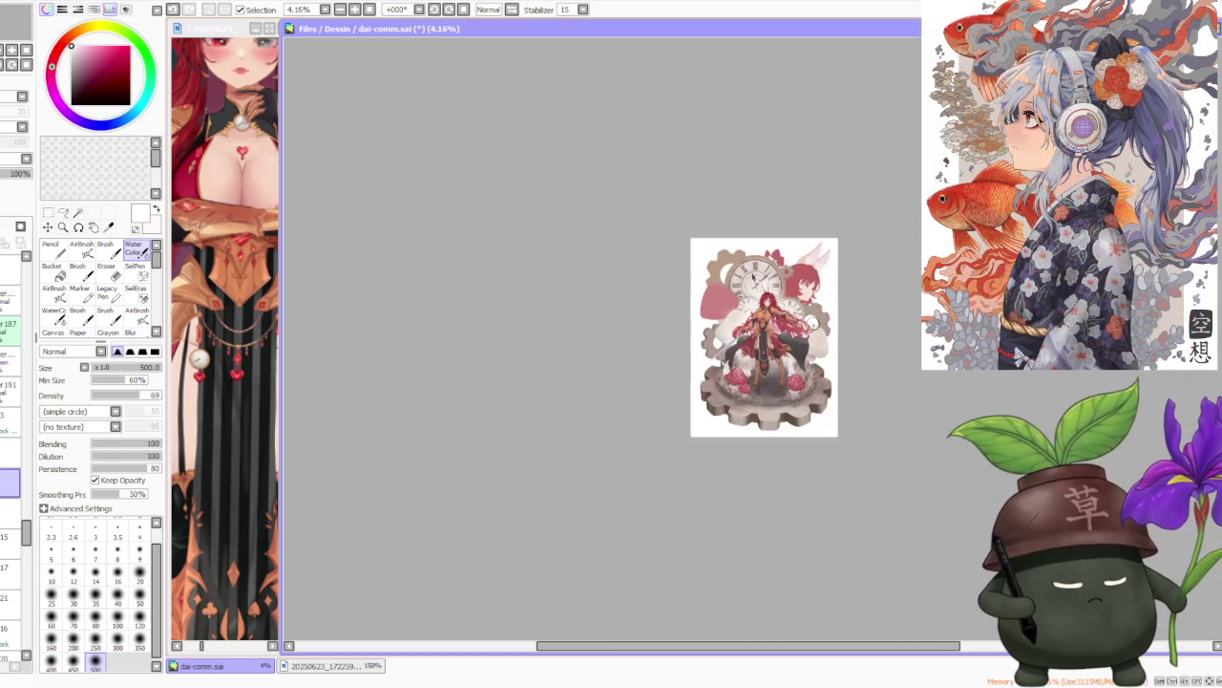
pyautogui.scroll(3, 764, 220)
pyautogui.scroll(3, 749, 277)
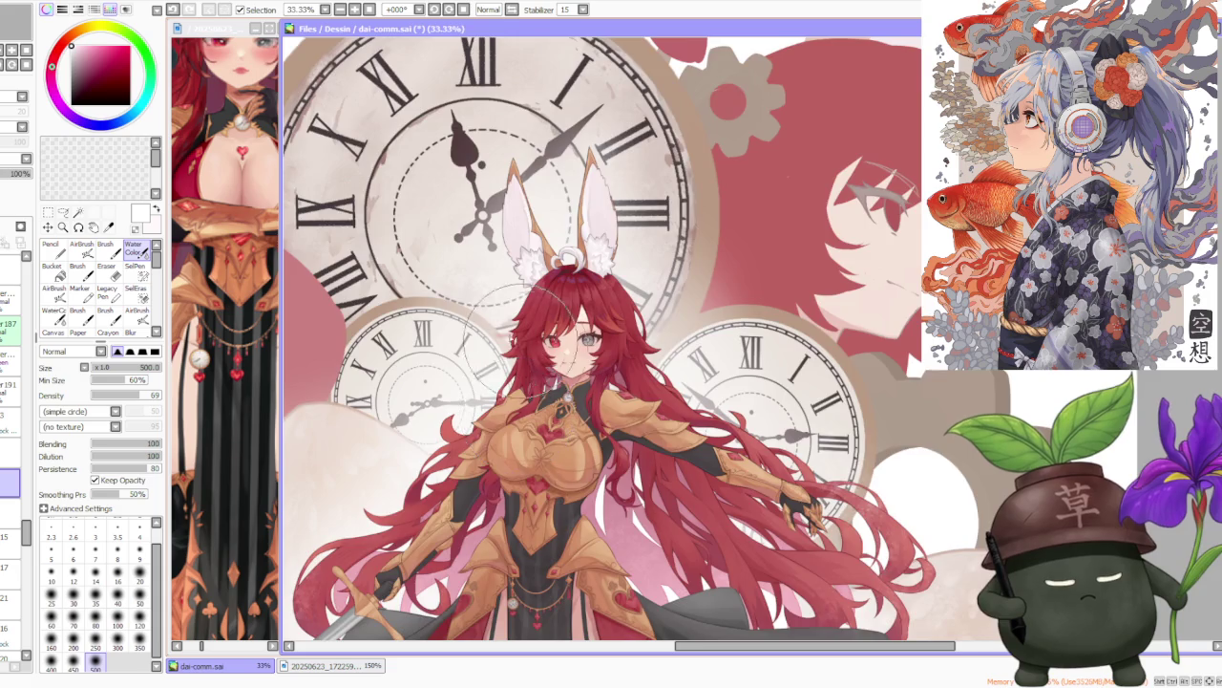
pyautogui.scroll(3, 564, 344)
pyautogui.scroll(-2, 563, 344)
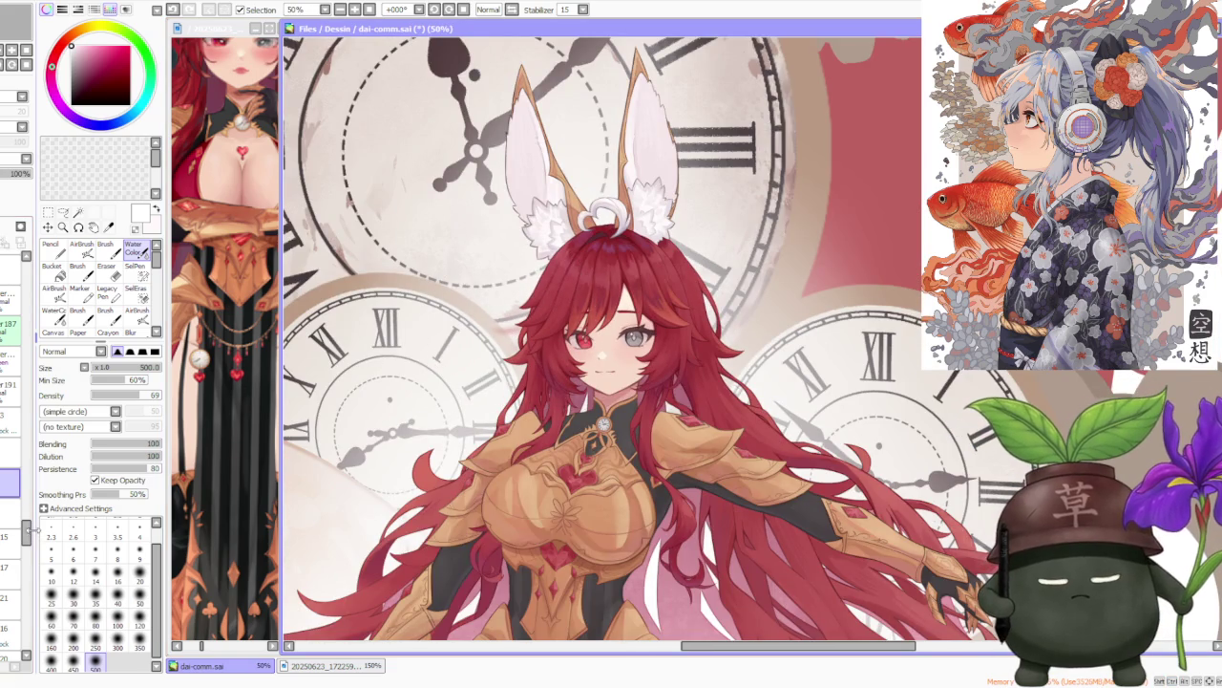
pyautogui.scroll(3, 28, 528)
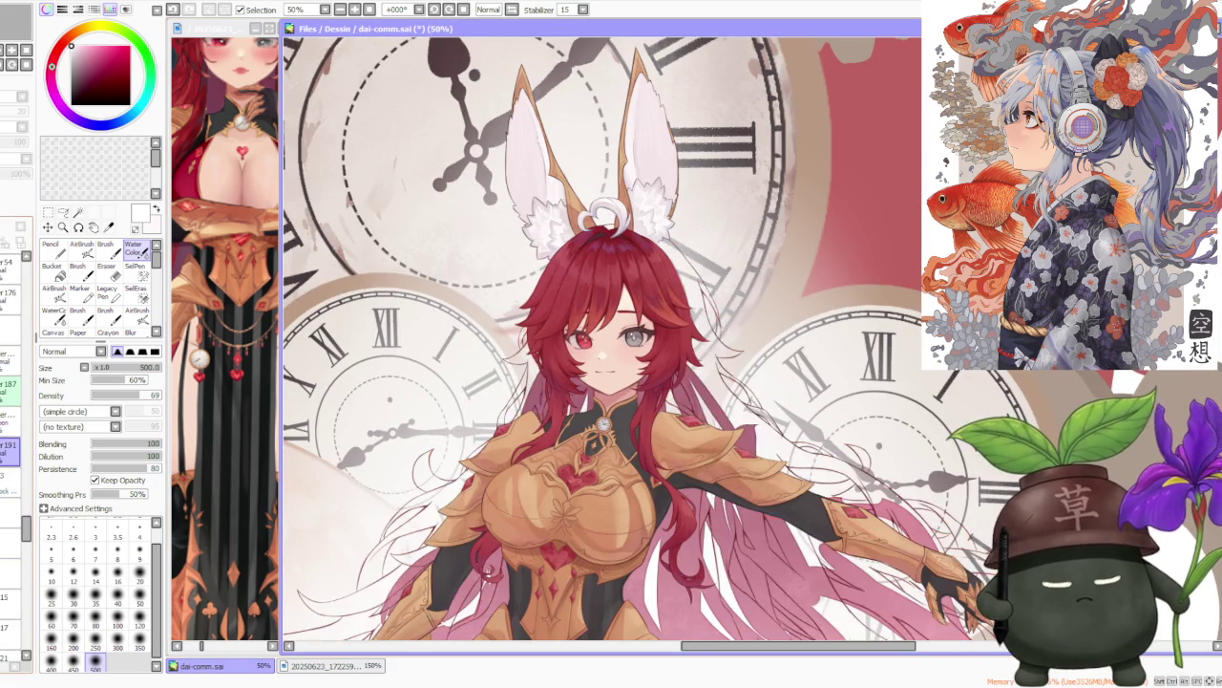
pyautogui.scroll(5, 27, 465)
# Select another layer and switch to the regular Brush (size 50, blending 37).
pyautogui.moveTo(26, 465)
pyautogui.mouseDown()
pyautogui.moveTo(27, 292)
pyautogui.moveTo(27, 307)
pyautogui.mouseUp()
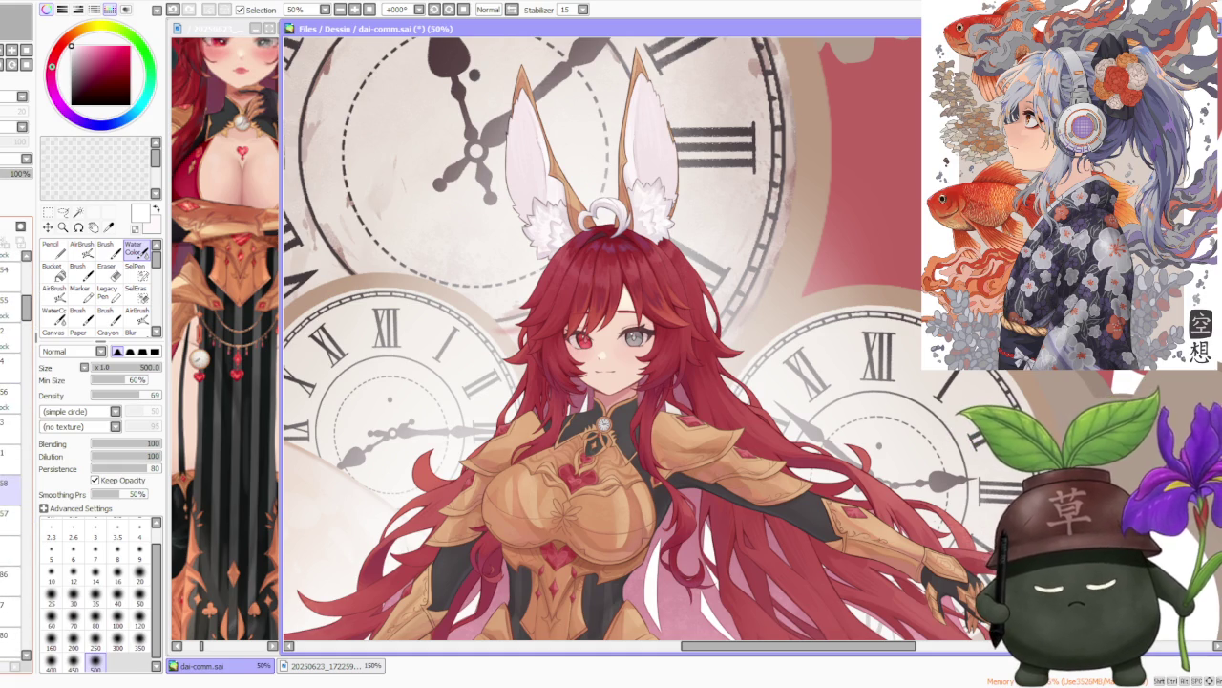
pyautogui.moveTo(27, 308); pyautogui.dragTo(26, 332)
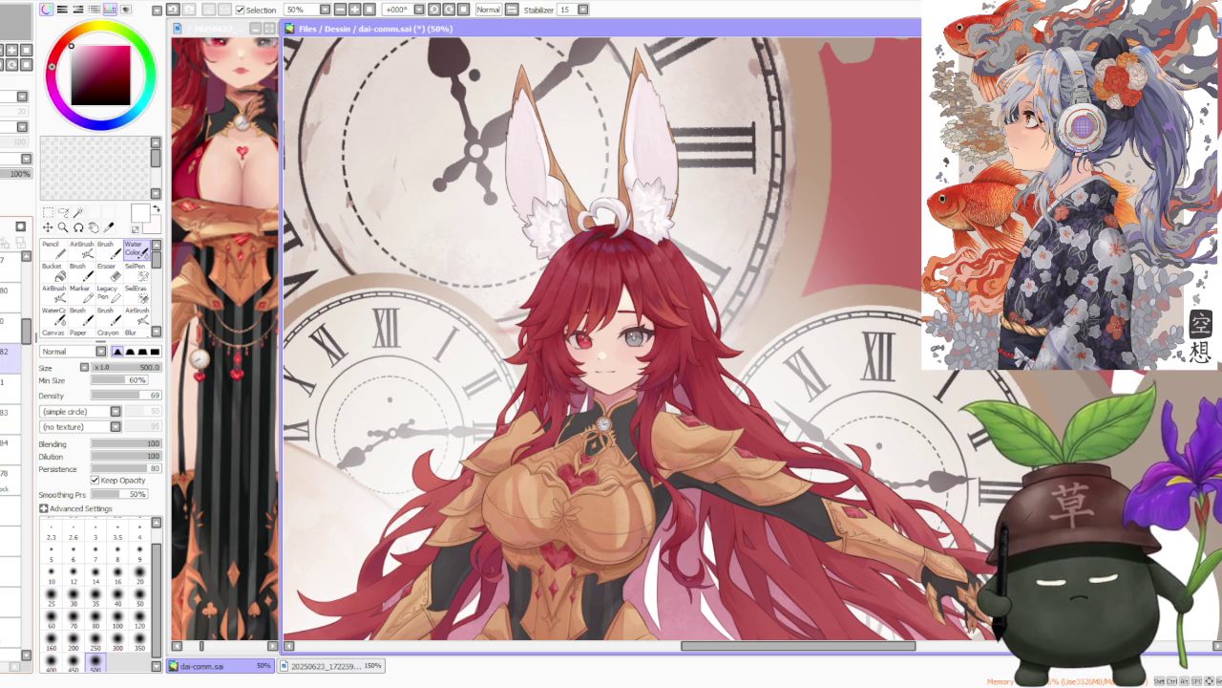
pyautogui.click(10, 321)
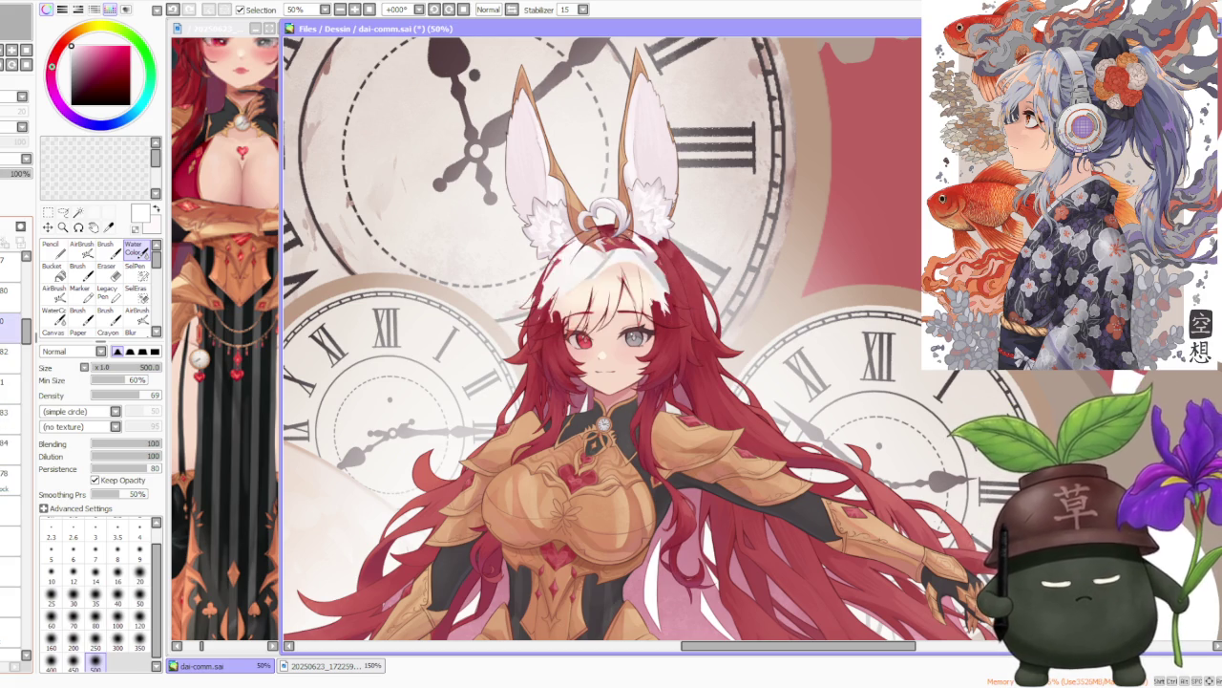
pyautogui.click(105, 247)
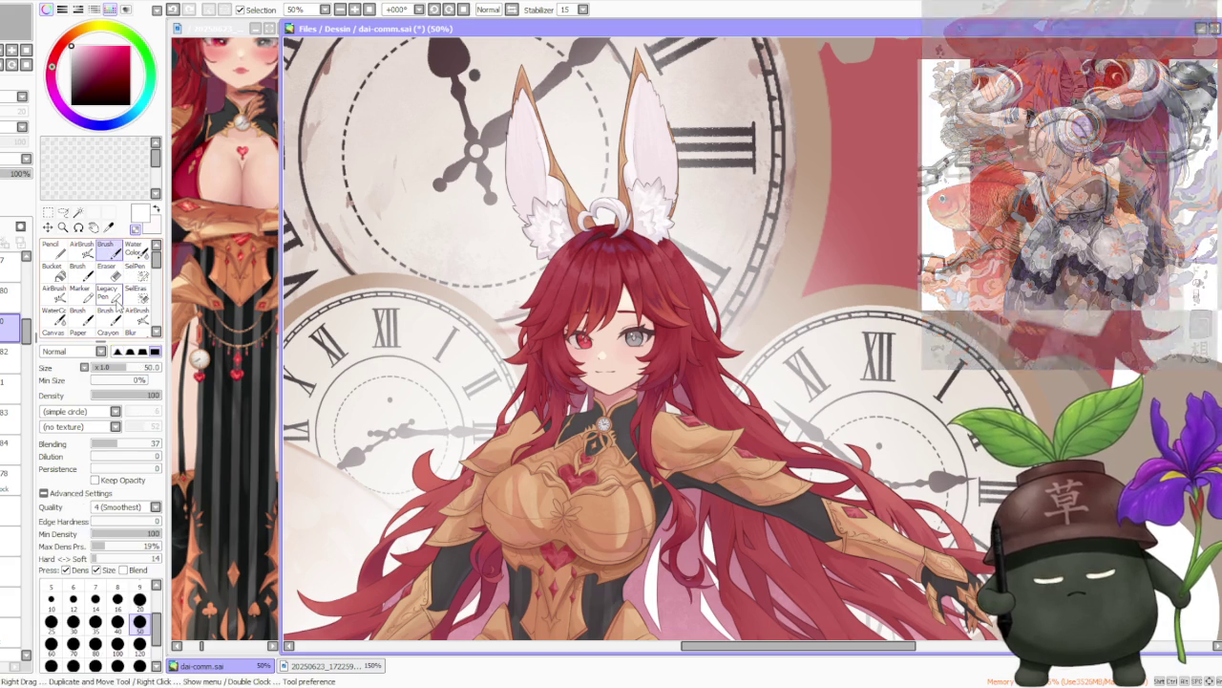
# Zoom in and out around the canvas to survey the illustration.
pyautogui.scroll(1, 446, 369)
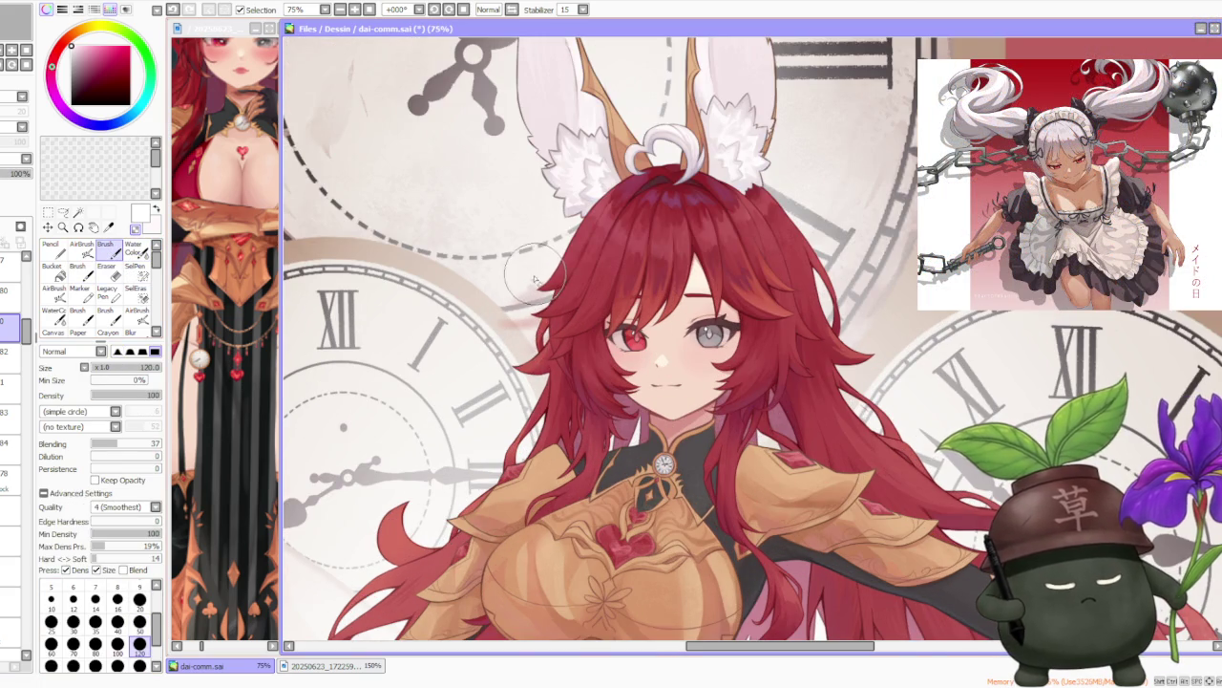
pyautogui.scroll(1, 511, 308)
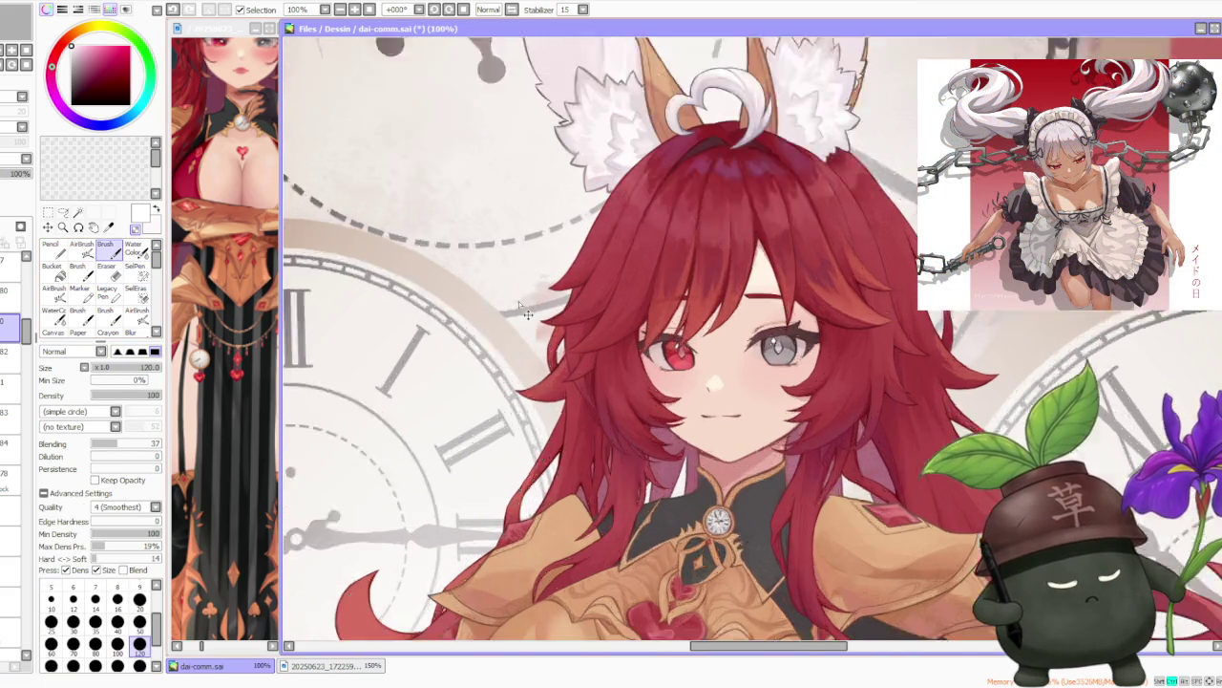
pyautogui.scroll(1, 511, 307)
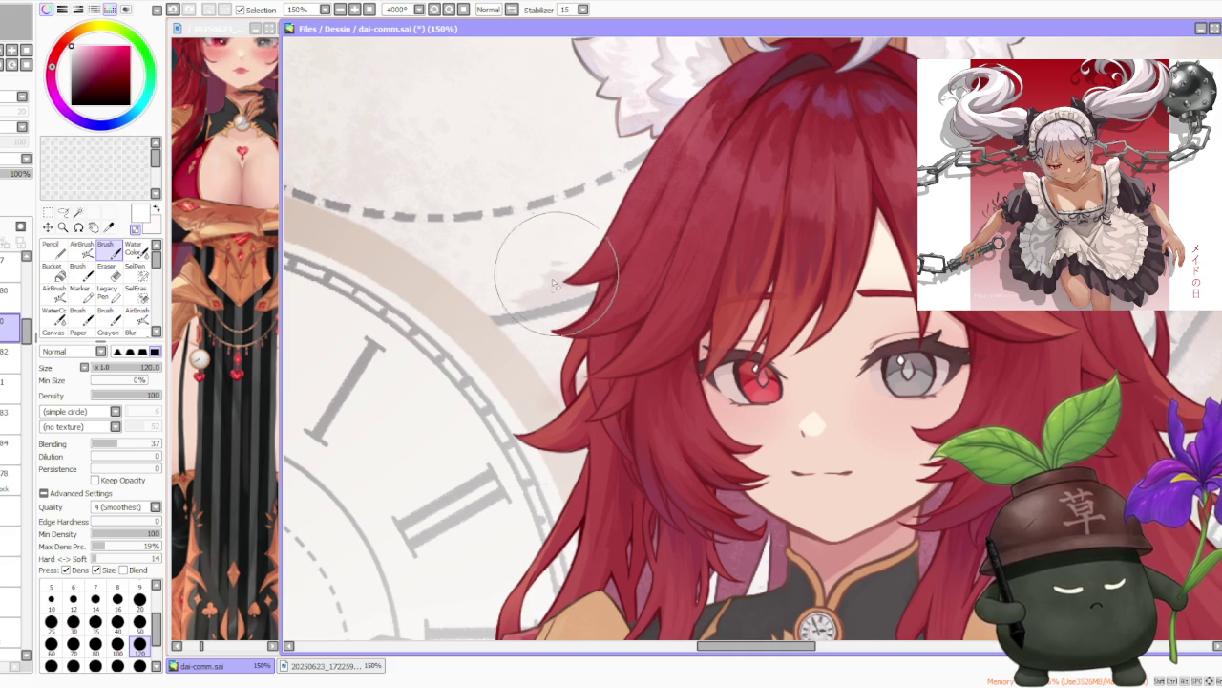
pyautogui.scroll(-3, 559, 277)
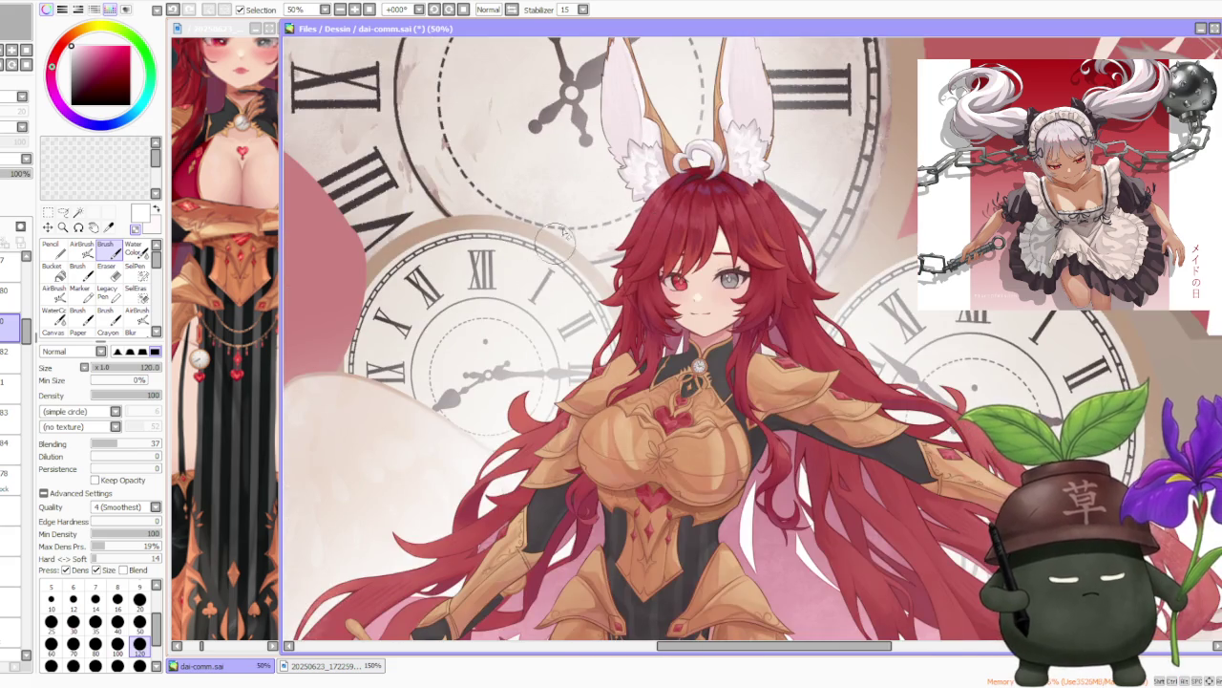
pyautogui.scroll(-3, 561, 232)
pyautogui.scroll(-2, 564, 299)
pyautogui.scroll(-1, 718, 216)
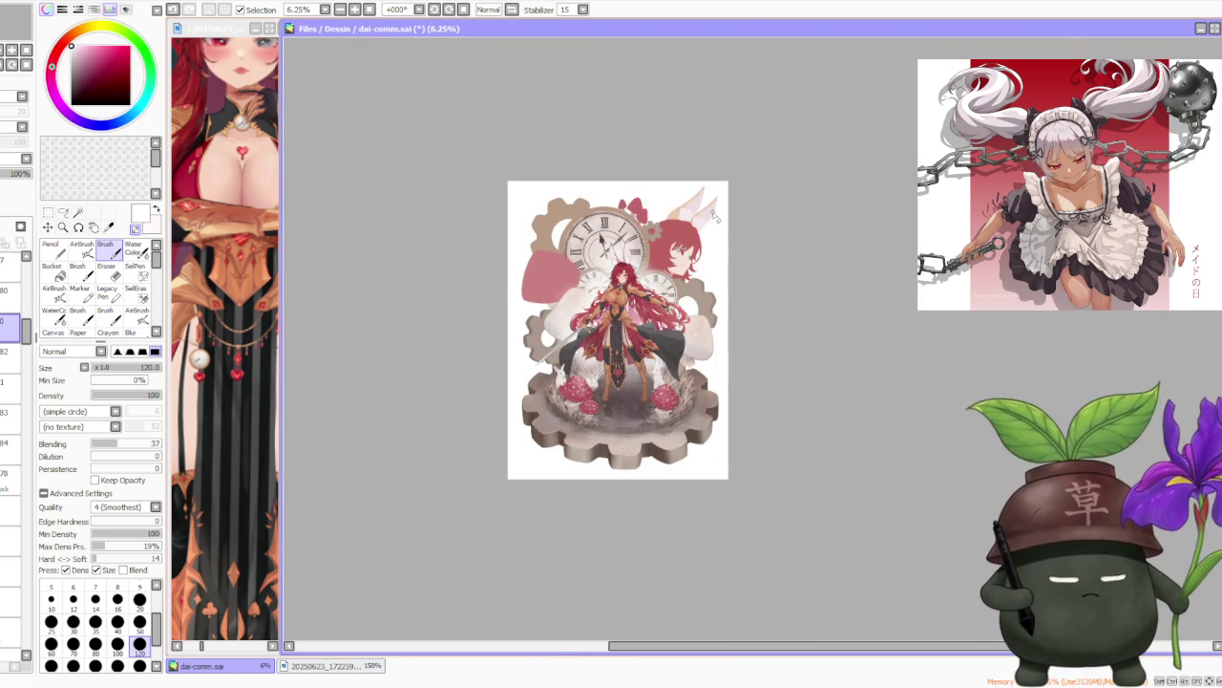
pyautogui.scroll(1, 695, 274)
pyautogui.scroll(1, 754, 288)
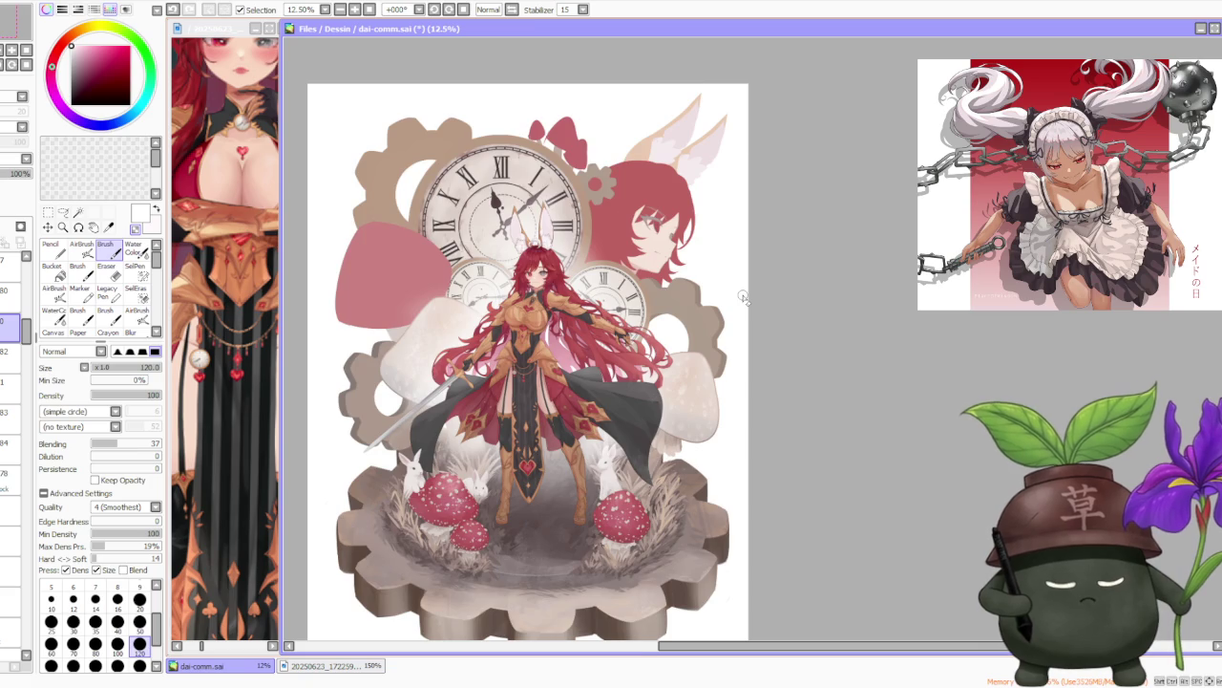
pyautogui.scroll(-1, 743, 298)
pyautogui.scroll(2, 620, 277)
pyautogui.scroll(2, 621, 284)
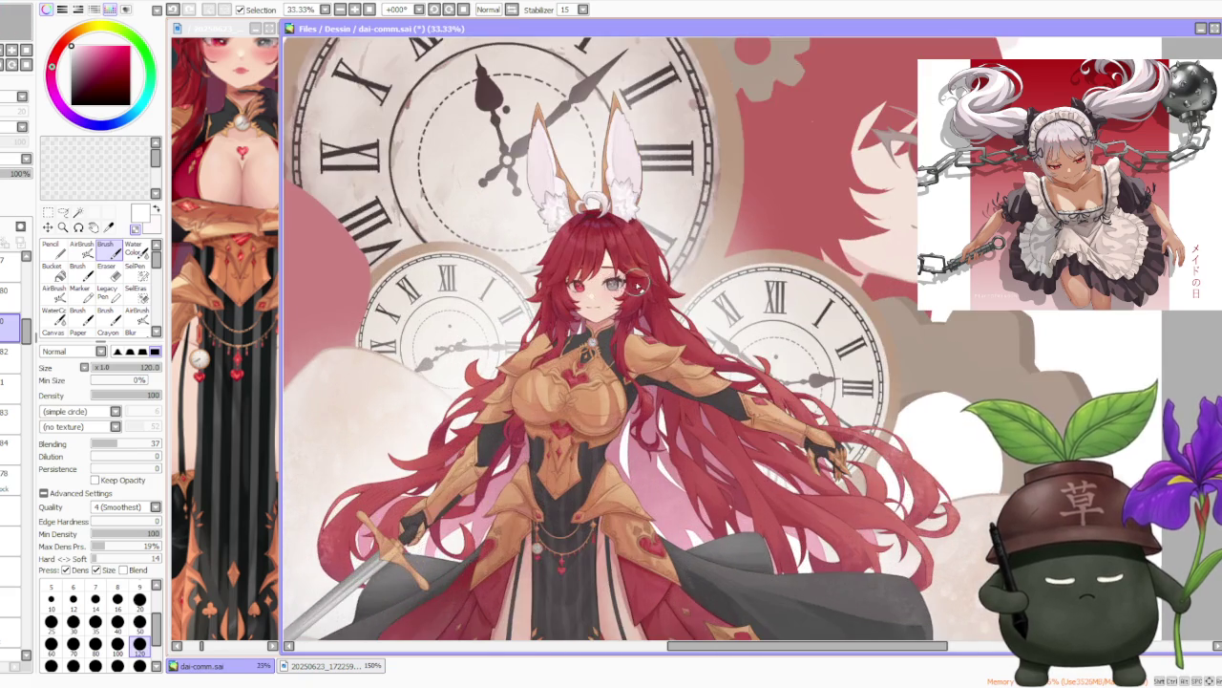
pyautogui.scroll(-1, 652, 284)
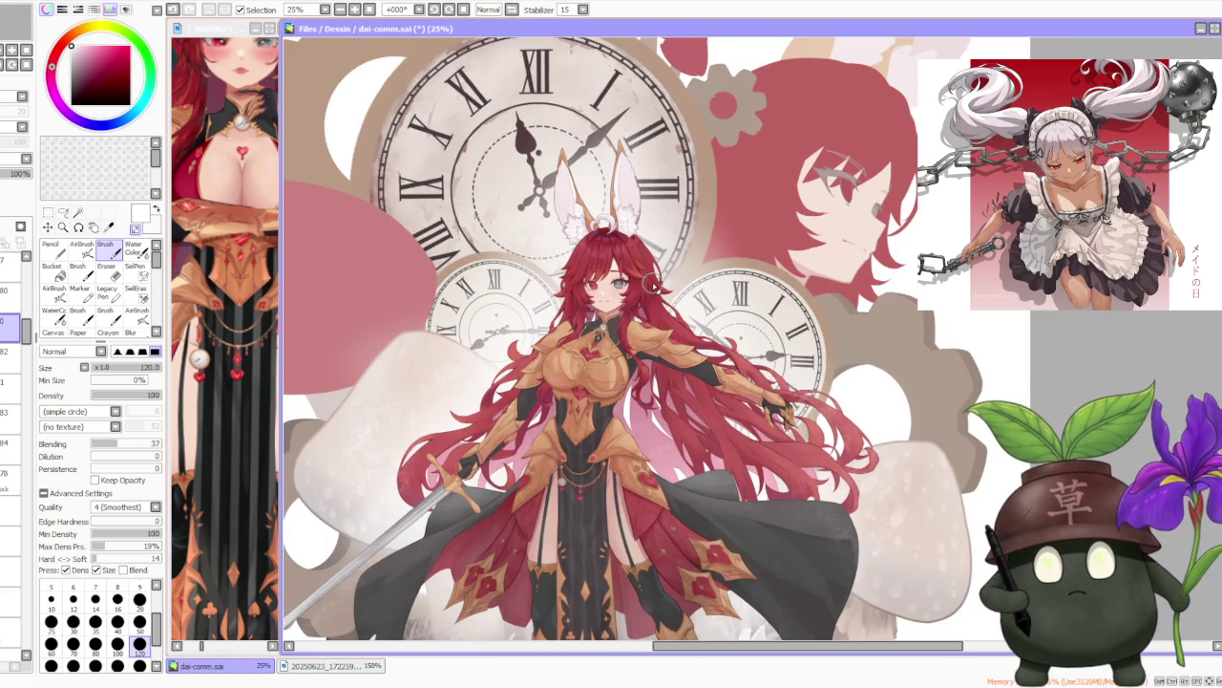
# Set the brush shape to Flat Bristle at size 120, keeping blending 37.
pyautogui.scroll(-2, 652, 283)
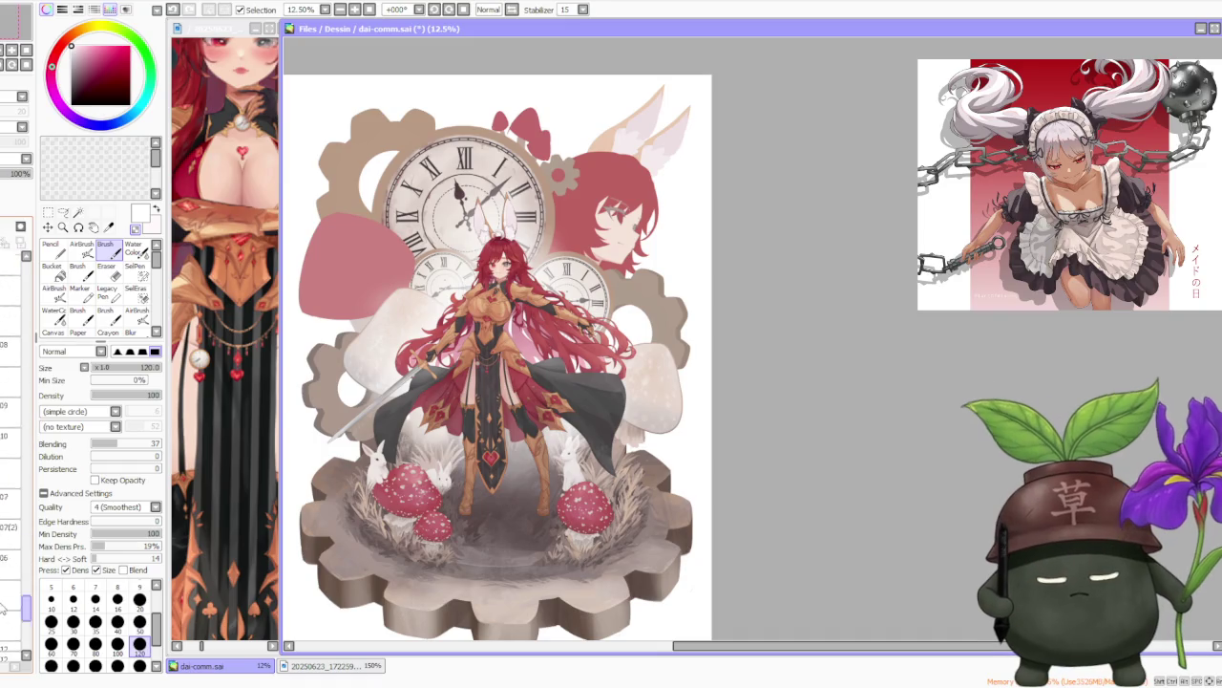
pyautogui.scroll(-3, 8, 621)
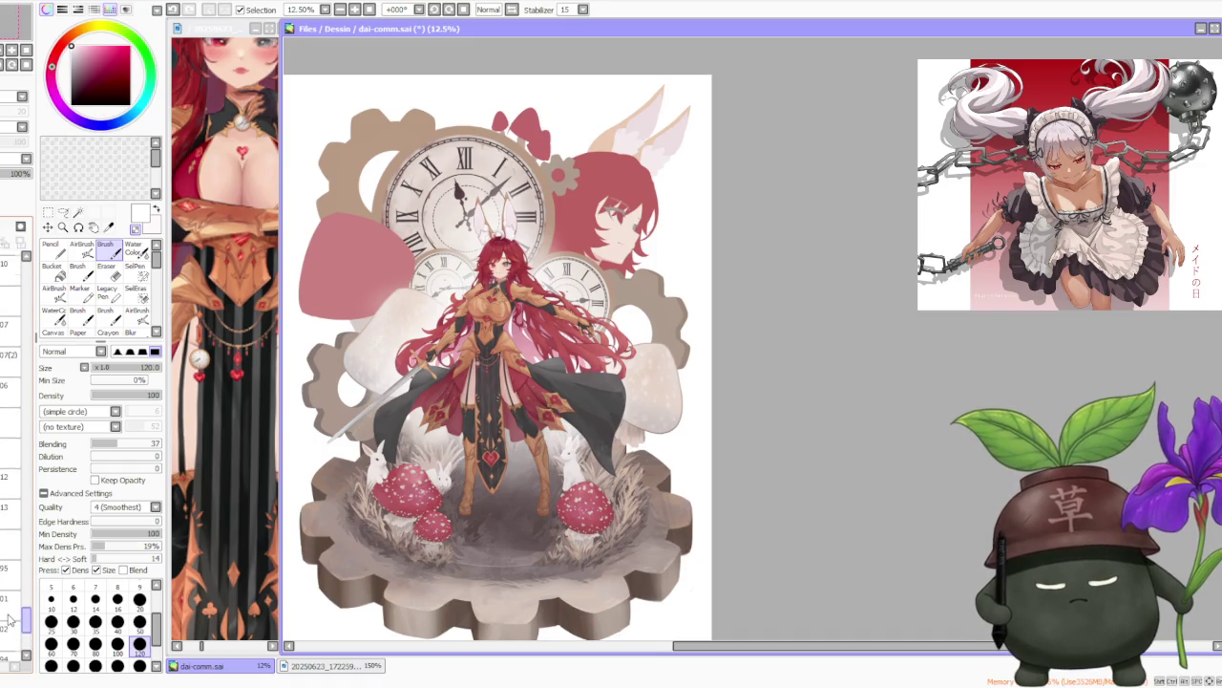
pyautogui.scroll(-3, 13, 607)
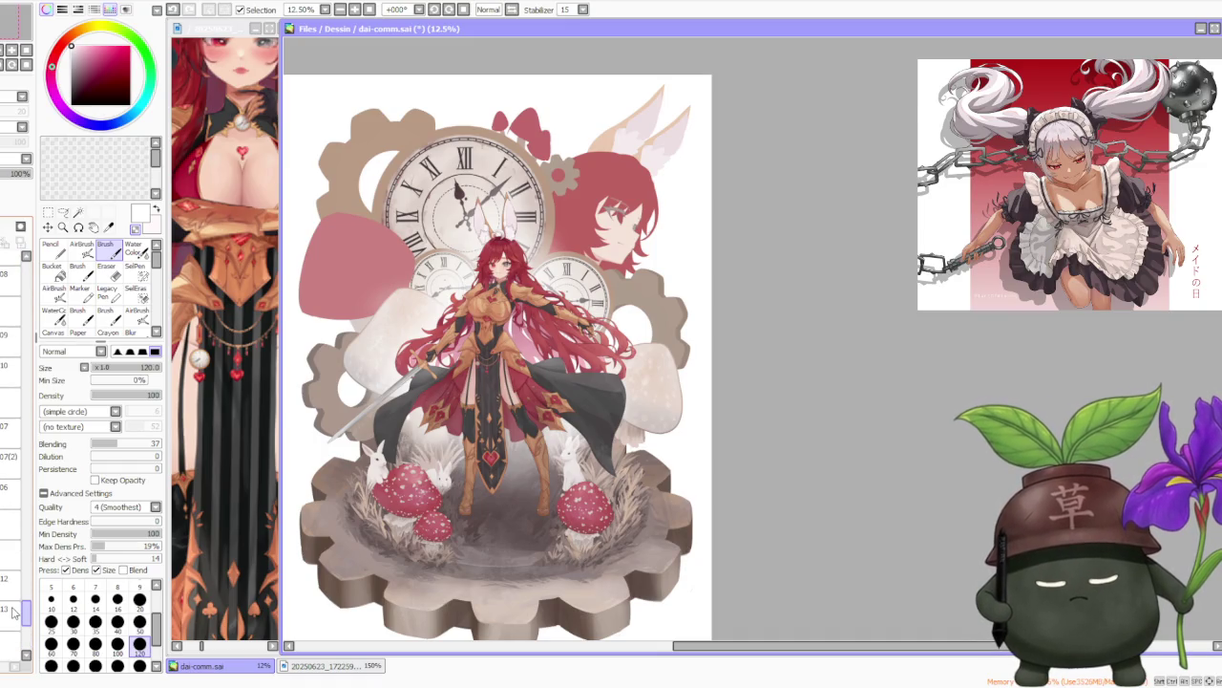
pyautogui.scroll(-2, 19, 544)
pyautogui.scroll(-2, 15, 549)
pyautogui.scroll(-2, 12, 552)
pyautogui.scroll(-2, 10, 554)
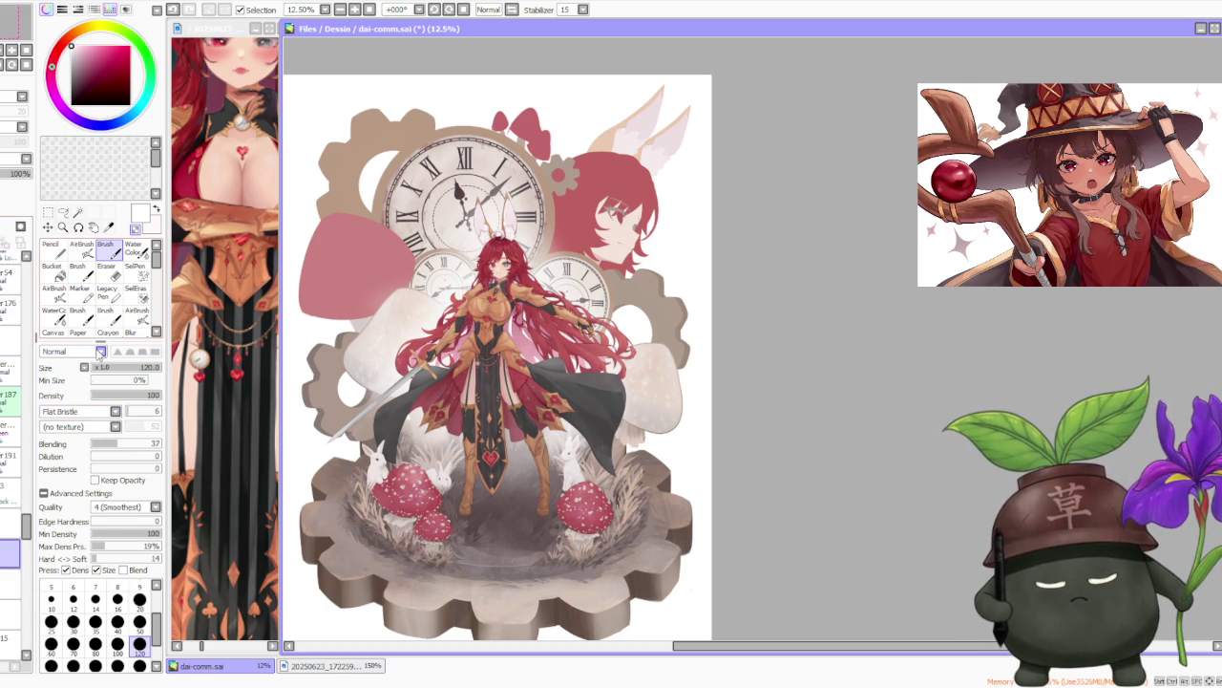
# Paint two trial light streaks left of the clock, then undo both.
pyautogui.scroll(5, 361, 290)
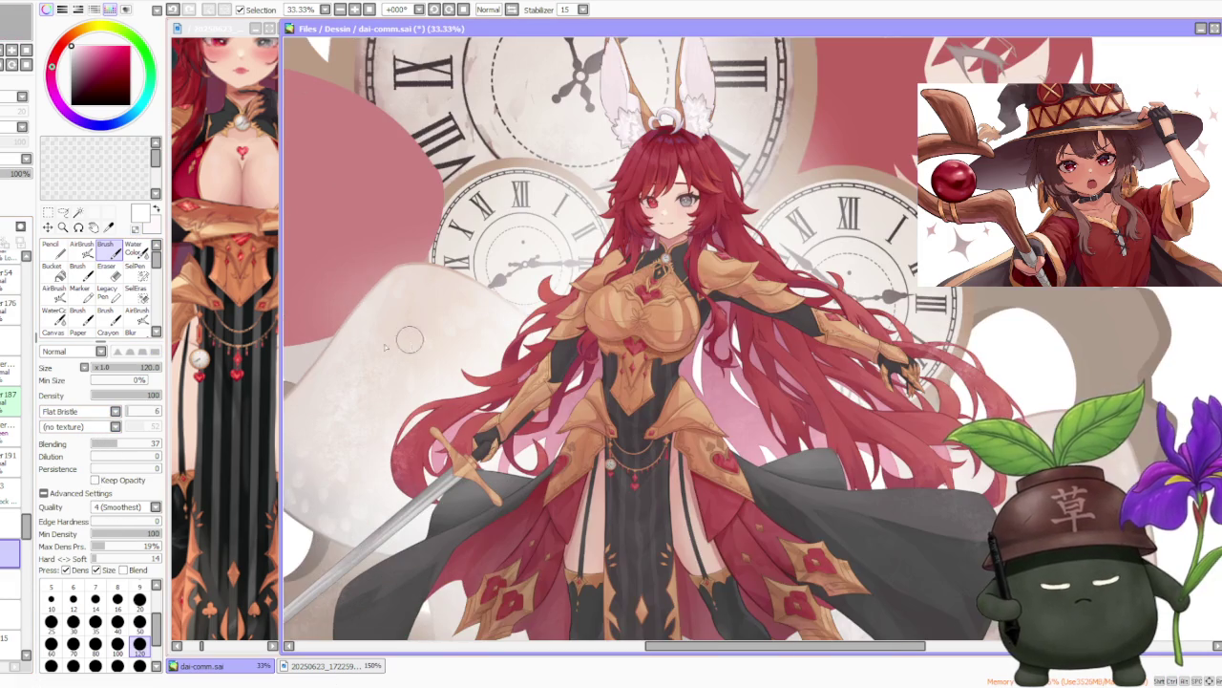
pyautogui.scroll(-2, 139, 649)
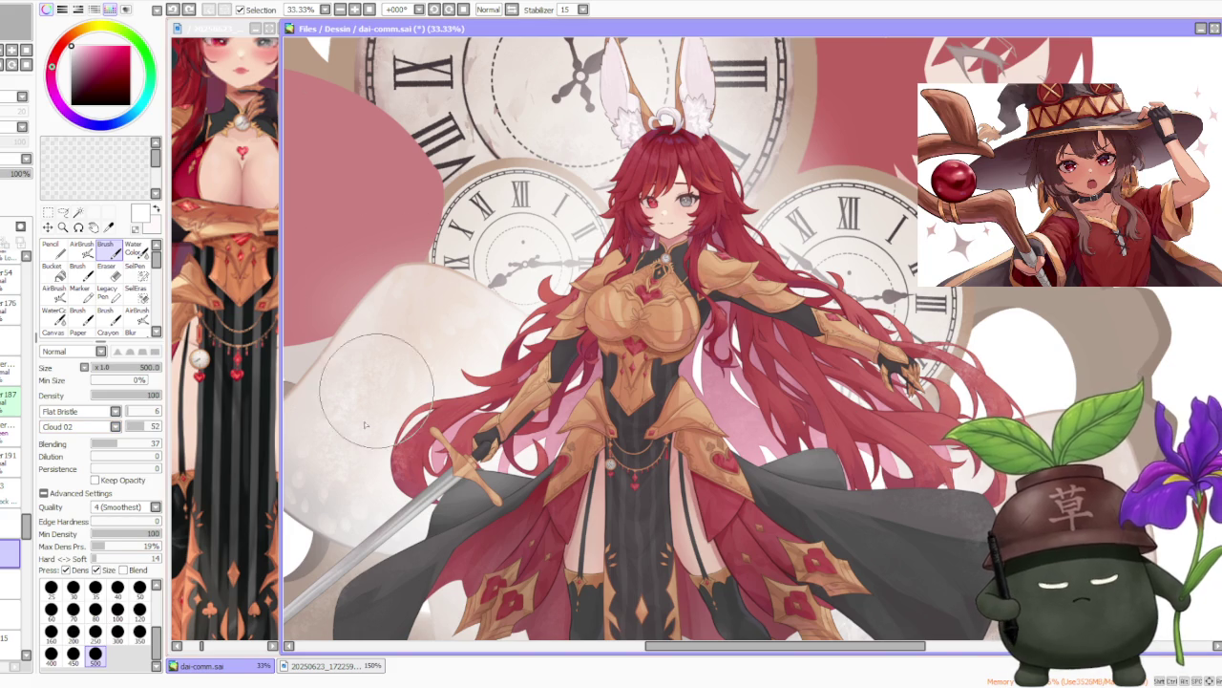
pyautogui.scroll(1, 420, 286)
pyautogui.moveTo(351, 467); pyautogui.dragTo(458, 182)
pyautogui.moveTo(420, 272)
pyautogui.mouseDown()
pyautogui.moveTo(563, 125)
pyautogui.moveTo(490, 211)
pyautogui.mouseUp()
pyautogui.hotkey('ctrl', 'z')
pyautogui.hotkey('ctrl', 'z')
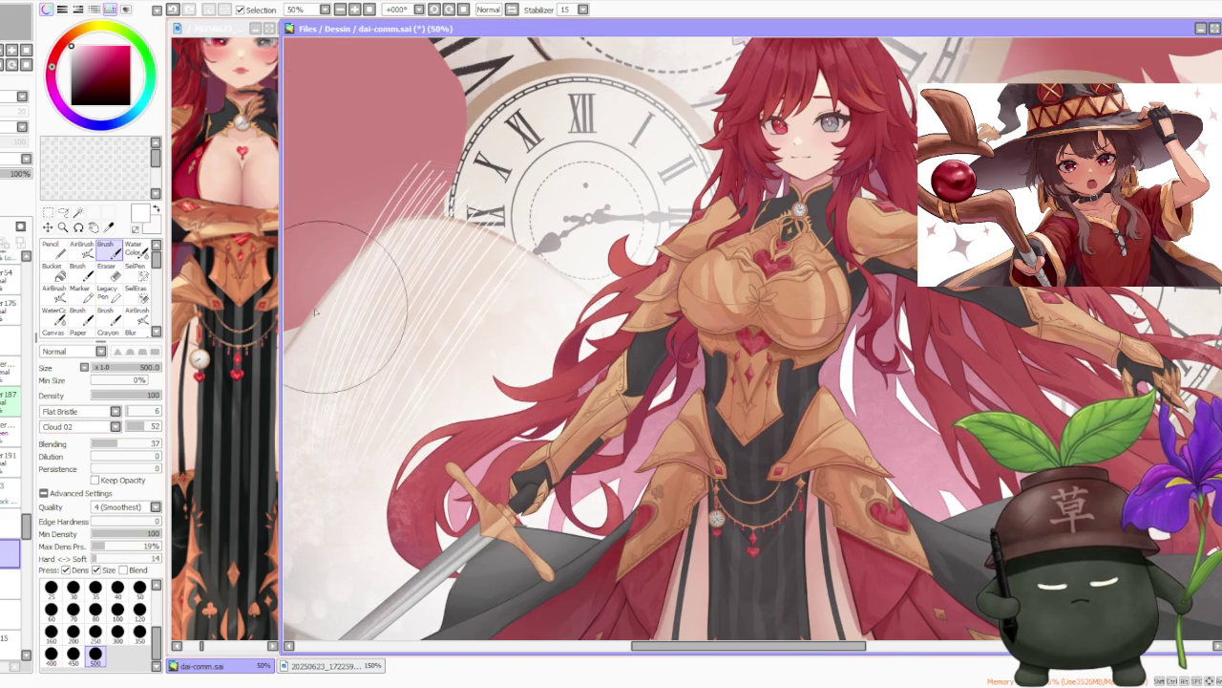
pyautogui.hotkey('ctrl', 'z')
pyautogui.hotkey('ctrl', 'z')
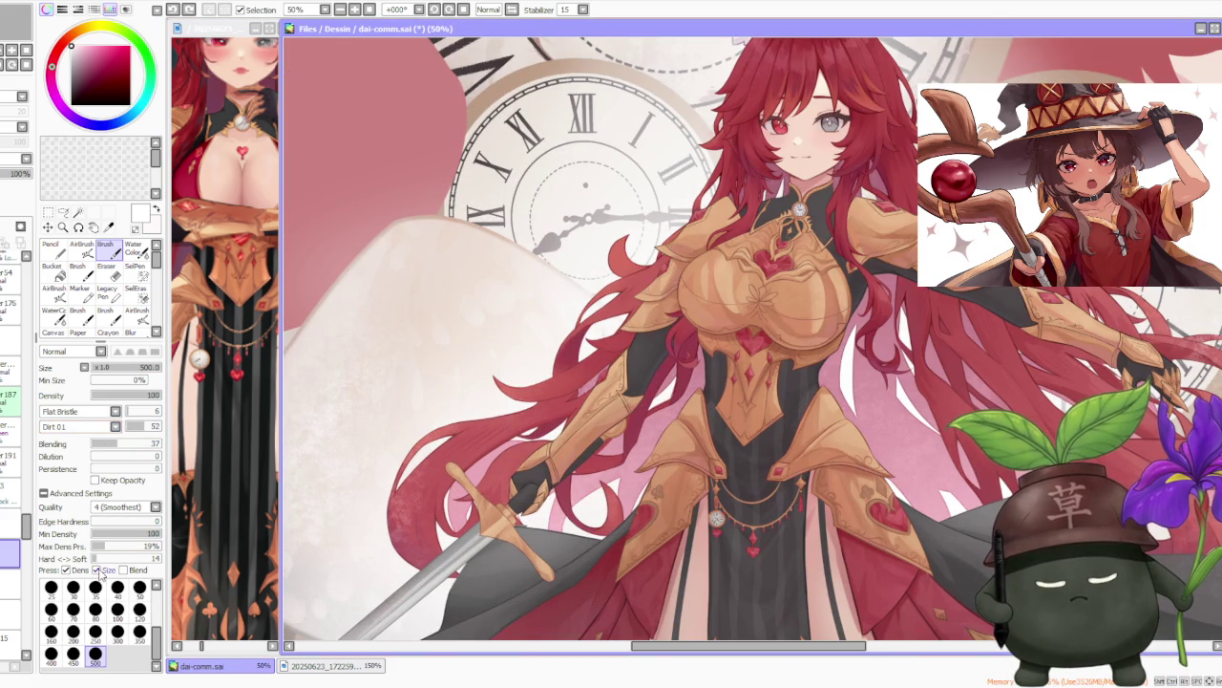
# Paint white bristle streaks diagonally across the pale mushroom cap on the left.
pyautogui.moveTo(352, 339); pyautogui.dragTo(430, 258)
pyautogui.moveTo(325, 401); pyautogui.dragTo(535, 162)
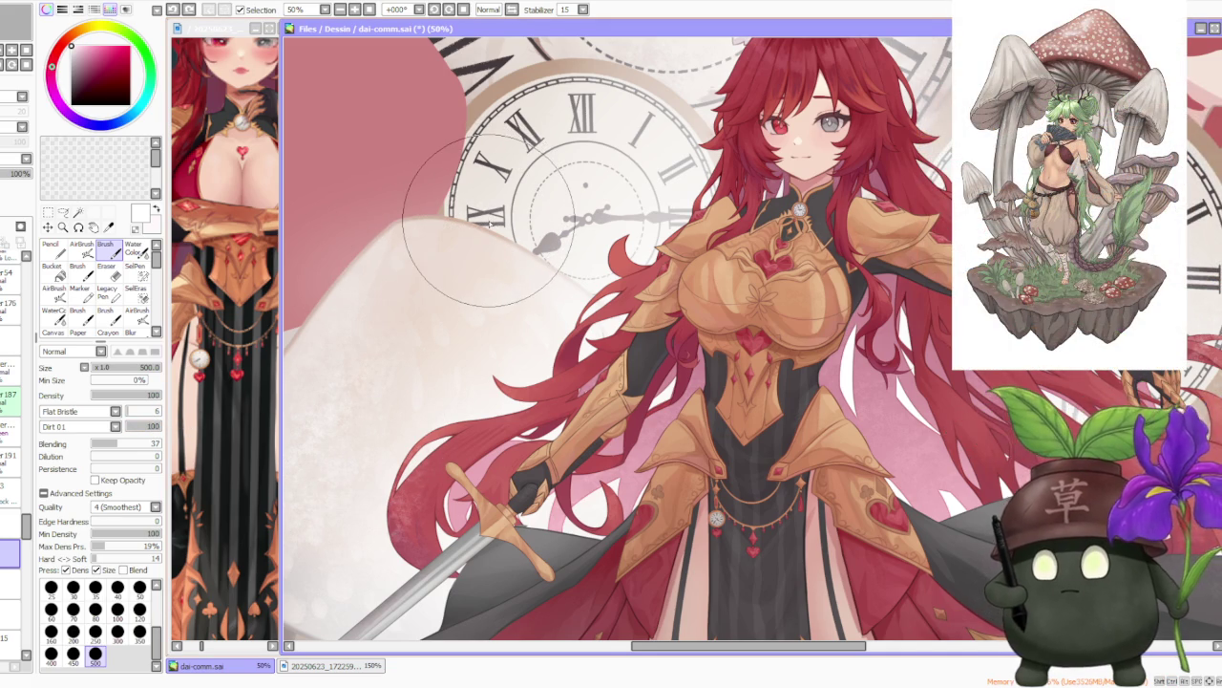
pyautogui.scroll(-2, 489, 222)
pyautogui.scroll(-2, 489, 222)
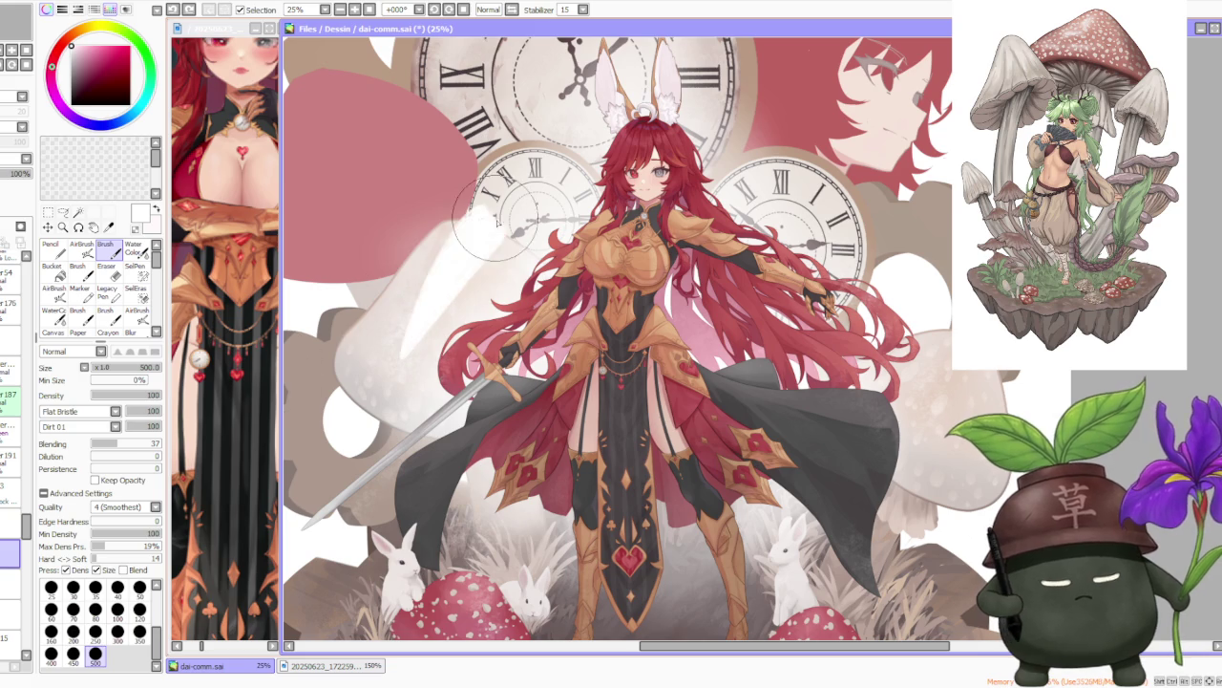
pyautogui.scroll(1, 496, 243)
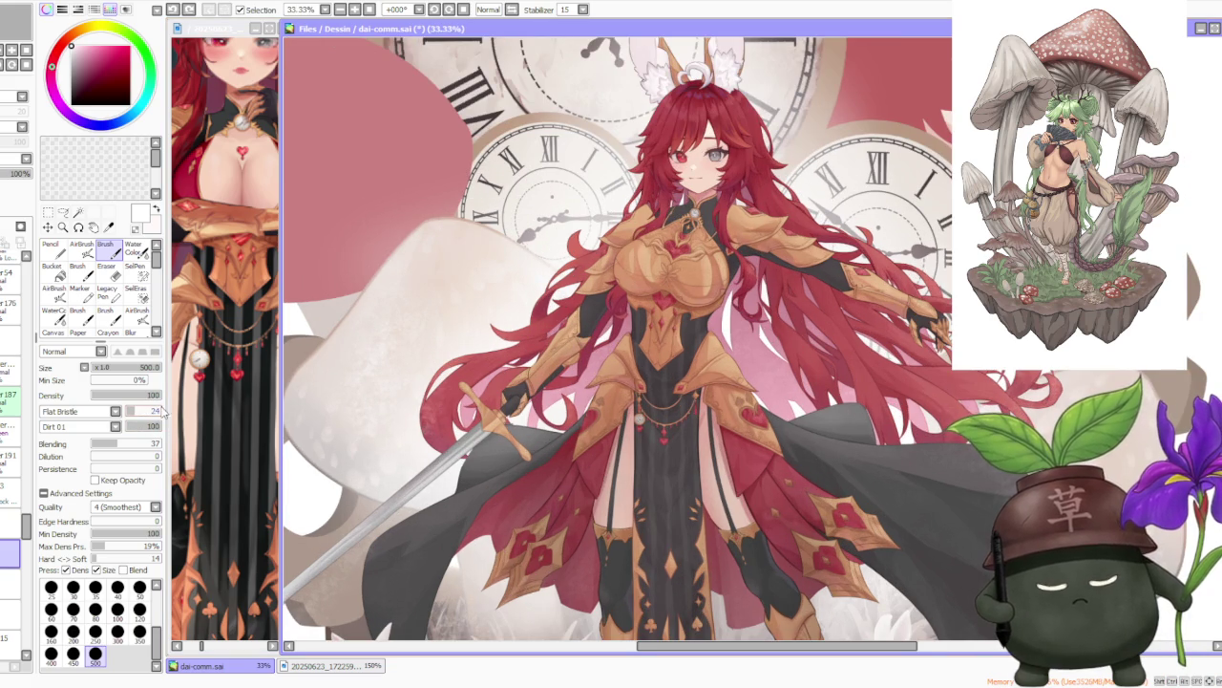
pyautogui.moveTo(482, 230); pyautogui.dragTo(414, 354)
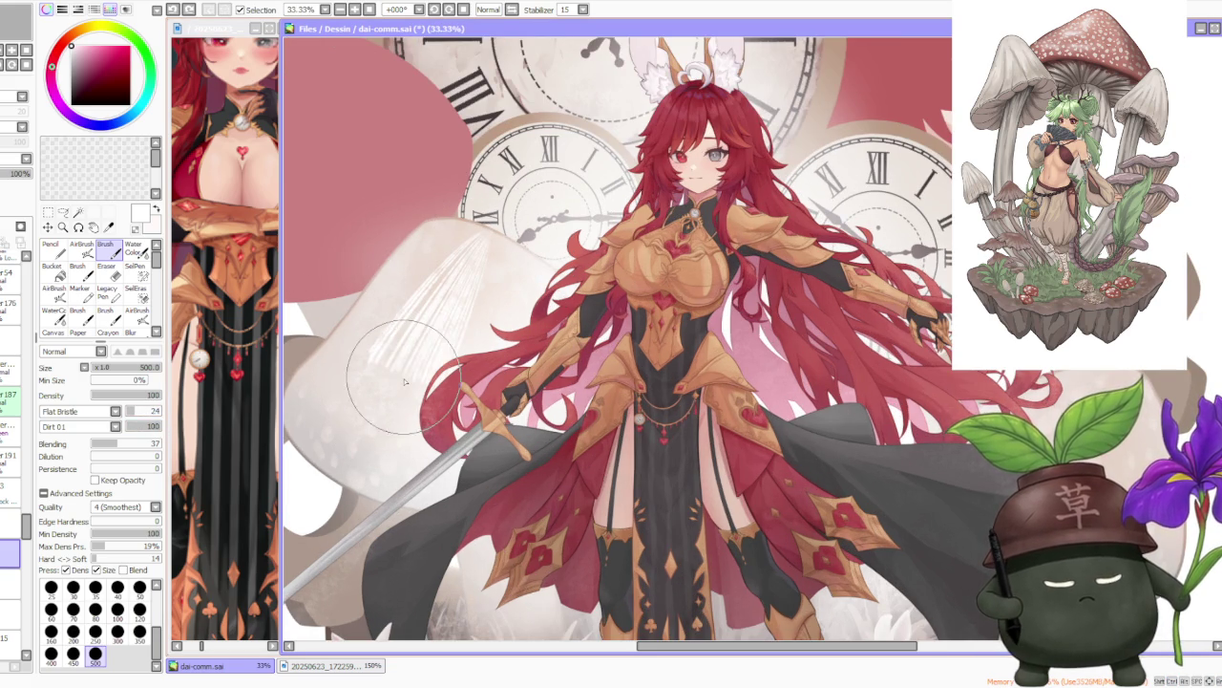
pyautogui.scroll(-2, 425, 359)
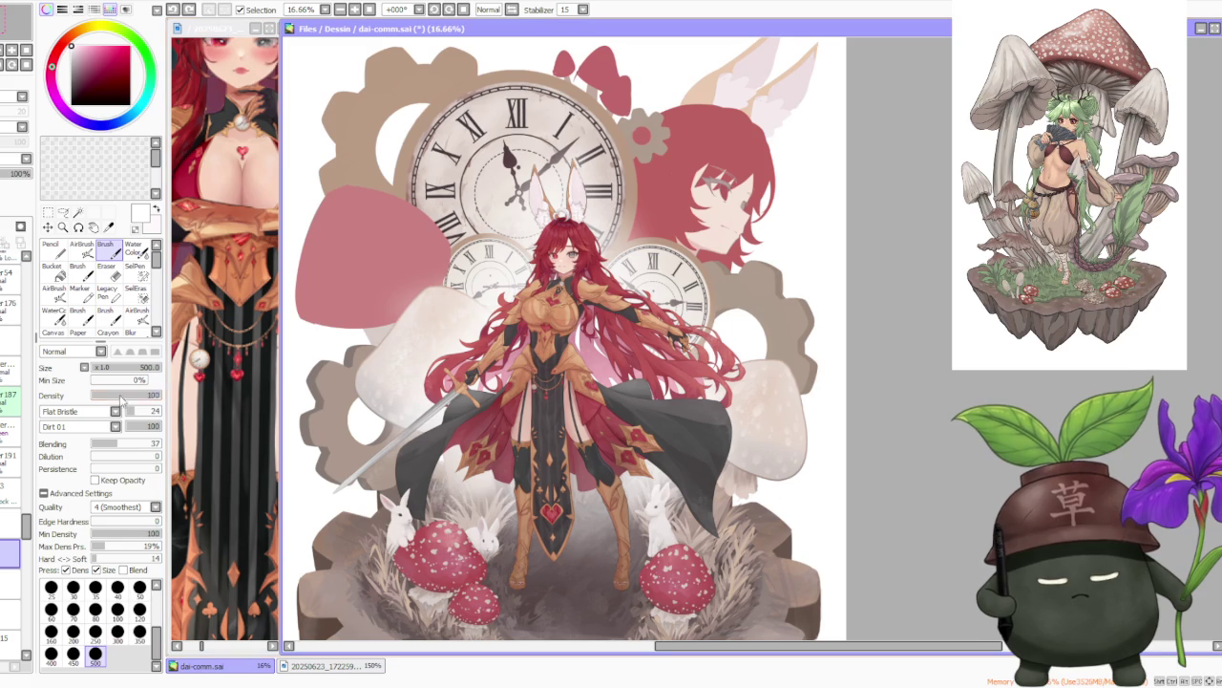
pyautogui.scroll(1, 421, 372)
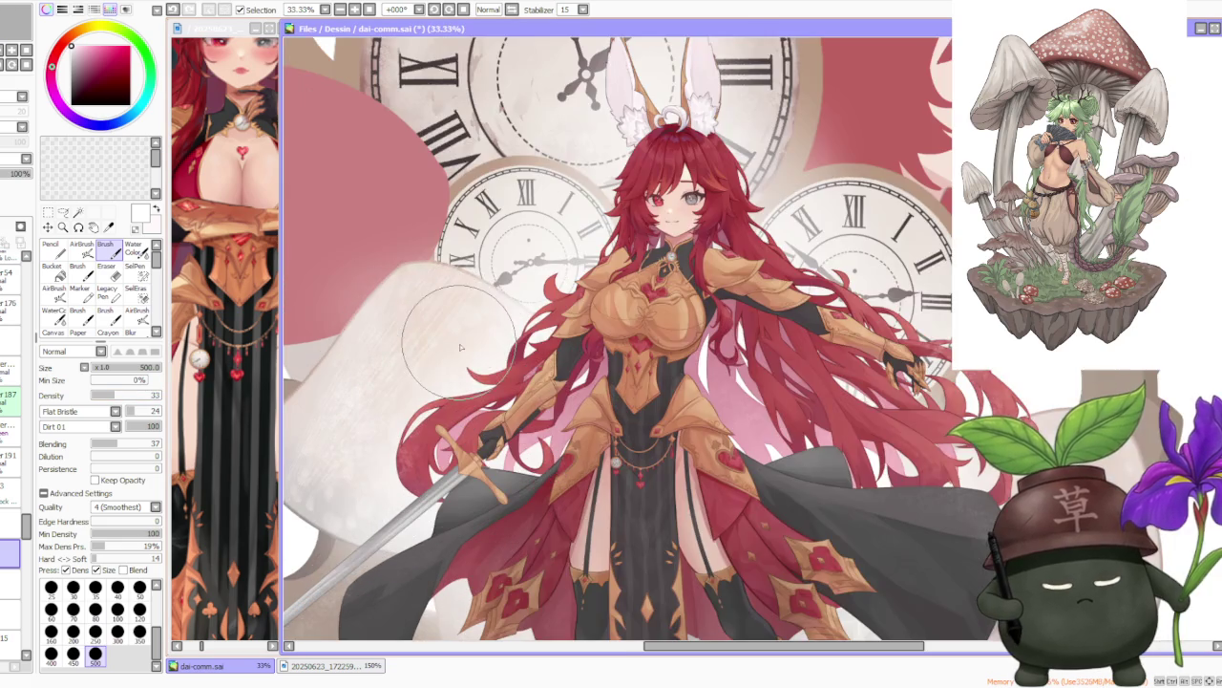
# Zoom in and out to inspect the streaked mushroom caps and overall composition.
pyautogui.scroll(-1, 457, 346)
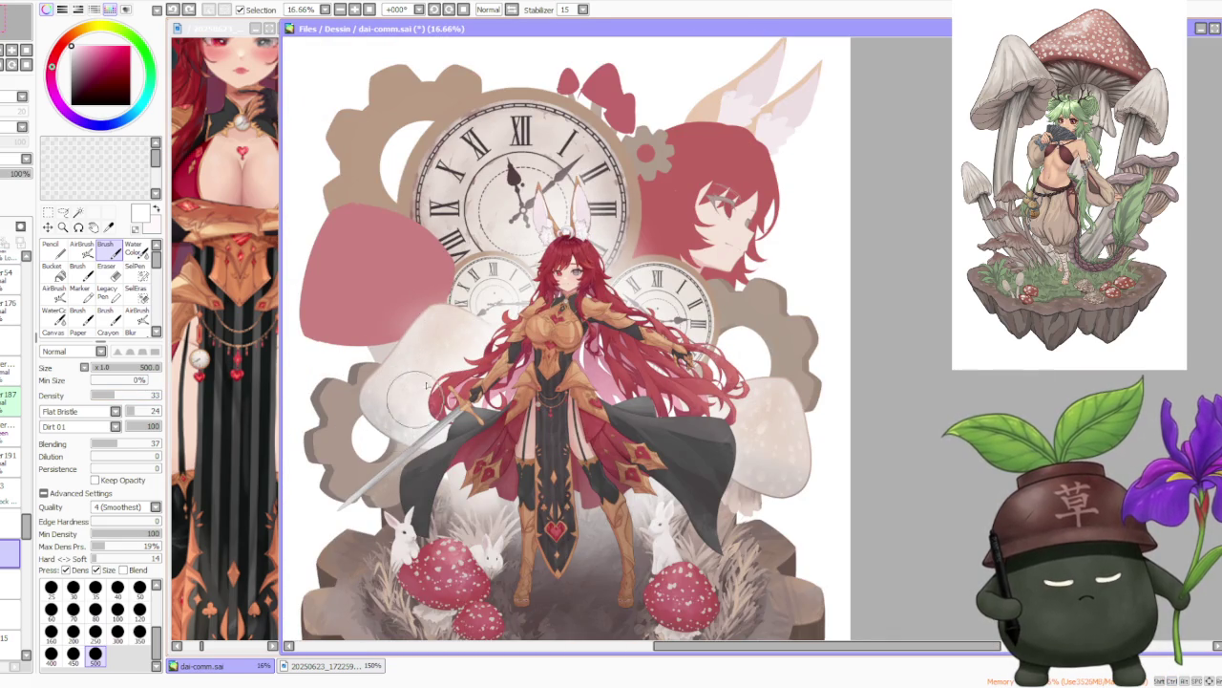
pyautogui.scroll(1, 431, 413)
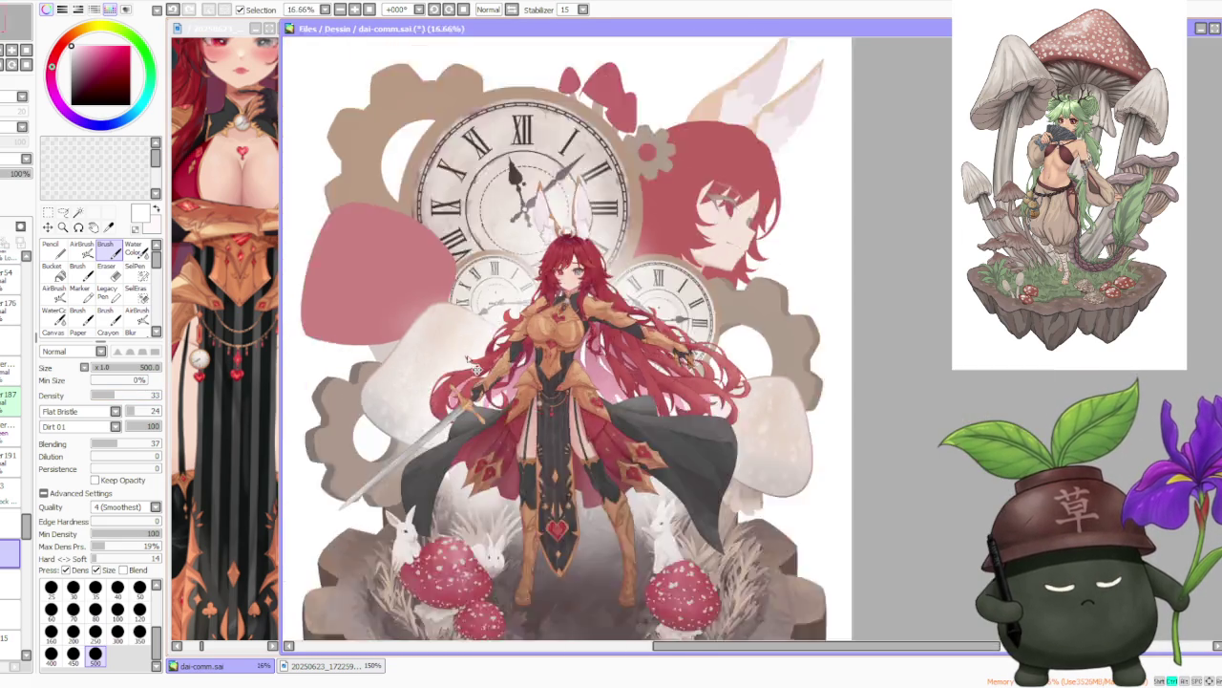
pyautogui.scroll(-3, 432, 412)
pyautogui.scroll(3, 573, 363)
pyautogui.scroll(1, 657, 288)
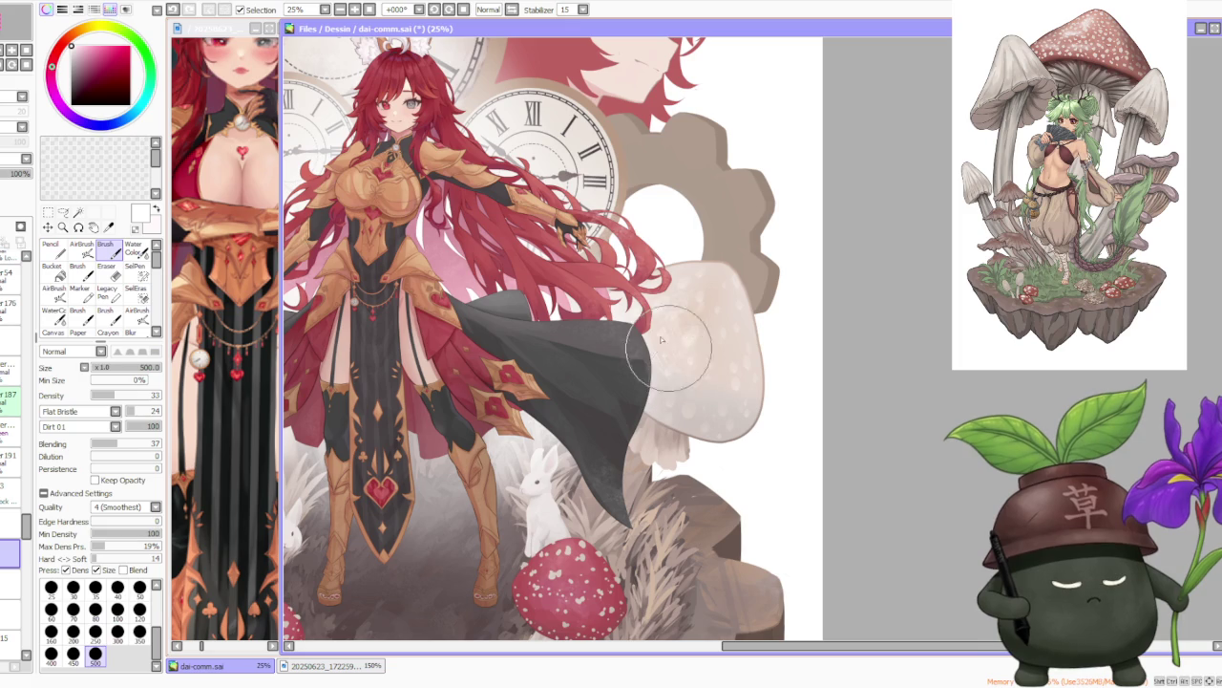
pyautogui.scroll(1, 660, 315)
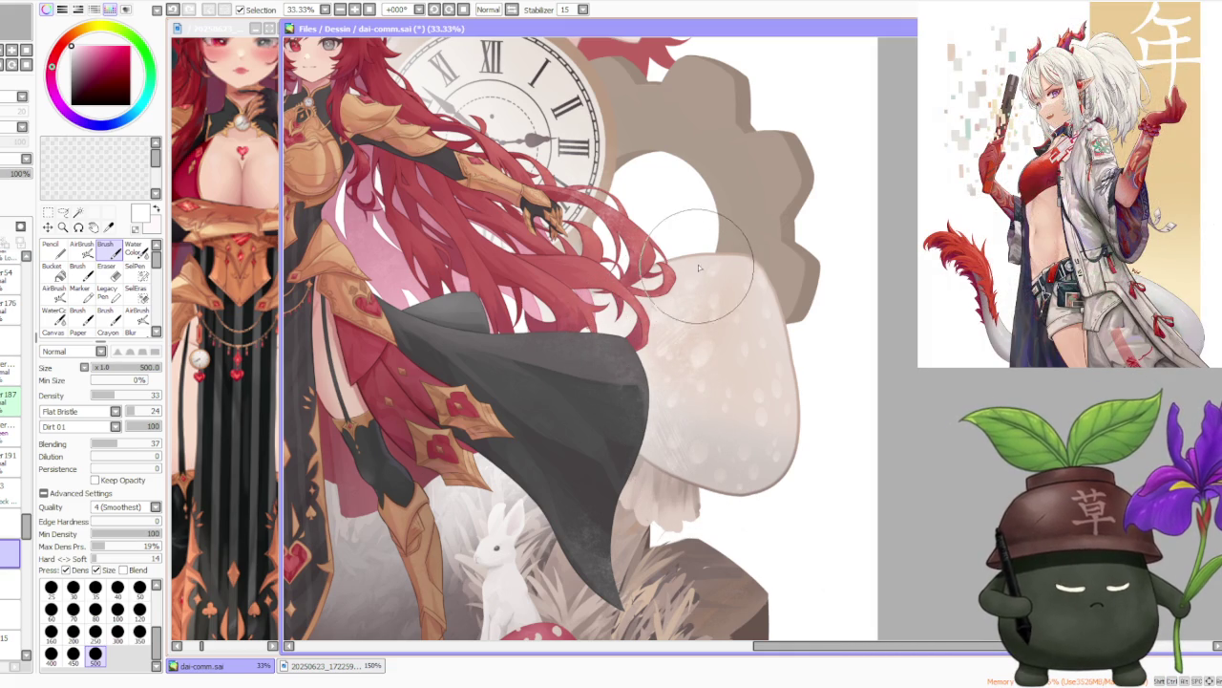
pyautogui.scroll(-3, 694, 263)
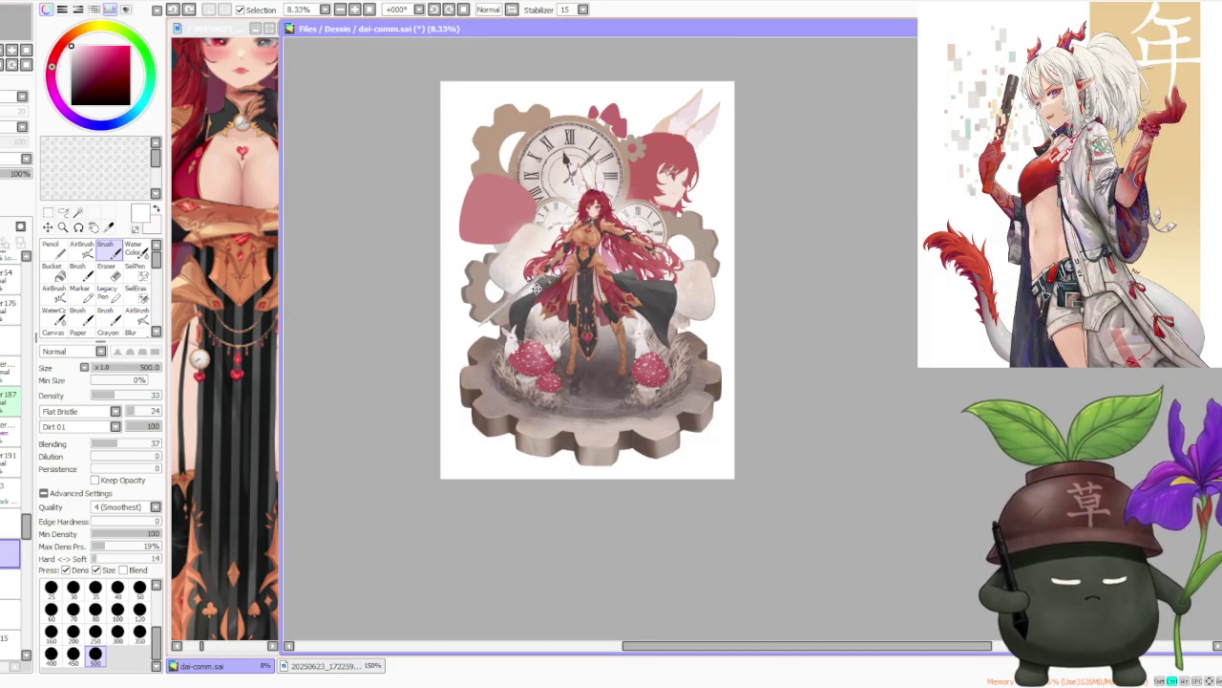
pyautogui.scroll(3, 694, 253)
pyautogui.scroll(-2, 539, 258)
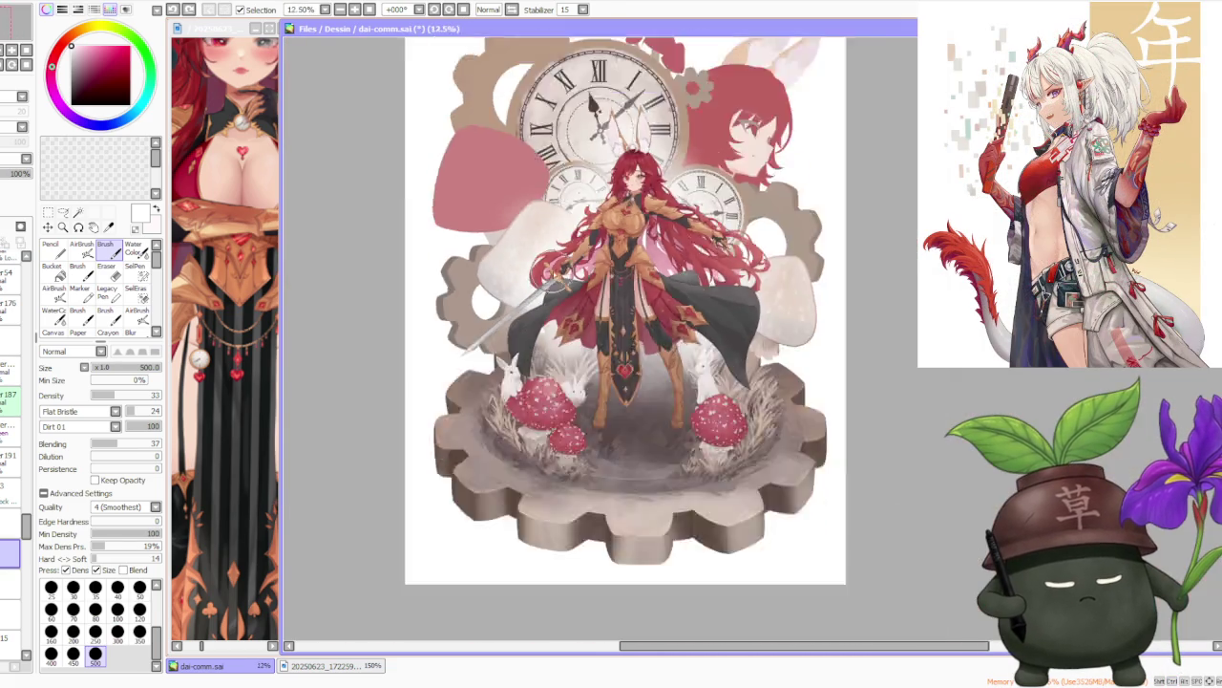
pyautogui.scroll(-1, 539, 258)
pyautogui.scroll(2, 669, 363)
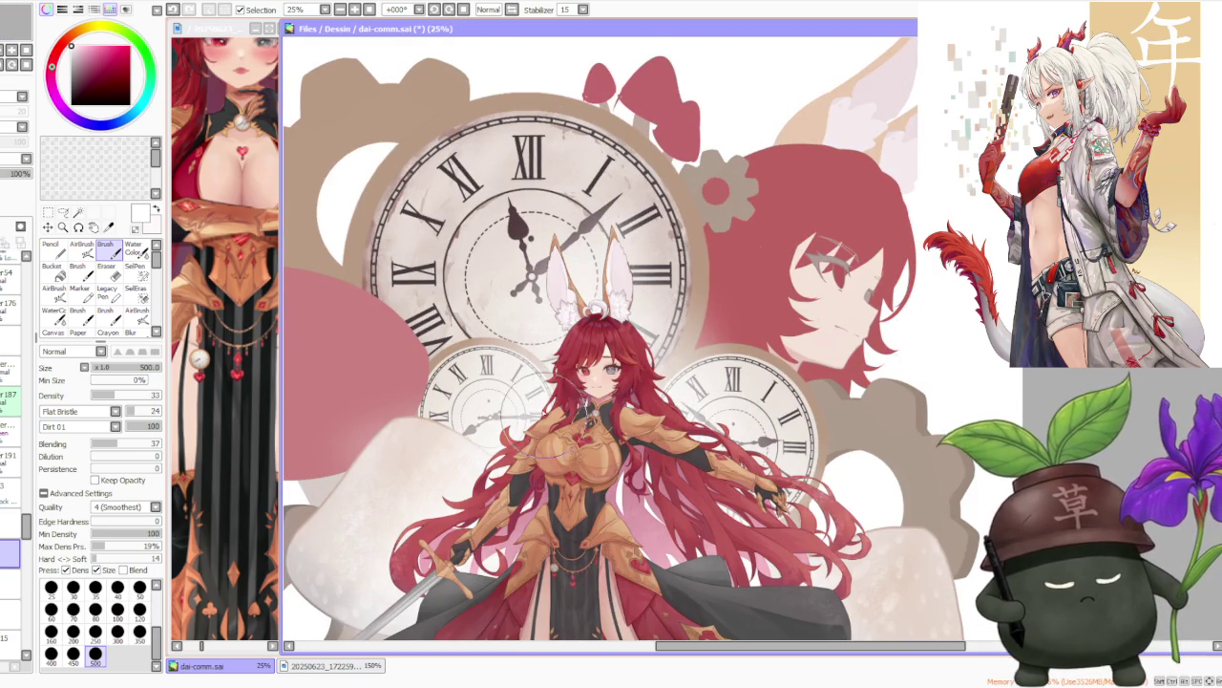
pyautogui.scroll(1, 515, 392)
pyautogui.scroll(-3, 497, 411)
pyautogui.scroll(1, 468, 439)
pyautogui.scroll(2, 461, 444)
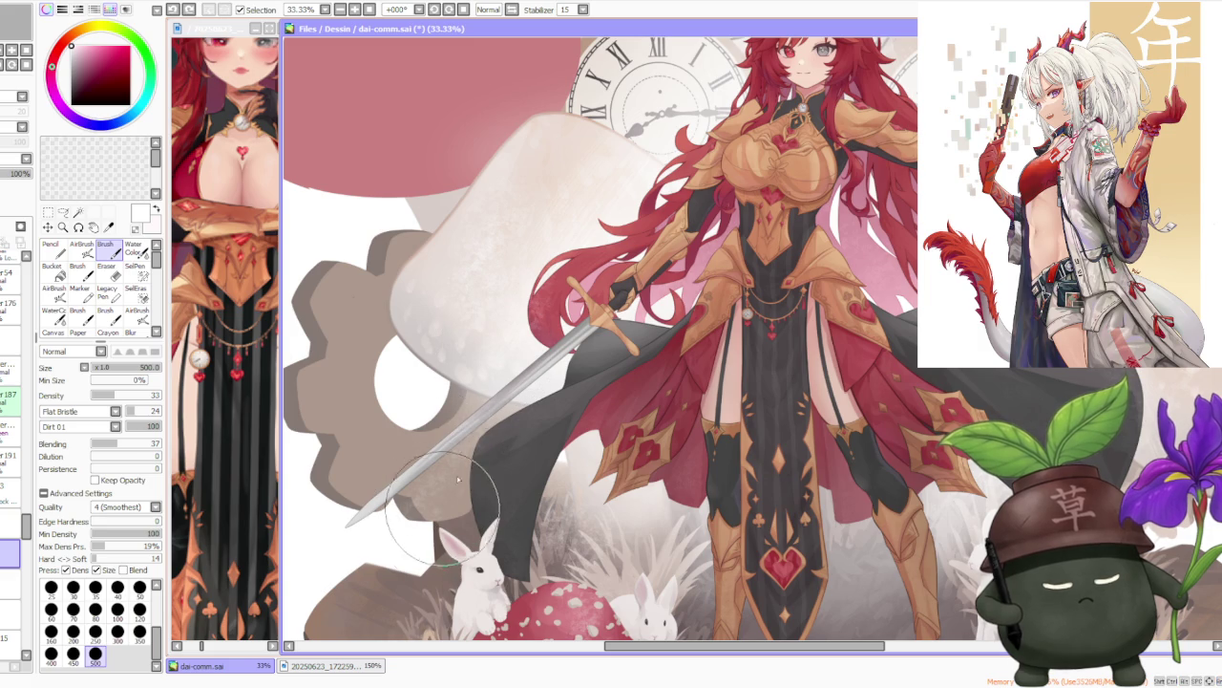
pyautogui.scroll(-2, 477, 377)
pyautogui.scroll(-1, 497, 373)
pyautogui.scroll(2, 694, 357)
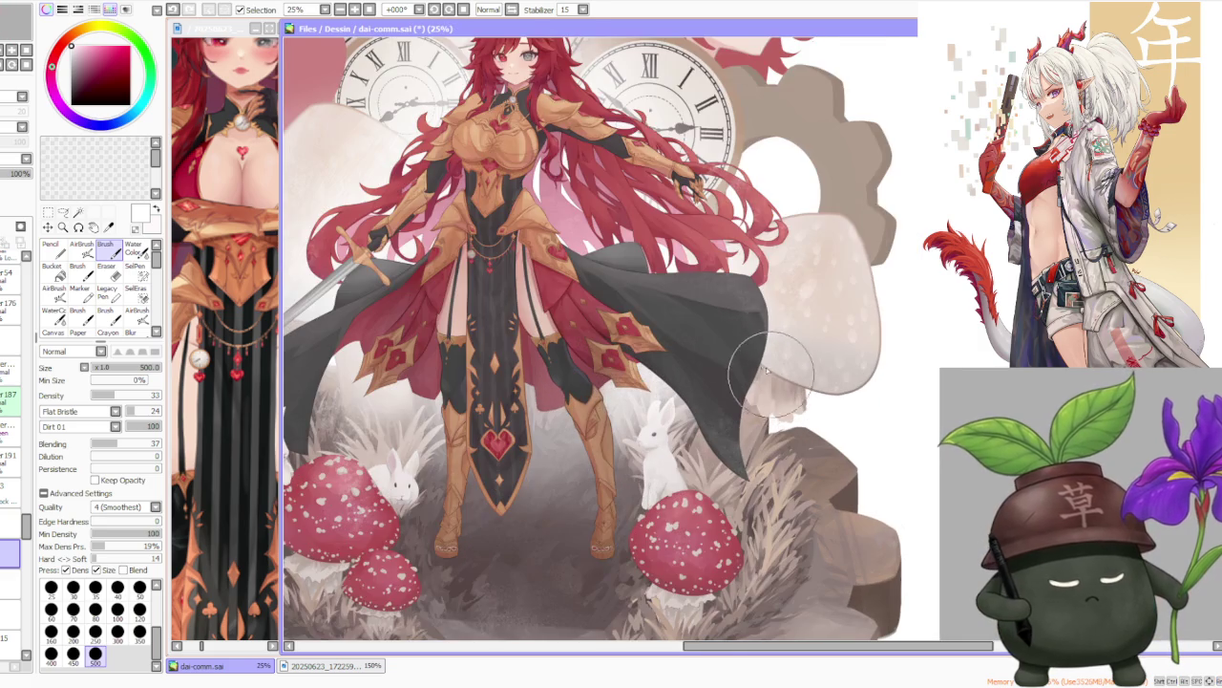
pyautogui.scroll(-2, 750, 350)
pyautogui.scroll(-1, 783, 180)
pyautogui.scroll(3, 781, 180)
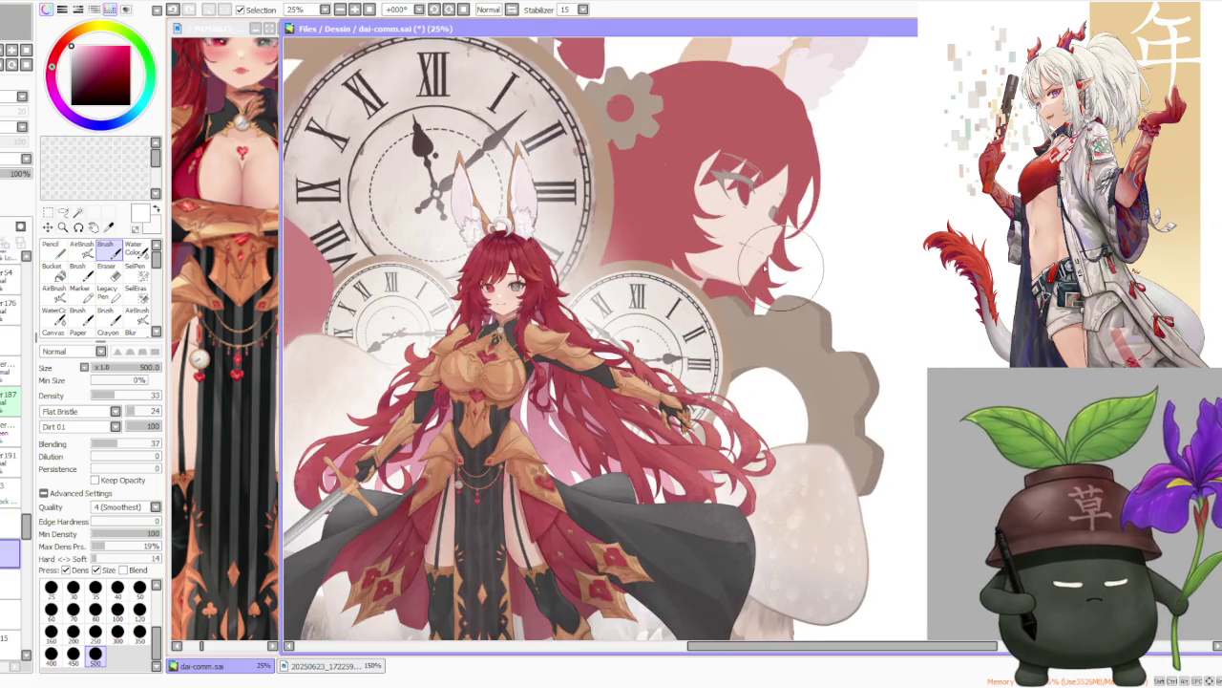
pyautogui.scroll(1, 754, 286)
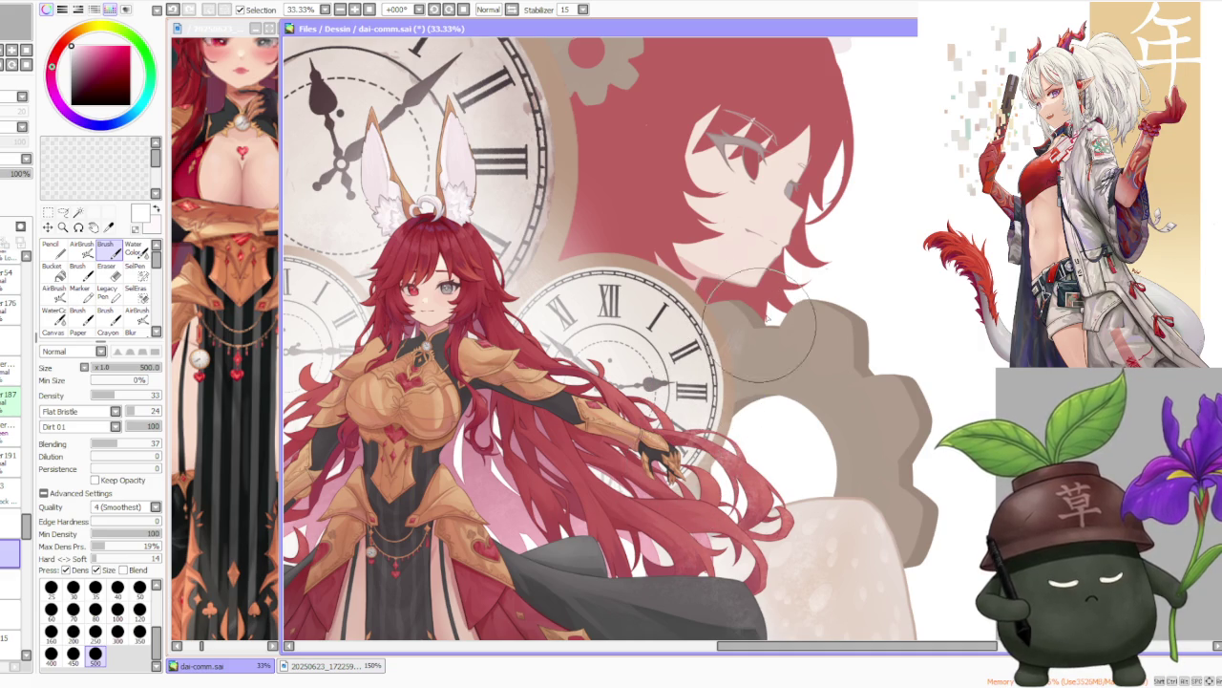
pyautogui.scroll(2, 764, 334)
pyautogui.scroll(-1, 764, 334)
pyautogui.scroll(-1, 765, 334)
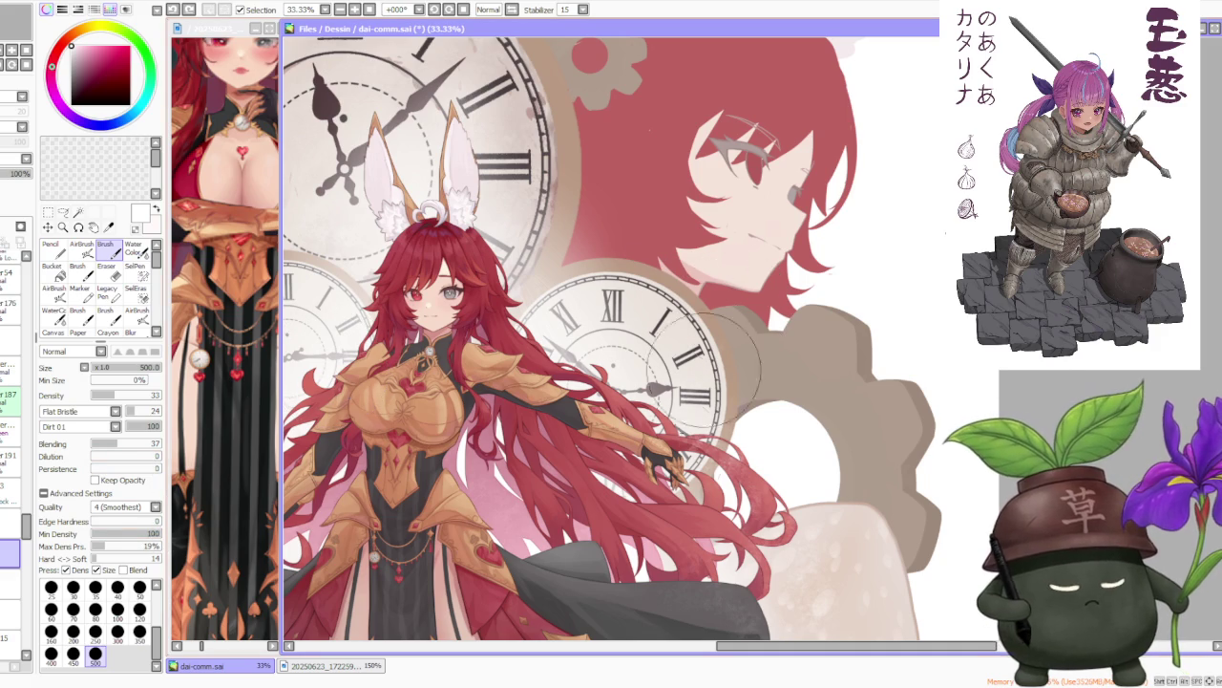
# Test a mark on the gear beside the face and undo it.
pyautogui.click(766, 312)
pyautogui.hotkey('ctrl', 'z')
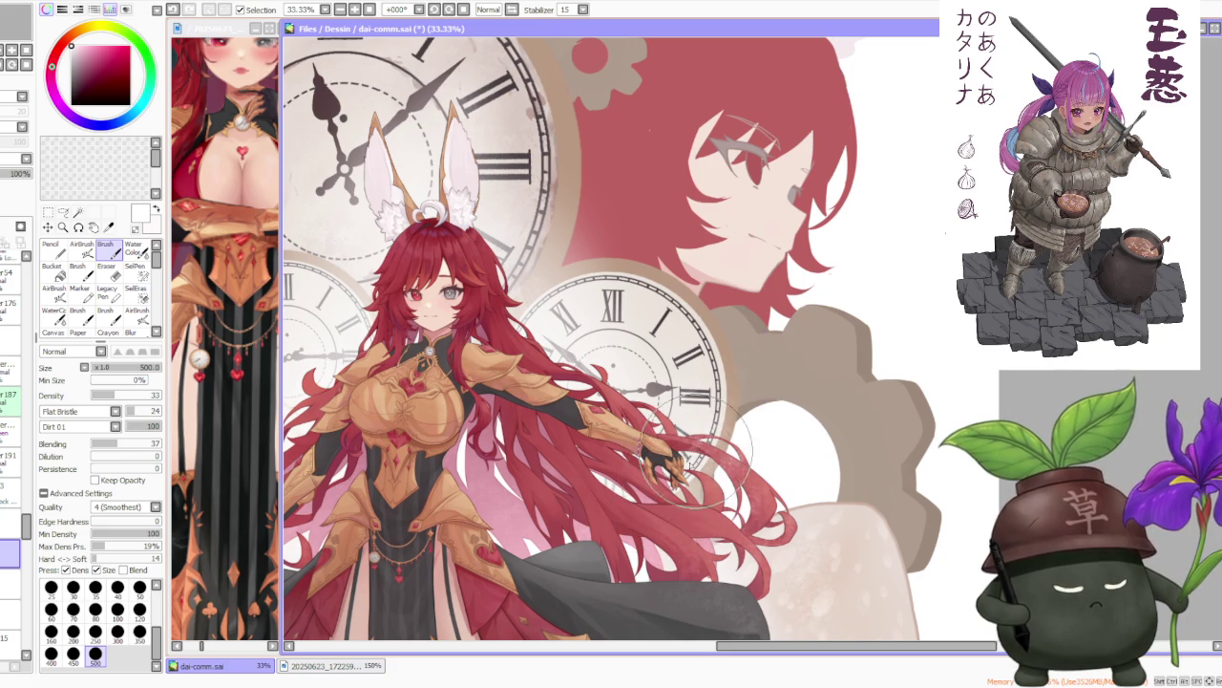
pyautogui.scroll(3, 697, 468)
pyautogui.scroll(-2, 735, 414)
pyautogui.scroll(-1, 764, 315)
pyautogui.scroll(-1, 800, 227)
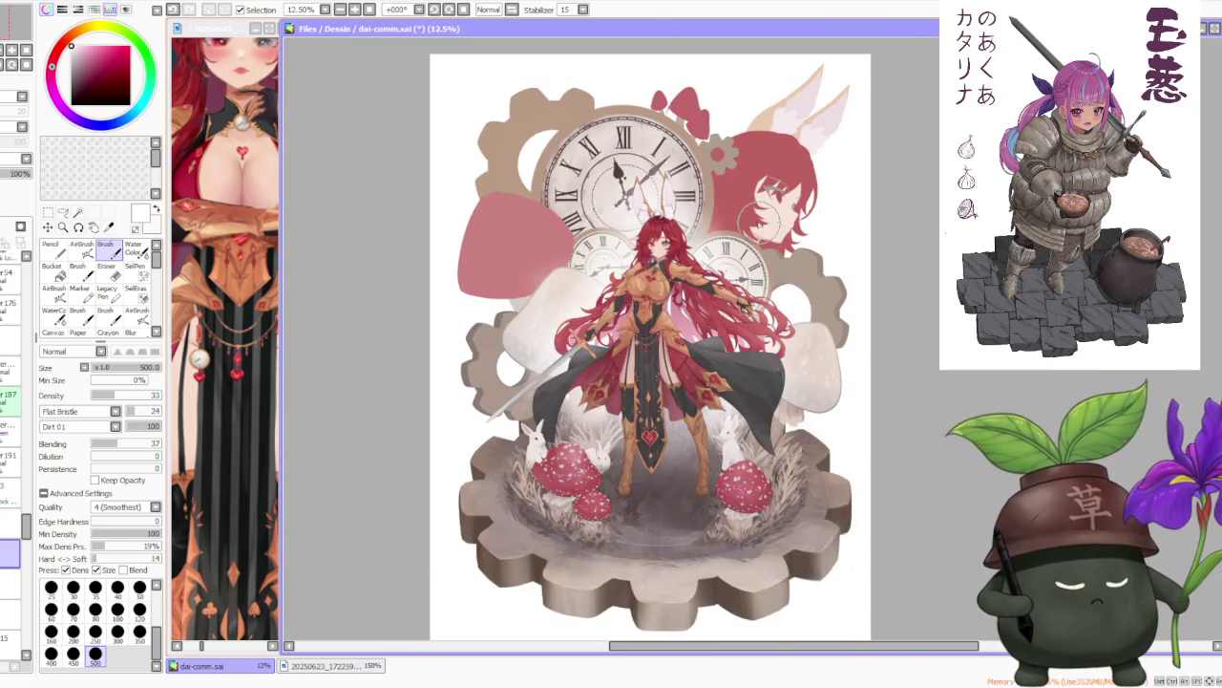
pyautogui.scroll(-1, 735, 210)
pyautogui.scroll(1, 520, 248)
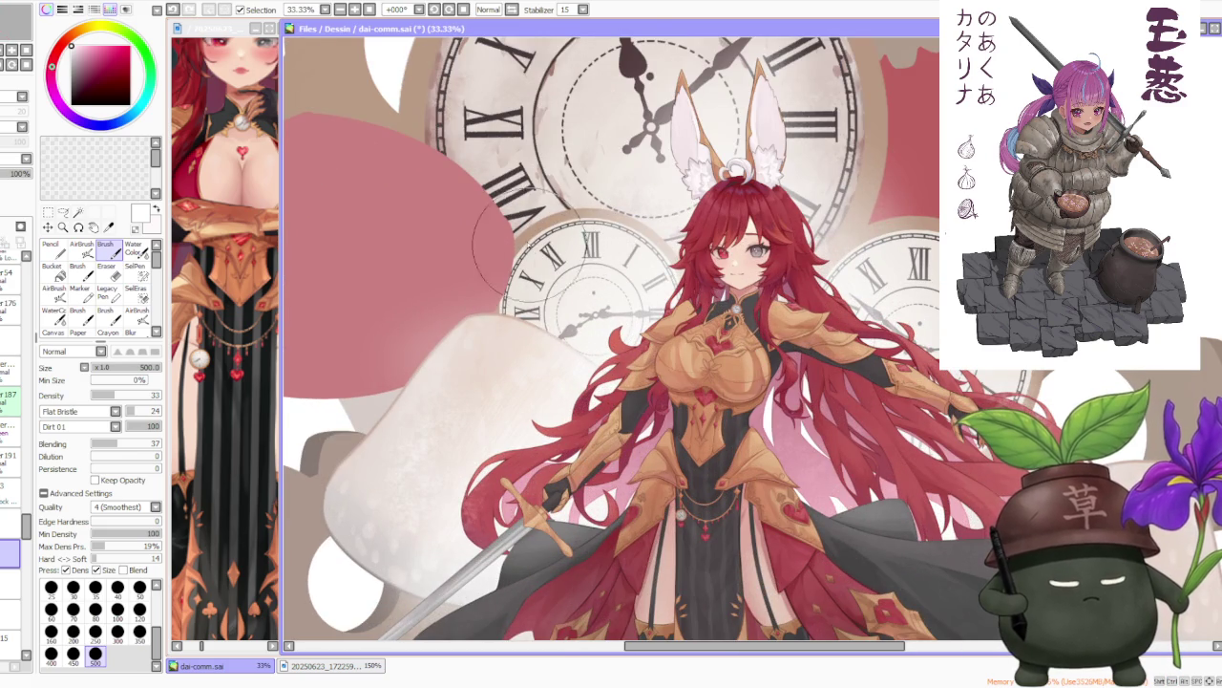
pyautogui.scroll(1, 564, 277)
pyautogui.scroll(1, 553, 272)
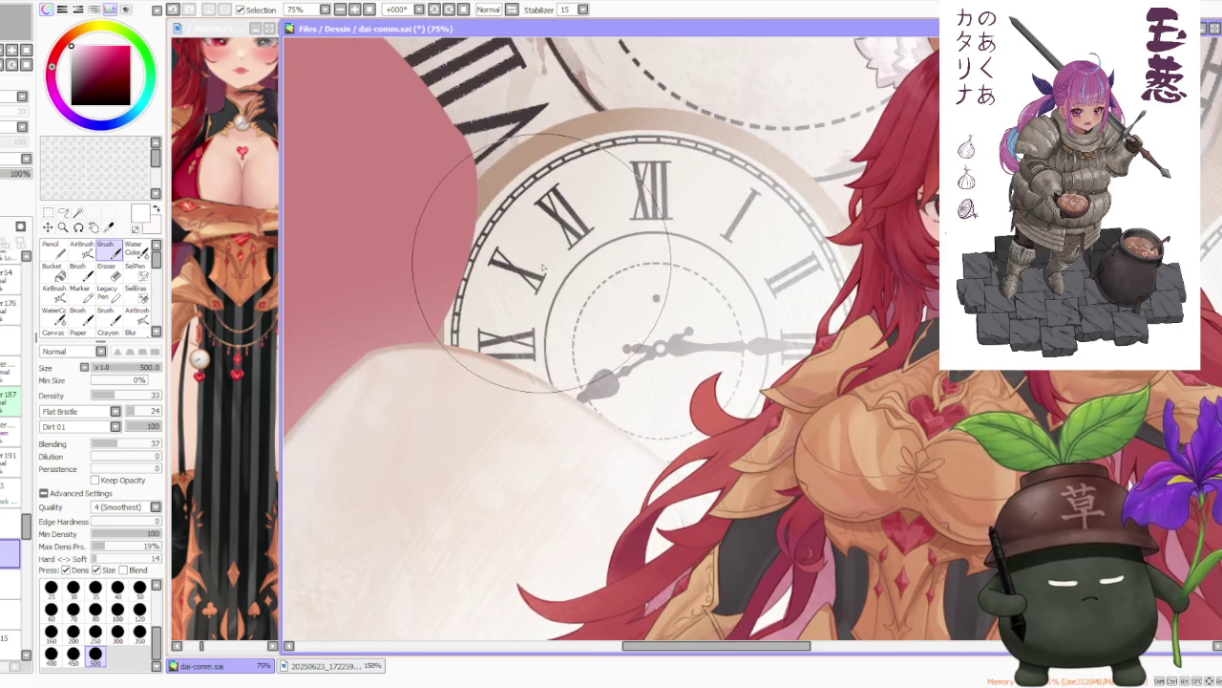
# Switch to the soft AirBrush tool.
pyautogui.scroll(-2, 549, 265)
pyautogui.scroll(-4, 554, 266)
pyautogui.scroll(2, 611, 368)
pyautogui.scroll(1, 616, 377)
pyautogui.scroll(-2, 592, 325)
pyautogui.scroll(2, 593, 322)
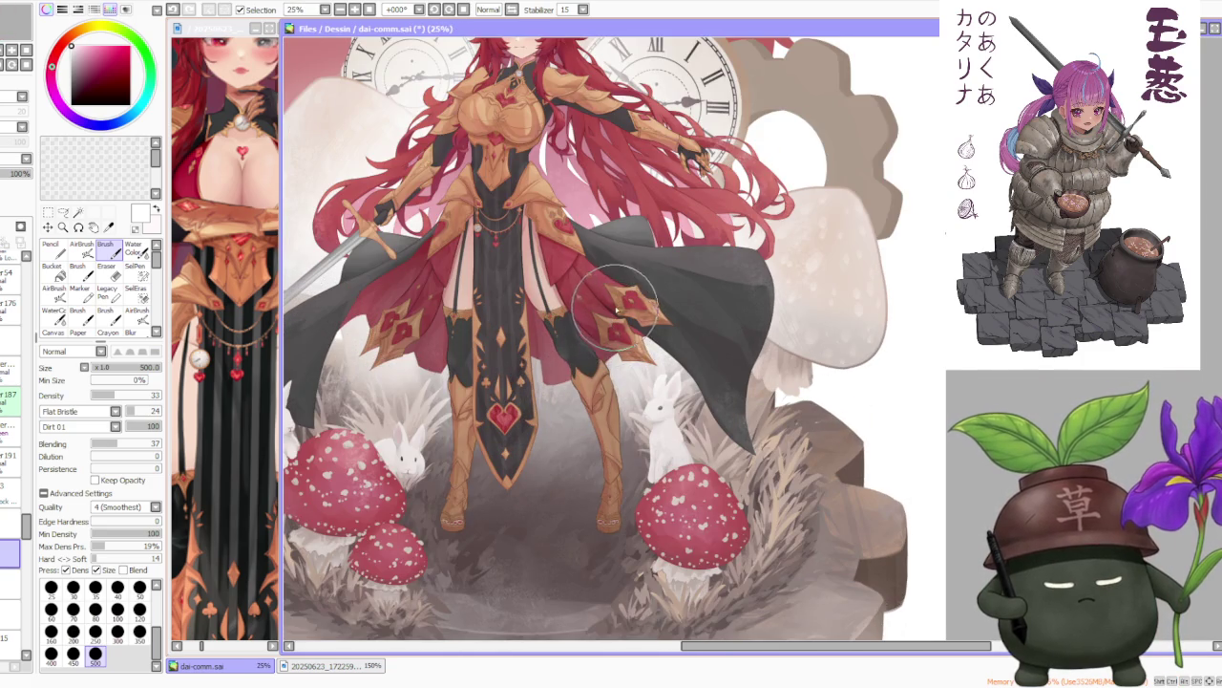
pyautogui.scroll(-2, 625, 287)
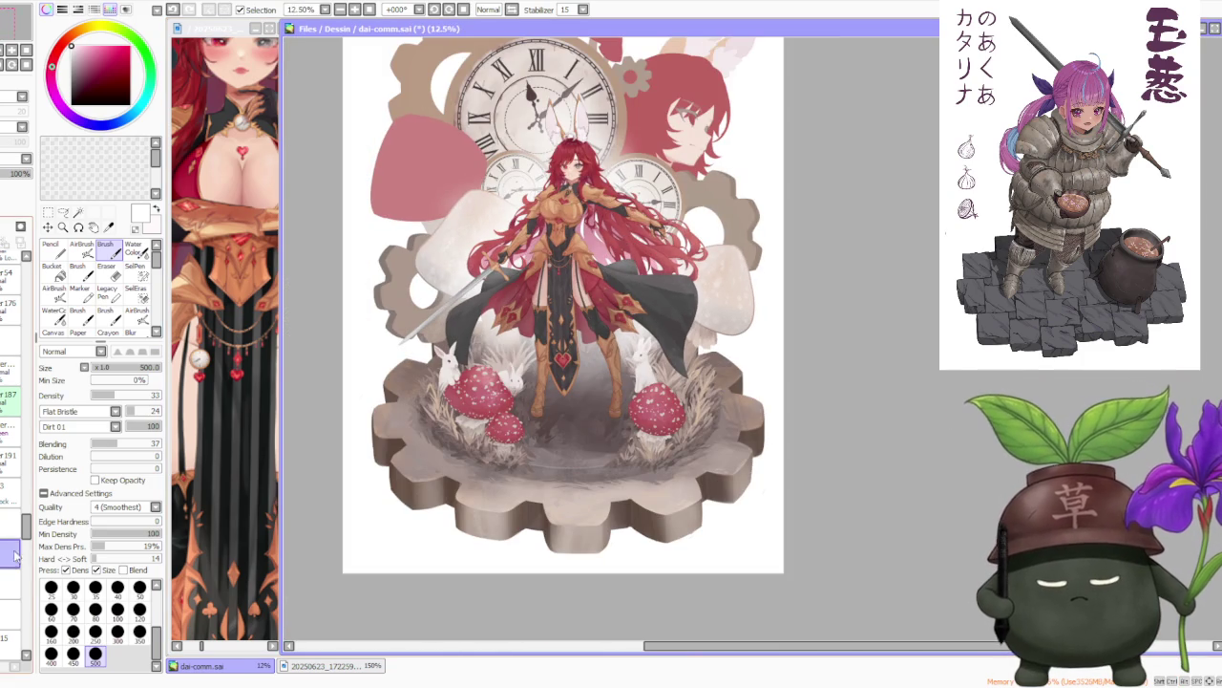
pyautogui.click(81, 248)
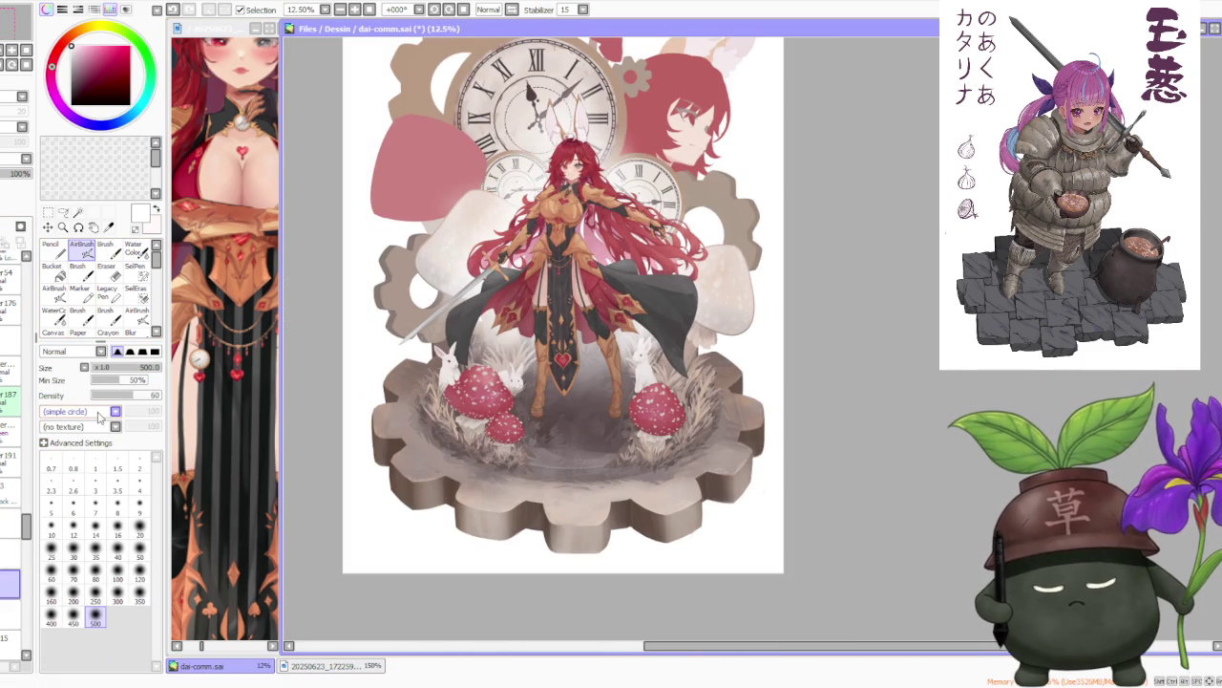
pyautogui.click(105, 248)
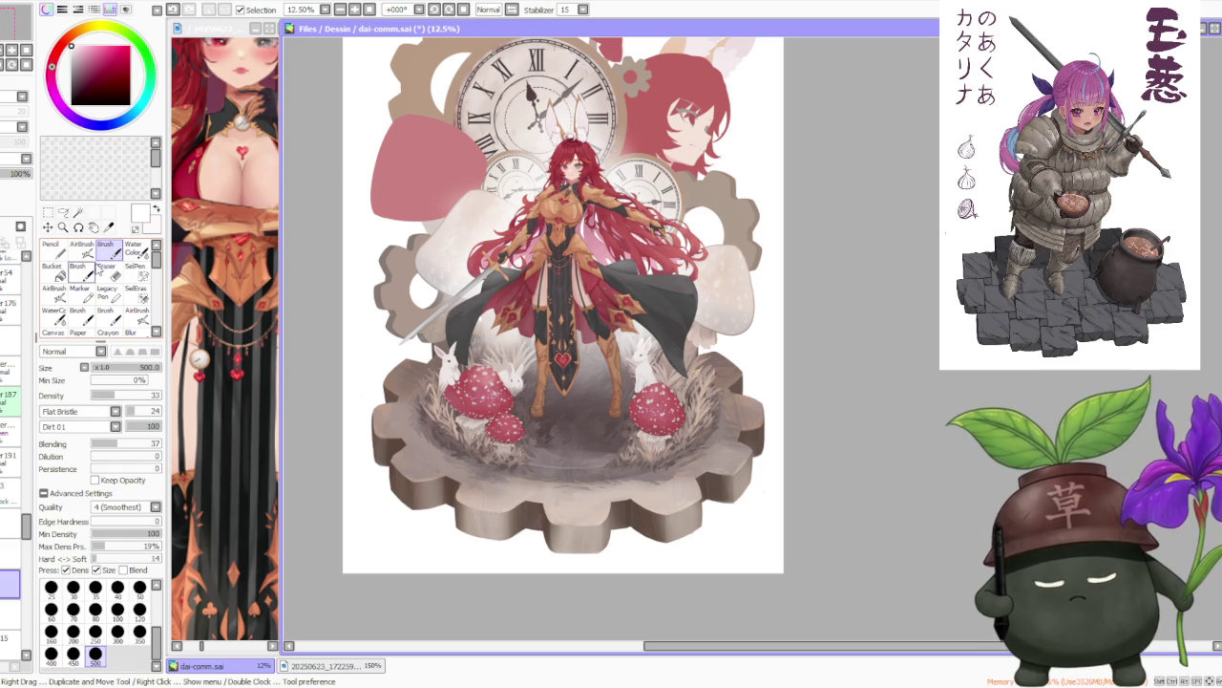
pyautogui.click(81, 248)
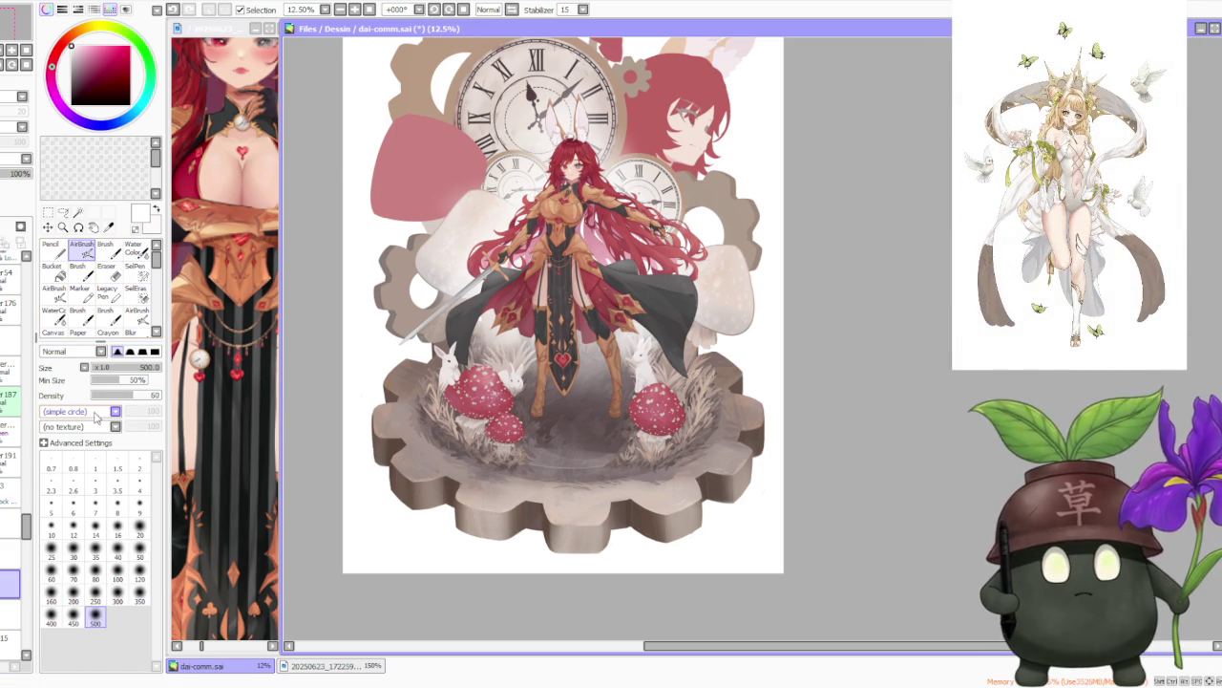
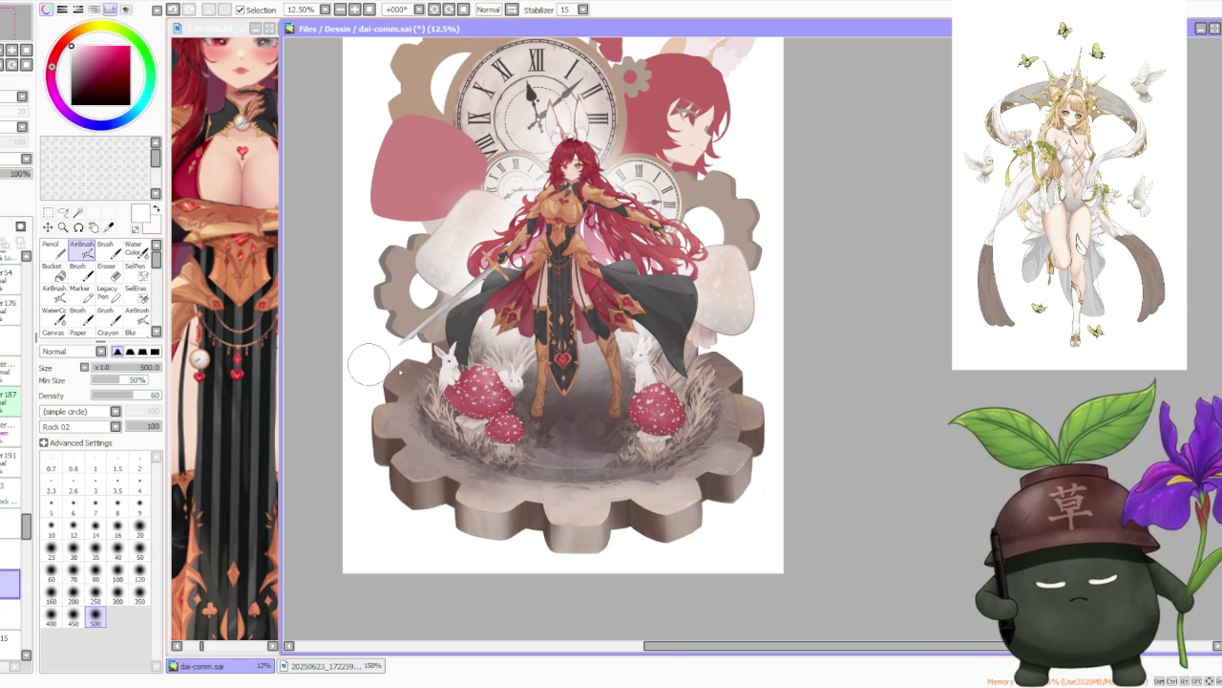
# Toggle the red head layer to check it, then select a layer lower in the stack.
pyautogui.scroll(2, 592, 418)
pyautogui.scroll(1, 669, 325)
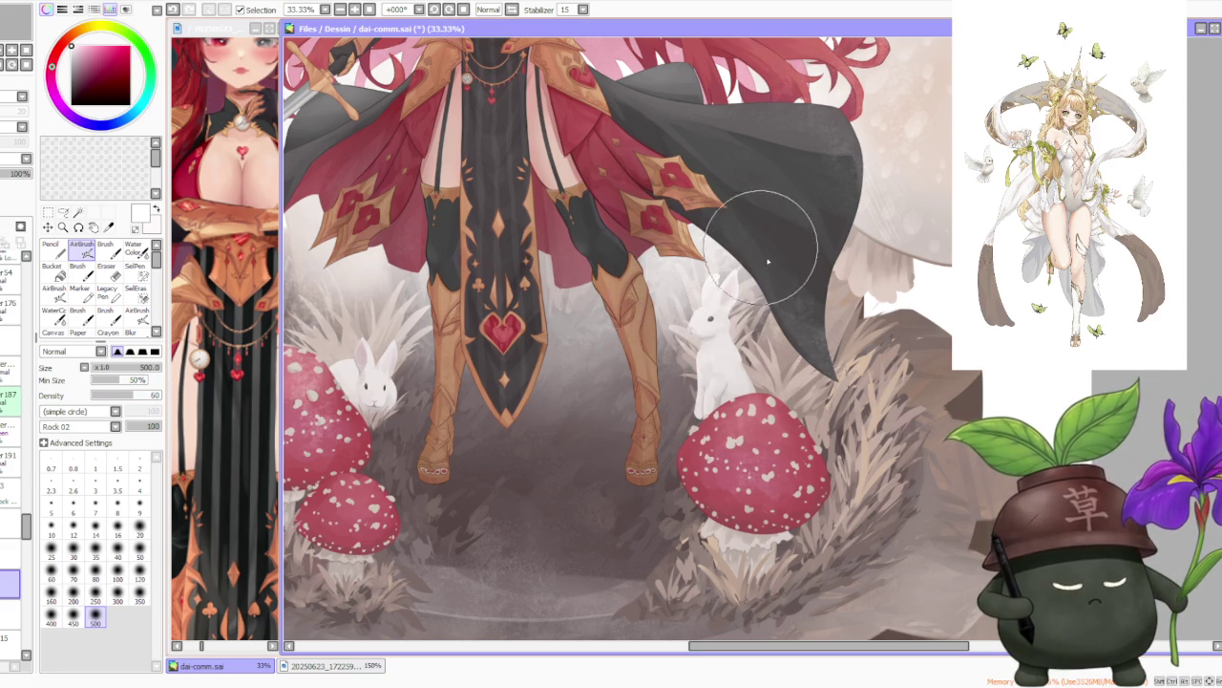
pyautogui.scroll(-3, 761, 251)
pyautogui.scroll(-3, 586, 122)
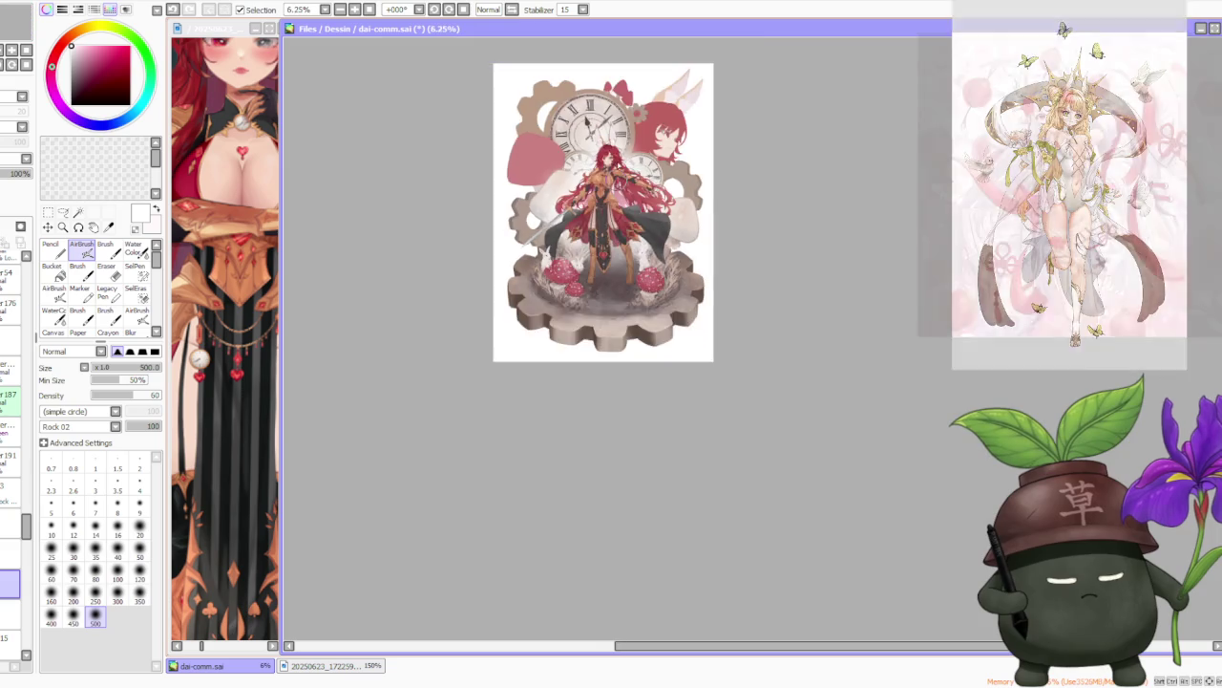
pyautogui.scroll(4, 587, 122)
pyautogui.scroll(-3, 685, 217)
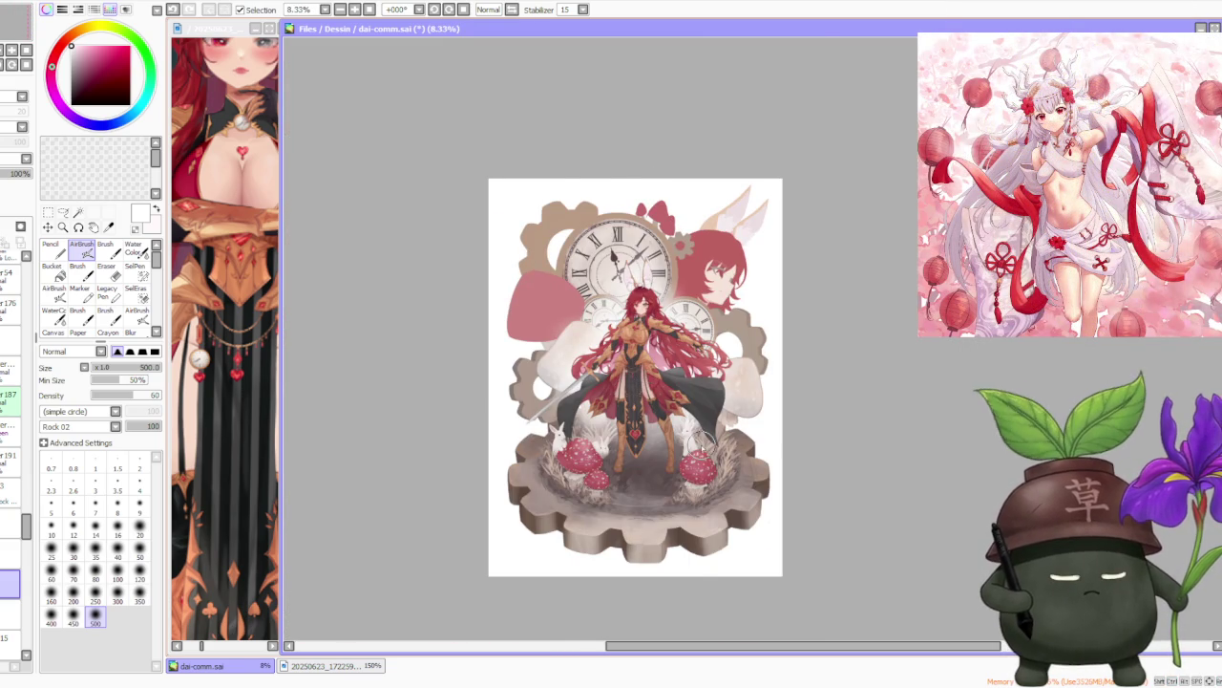
pyautogui.scroll(1, 701, 445)
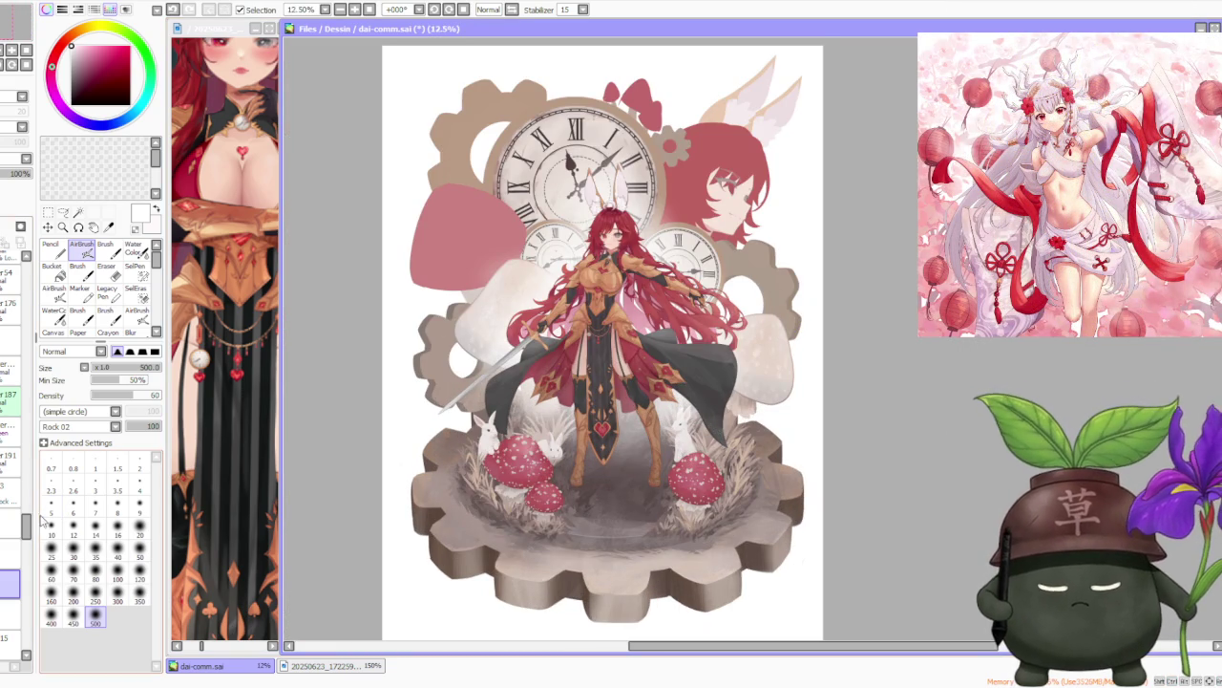
pyautogui.scroll(-5, 26, 537)
pyautogui.scroll(-3, 26, 537)
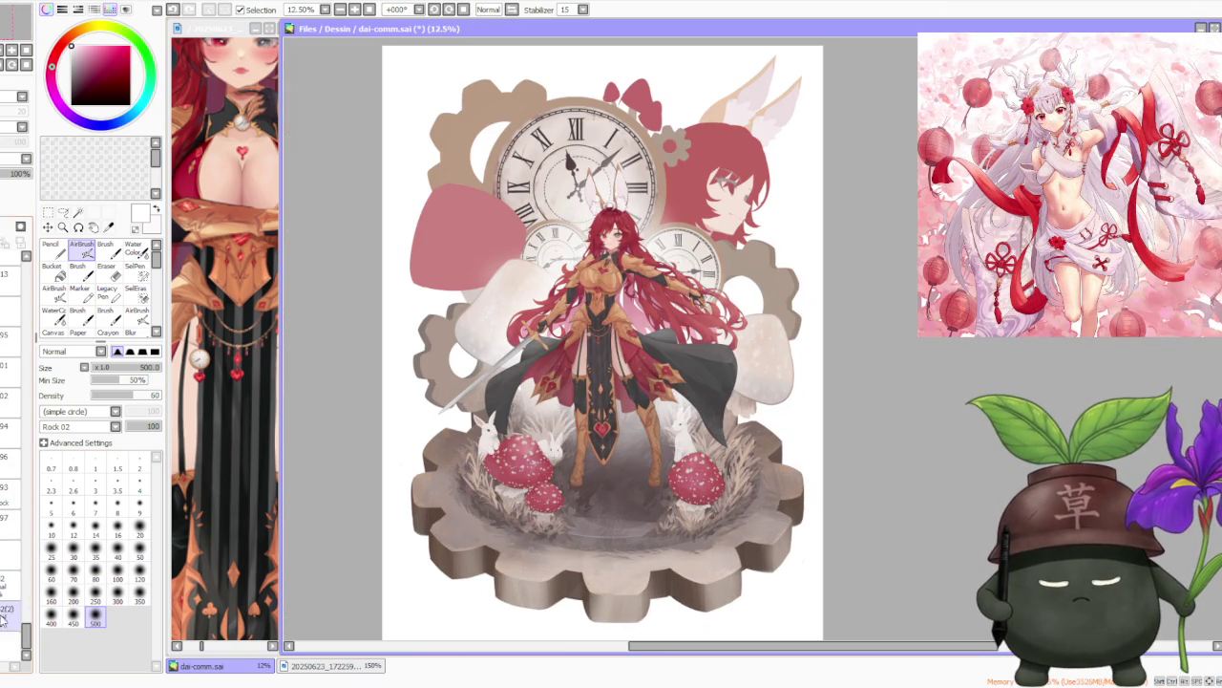
pyautogui.click(10, 306)
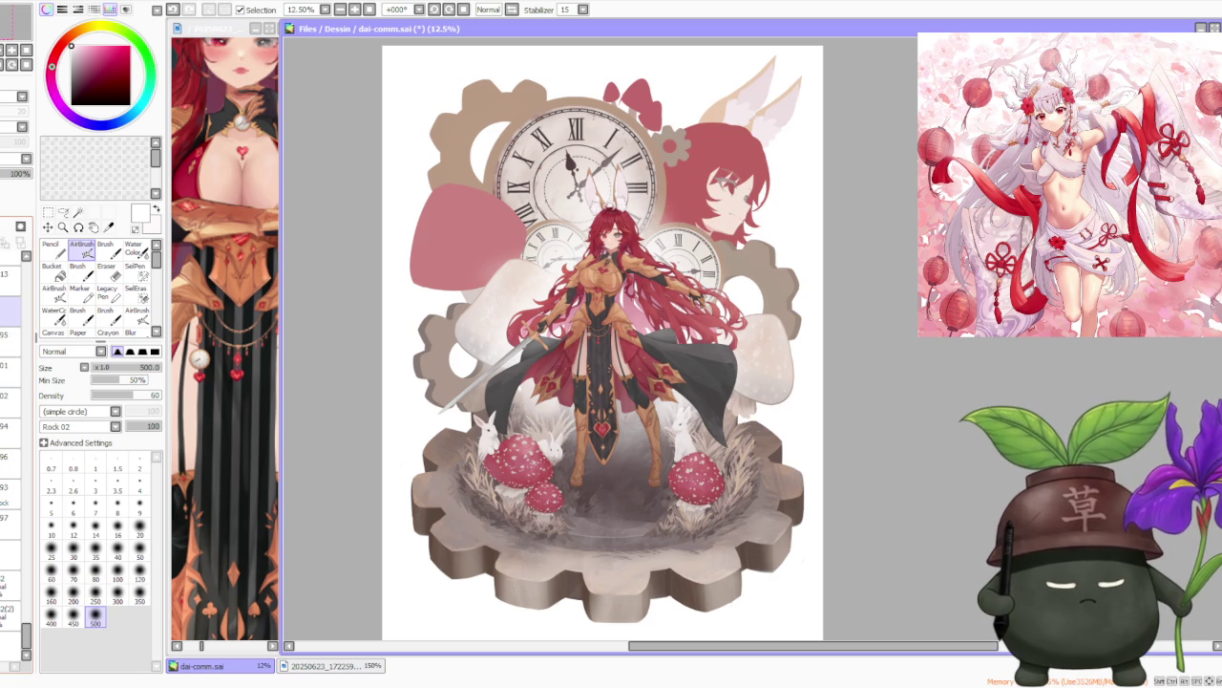
pyautogui.moveTo(9, 305); pyautogui.dragTo(9, 517)
# Select the layer just above the current one in the Layer panel.
pyautogui.scroll(5, 12, 458)
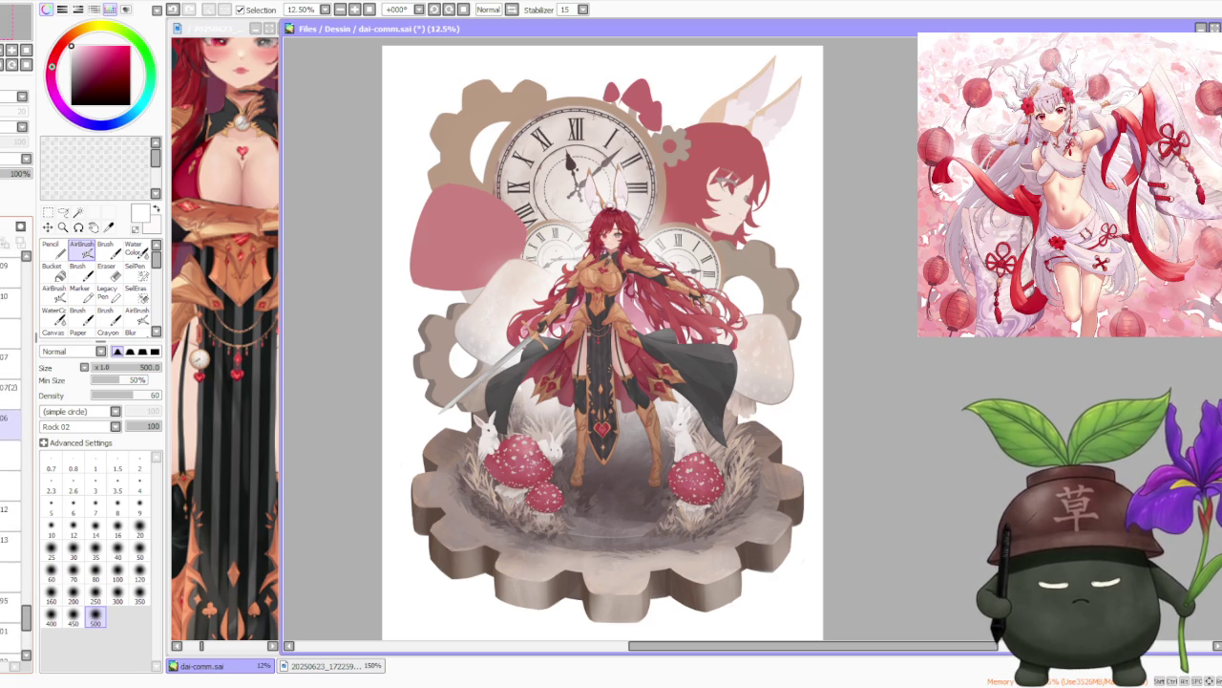
pyautogui.scroll(2, 12, 458)
pyautogui.scroll(1, 11, 458)
pyautogui.scroll(2, 12, 458)
pyautogui.scroll(1, 12, 458)
pyautogui.scroll(1, 11, 459)
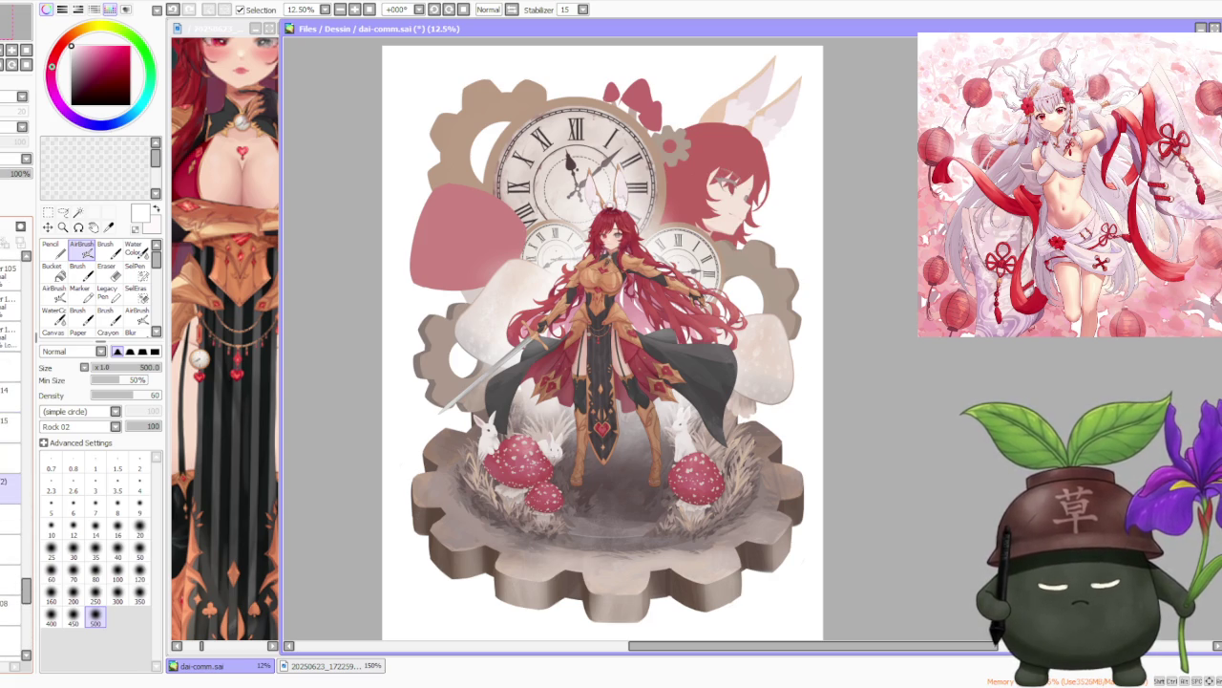
pyautogui.scroll(1, 12, 458)
pyautogui.scroll(1, 12, 459)
pyautogui.scroll(2, 11, 458)
pyautogui.scroll(1, 12, 458)
pyautogui.scroll(1, 11, 458)
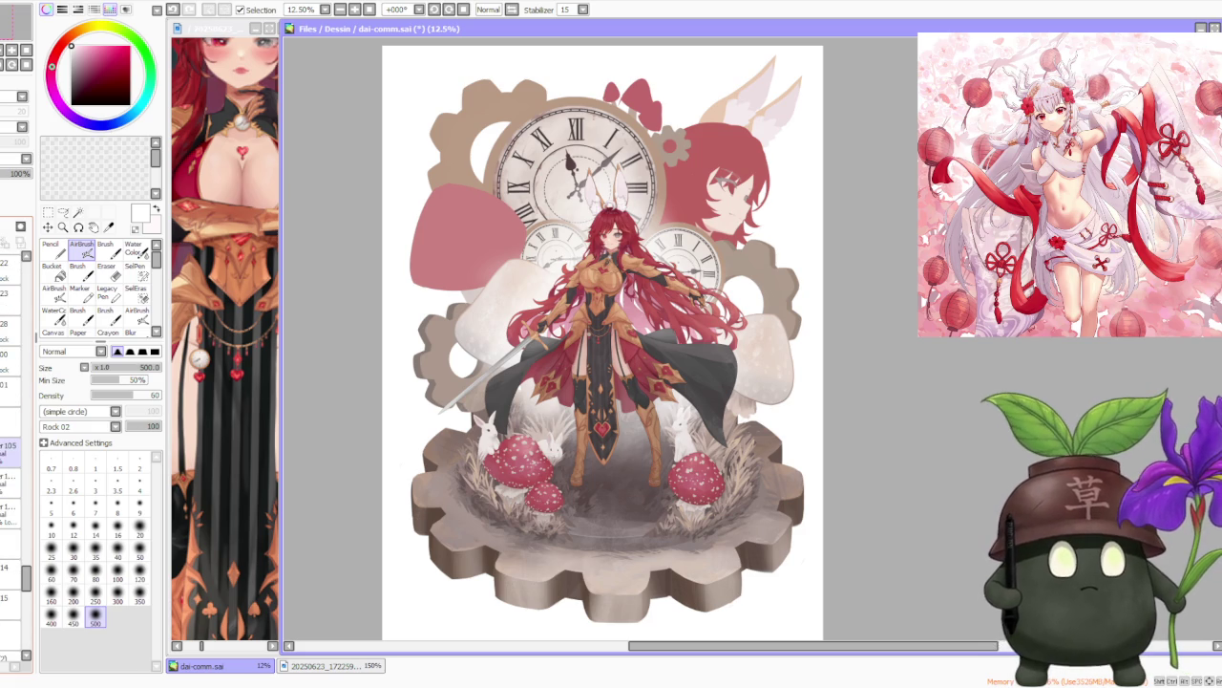
pyautogui.click(12, 421)
# Select layers further down the stack, one after another.
pyautogui.scroll(2, 11, 459)
pyautogui.scroll(1, 11, 458)
pyautogui.scroll(1, 11, 458)
pyautogui.scroll(1, 12, 458)
pyautogui.scroll(2, 12, 458)
pyautogui.scroll(1, 11, 458)
pyautogui.scroll(1, 12, 458)
pyautogui.scroll(1, 11, 459)
pyautogui.scroll(1, 12, 458)
pyautogui.scroll(1, 12, 458)
pyautogui.click(11, 552)
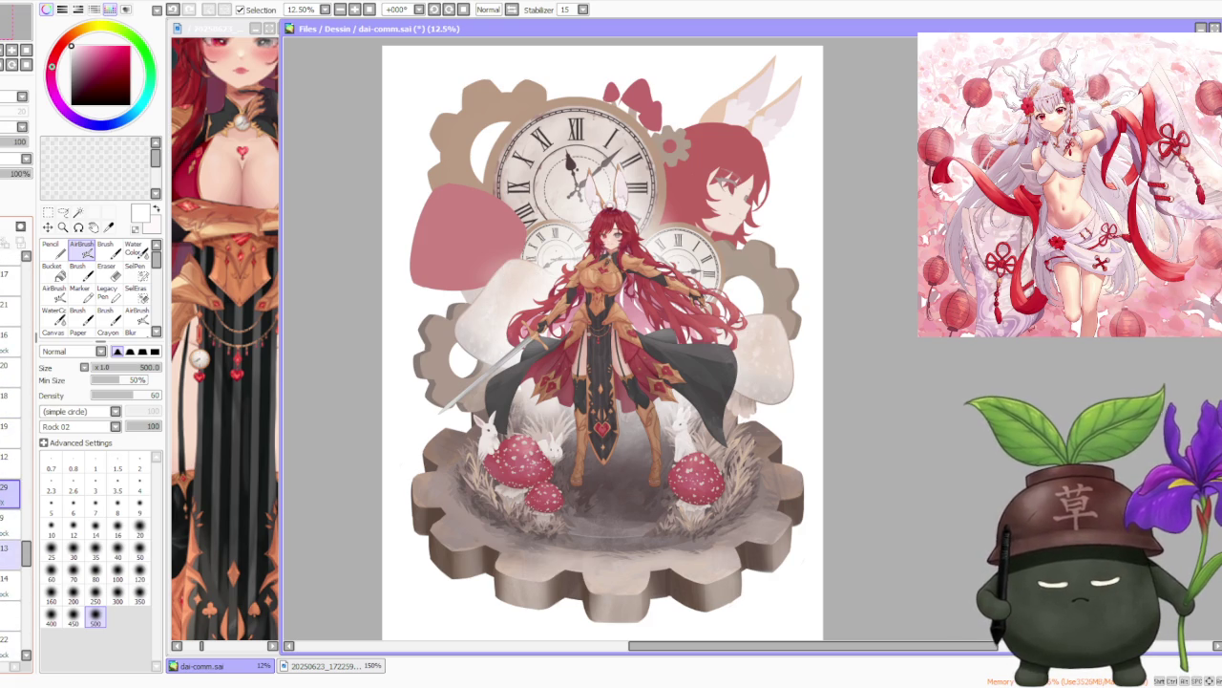
pyautogui.click(11, 583)
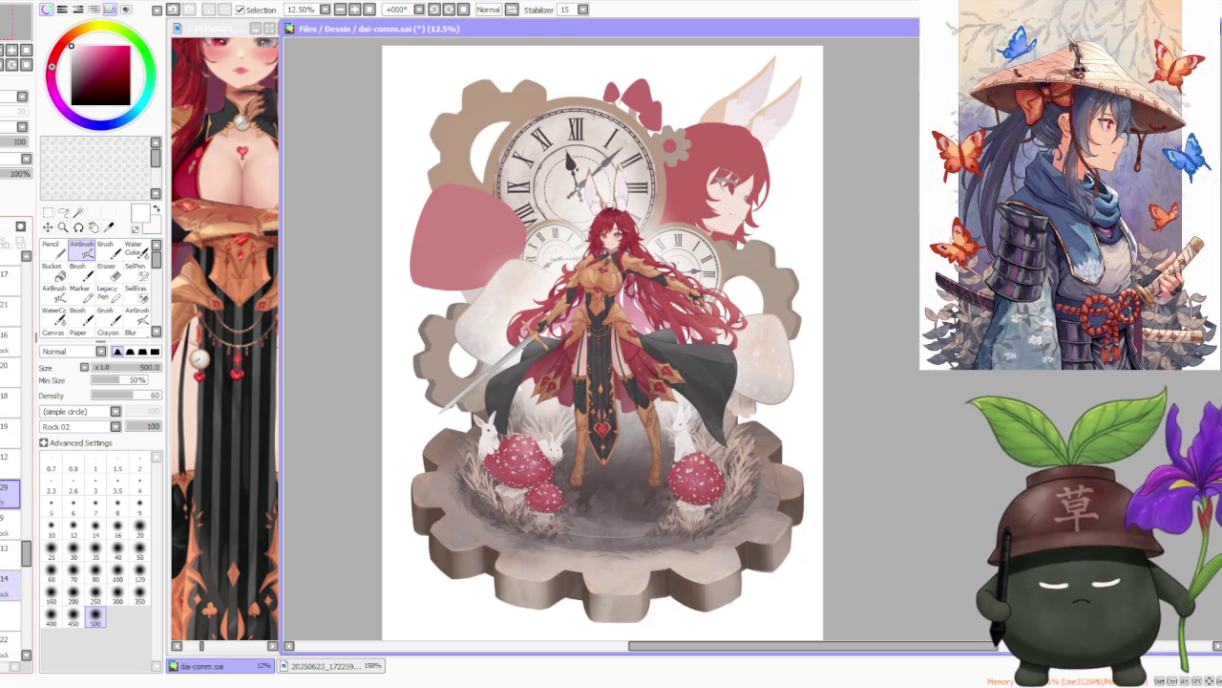
# Toggle nearby layers to compare the mushrooms, then select the next layers down.
pyautogui.click(11, 554)
pyautogui.click(11, 495)
pyautogui.click(11, 524)
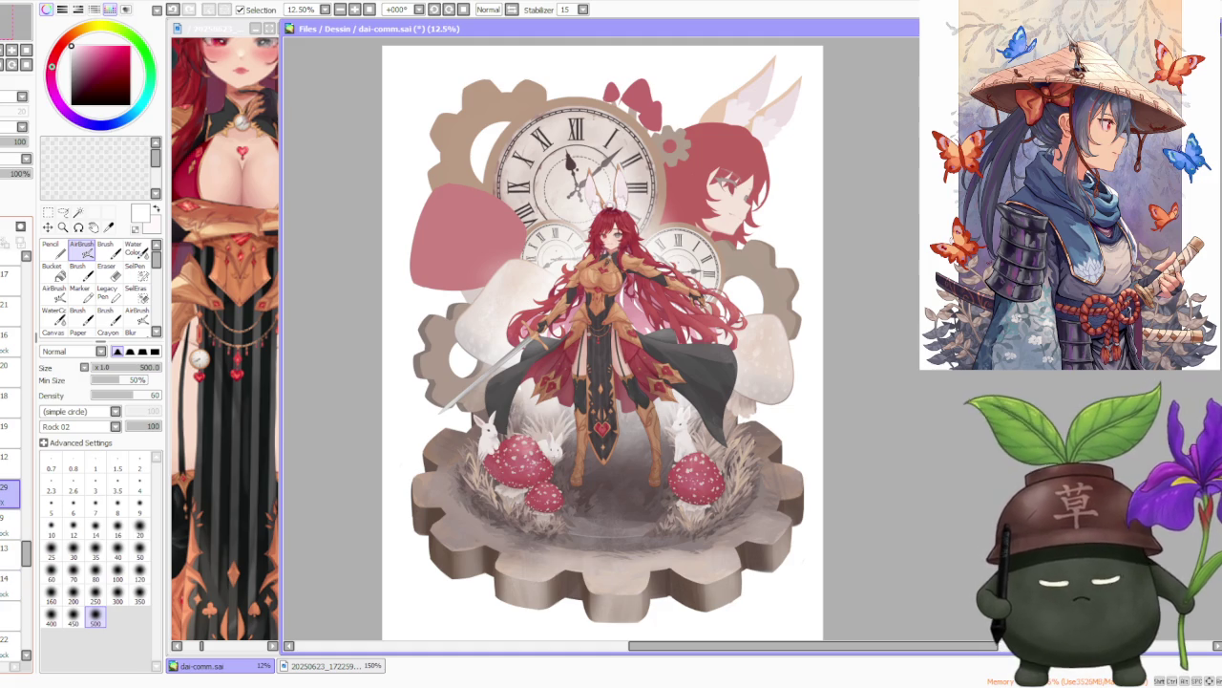
pyautogui.scroll(-2, 12, 458)
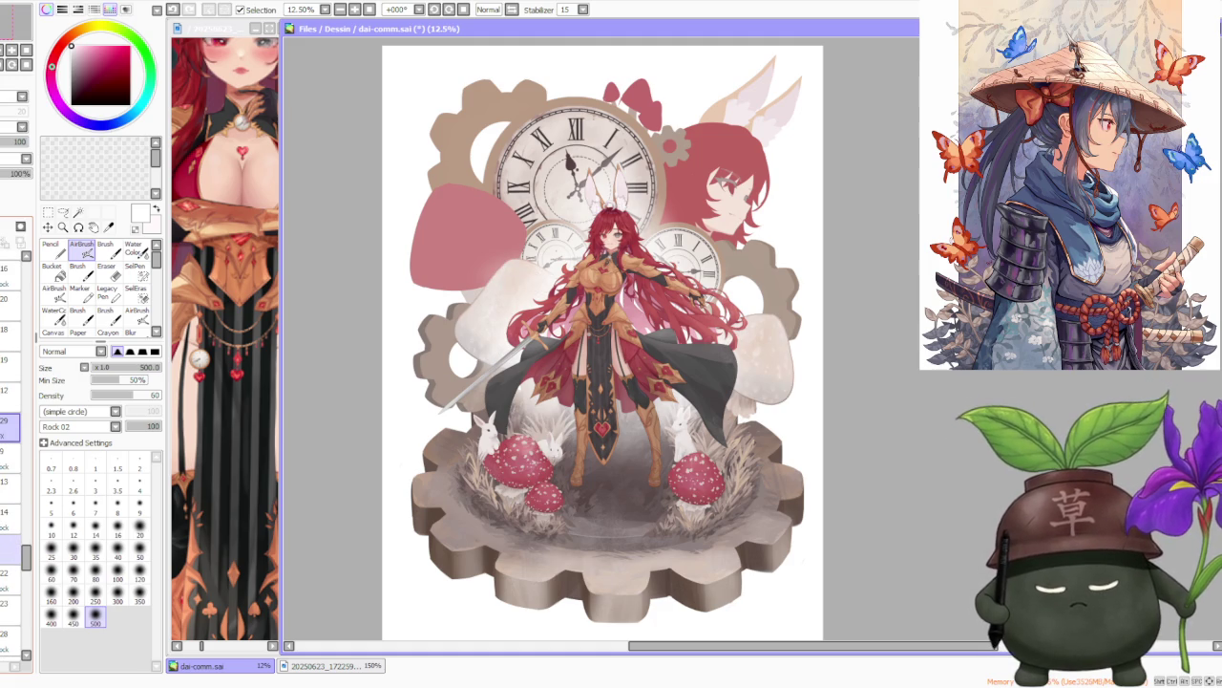
pyautogui.click(8, 549)
pyautogui.click(12, 580)
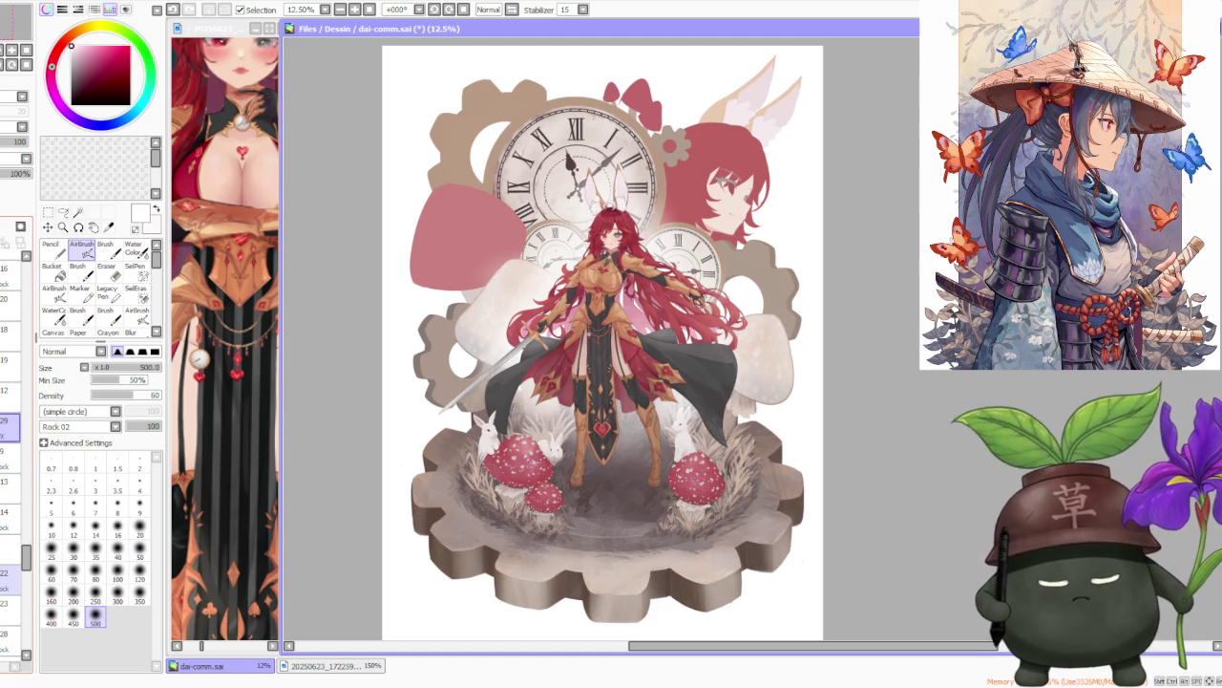
pyautogui.click(12, 610)
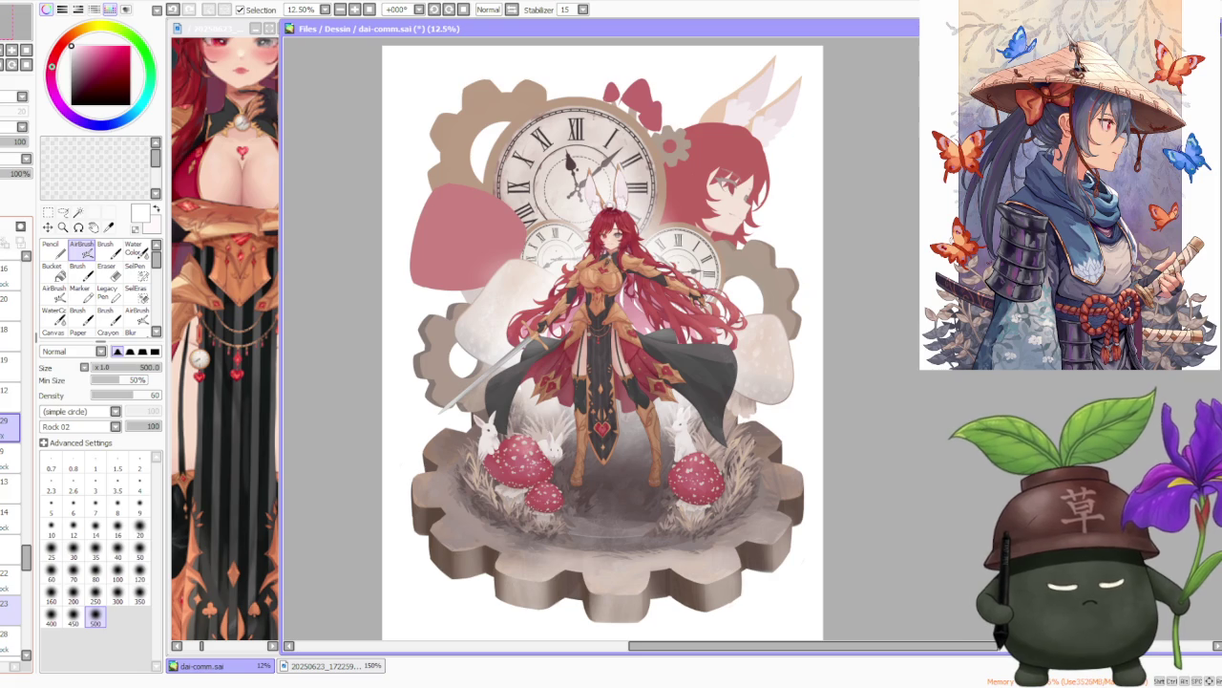
pyautogui.click(10, 638)
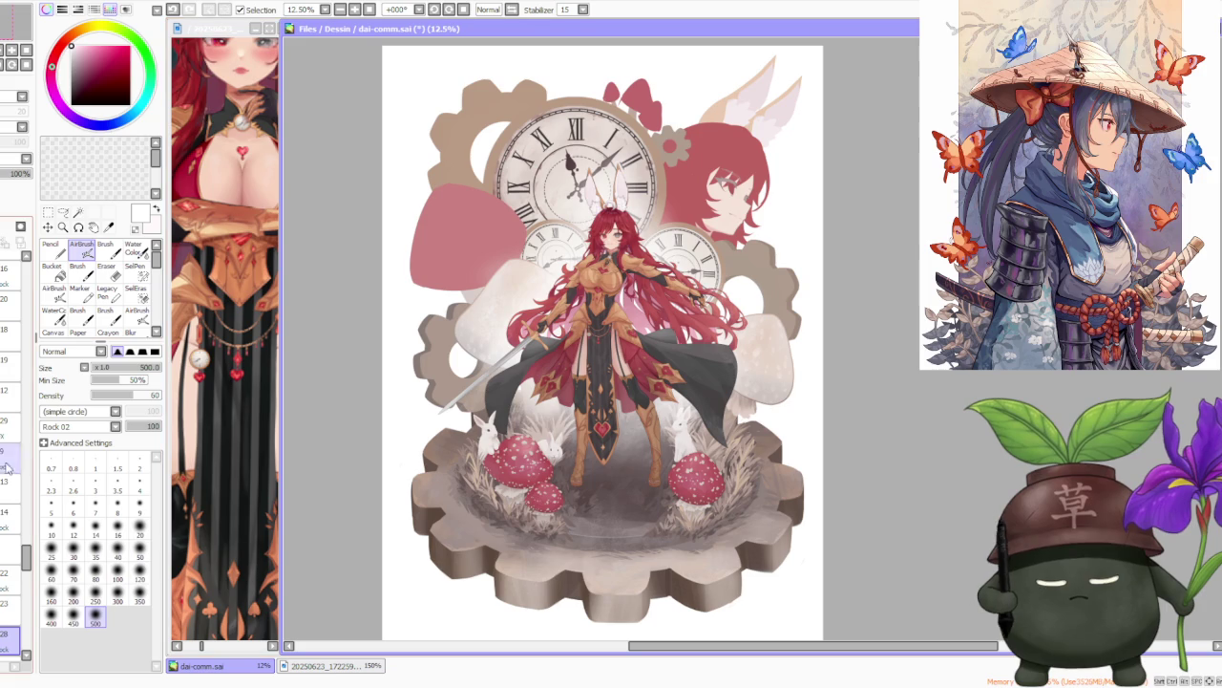
# Rearrange layers in the stack by dragging and select a layer among them.
pyautogui.scroll(-1, 11, 535)
pyautogui.scroll(-1, 12, 535)
pyautogui.scroll(-1, 11, 534)
pyautogui.scroll(-1, 11, 534)
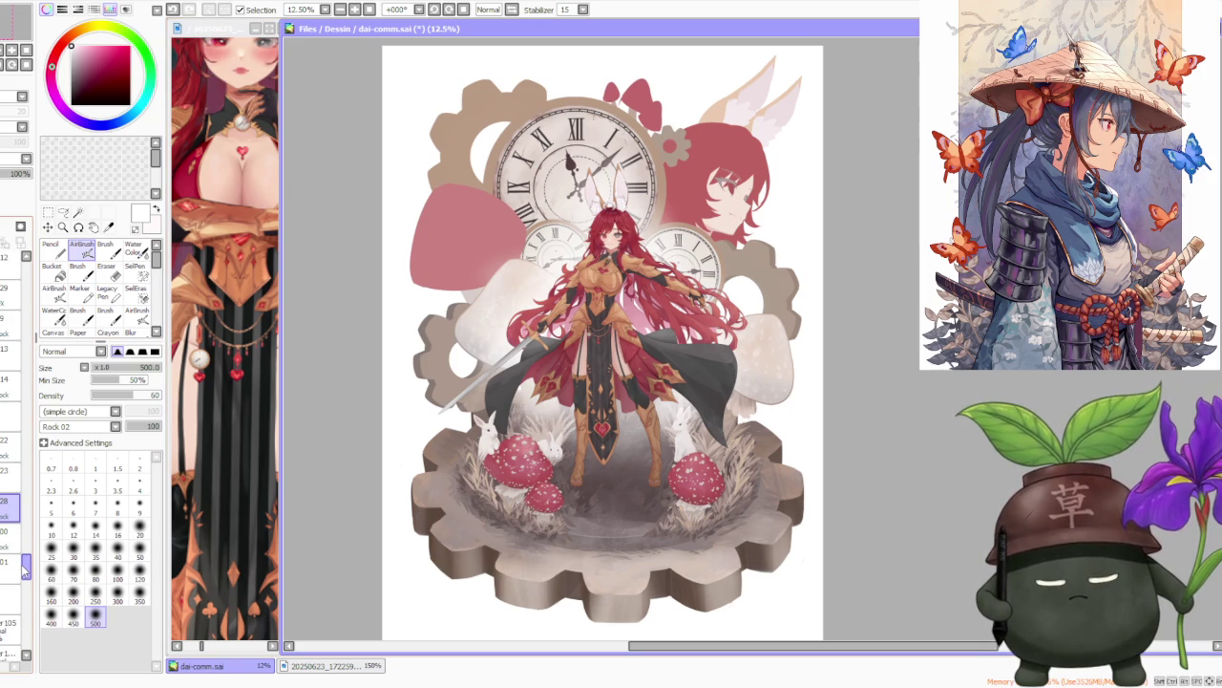
pyautogui.moveTo(27, 569)
pyautogui.mouseDown()
pyautogui.moveTo(19, 646)
pyautogui.moveTo(17, 617)
pyautogui.mouseUp()
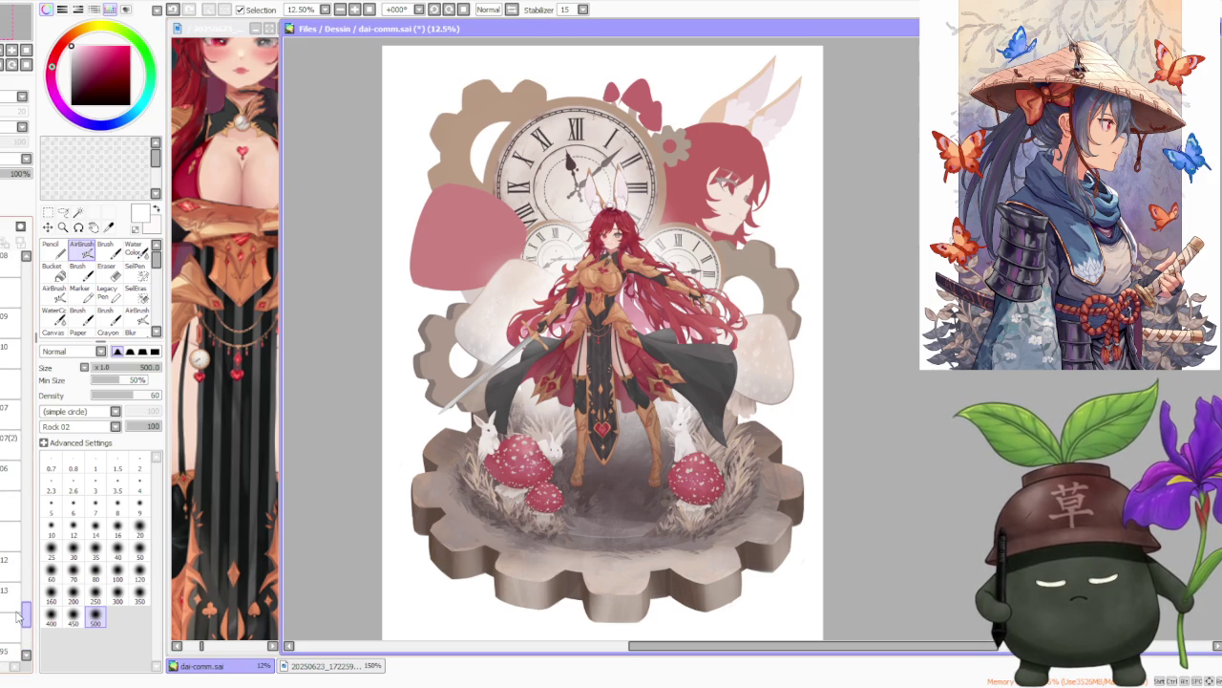
pyautogui.click(10, 535)
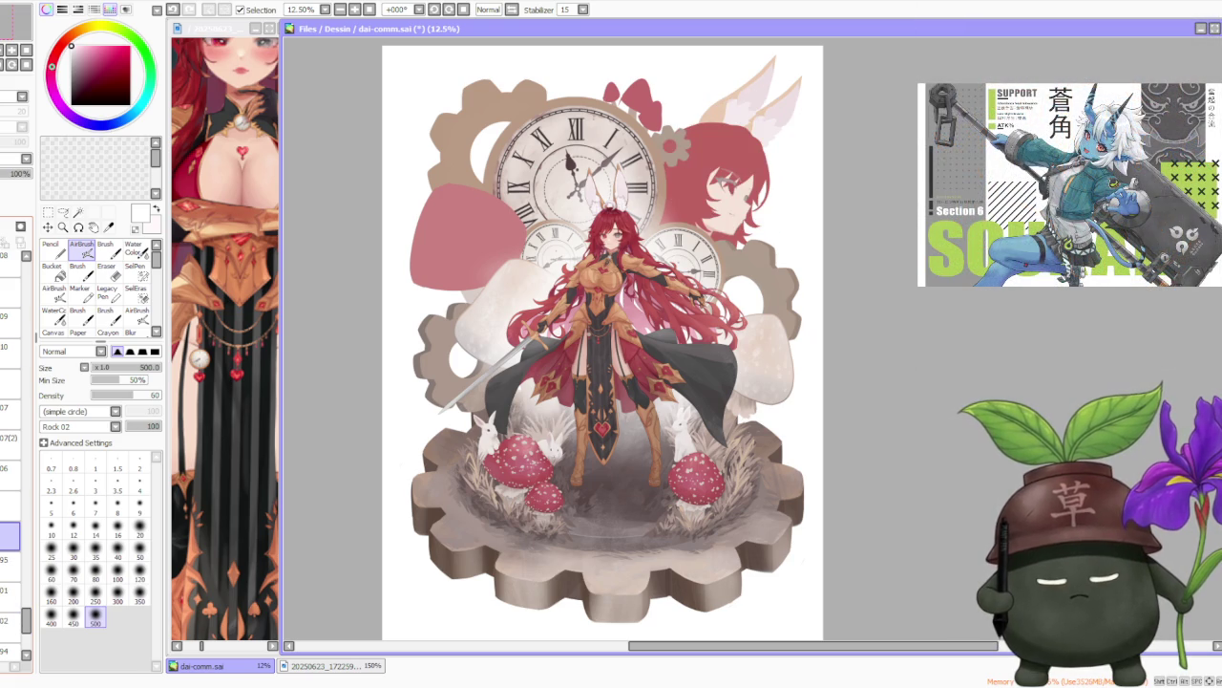
pyautogui.moveTo(26, 622); pyautogui.dragTo(26, 597)
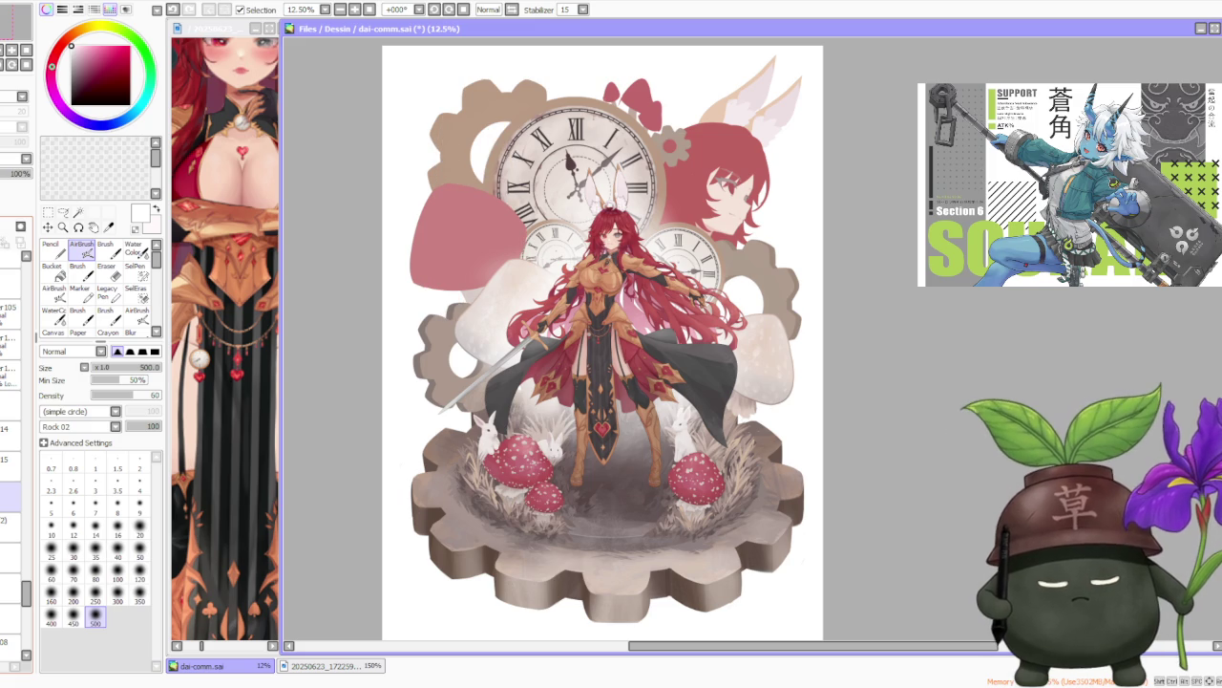
pyautogui.click(10, 497)
pyautogui.moveTo(26, 611)
pyautogui.mouseDown()
pyautogui.moveTo(45, 413)
pyautogui.moveTo(40, 276)
pyautogui.mouseUp()
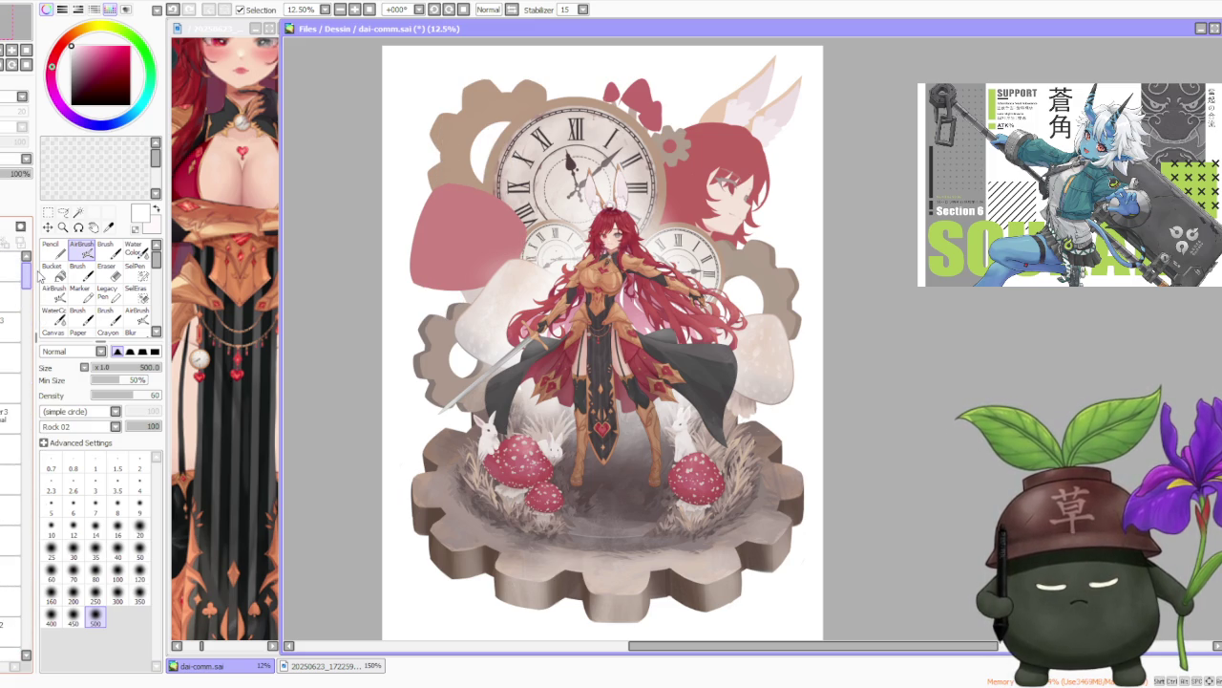
# Select layers near the top and show then hide the sketch line art over the painting.
pyautogui.click(12, 327)
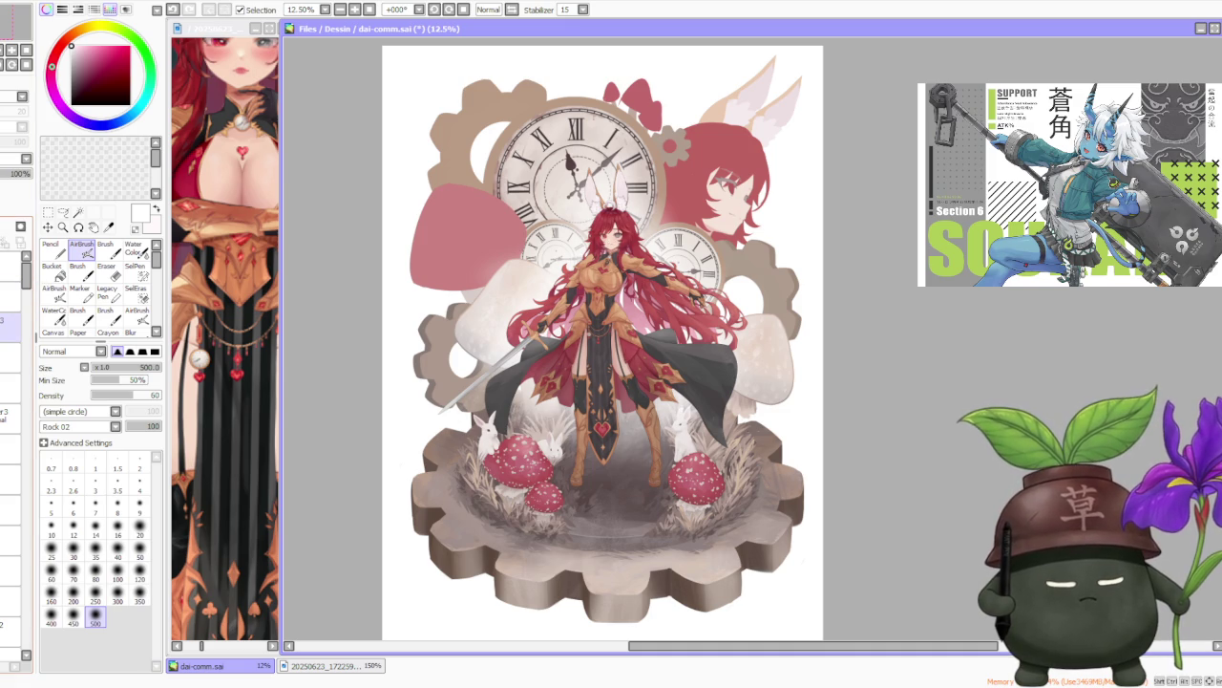
pyautogui.click(9, 352)
pyautogui.click(10, 323)
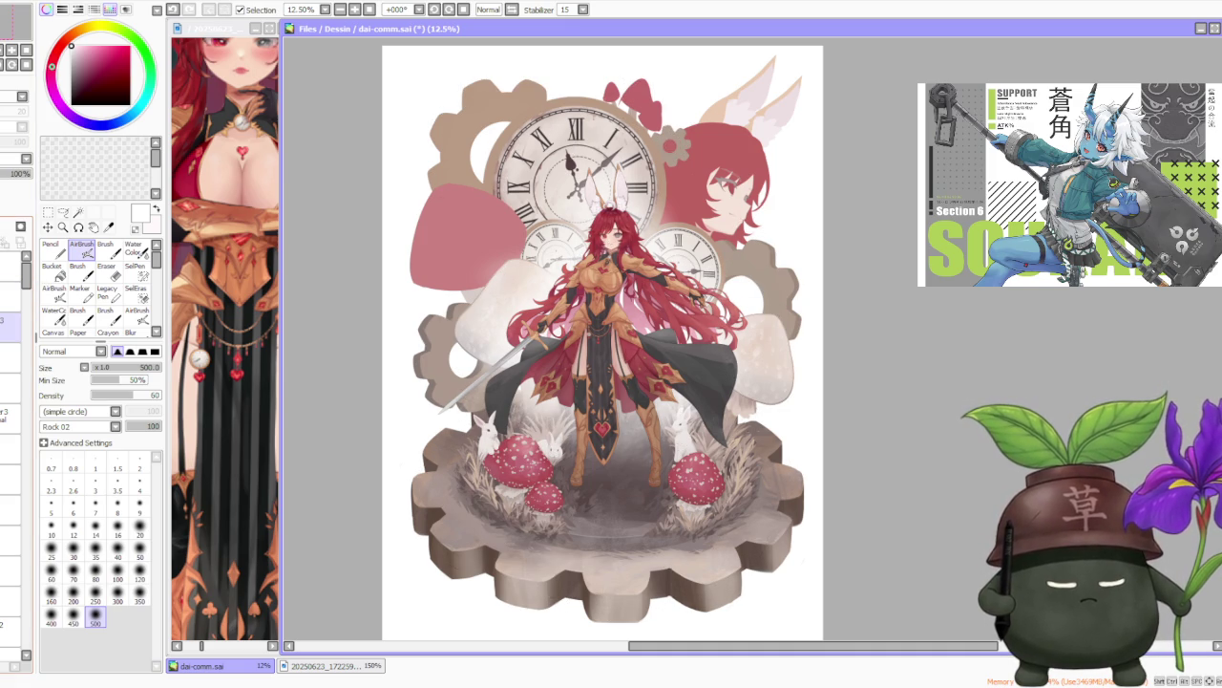
pyautogui.click(10, 325)
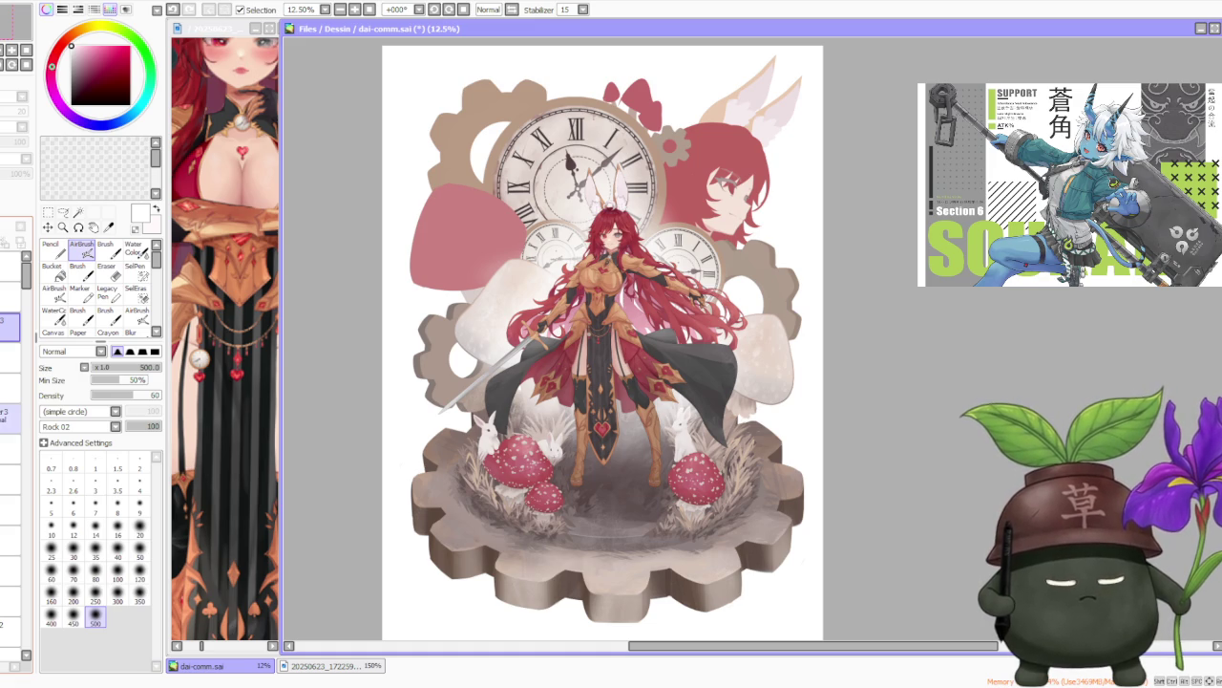
pyautogui.click(10, 387)
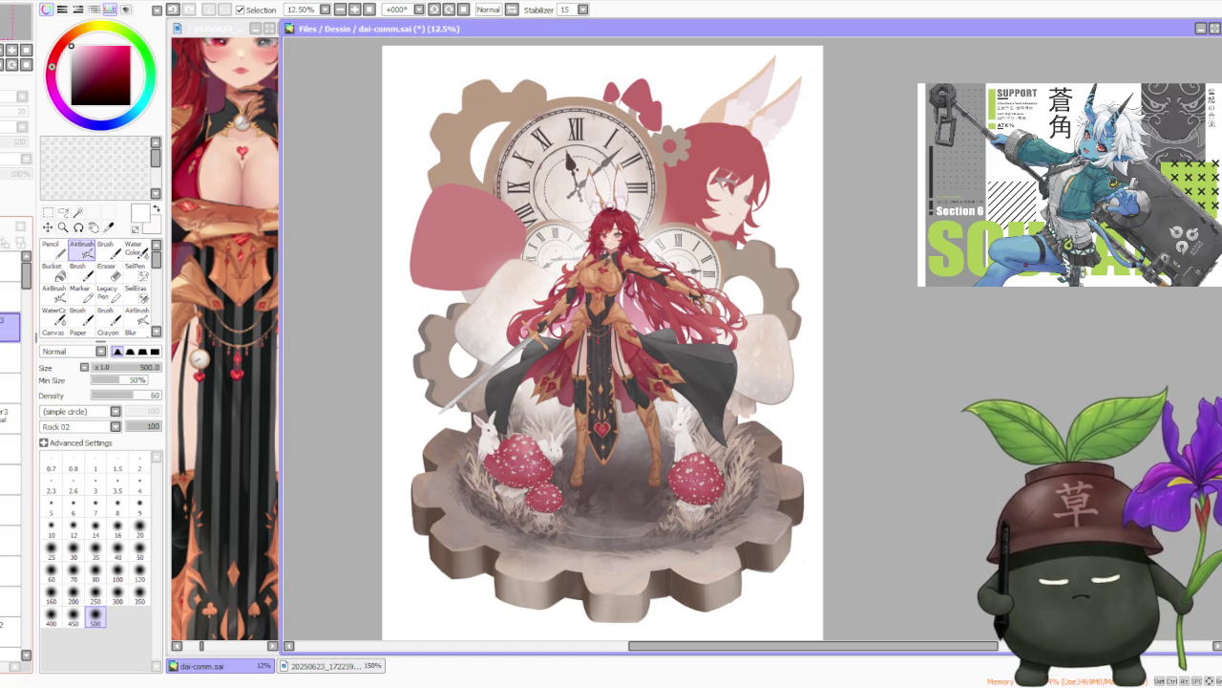
pyautogui.click(10, 357)
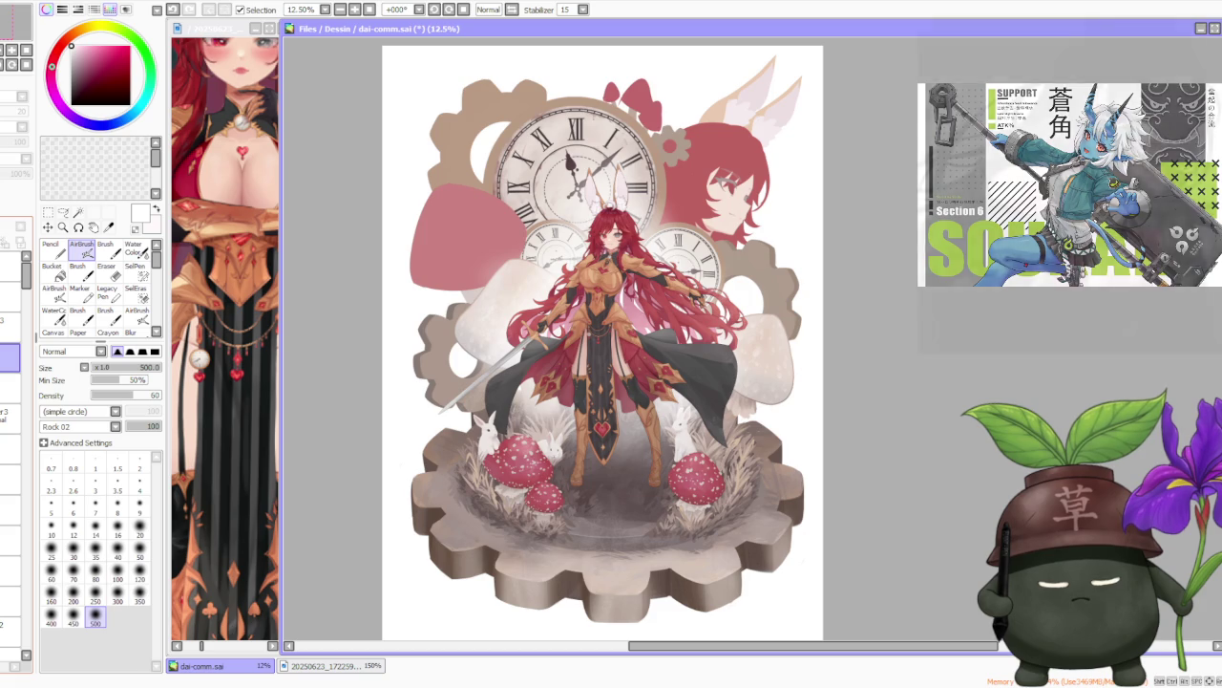
pyautogui.click(9, 357)
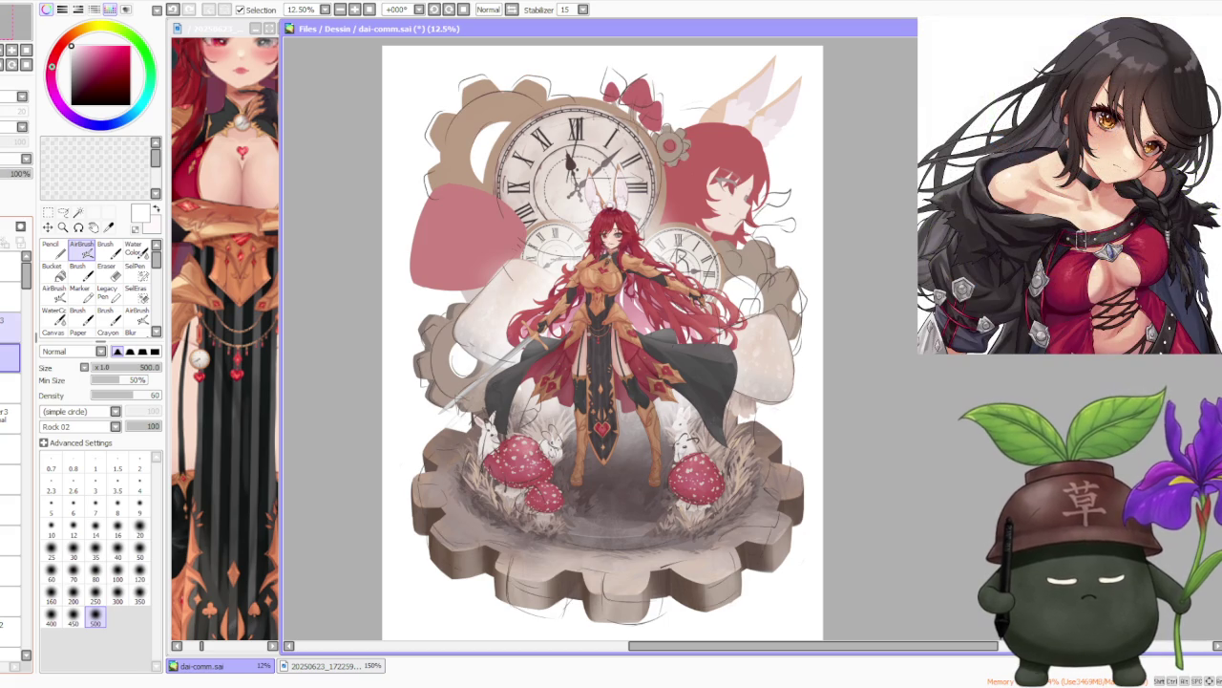
pyautogui.click(10, 357)
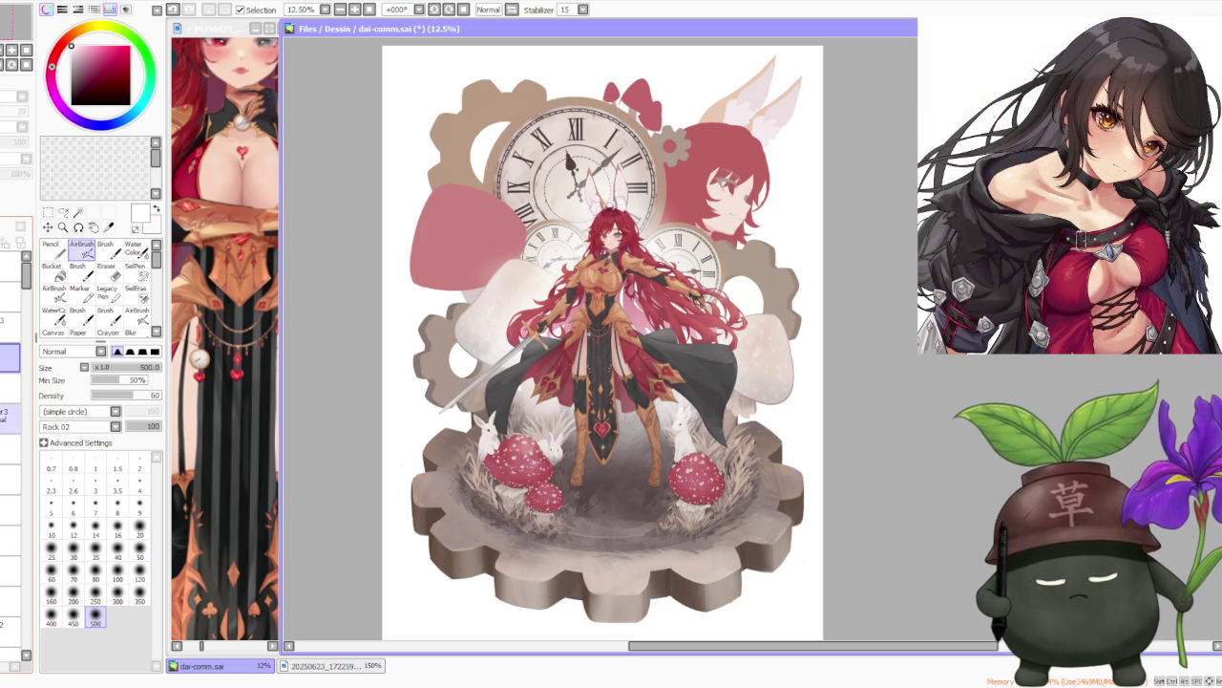
# Select the layer at 36% opacity, move it, and choose the lower layer to paint on.
pyautogui.click(9, 418)
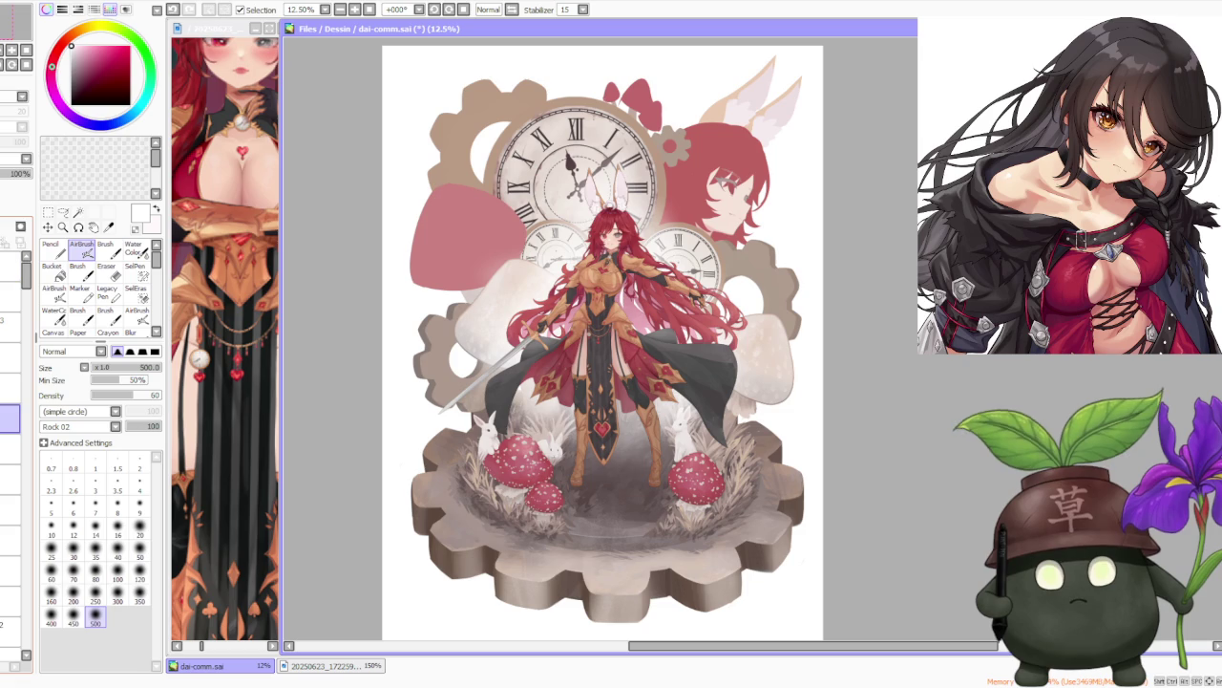
pyautogui.click(9, 387)
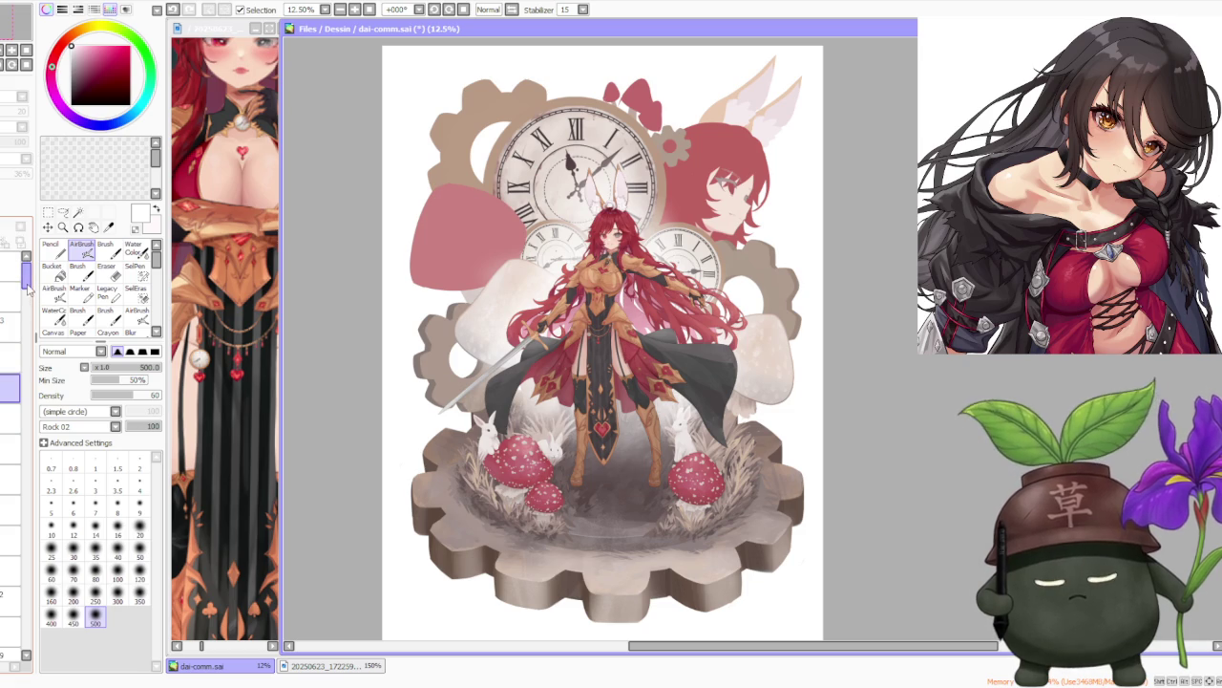
pyautogui.moveTo(26, 277)
pyautogui.mouseDown()
pyautogui.moveTo(26, 642)
pyautogui.moveTo(50, 573)
pyautogui.mouseUp()
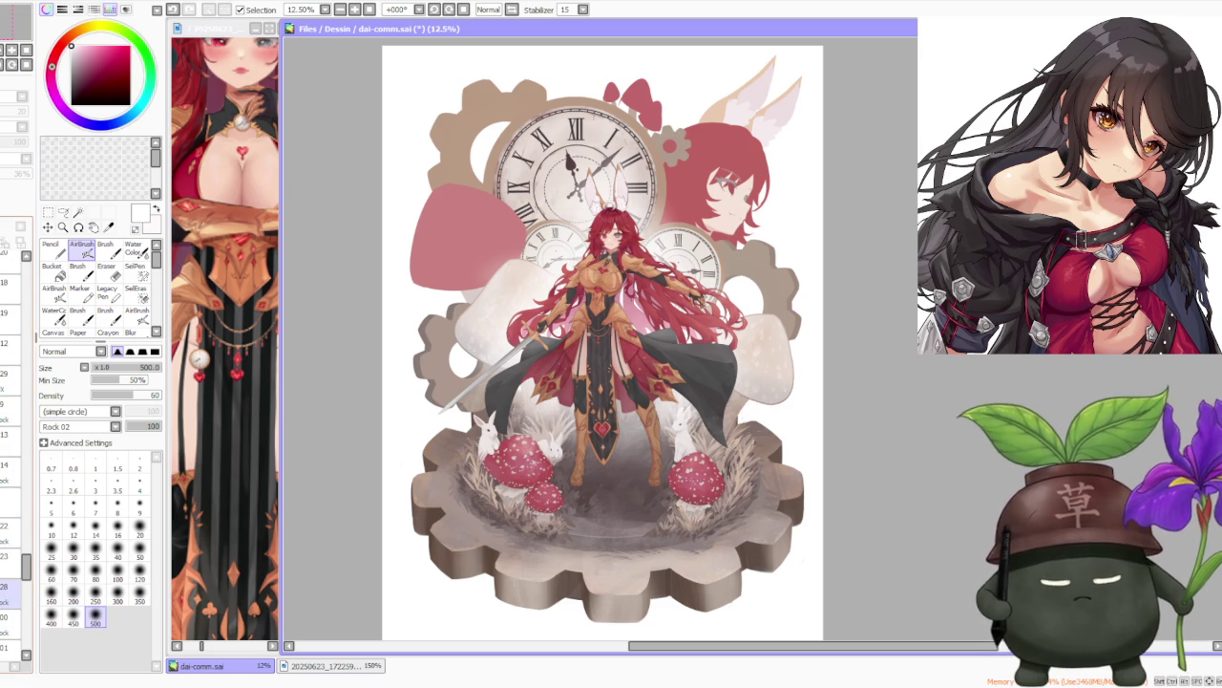
pyautogui.click(9, 312)
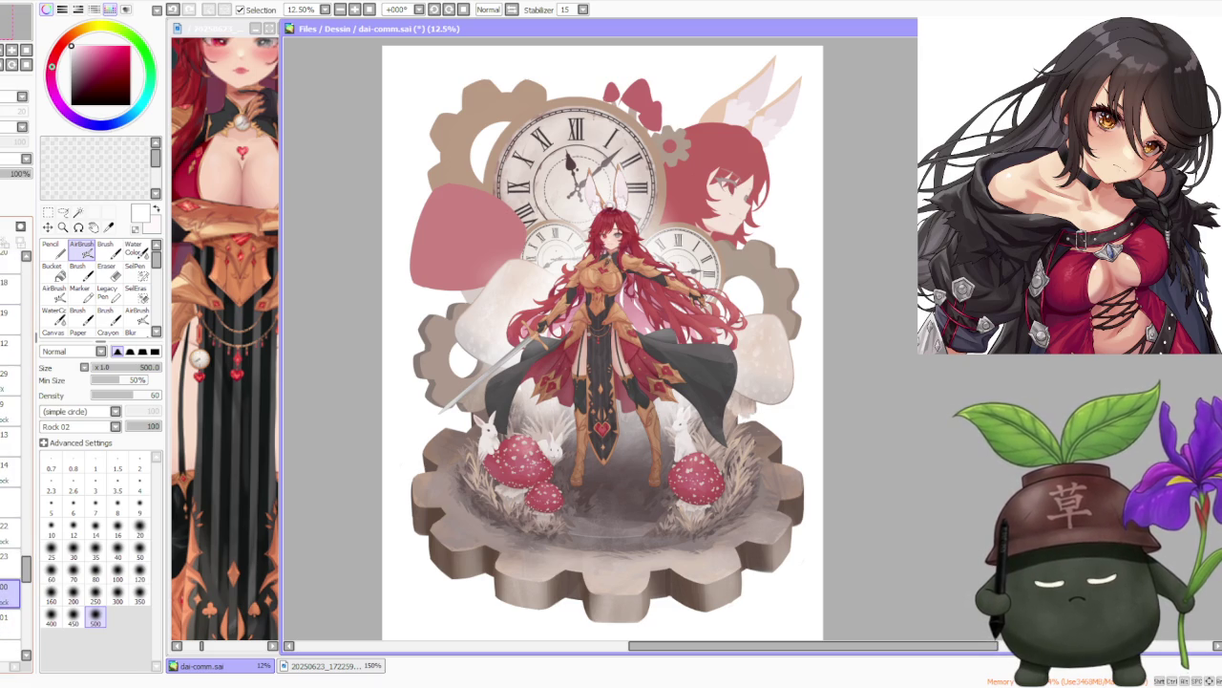
# Use the regular Brush with the mushroom's colour sampled from the canvas at size 120.
pyautogui.click(106, 250)
pyautogui.scroll(3, 549, 368)
pyautogui.scroll(-2, 550, 368)
pyautogui.scroll(3, 587, 420)
pyautogui.scroll(-3, 601, 417)
pyautogui.scroll(3, 851, 435)
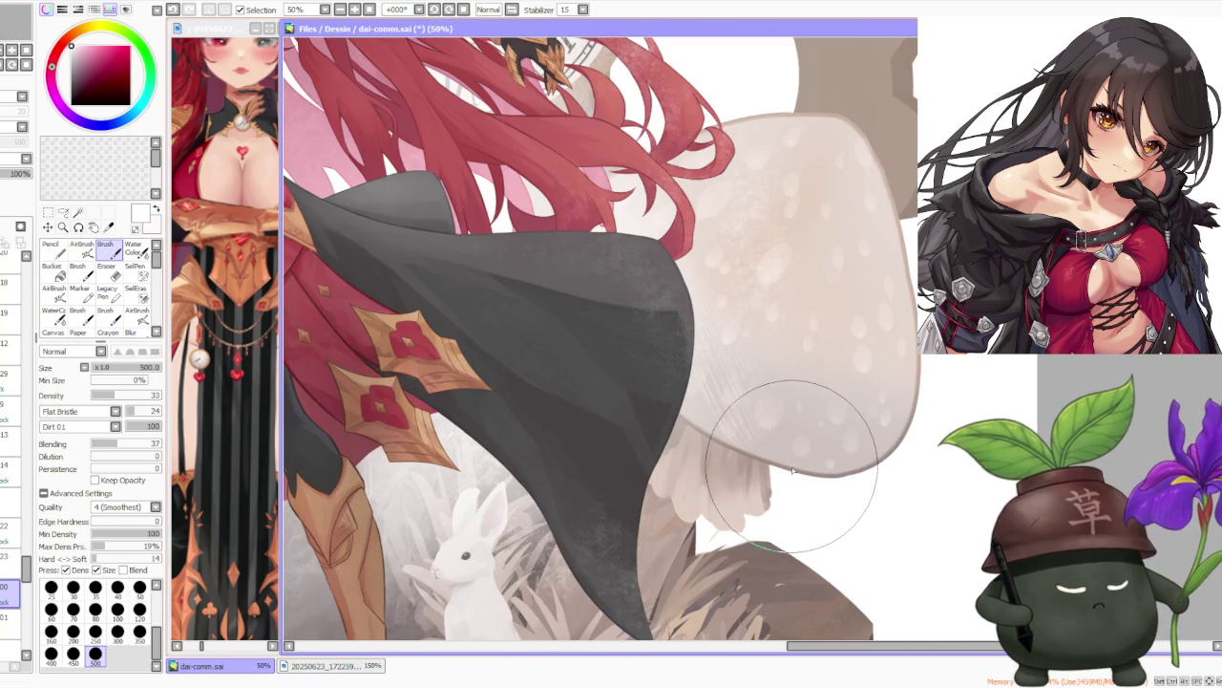
pyautogui.keyDown('alt'); pyautogui.click(819, 423); pyautogui.keyUp('alt')
pyautogui.scroll(-2, 819, 423)
pyautogui.click(143, 610)
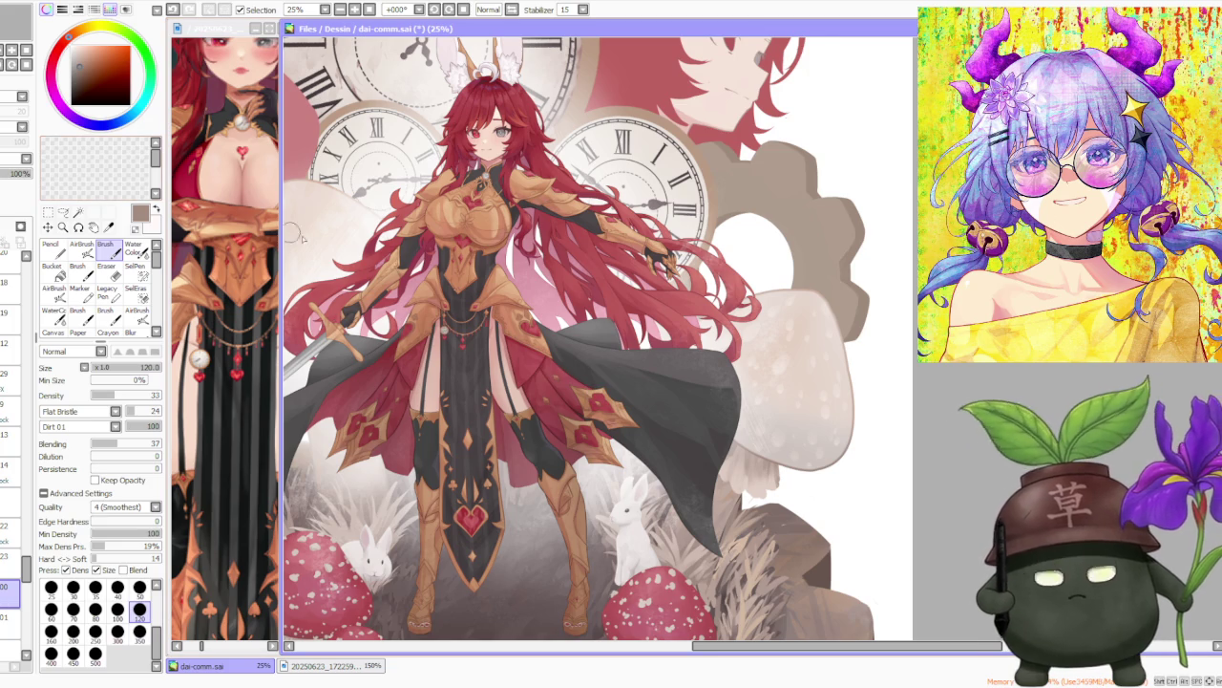
# Give the brush a simple circle shape with no texture, and reduce its size to 50.
pyautogui.scroll(1, 711, 446)
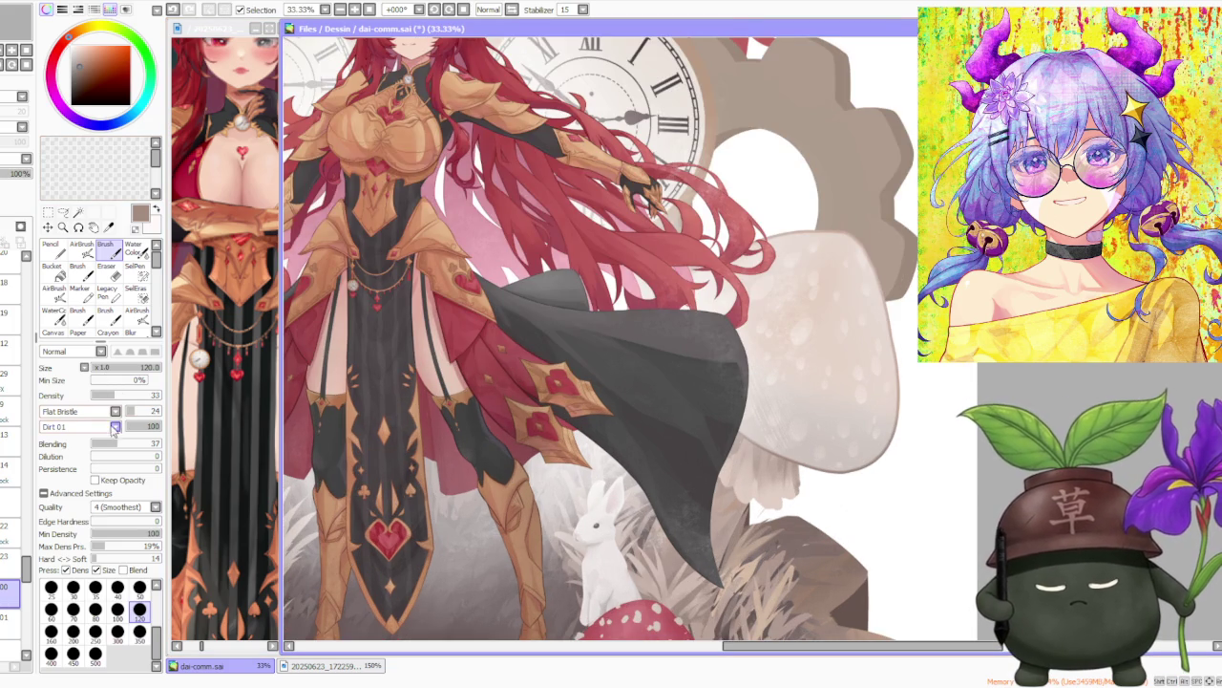
pyautogui.click(110, 436)
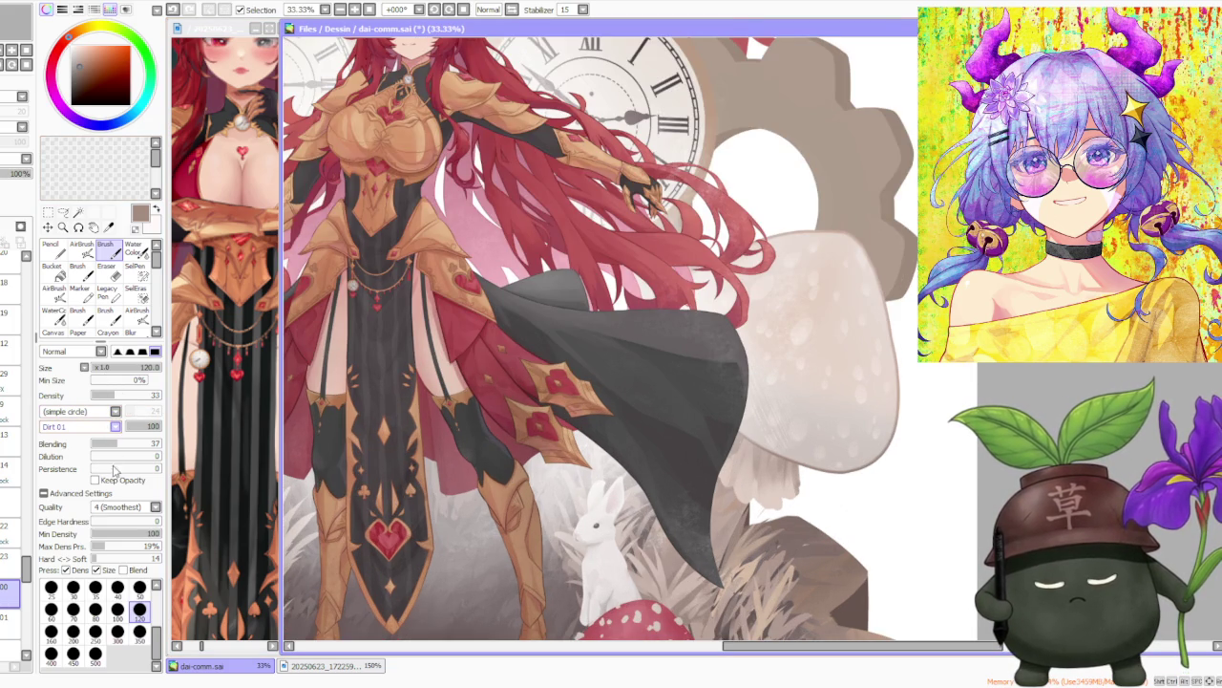
pyautogui.click(105, 440)
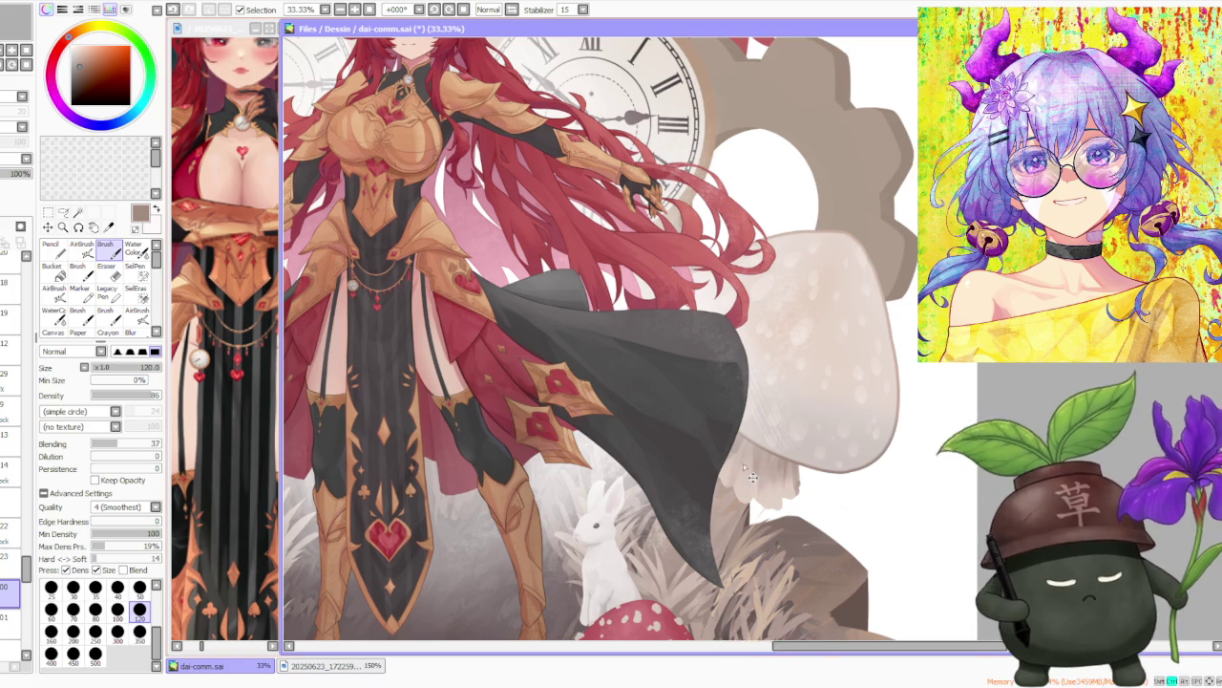
pyautogui.scroll(3, 680, 428)
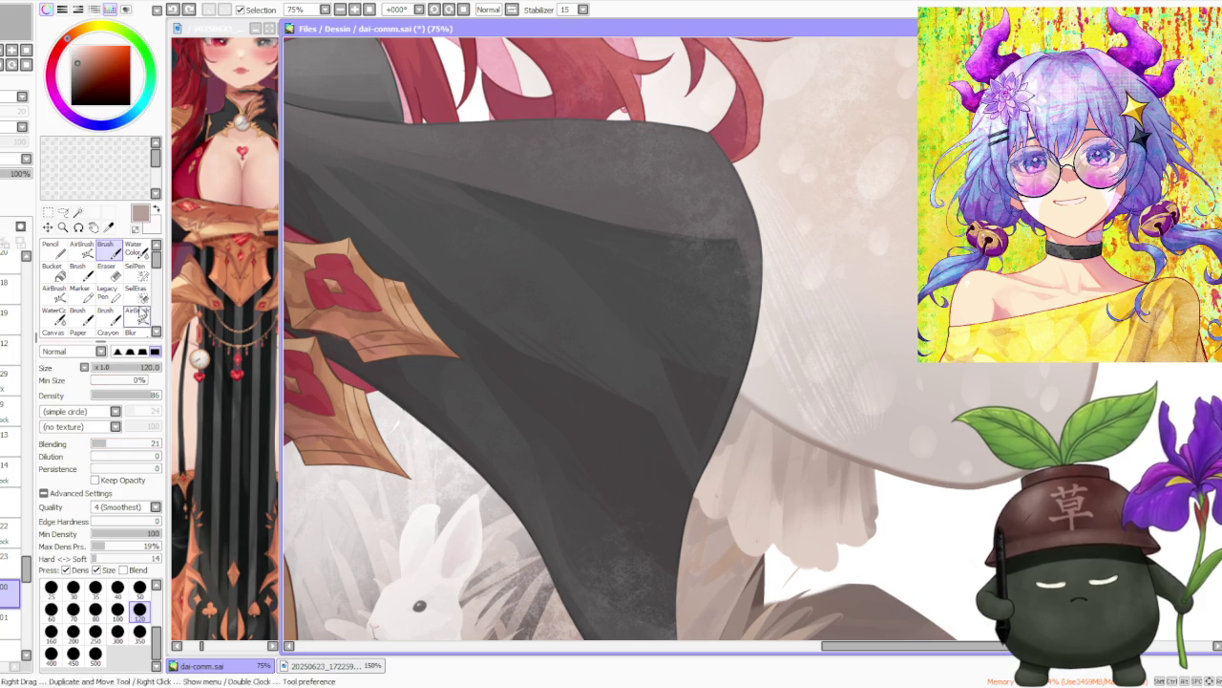
pyautogui.click(139, 586)
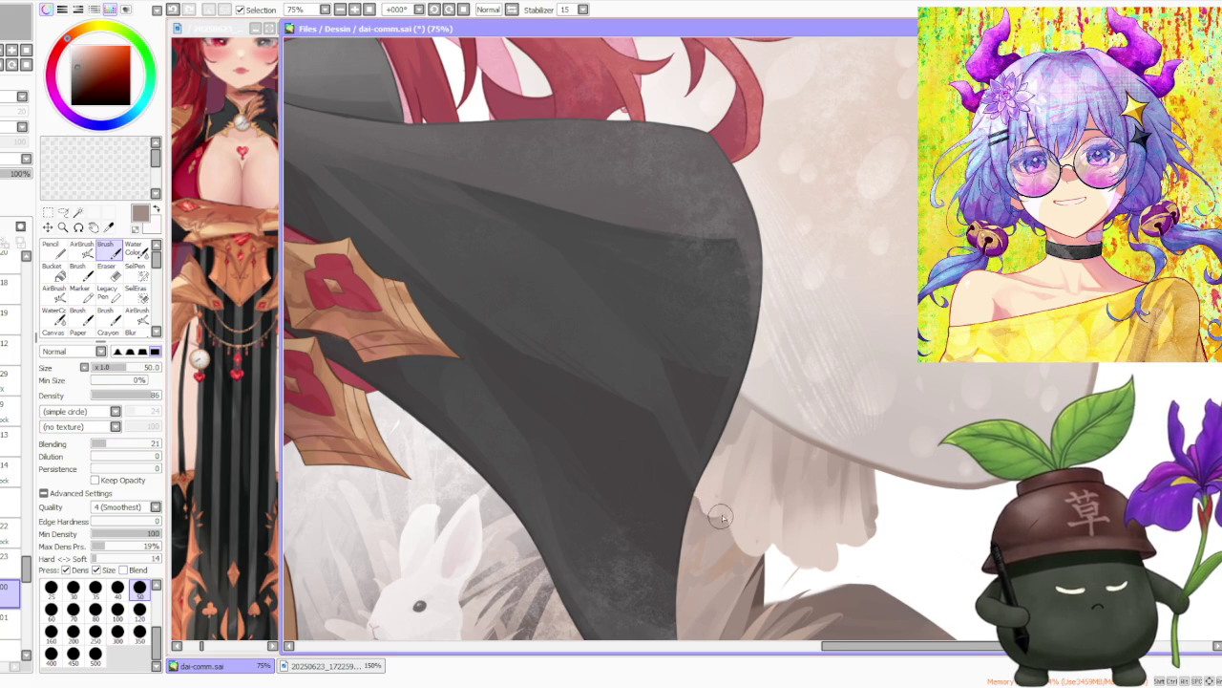
# Lighten the cape's lower edge, then fill the mushroom-cap frill with sampled light beige.
pyautogui.moveTo(733, 521); pyautogui.dragTo(774, 543)
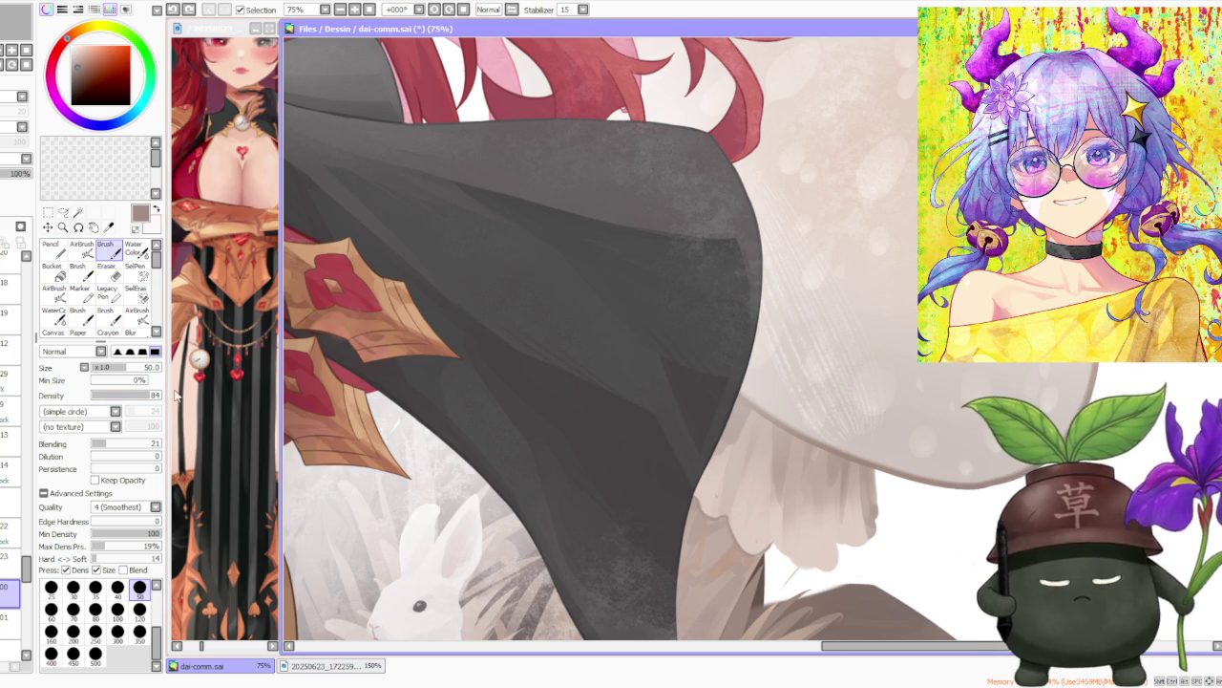
pyautogui.scroll(-2, 761, 360)
pyautogui.scroll(2, 761, 360)
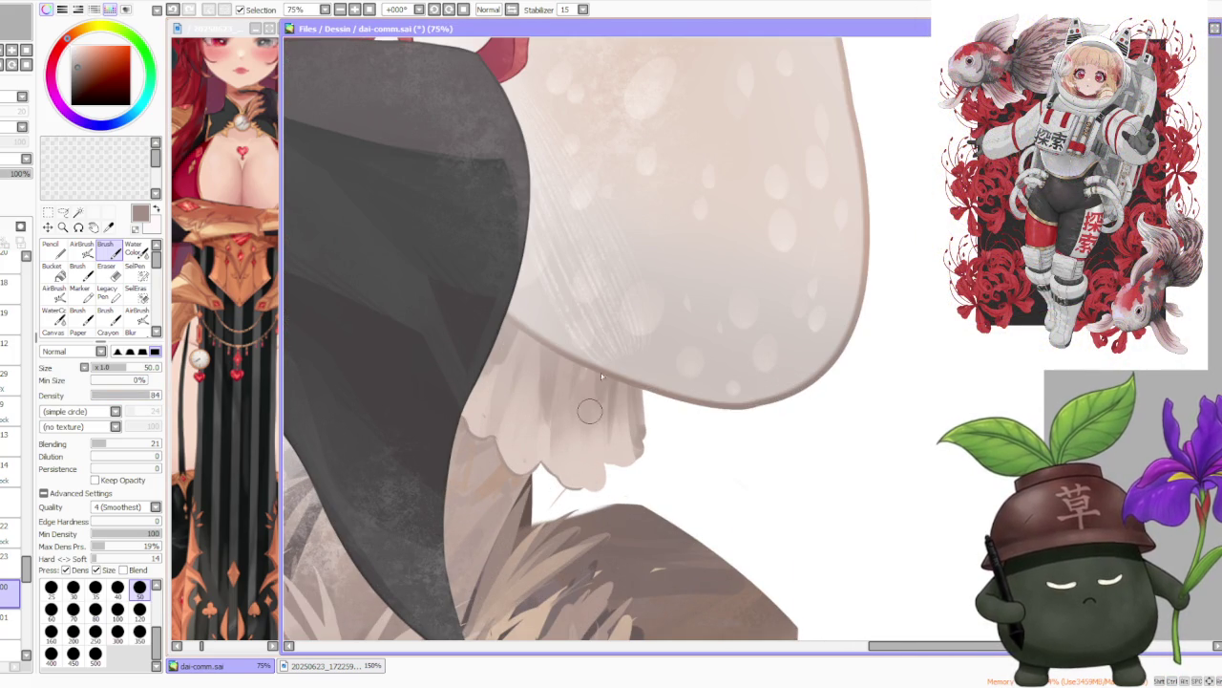
pyautogui.keyDown('alt'); pyautogui.click(517, 450); pyautogui.keyUp('alt')
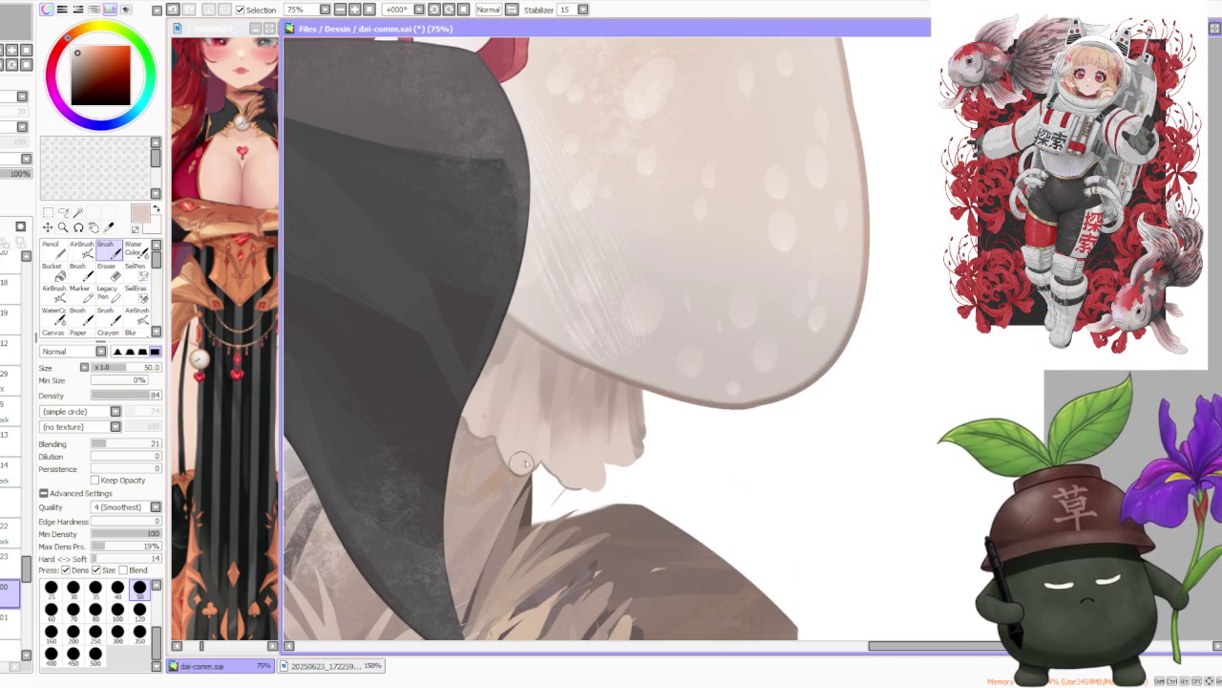
pyautogui.moveTo(481, 422)
pyautogui.mouseDown()
pyautogui.moveTo(563, 468)
pyautogui.moveTo(619, 466)
pyautogui.mouseUp()
pyautogui.keyDown('alt'); pyautogui.click(631, 437); pyautogui.keyUp('alt')
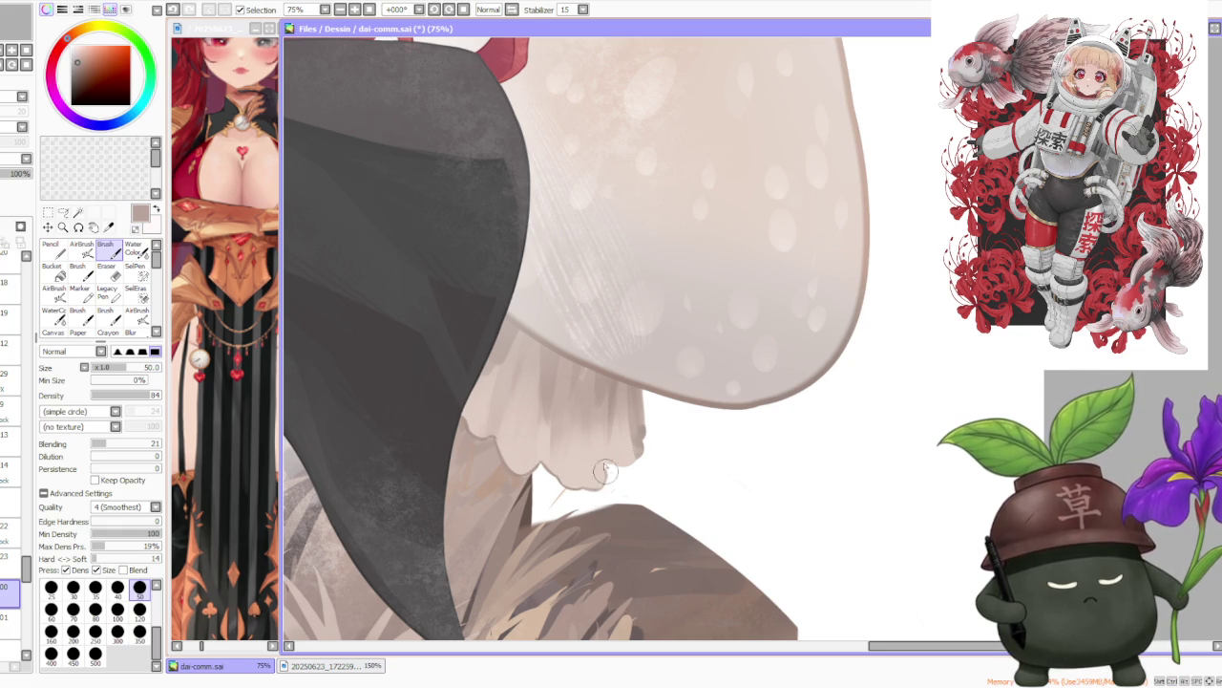
# Brush over the right edge of the mushroom frill and inspect the result up close.
pyautogui.moveTo(630, 464); pyautogui.dragTo(642, 437)
pyautogui.scroll(-2, 619, 351)
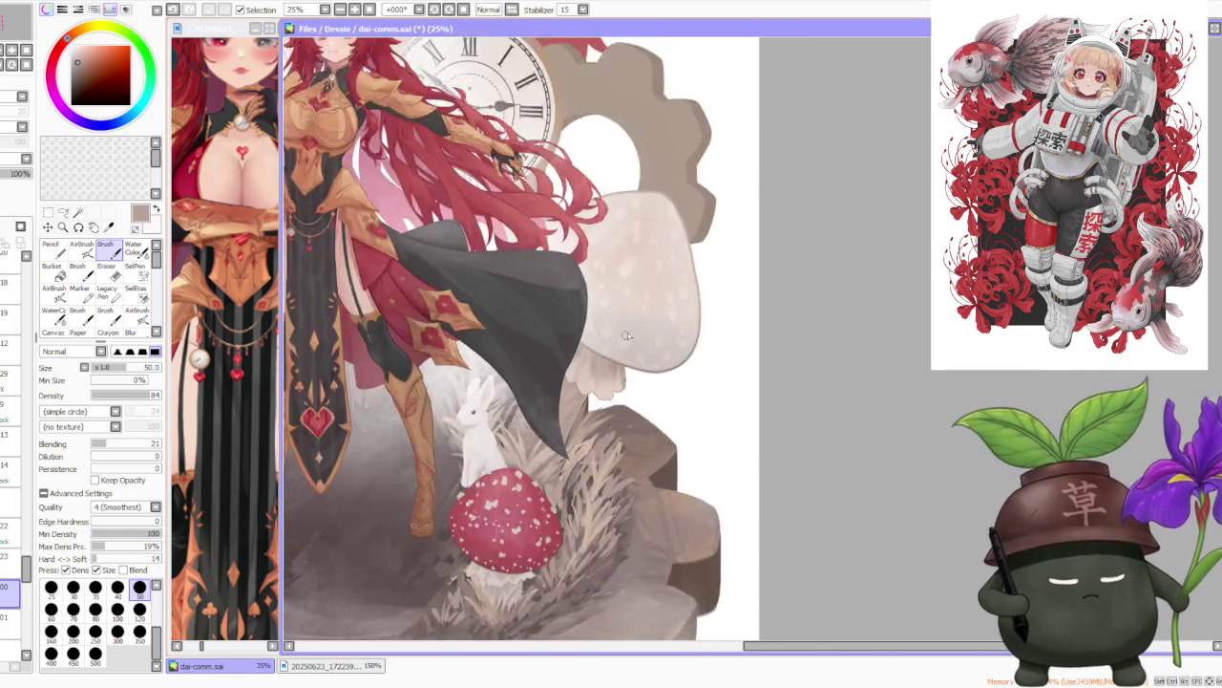
pyautogui.scroll(-2, 626, 342)
pyautogui.scroll(-1, 633, 330)
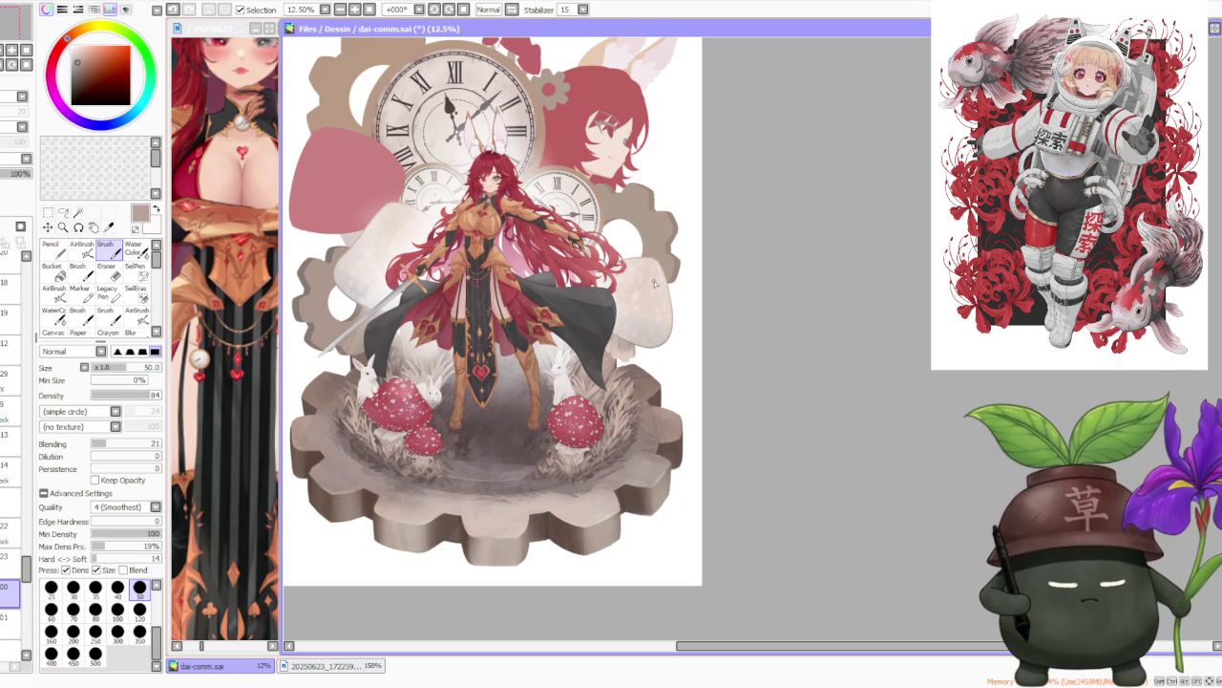
pyautogui.scroll(4, 654, 284)
pyautogui.scroll(-4, 652, 286)
pyautogui.scroll(-1, 650, 287)
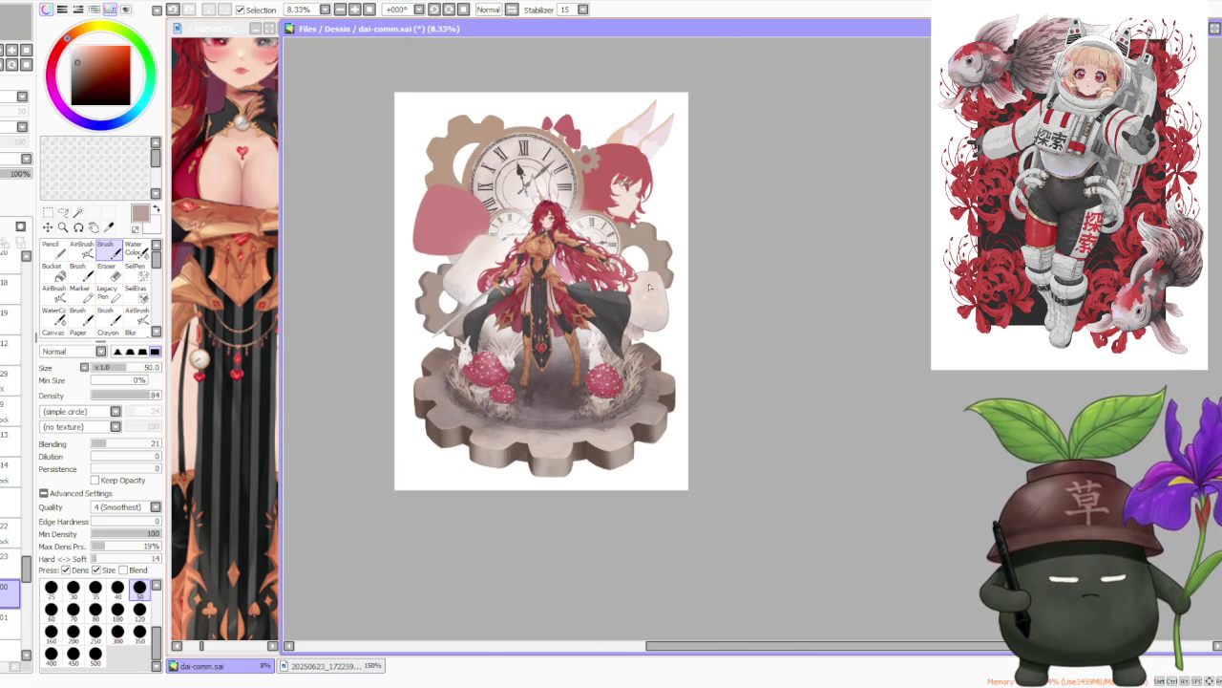
pyautogui.scroll(2, 655, 302)
pyautogui.scroll(-1, 653, 302)
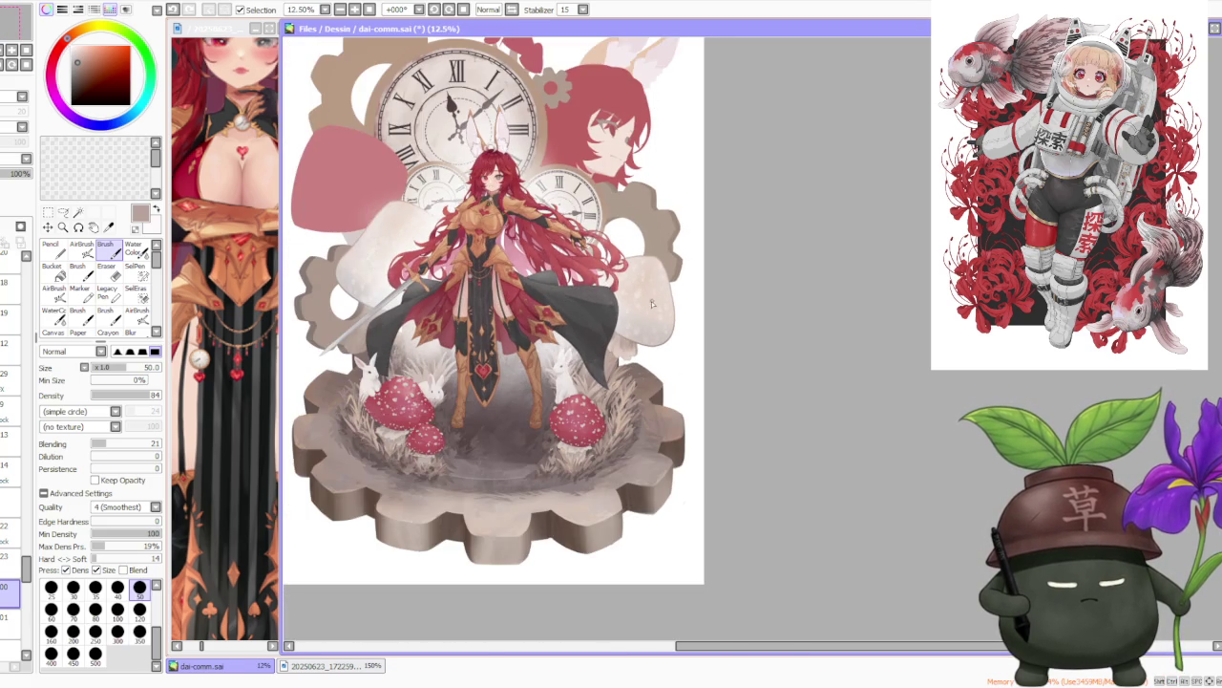
pyautogui.scroll(1, 635, 239)
pyautogui.scroll(1, 639, 243)
pyautogui.scroll(-3, 650, 250)
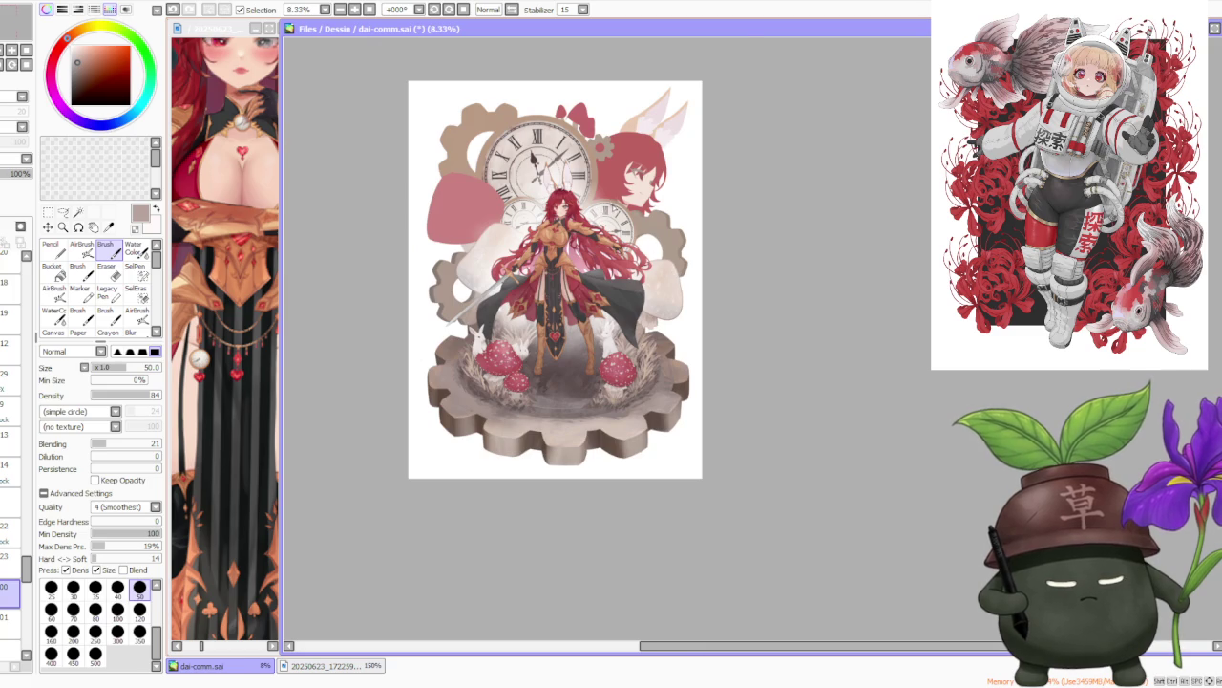
pyautogui.scroll(2, 614, 195)
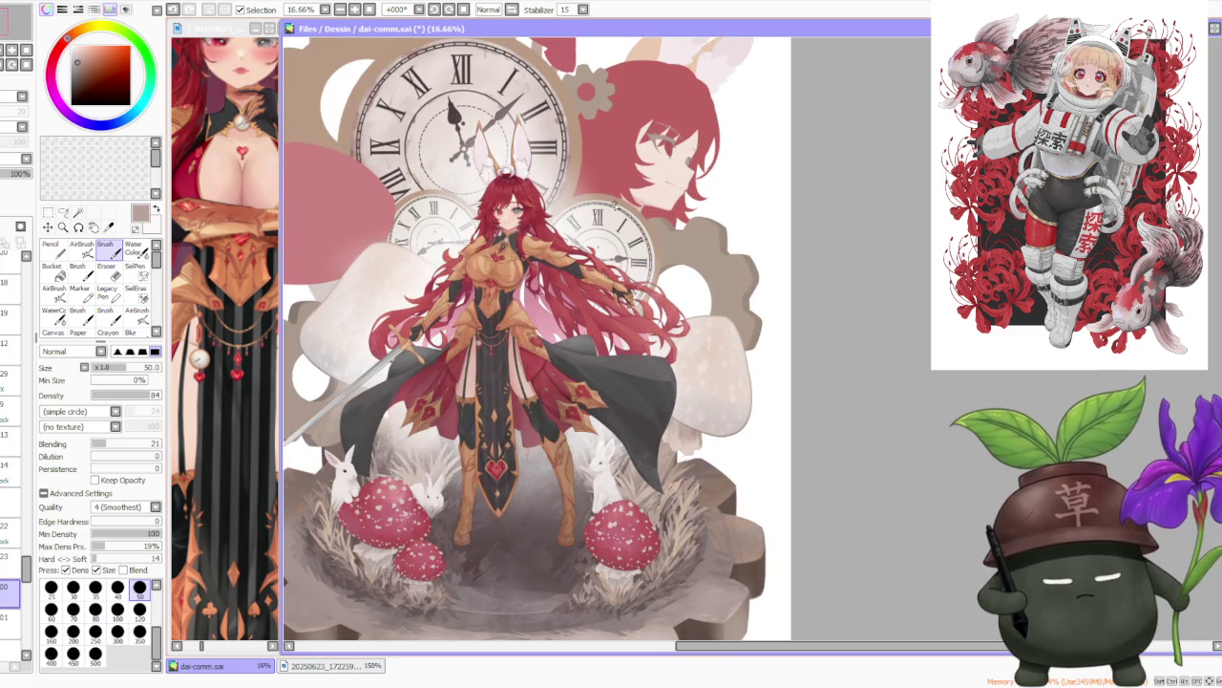
pyautogui.scroll(-1, 614, 205)
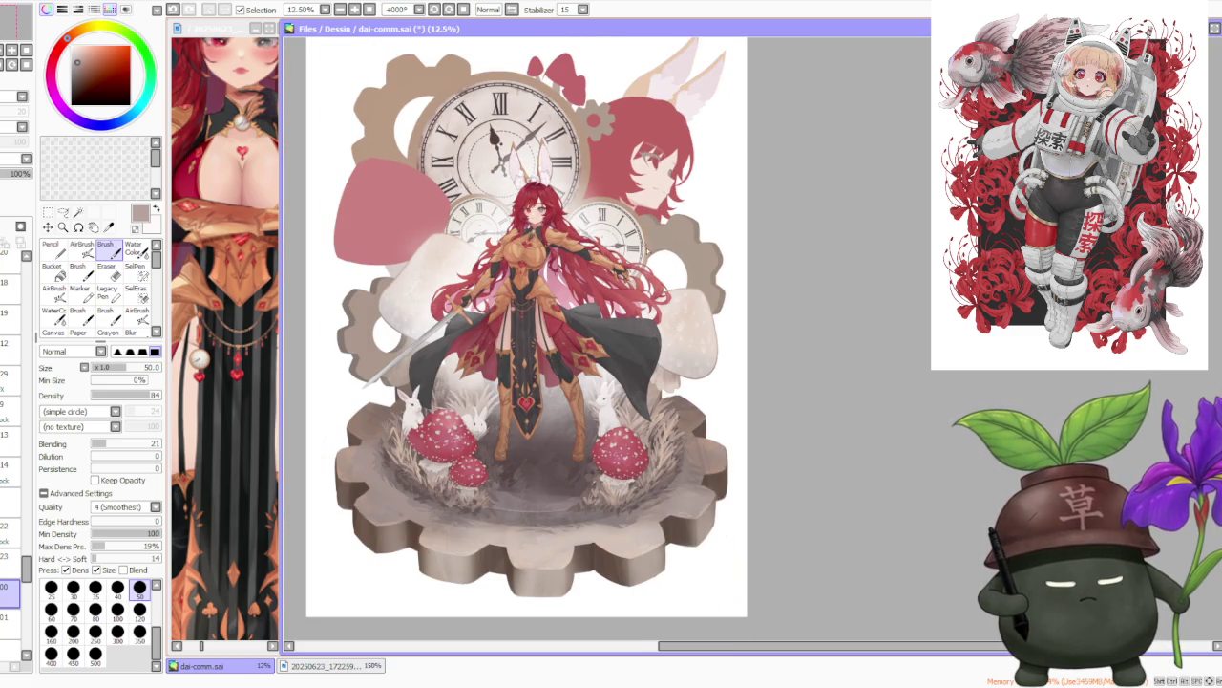
pyautogui.scroll(-2, 657, 244)
pyautogui.scroll(3, 697, 293)
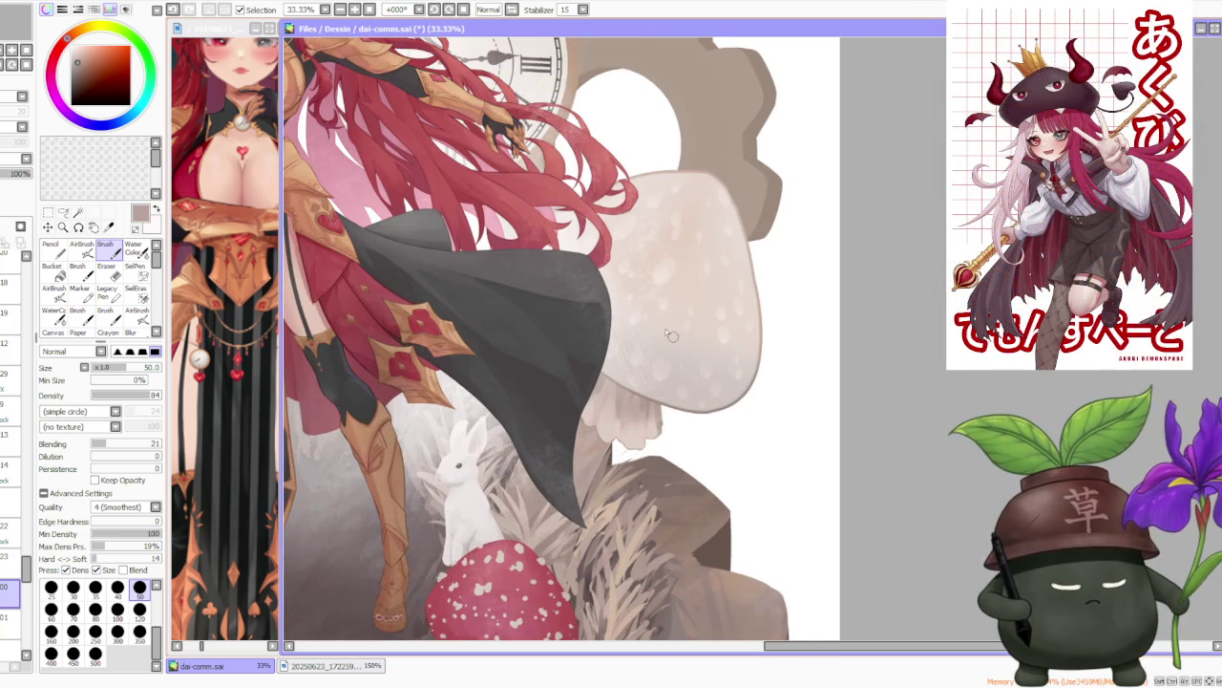
pyautogui.scroll(1, 592, 473)
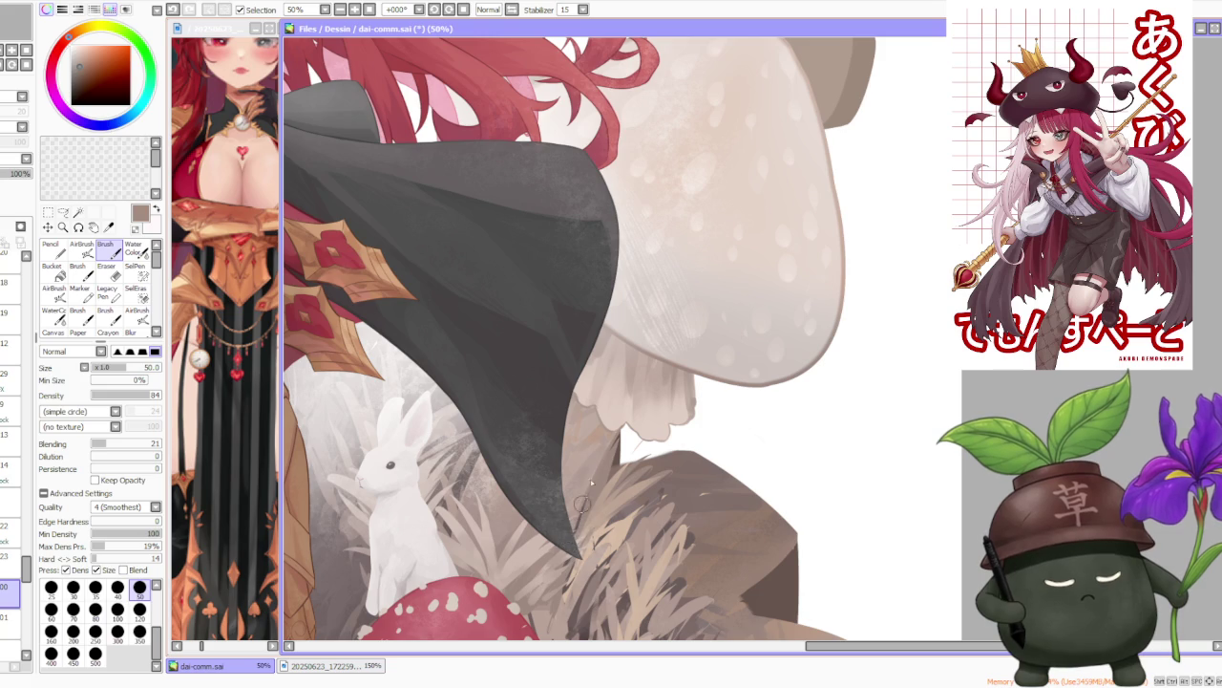
# Zoom out to review the frill edit against the whole illustration.
pyautogui.scroll(-1, 625, 312)
pyautogui.scroll(-1, 651, 301)
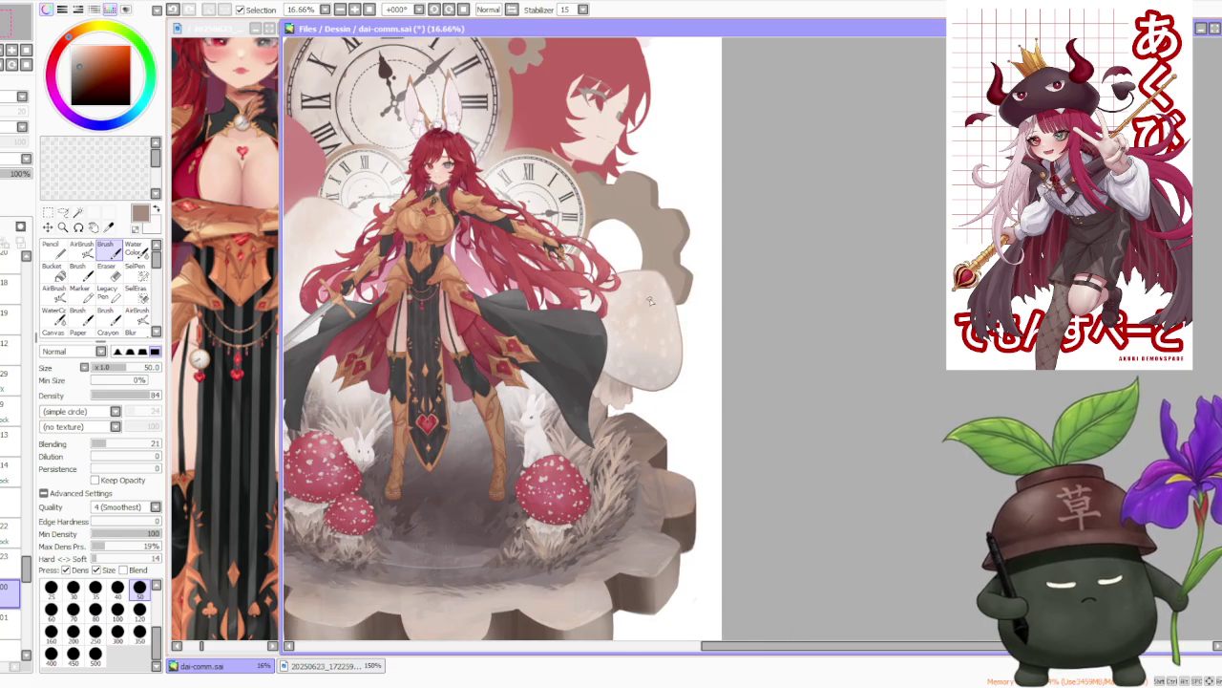
pyautogui.scroll(-1, 664, 324)
pyautogui.scroll(-1, 678, 354)
pyautogui.scroll(-1, 678, 371)
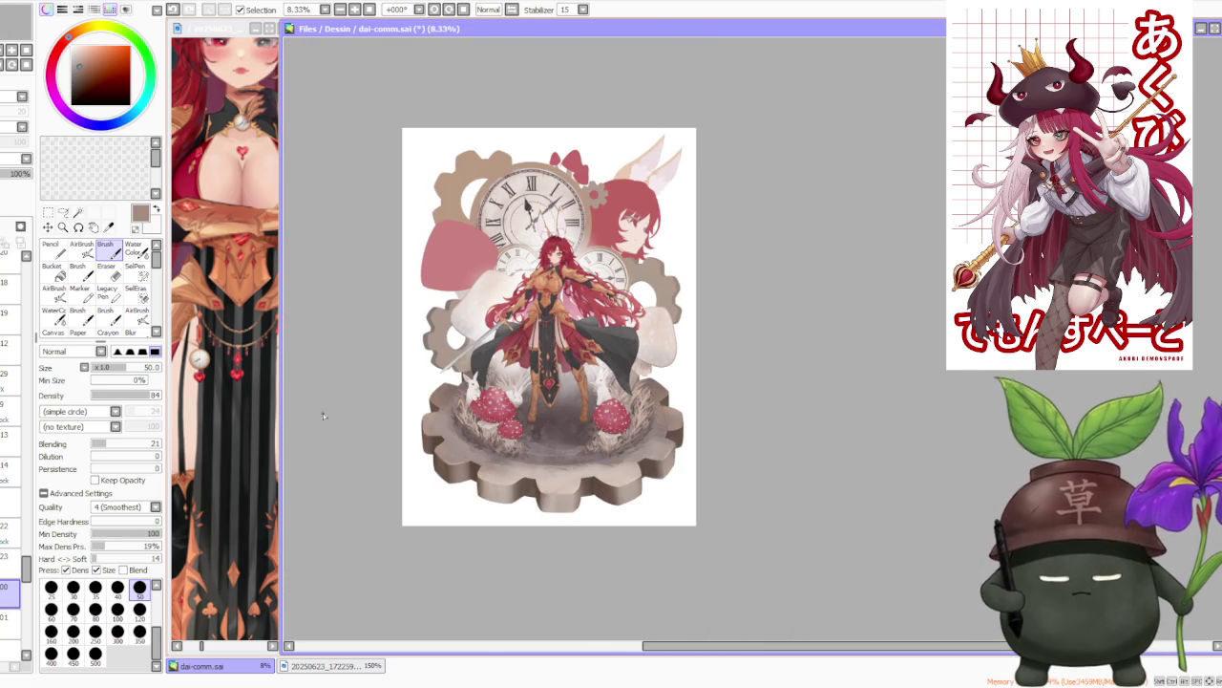
pyautogui.scroll(-3, 10, 430)
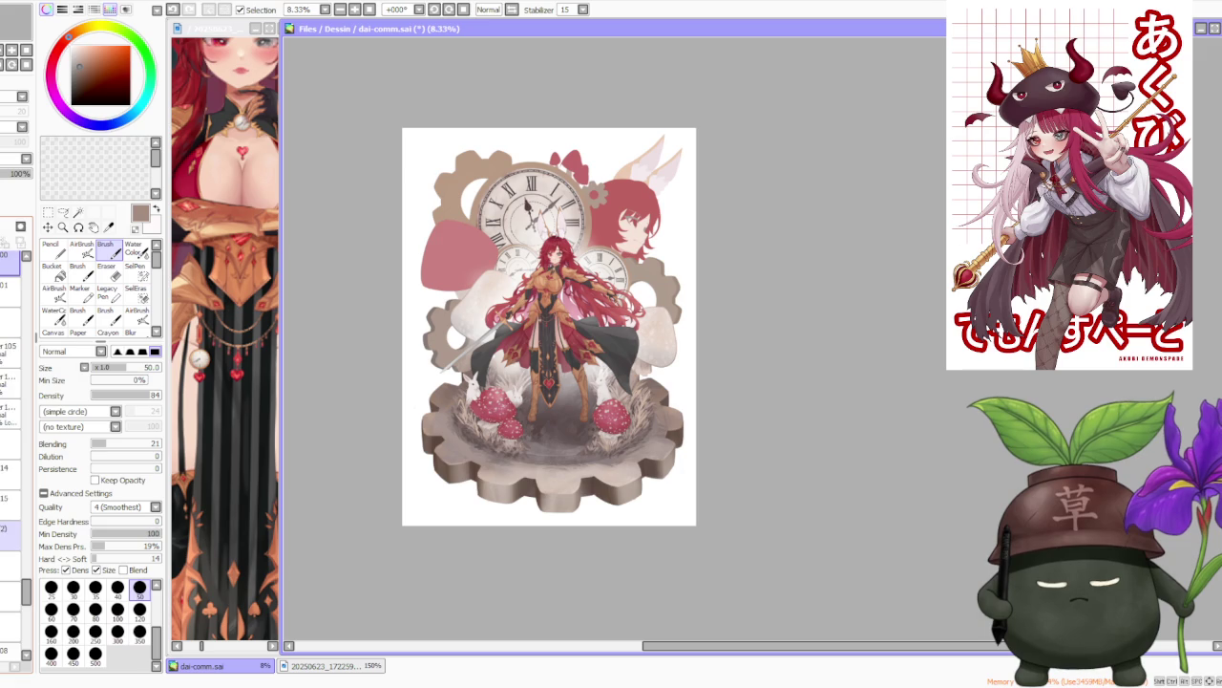
pyautogui.scroll(-2, 11, 430)
pyautogui.scroll(-2, 10, 430)
pyautogui.scroll(-2, 10, 430)
pyautogui.scroll(-2, 11, 430)
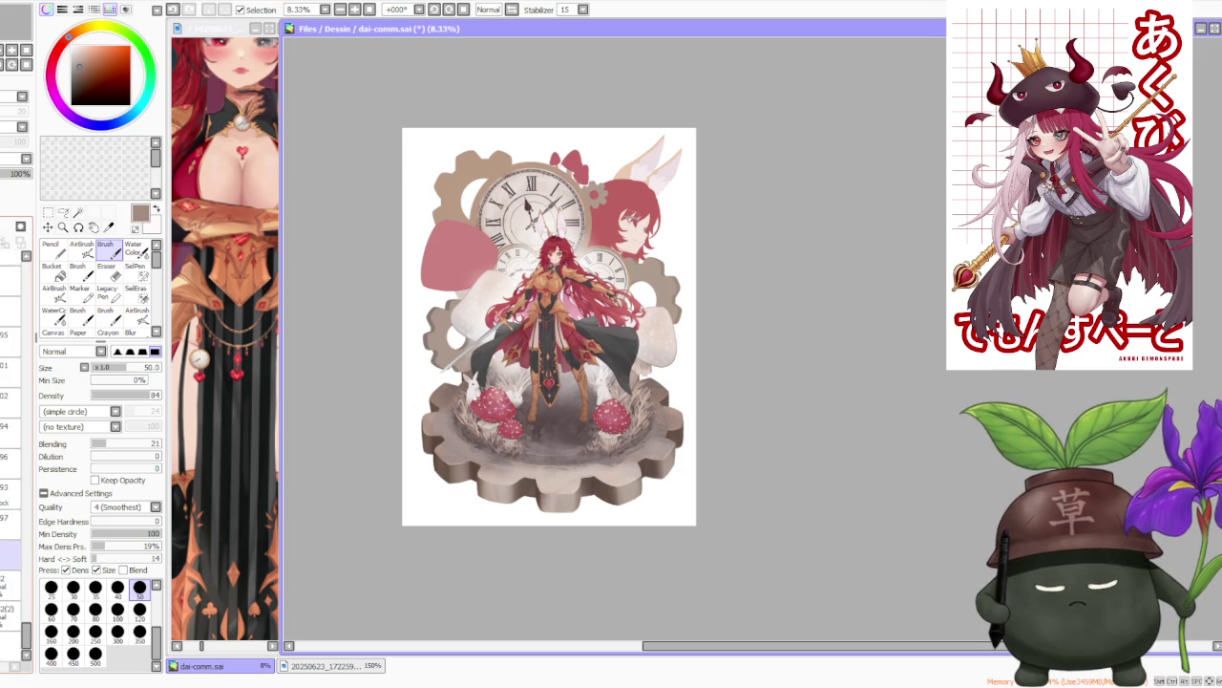
pyautogui.scroll(-1, 10, 429)
pyautogui.scroll(-2, 11, 430)
pyautogui.scroll(-1, 11, 430)
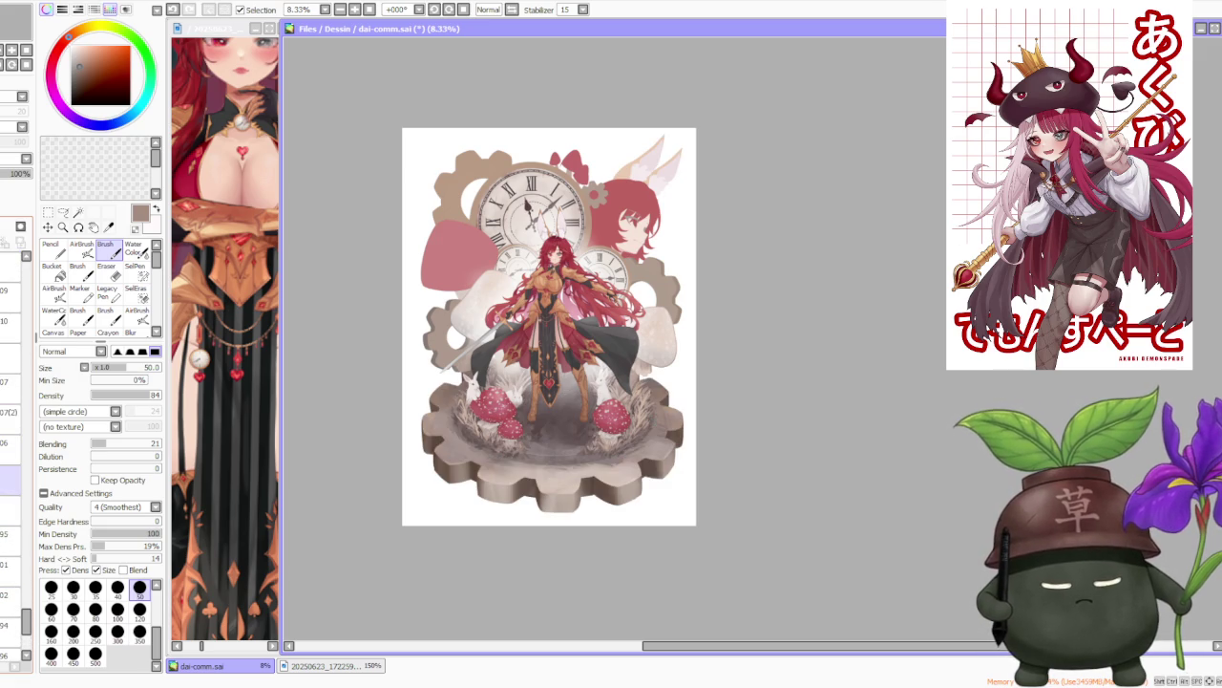
pyautogui.scroll(-2, 11, 477)
pyautogui.scroll(-1, 10, 478)
pyautogui.scroll(-2, 10, 477)
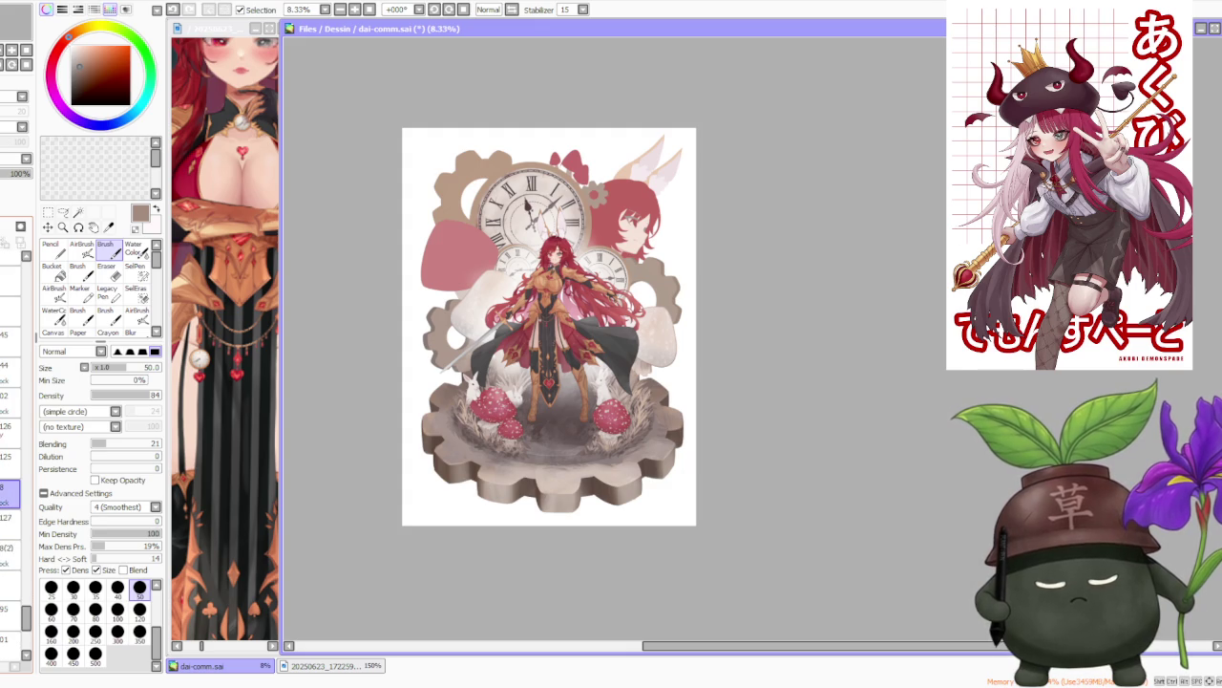
pyautogui.scroll(2, 573, 464)
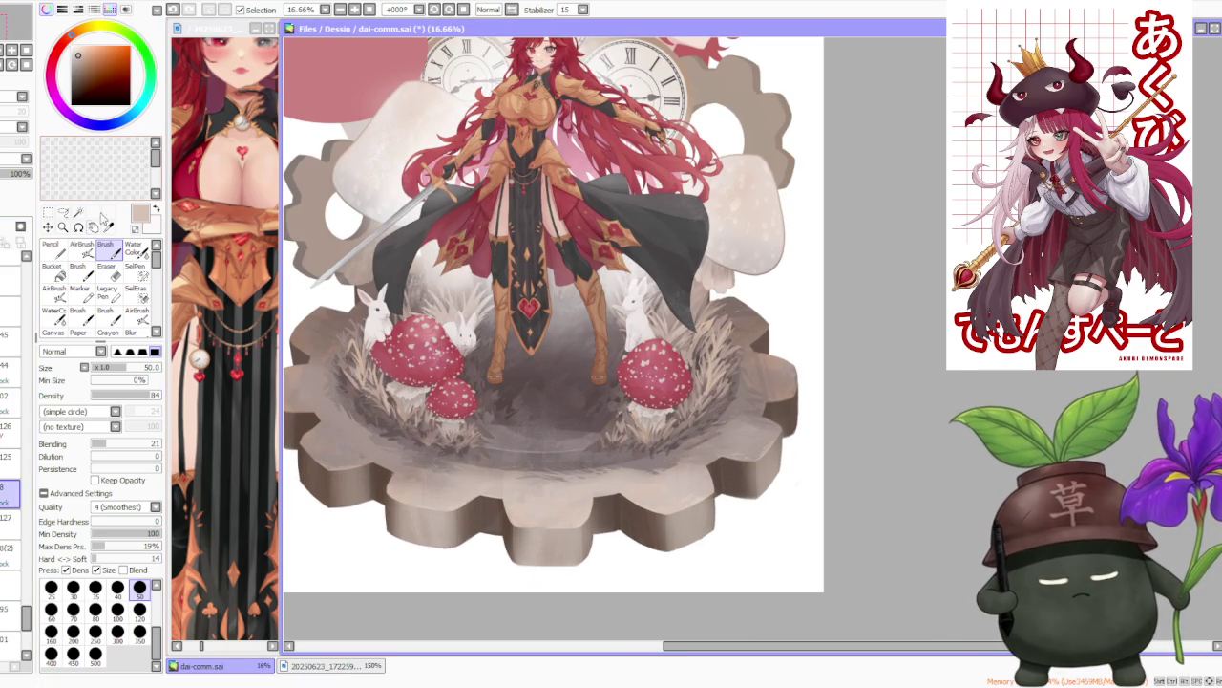
# Switch to the airbrush and sample near-white, reddish-brown and darker tones from the gear.
pyautogui.click(82, 245)
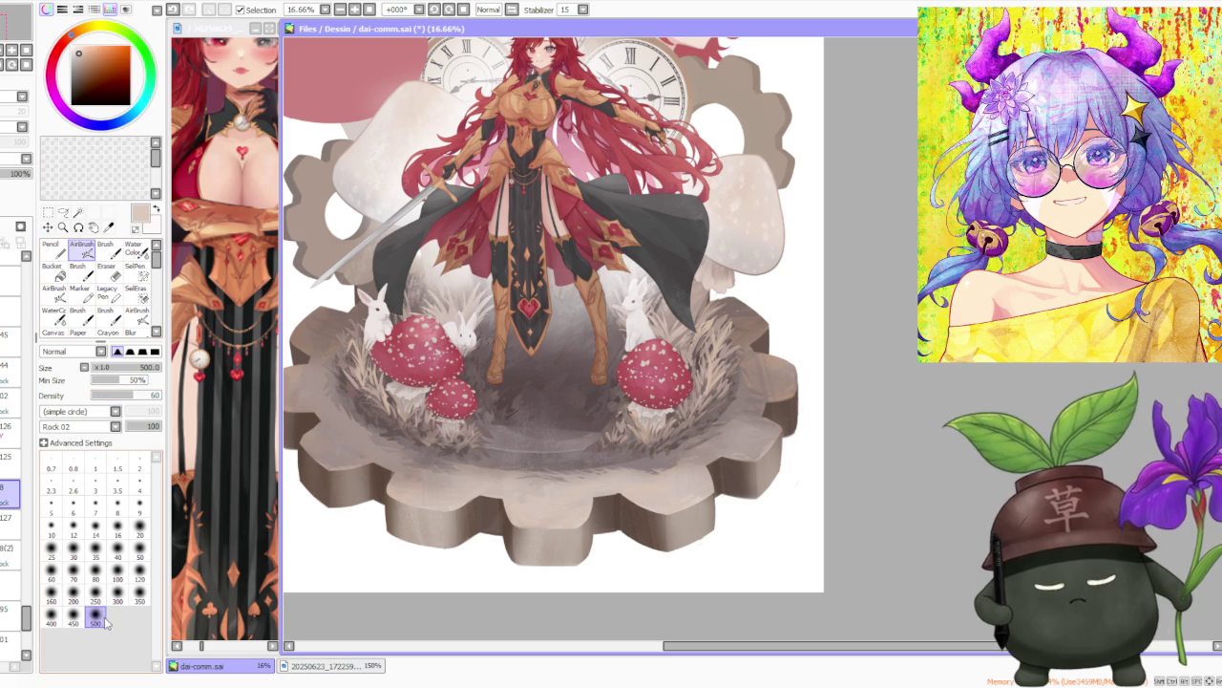
pyautogui.click(75, 46)
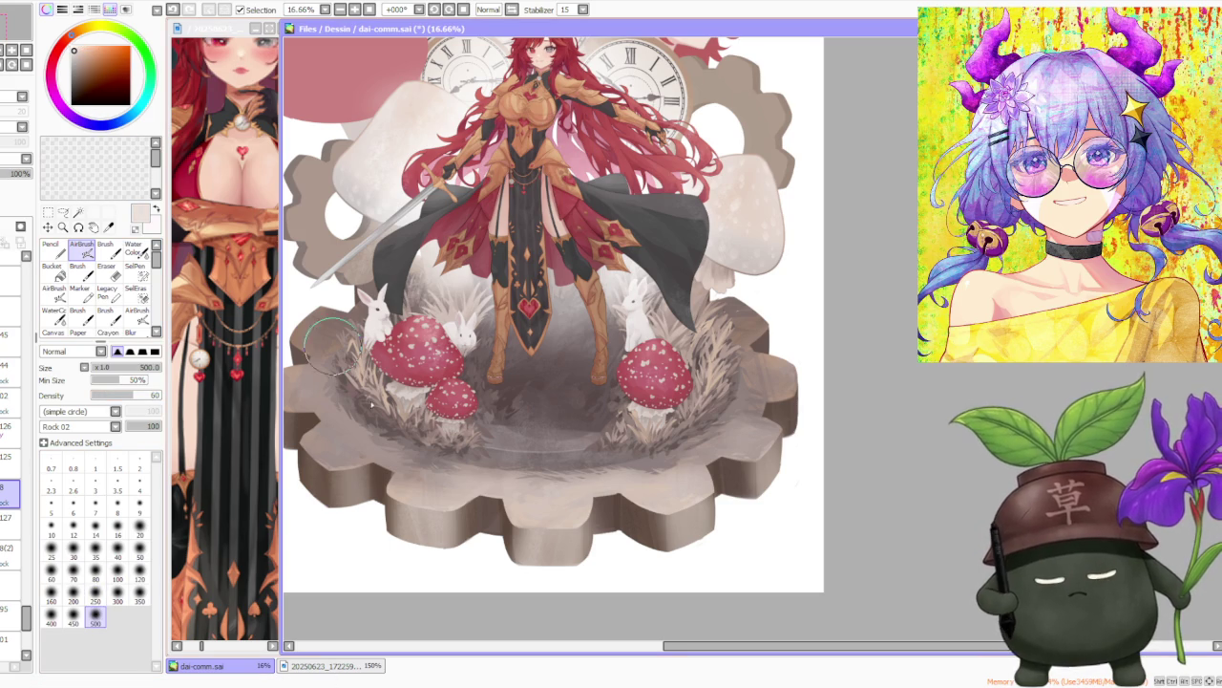
pyautogui.scroll(1, 430, 487)
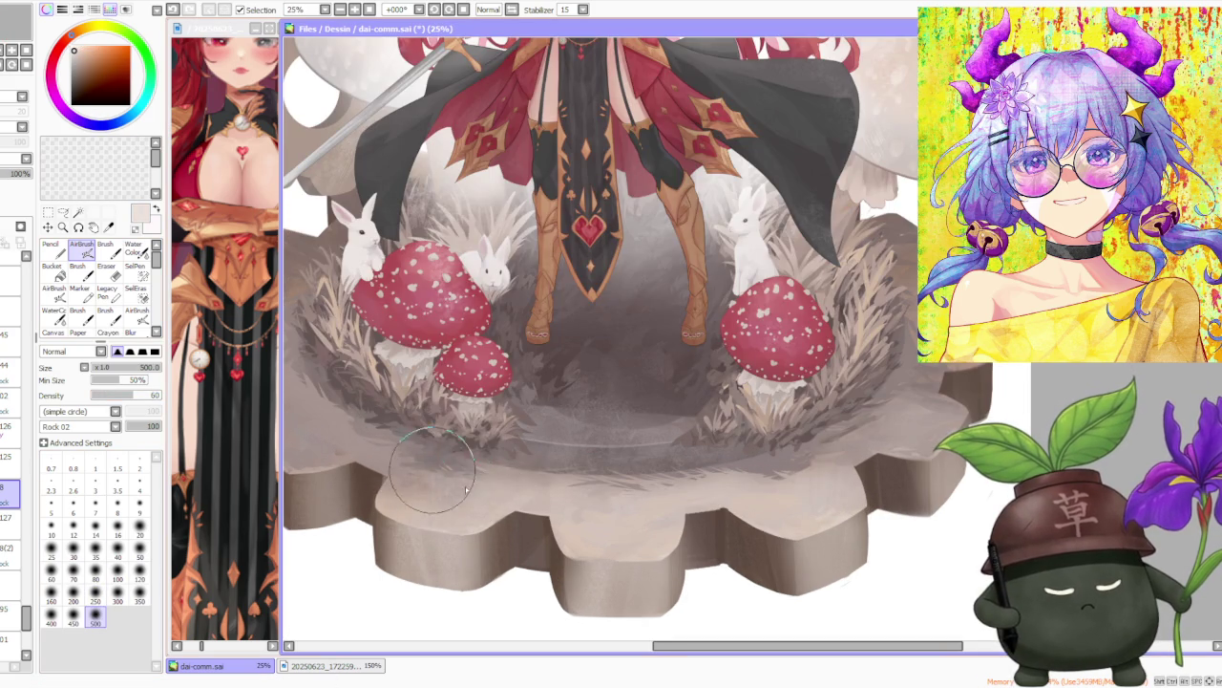
pyautogui.scroll(-1, 443, 475)
pyautogui.scroll(-1, 373, 449)
pyautogui.scroll(1, 367, 447)
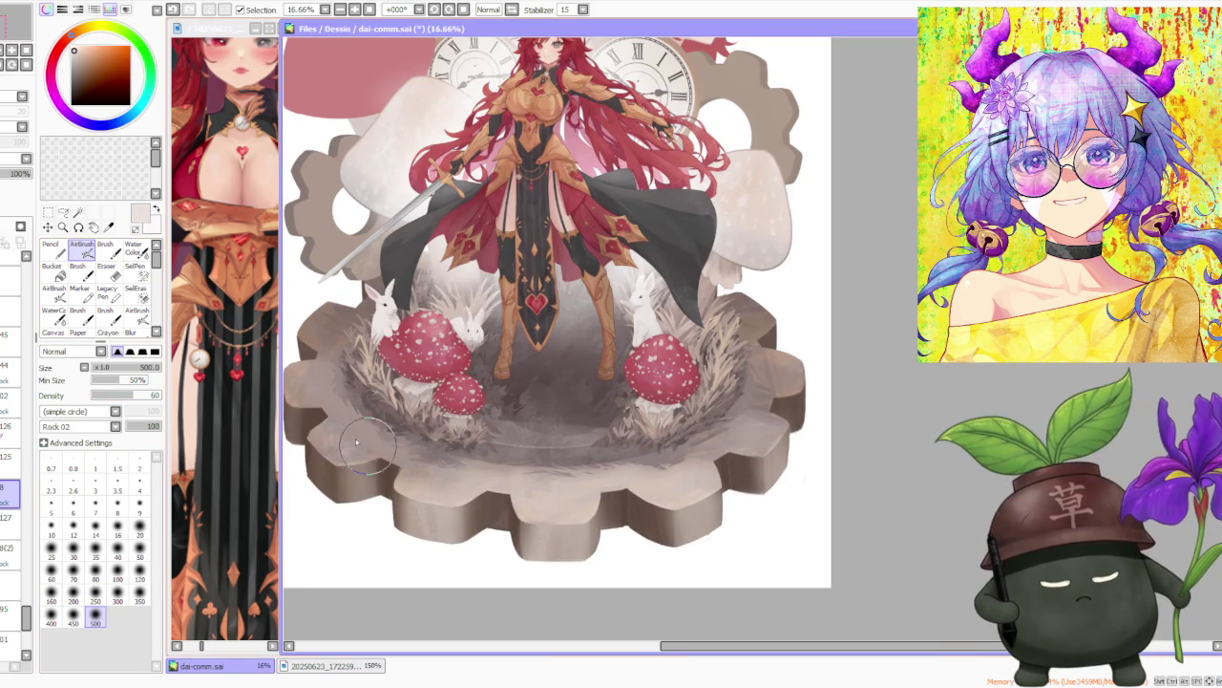
pyautogui.keyDown('alt'); pyautogui.click(358, 447); pyautogui.keyUp('alt')
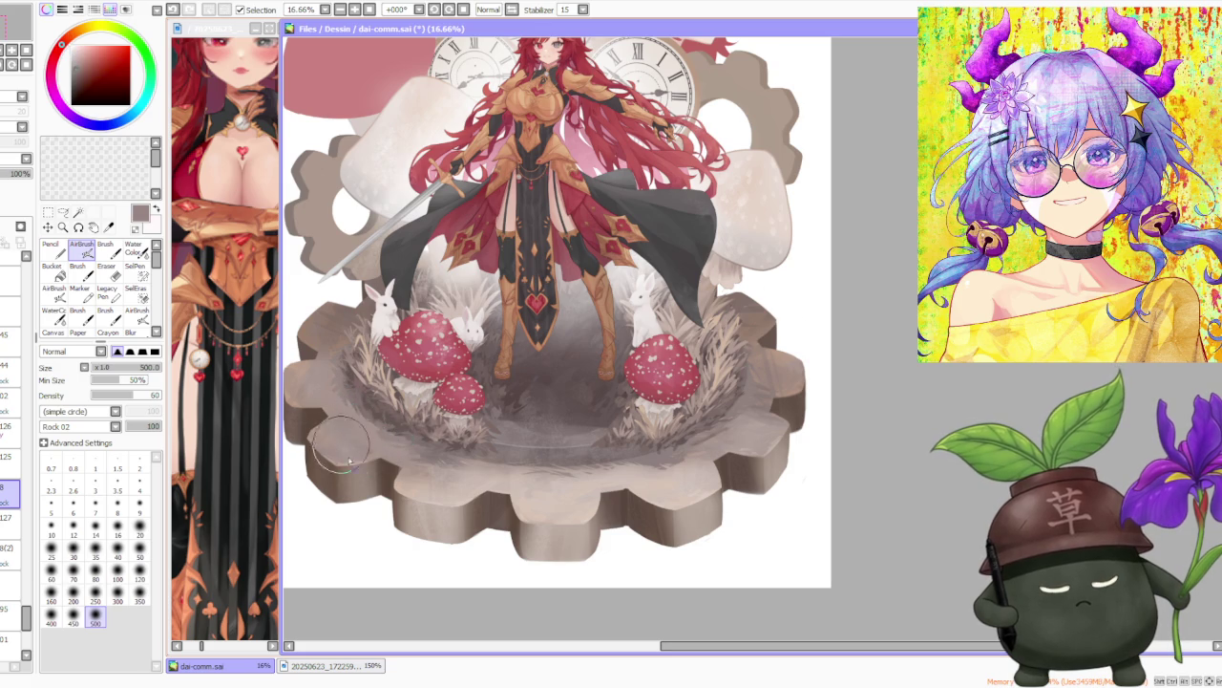
pyautogui.keyDown('alt'); pyautogui.click(387, 463); pyautogui.keyUp('alt')
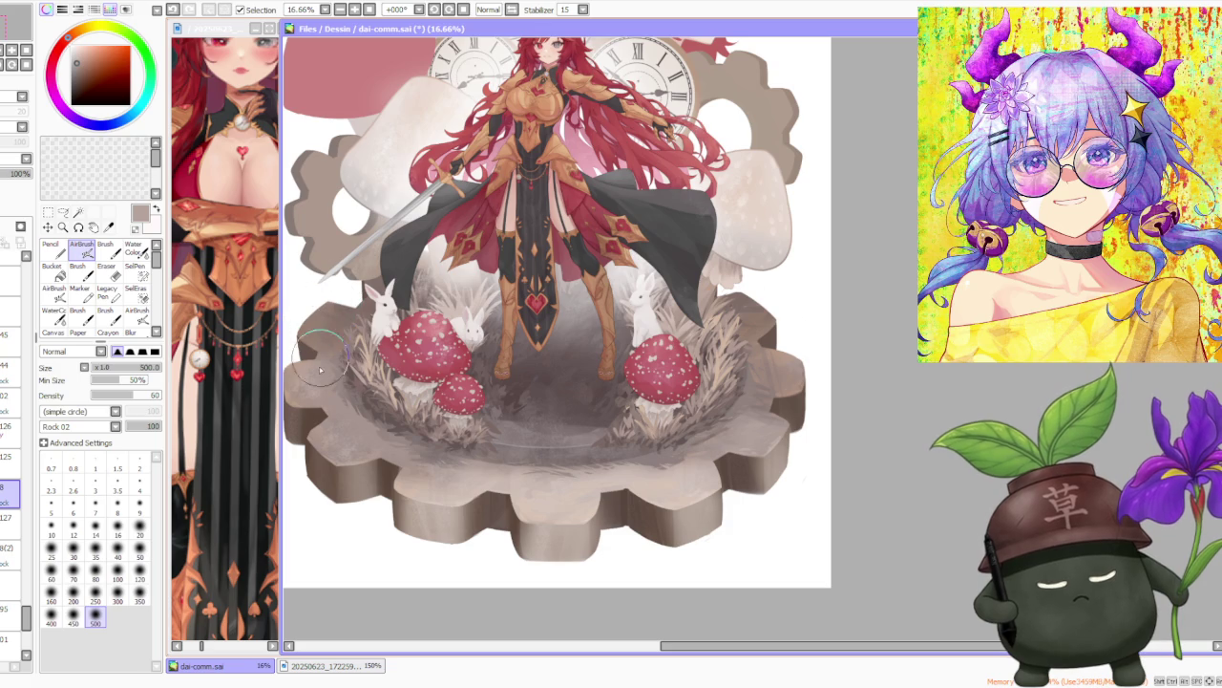
pyautogui.keyDown('alt'); pyautogui.click(321, 384); pyautogui.keyUp('alt')
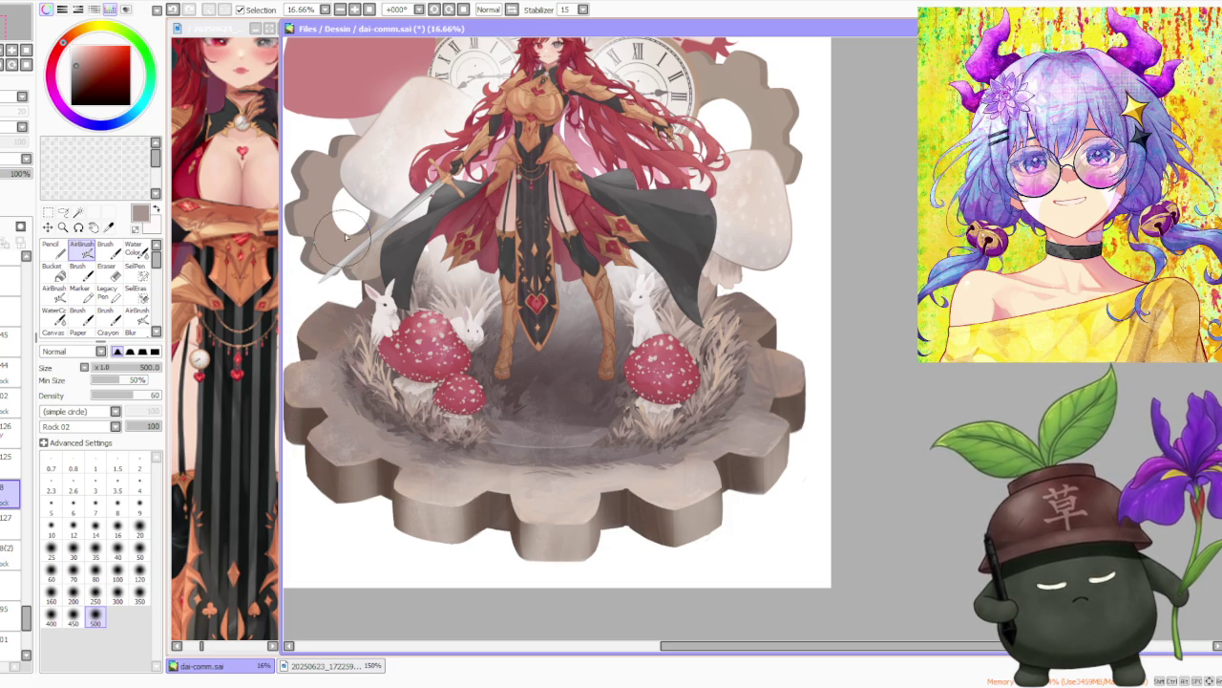
pyautogui.scroll(1, 336, 306)
pyautogui.scroll(-1, 301, 334)
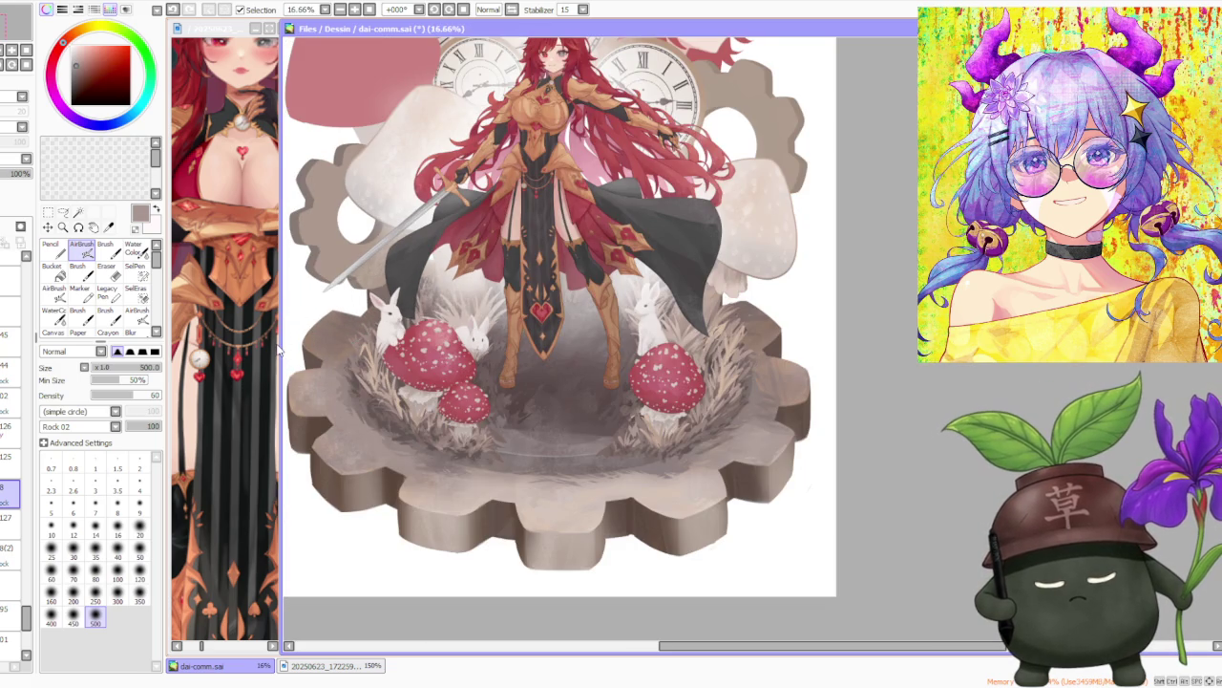
# Move up the layer stack to the layer used for the gear shading.
pyautogui.click(10, 459)
pyautogui.scroll(-1, 748, 338)
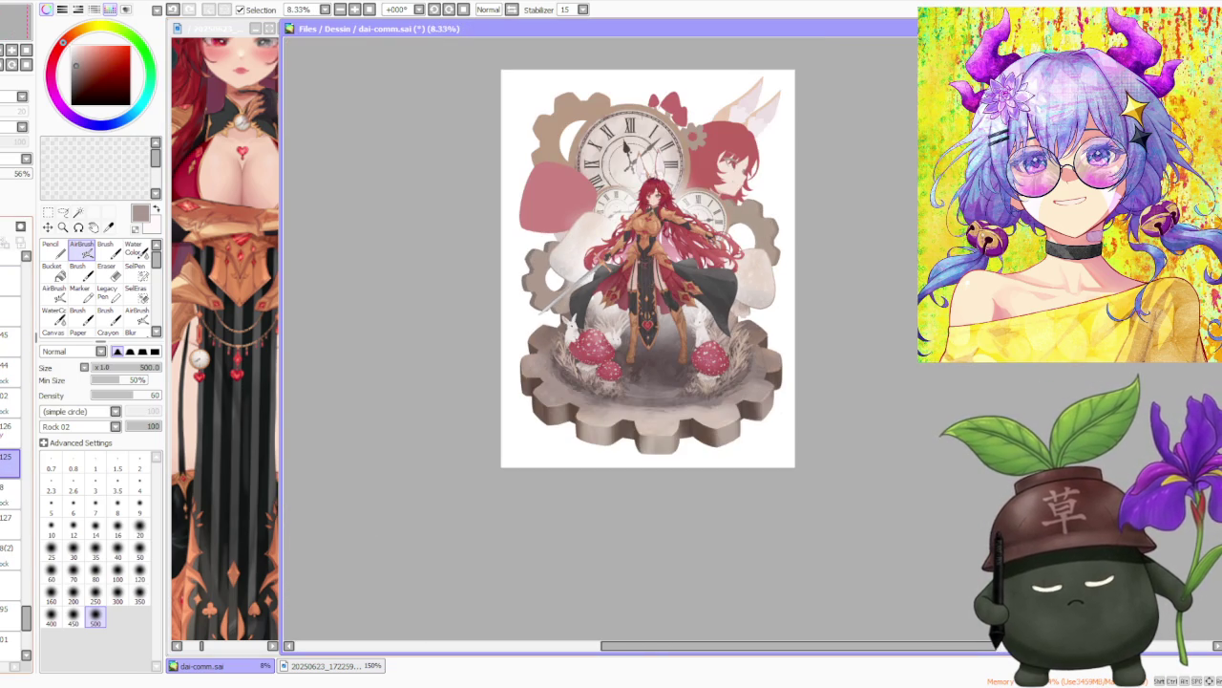
pyautogui.scroll(-1, 747, 338)
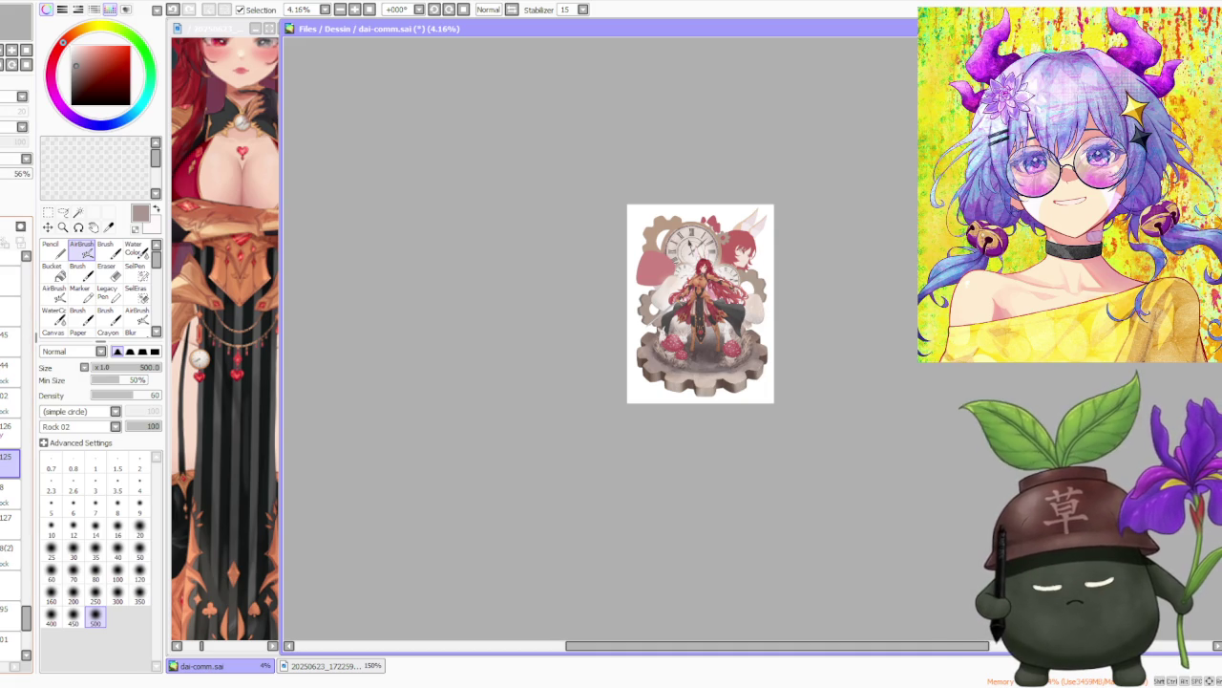
pyautogui.click(7, 432)
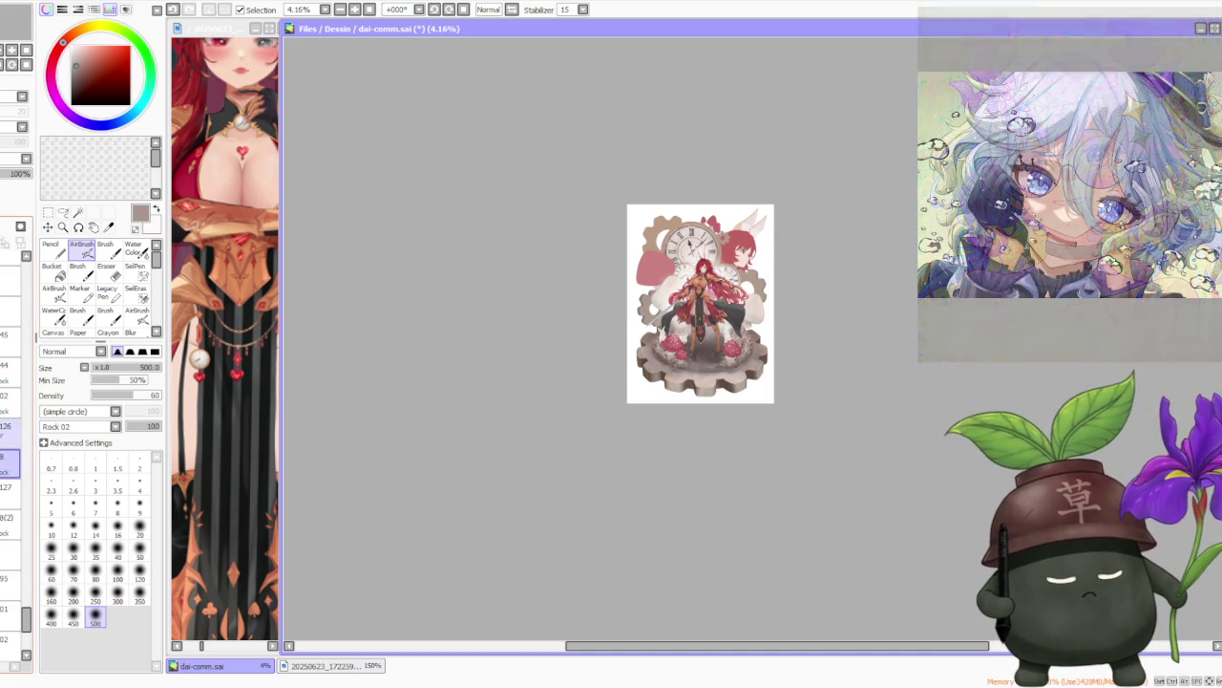
pyautogui.click(8, 396)
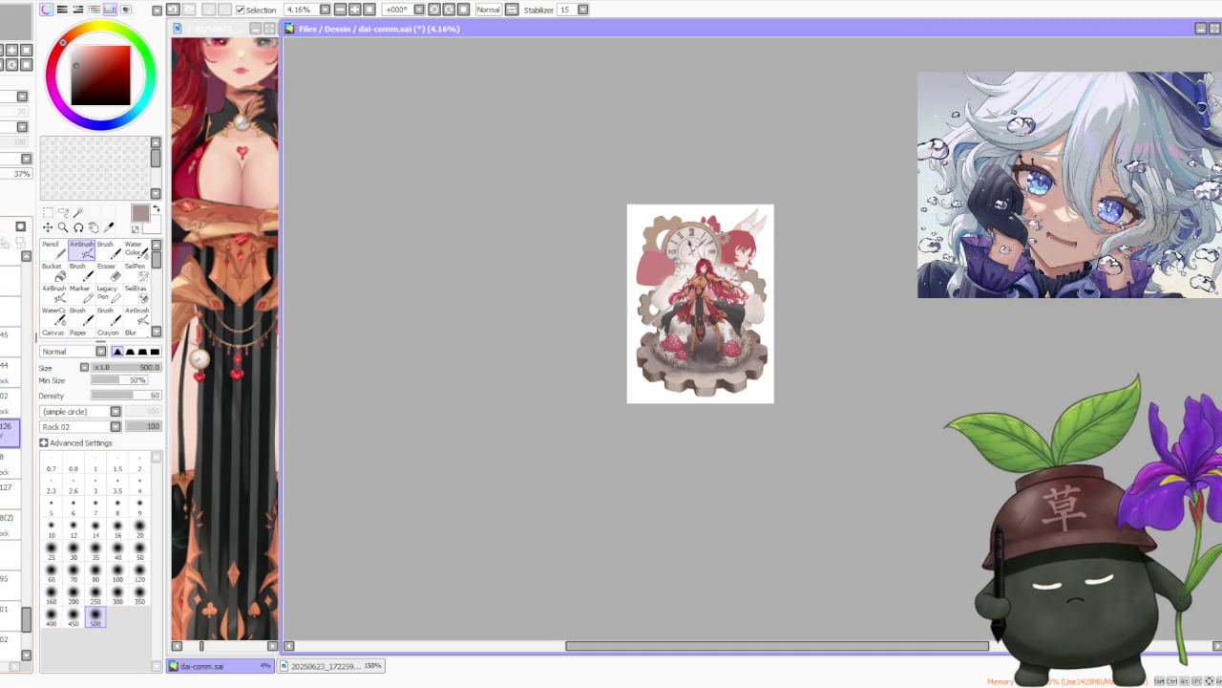
pyautogui.scroll(3, 616, 321)
pyautogui.scroll(2, 524, 341)
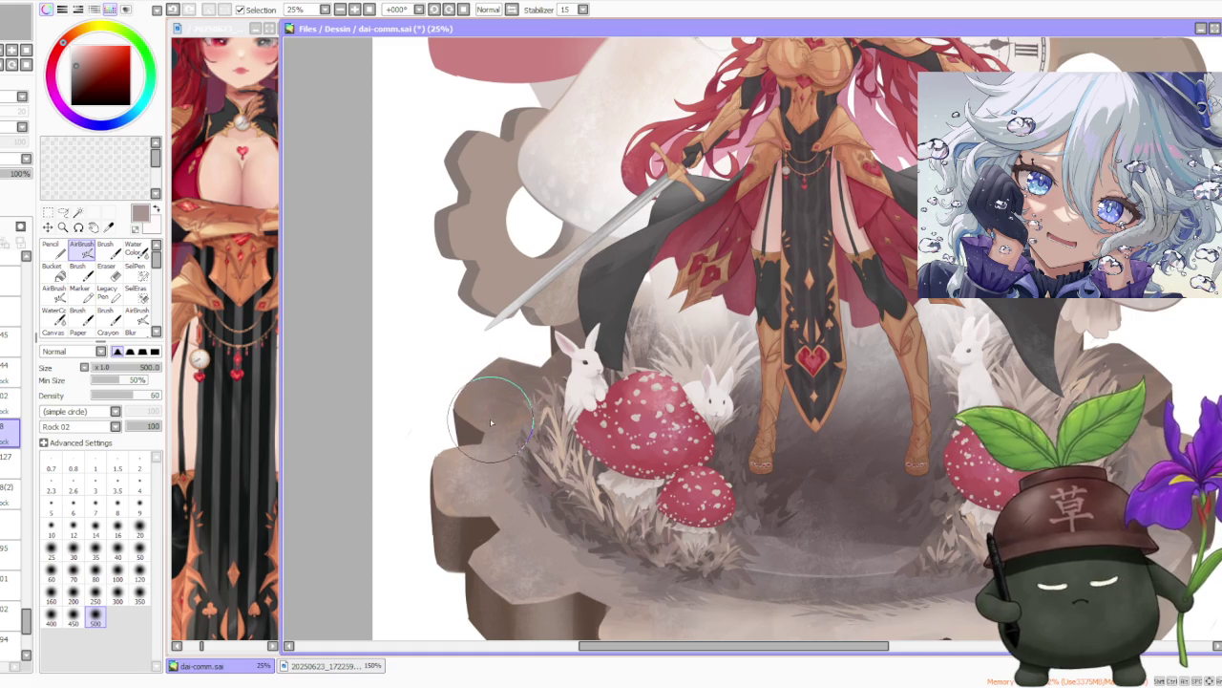
pyautogui.scroll(-2, 505, 386)
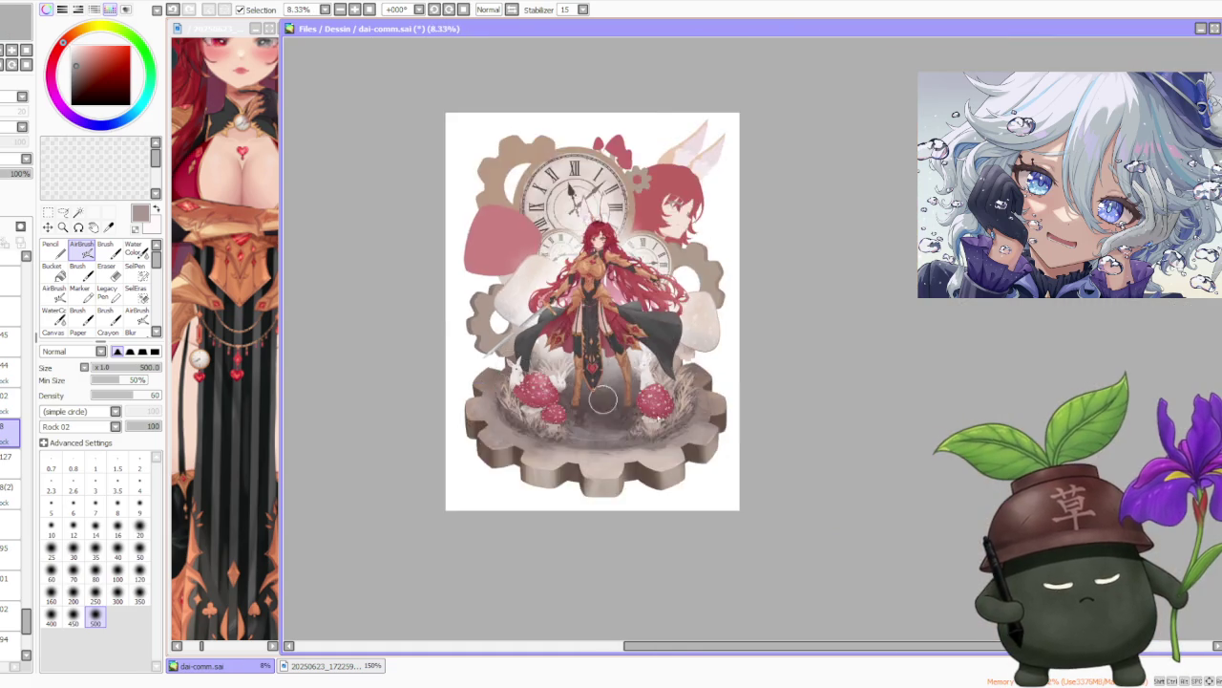
pyautogui.scroll(1, 541, 472)
# Airbrush faint light beige-grey strokes along the gear's upper and right edges.
pyautogui.keyDown('alt'); pyautogui.click(488, 505); pyautogui.keyUp('alt')
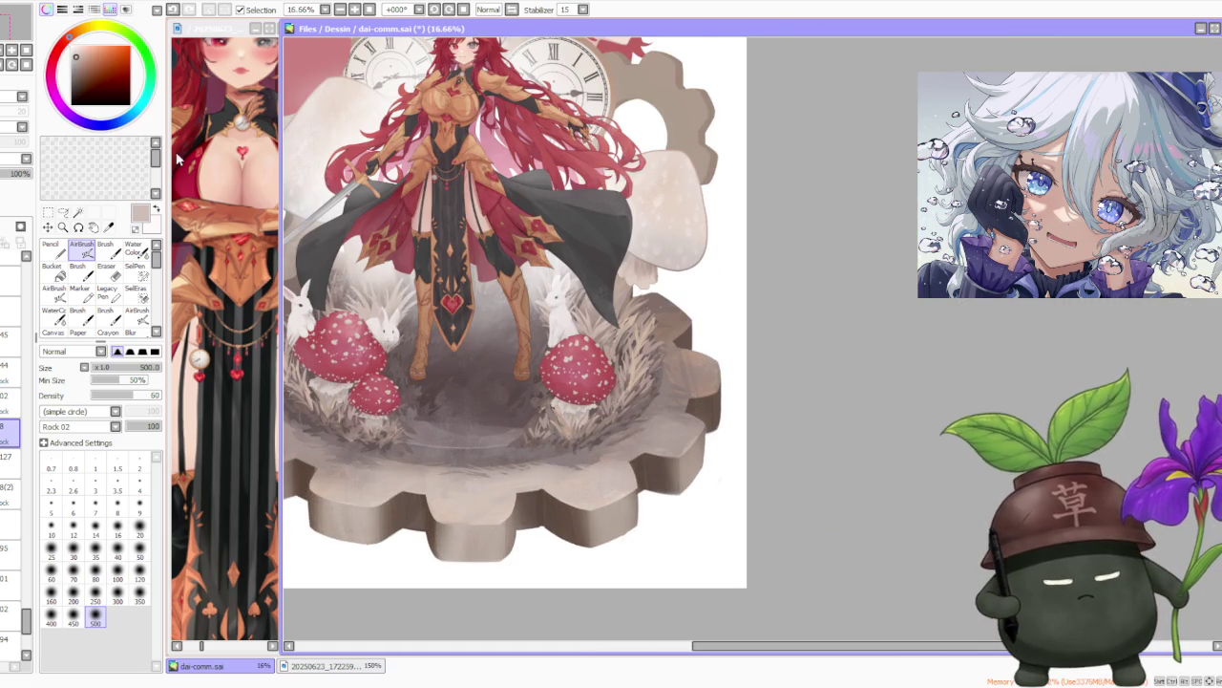
pyautogui.moveTo(462, 501); pyautogui.dragTo(581, 475)
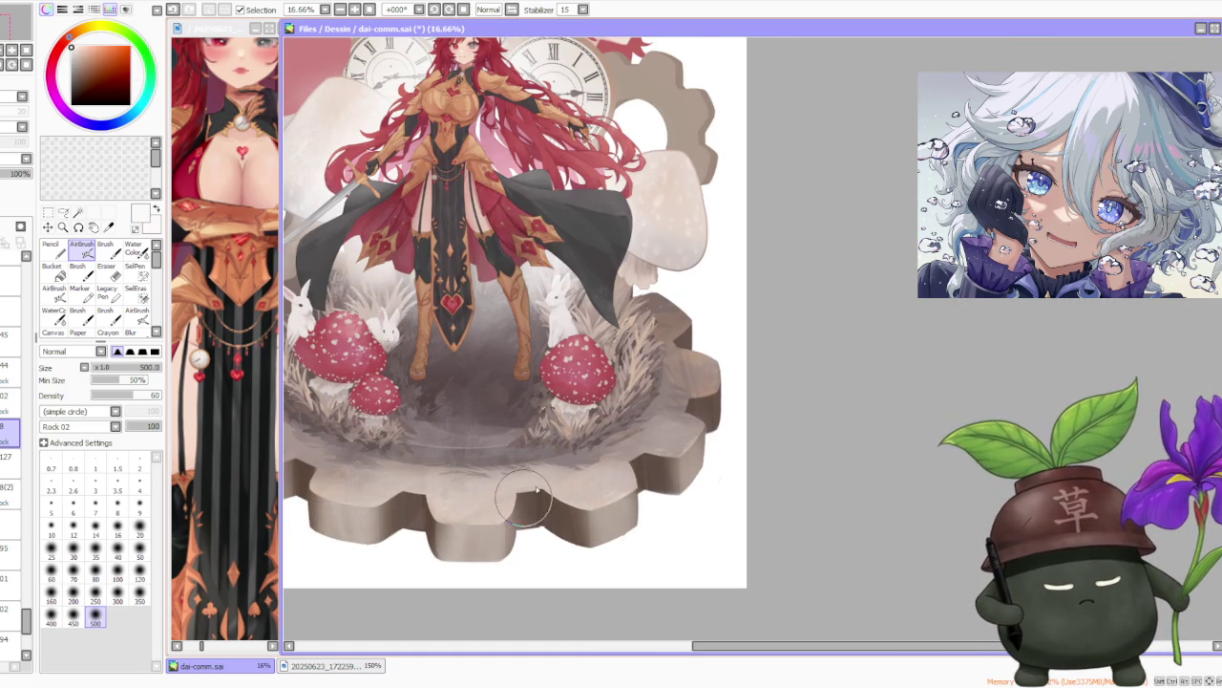
pyautogui.moveTo(656, 439); pyautogui.dragTo(710, 445)
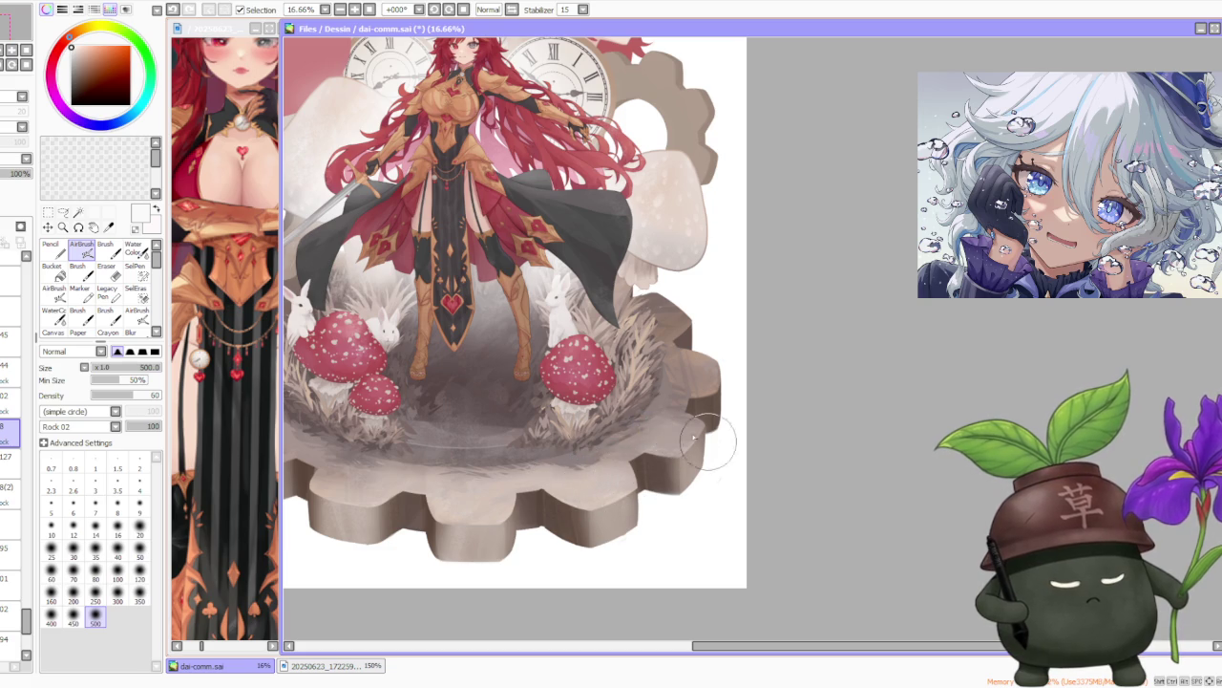
pyautogui.keyDown('alt'); pyautogui.click(567, 475); pyautogui.keyUp('alt')
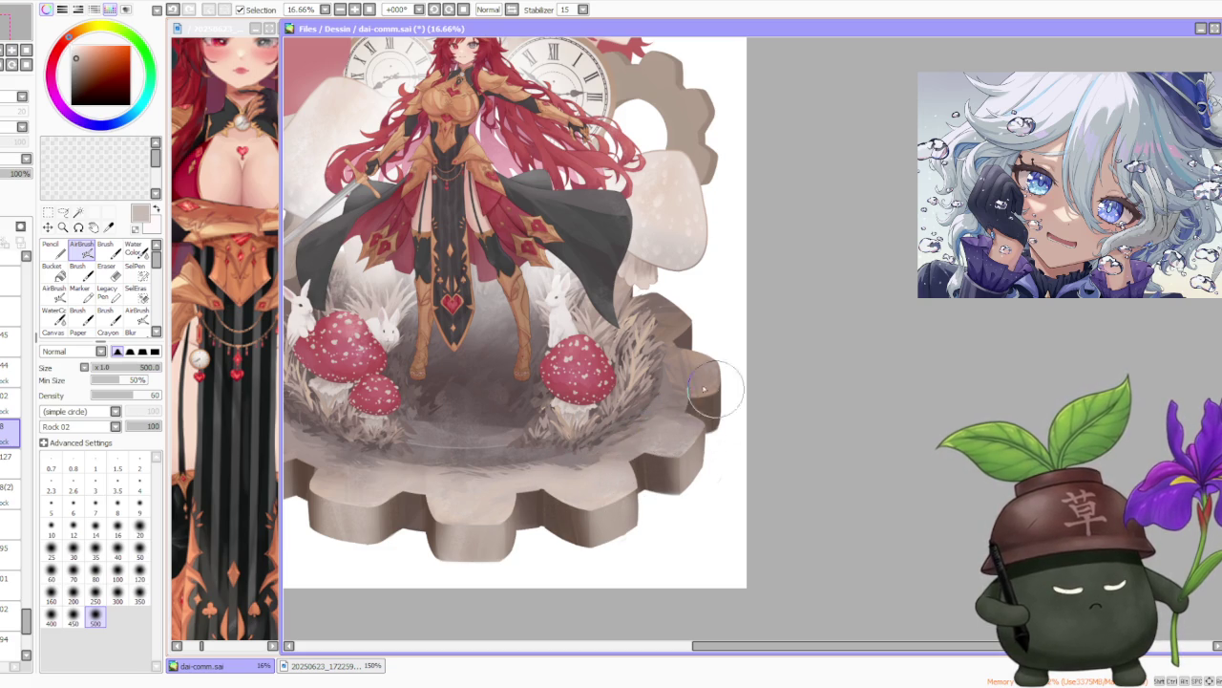
pyautogui.keyDown('alt'); pyautogui.click(651, 394); pyautogui.keyUp('alt')
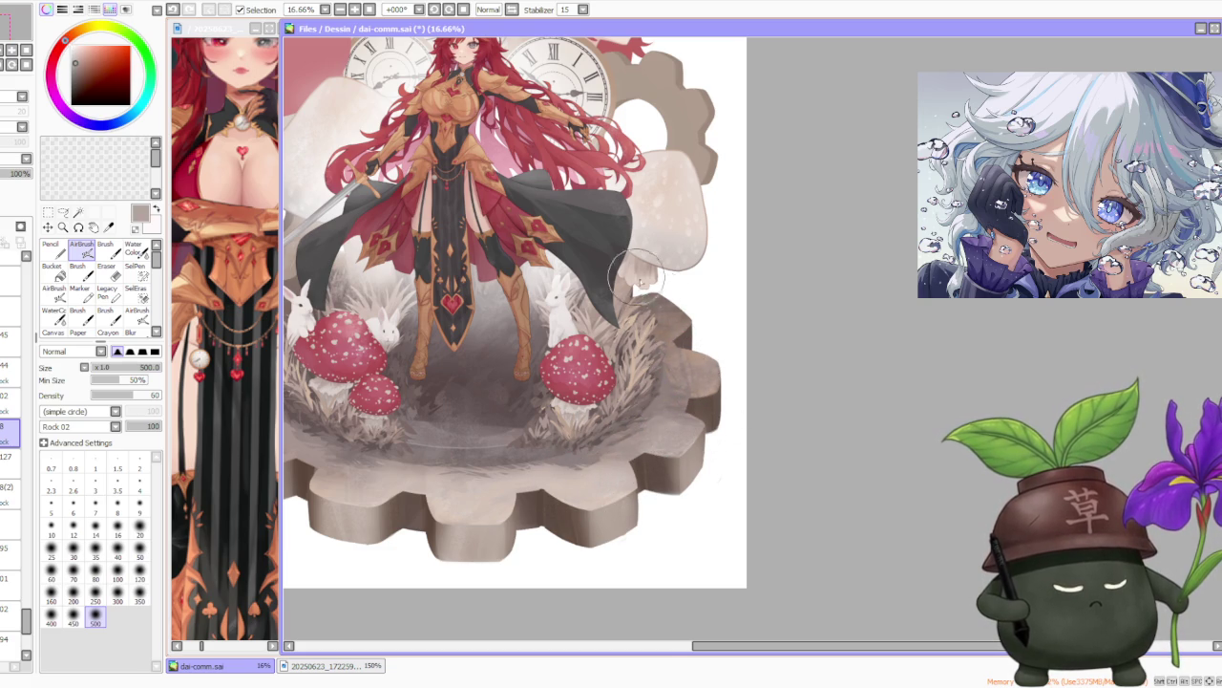
pyautogui.scroll(-2, 659, 286)
pyautogui.scroll(4, 676, 232)
pyautogui.click(106, 245)
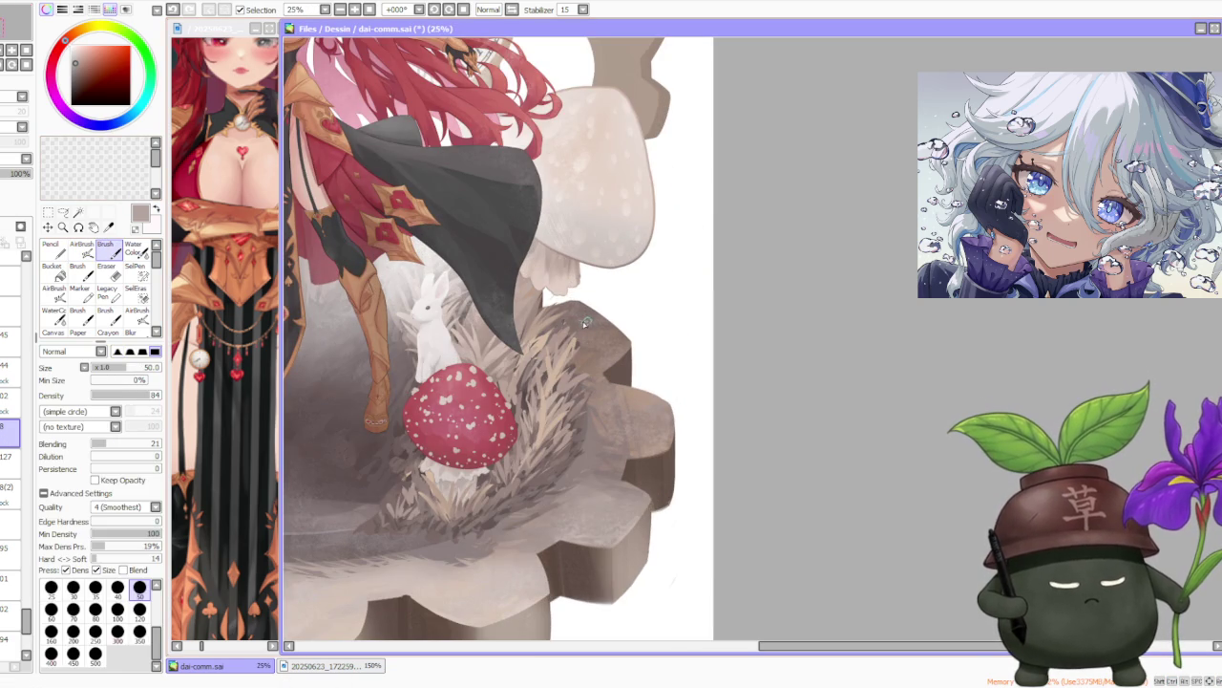
# At brush size 120, airbrush darker grey onto the gear top beneath the right mushroom.
pyautogui.click(139, 609)
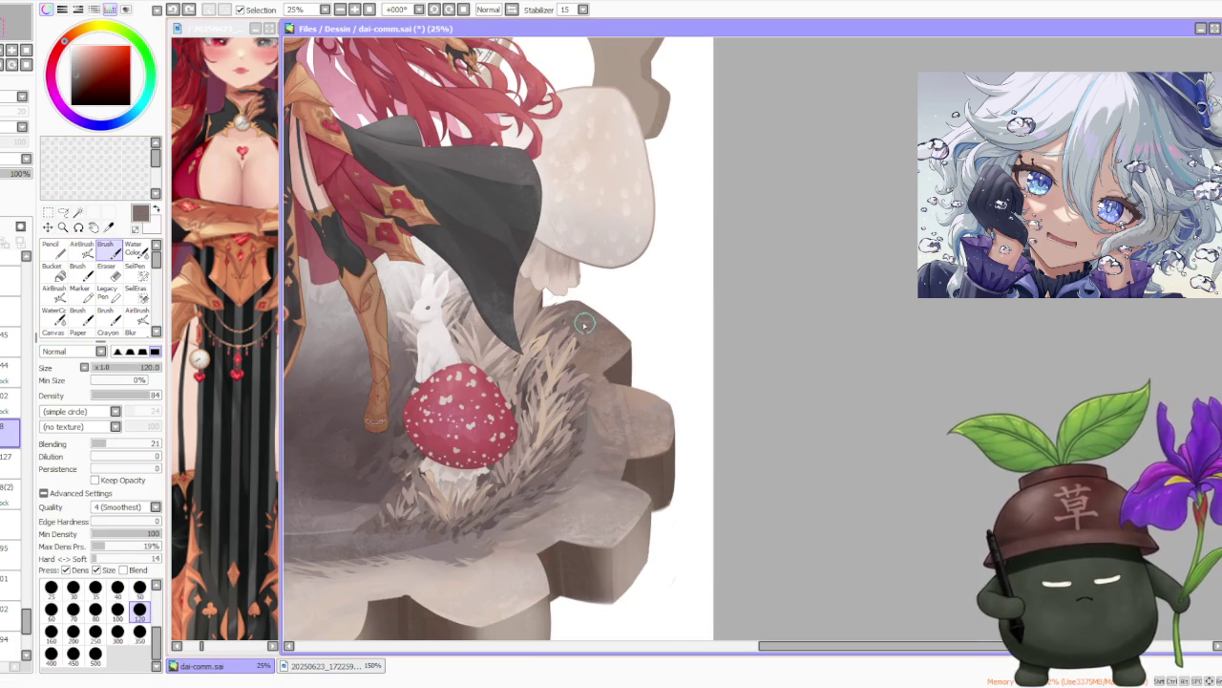
pyautogui.scroll(2, 578, 320)
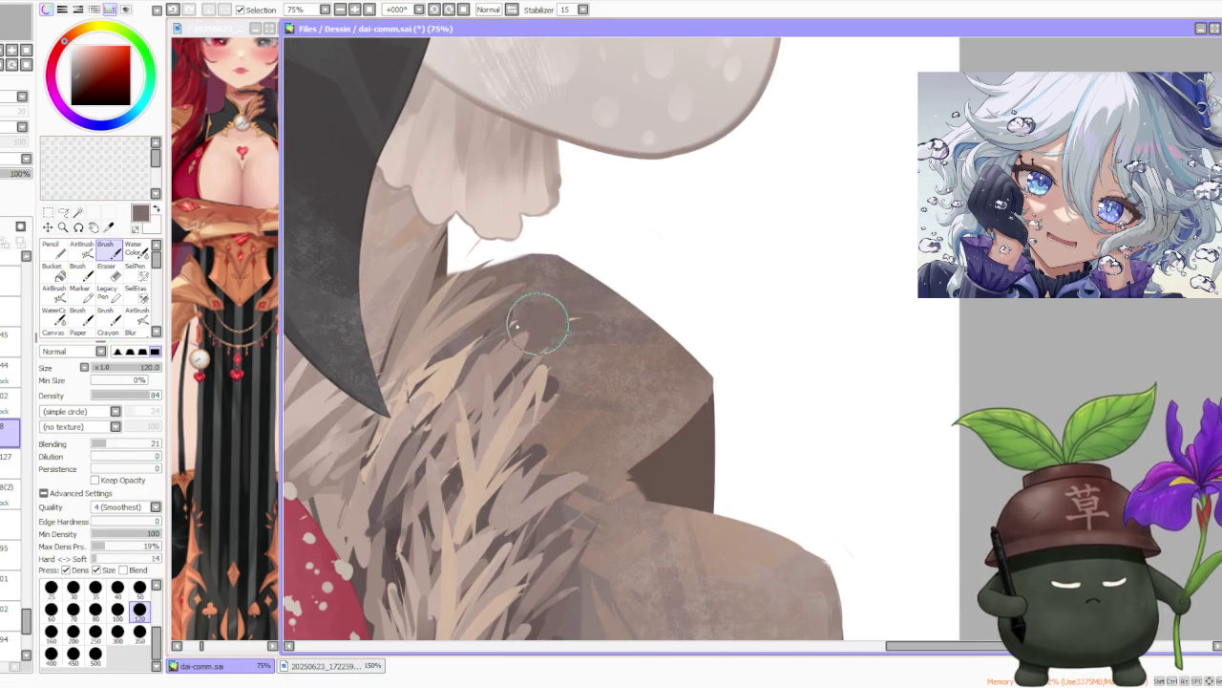
pyautogui.scroll(-2, 560, 322)
pyautogui.scroll(-2, 559, 277)
pyautogui.scroll(-1, 580, 322)
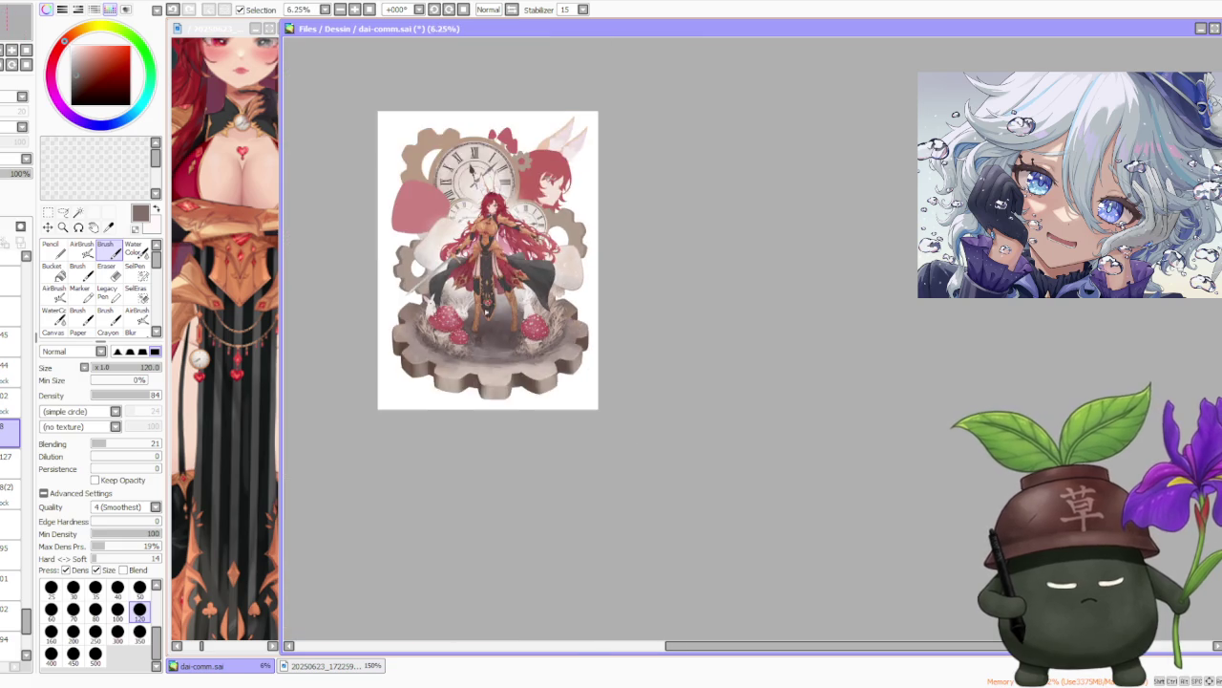
pyautogui.scroll(2, 527, 340)
pyautogui.scroll(-1, 526, 348)
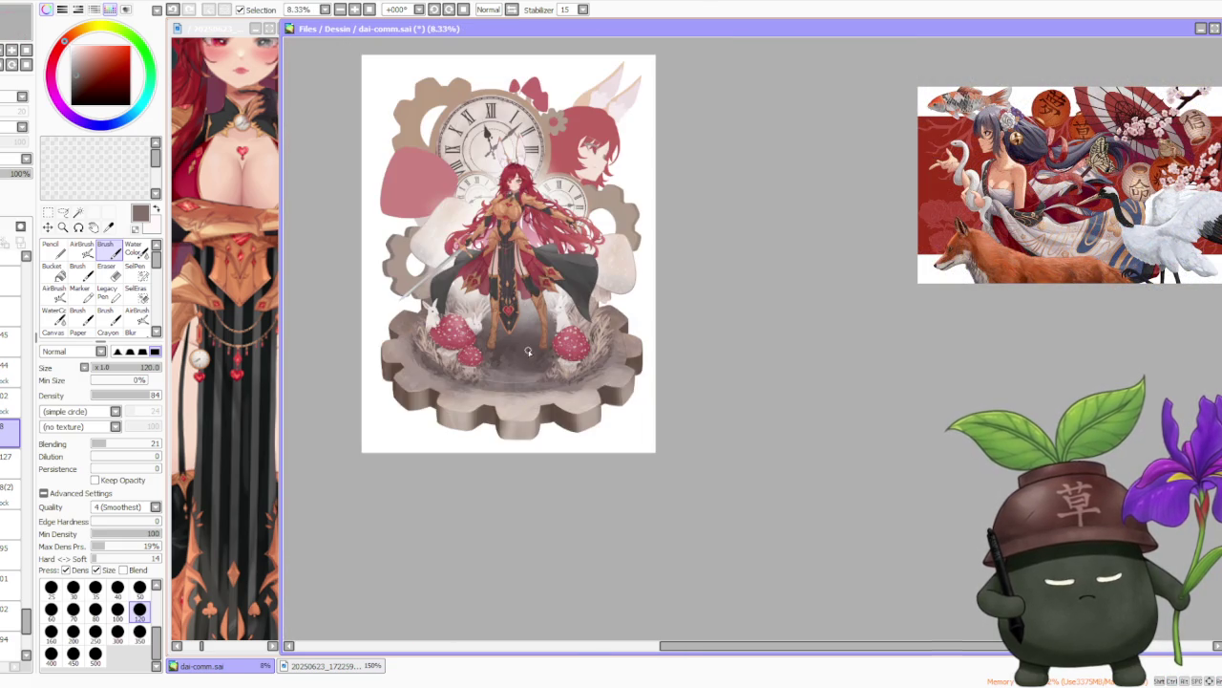
pyautogui.scroll(3, 621, 382)
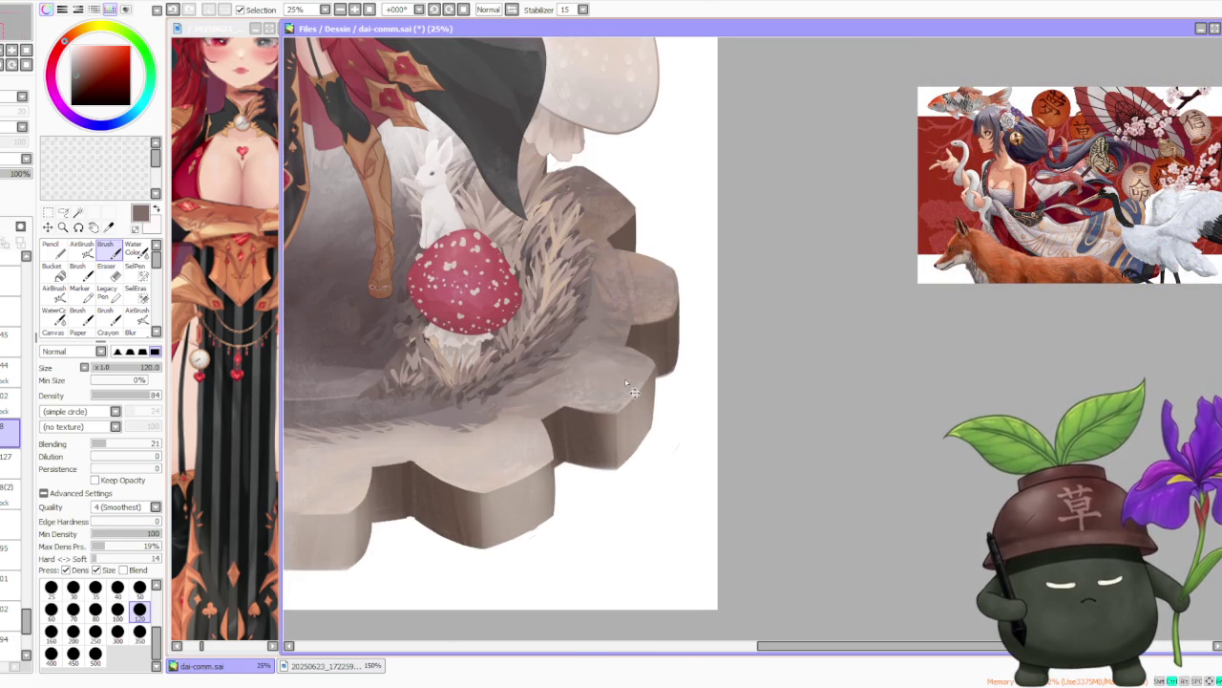
pyautogui.keyDown('alt'); pyautogui.click(487, 435); pyautogui.keyUp('alt')
pyautogui.scroll(-1, 458, 414)
pyautogui.click(81, 246)
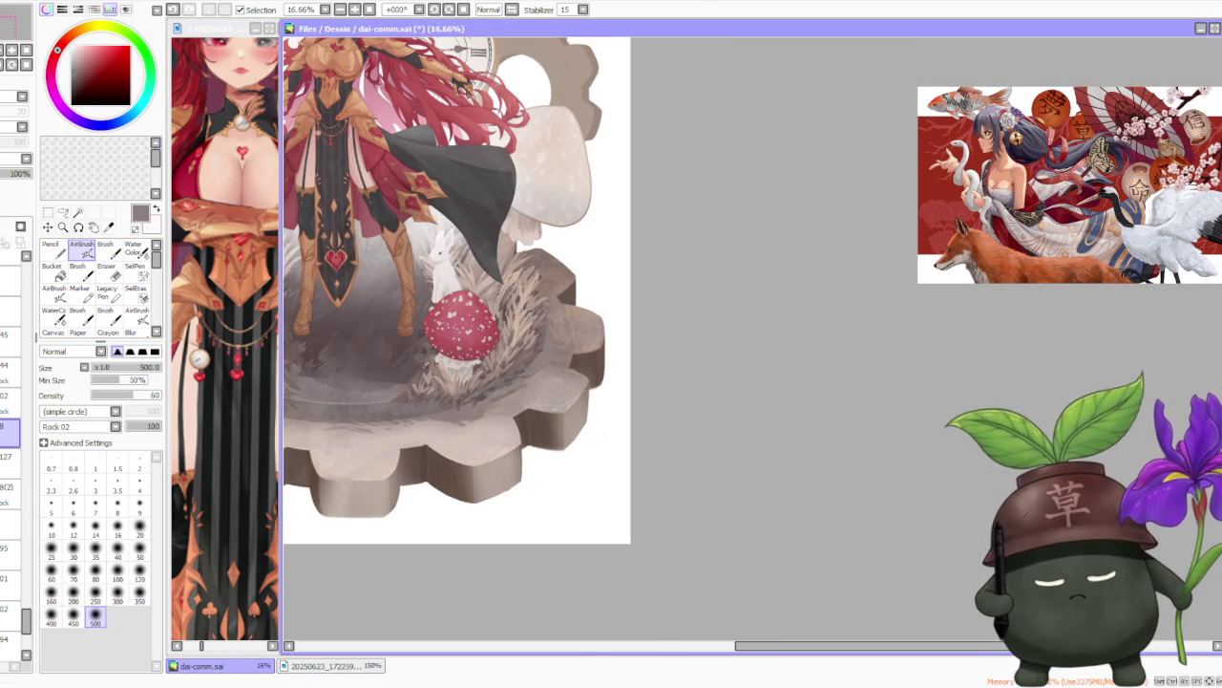
pyautogui.moveTo(511, 463)
pyautogui.mouseDown()
pyautogui.moveTo(491, 442)
pyautogui.moveTo(497, 426)
pyautogui.mouseUp()
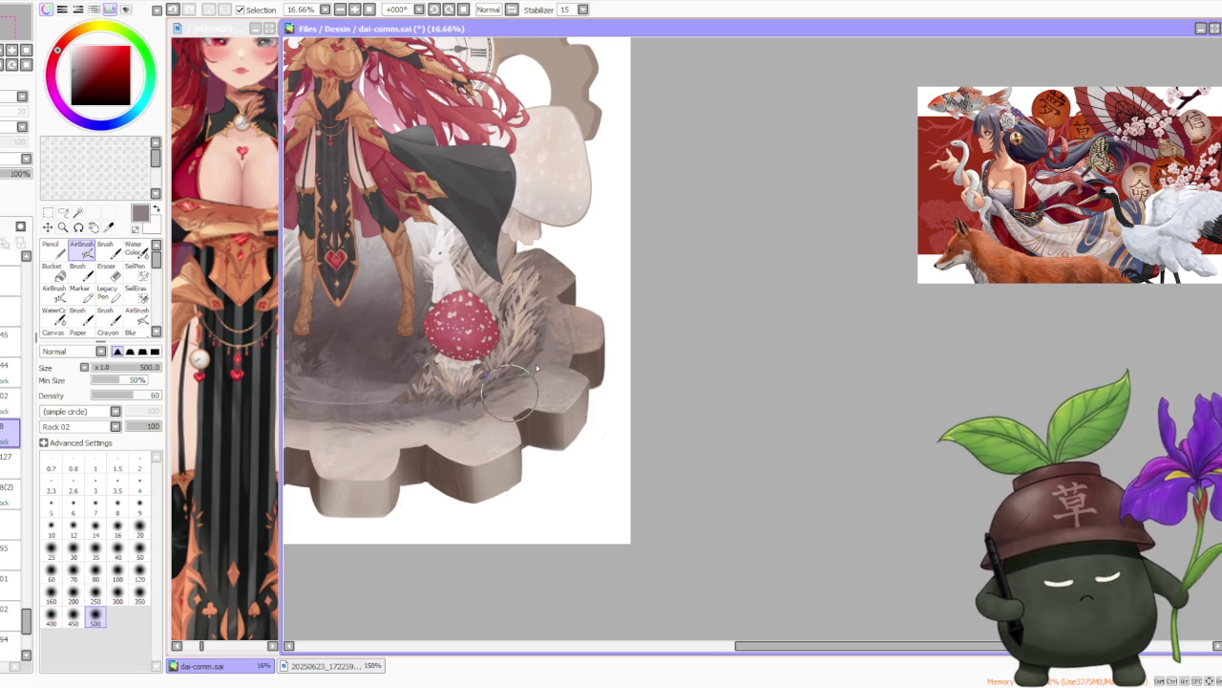
# Add light shading on the gear's top surface and sample a brown tone from it.
pyautogui.scroll(-1, 513, 394)
pyautogui.scroll(1, 422, 401)
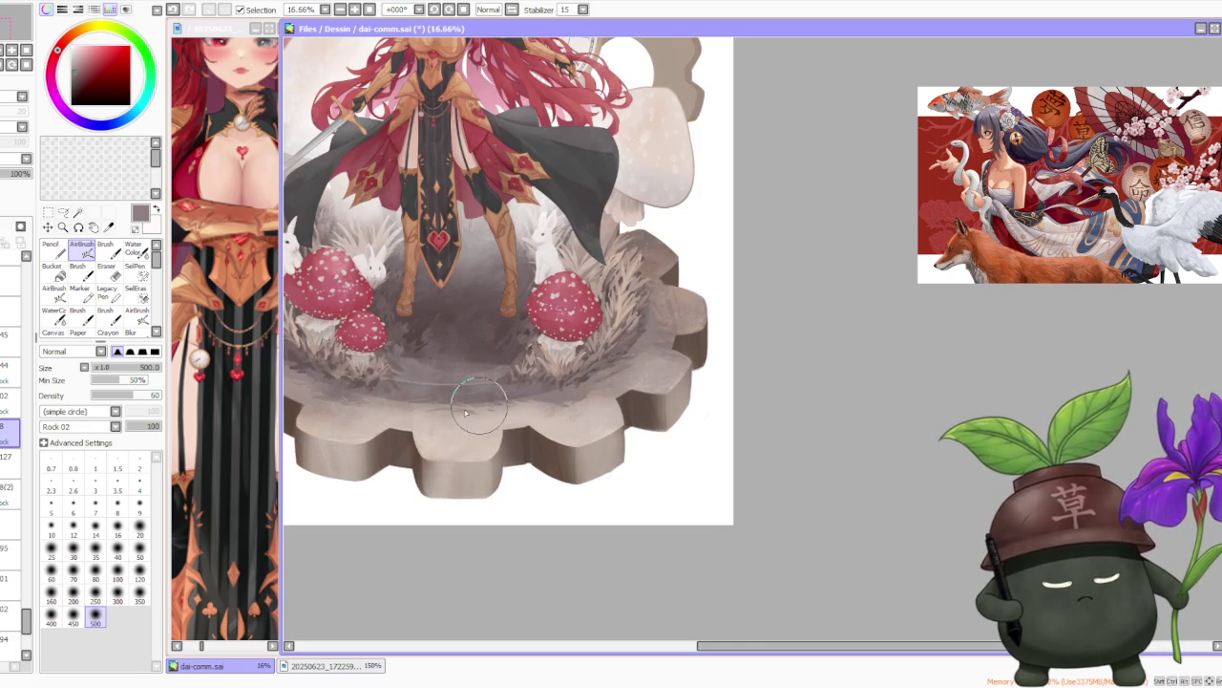
pyautogui.scroll(-1, 479, 411)
pyautogui.scroll(1, 471, 406)
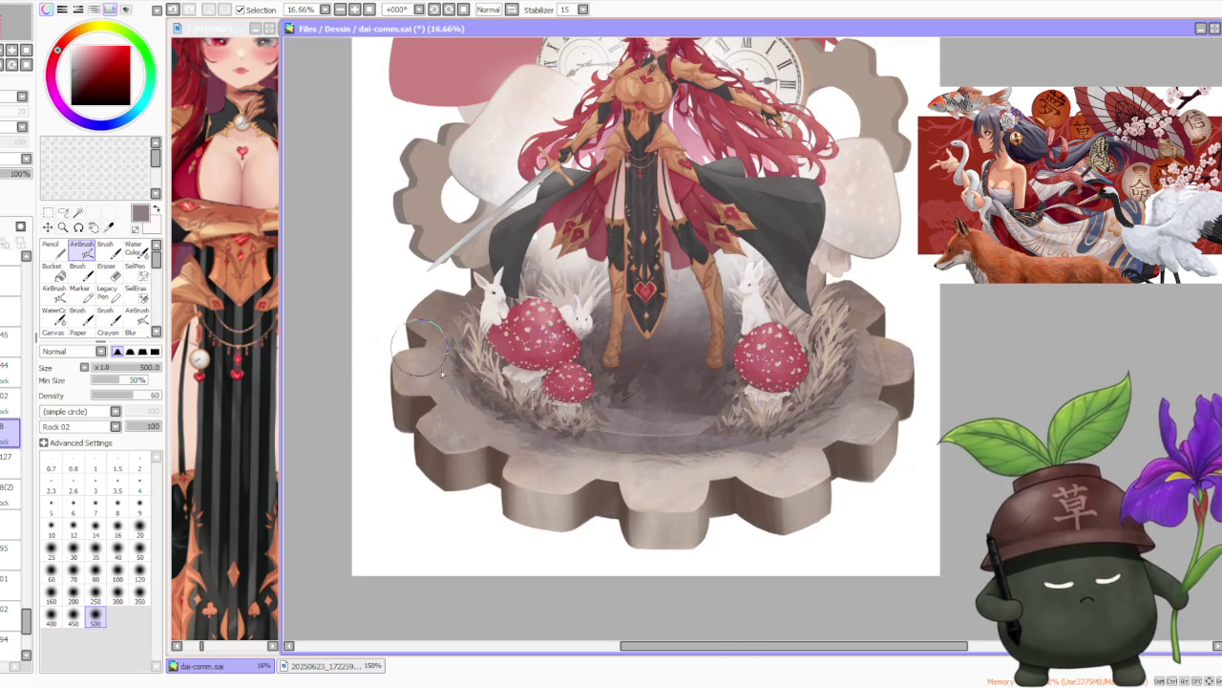
pyautogui.moveTo(421, 352); pyautogui.dragTo(466, 396)
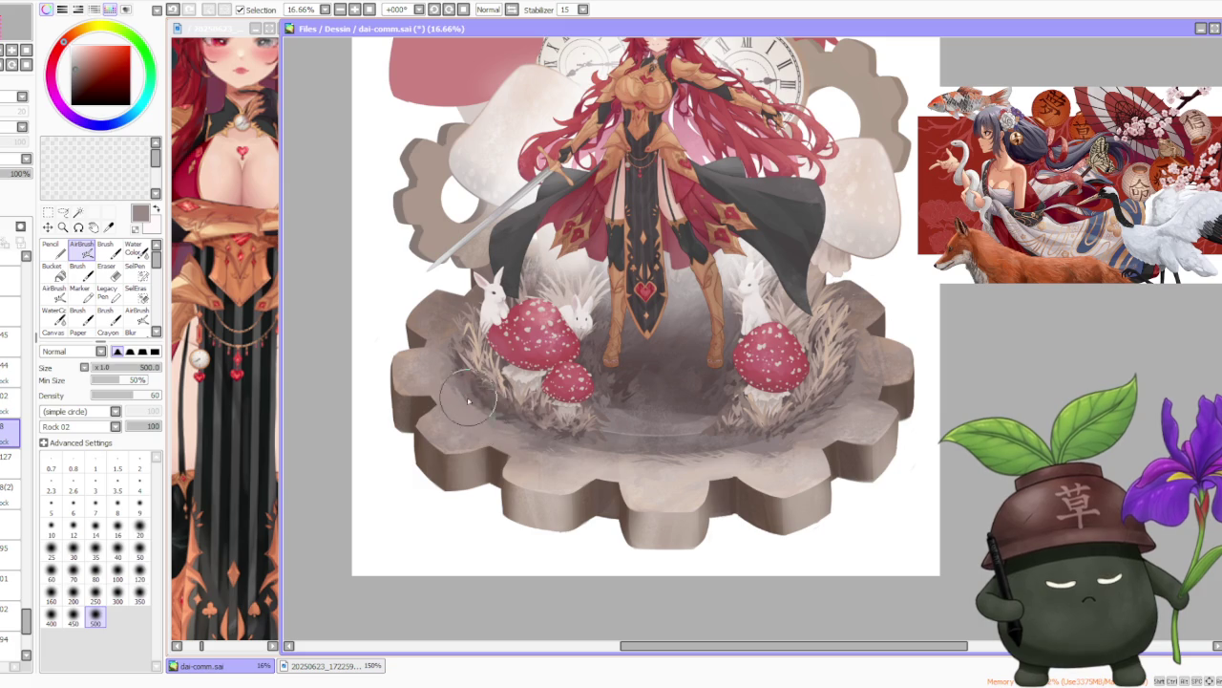
pyautogui.keyDown('alt'); pyautogui.click(443, 330); pyautogui.keyUp('alt')
pyautogui.scroll(-1, 444, 351)
pyautogui.scroll(-1, 573, 359)
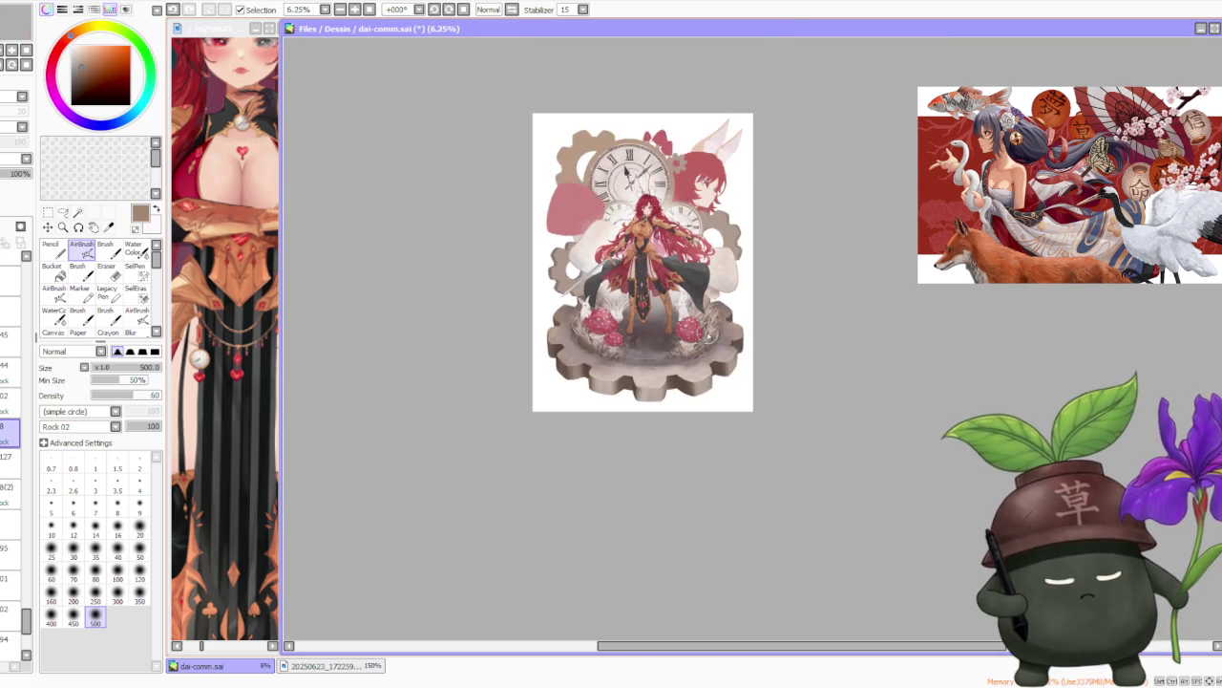
pyautogui.scroll(3, 726, 367)
pyautogui.scroll(1, 738, 354)
pyautogui.scroll(-2, 737, 352)
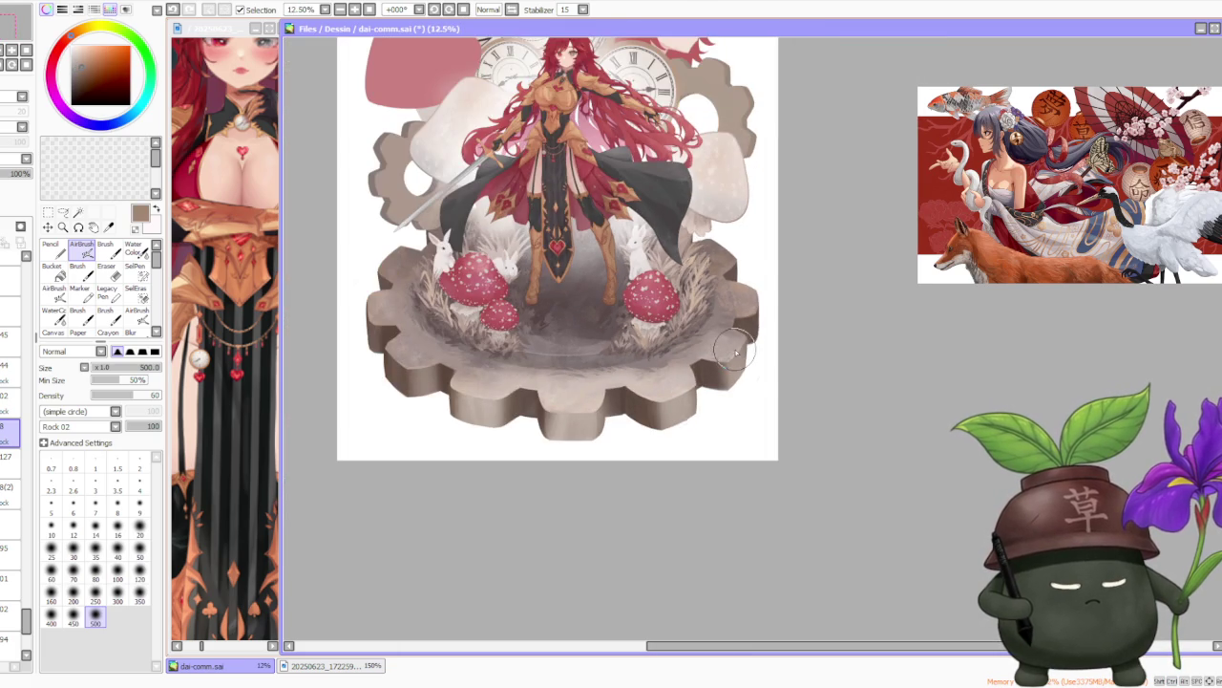
pyautogui.scroll(2, 735, 352)
pyautogui.scroll(-1, 733, 355)
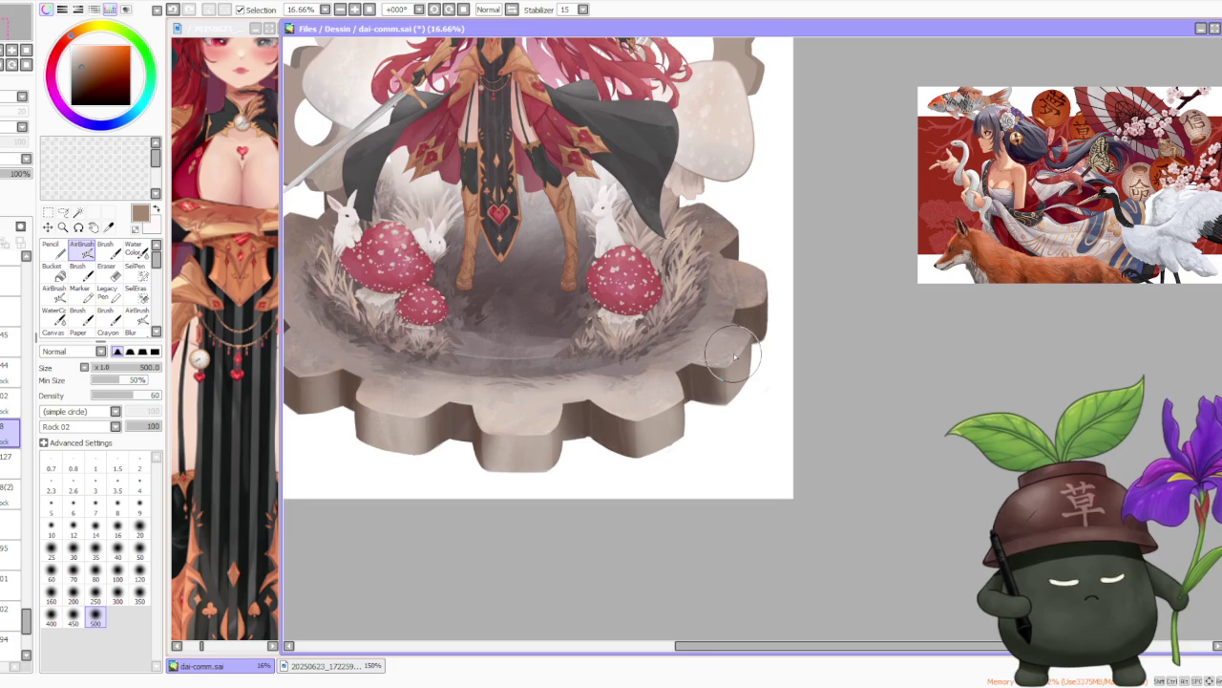
pyautogui.scroll(1, 734, 344)
pyautogui.scroll(-2, 732, 282)
pyautogui.scroll(-1, 732, 283)
pyautogui.scroll(-1, 732, 283)
pyautogui.scroll(2, 714, 298)
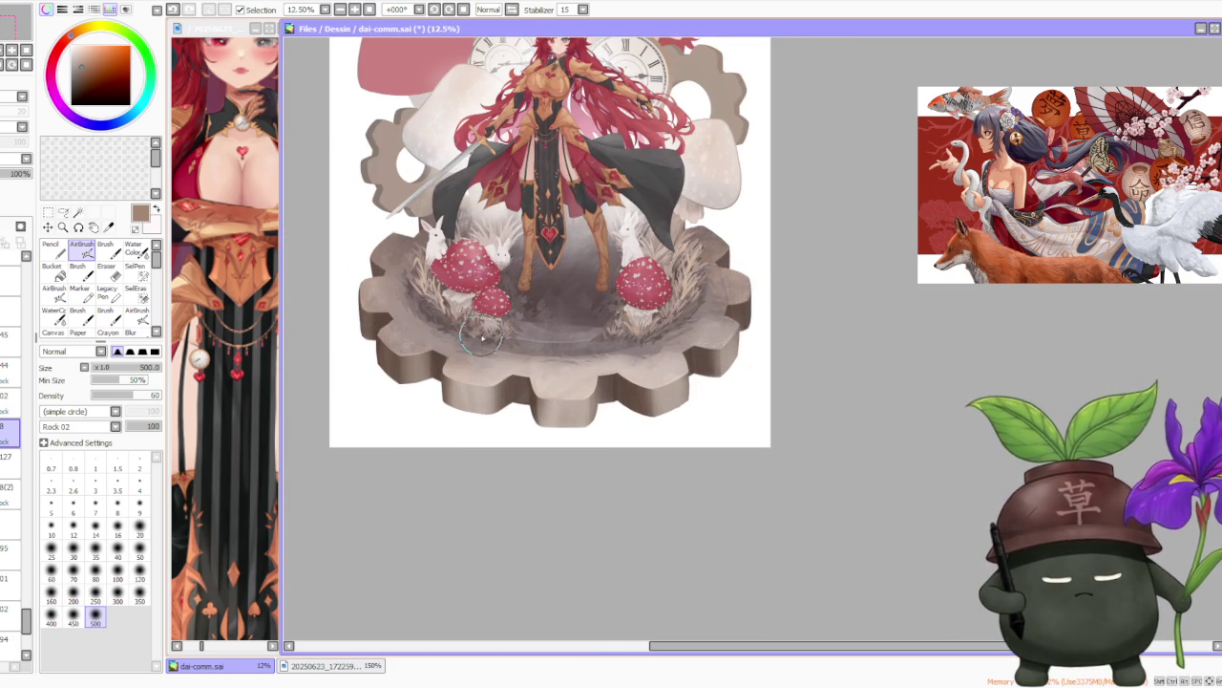
# Set the airbrush to size 1 with Flat Bristle shape and Dirt 01 texture.
pyautogui.click(105, 248)
pyautogui.click(82, 249)
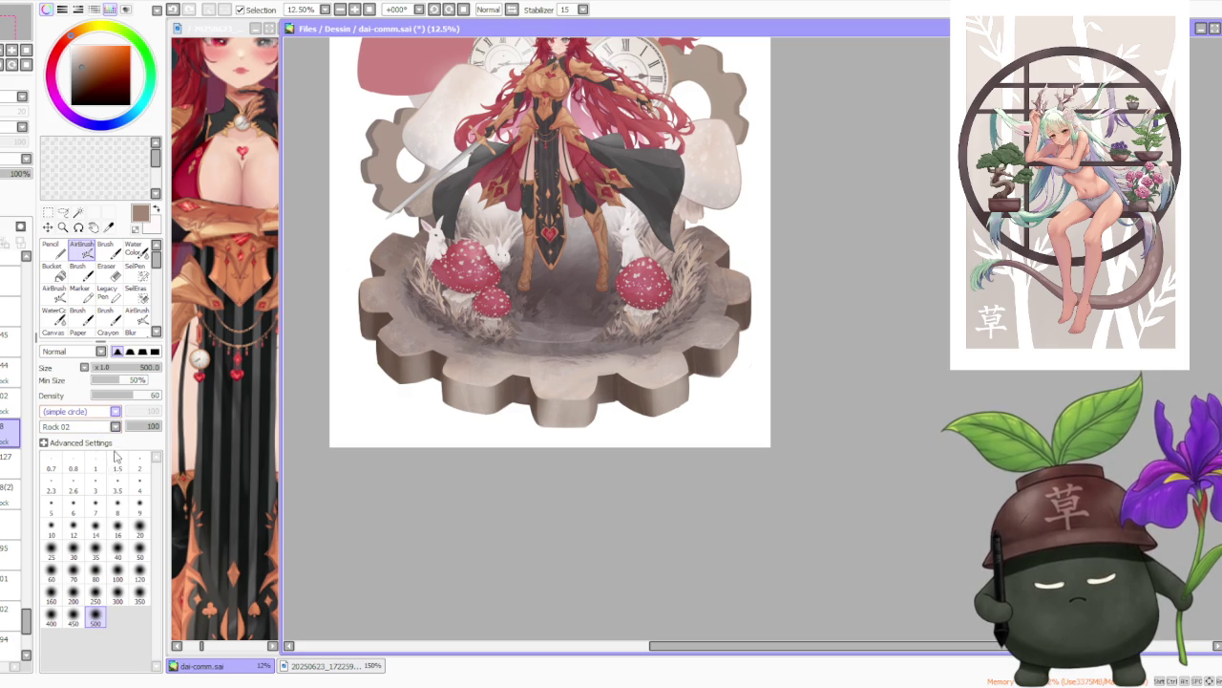
pyautogui.click(95, 468)
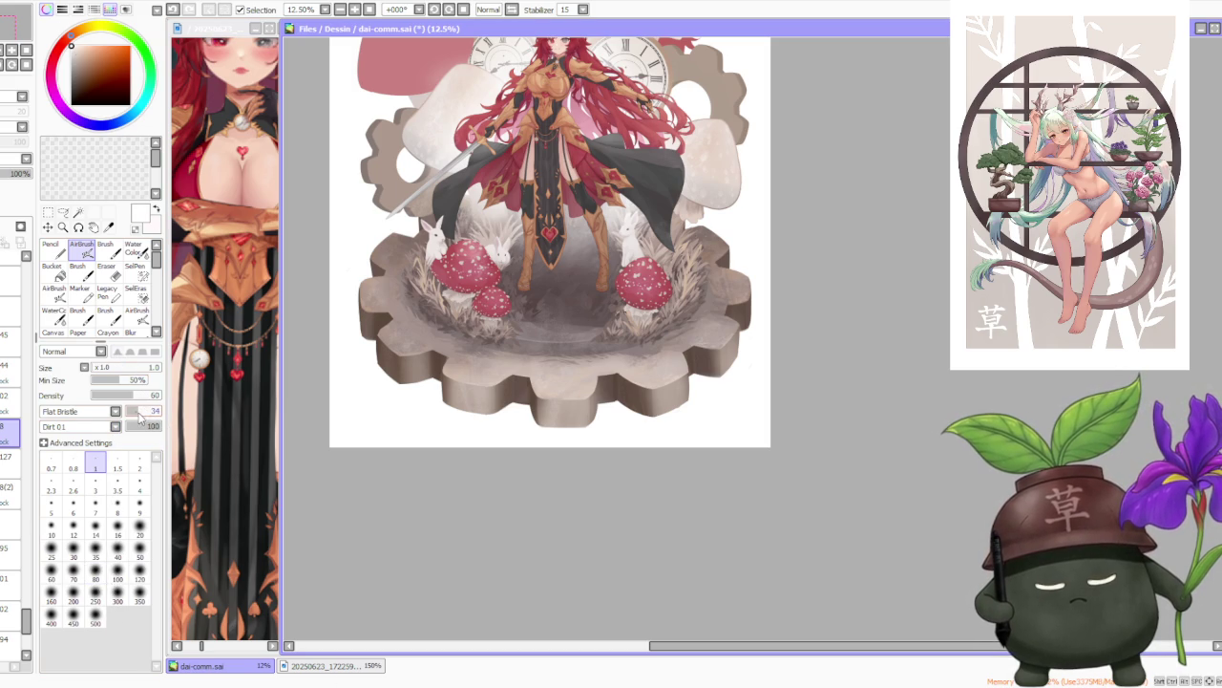
# At airbrush size 450, lighten and smooth the grey-brown shading on the gear rim.
pyautogui.scroll(2, 445, 342)
pyautogui.scroll(-1, 521, 352)
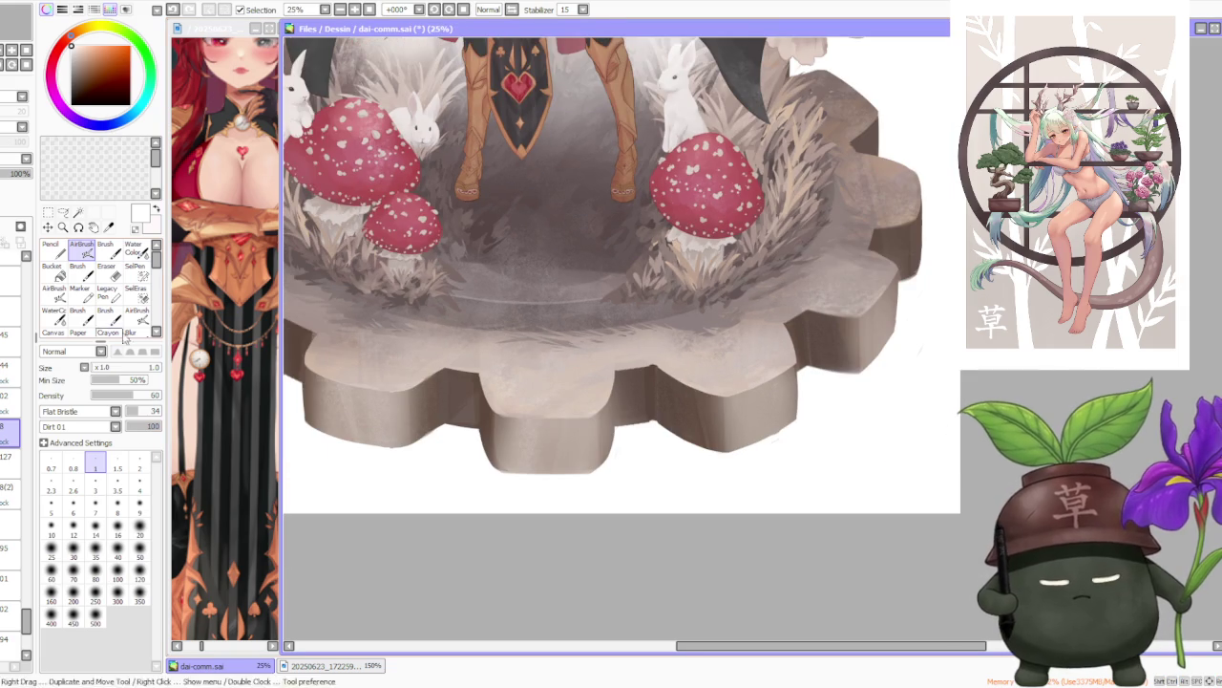
pyautogui.click(73, 622)
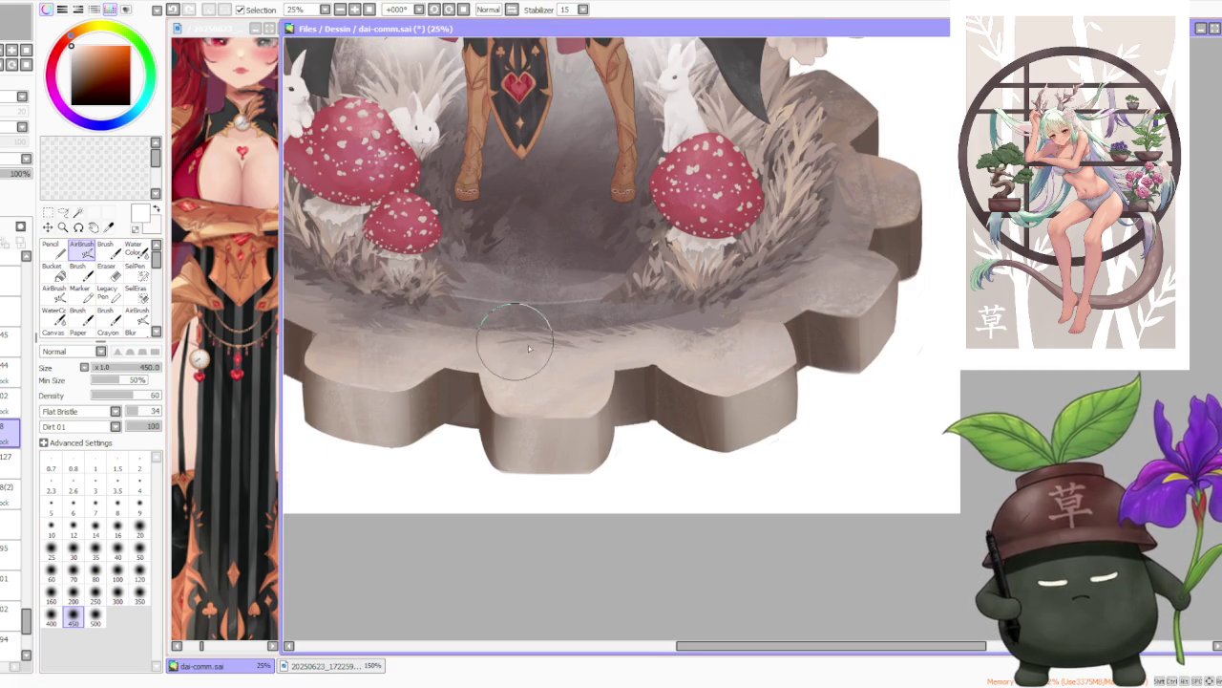
pyautogui.scroll(1, 490, 348)
pyautogui.scroll(-1, 503, 350)
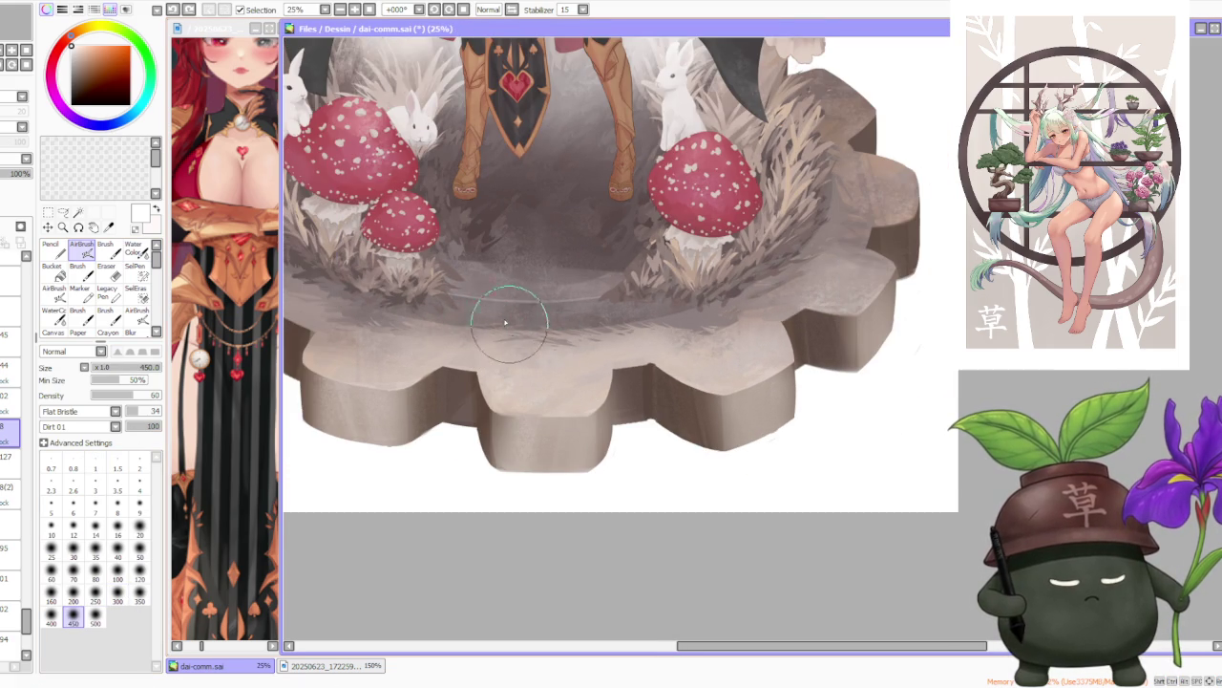
pyautogui.keyDown('alt'); pyautogui.click(479, 319); pyautogui.keyUp('alt')
pyautogui.moveTo(541, 376)
pyautogui.mouseDown()
pyautogui.moveTo(450, 341)
pyautogui.moveTo(518, 341)
pyautogui.moveTo(532, 354)
pyautogui.moveTo(570, 326)
pyautogui.moveTo(542, 335)
pyautogui.moveTo(555, 368)
pyautogui.moveTo(588, 344)
pyautogui.moveTo(643, 355)
pyautogui.mouseUp()
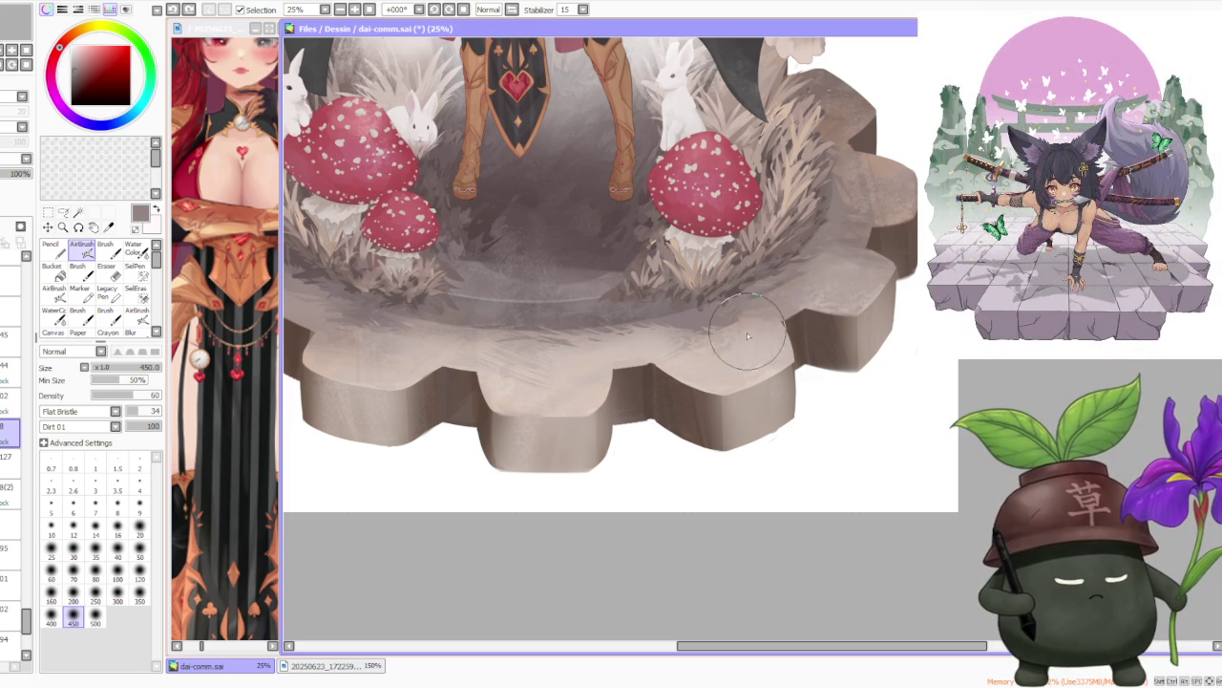
# Sample light beige and darker brown from the gear, then paint grass strokes along its right edge.
pyautogui.keyDown('alt'); pyautogui.click(694, 356); pyautogui.keyUp('alt')
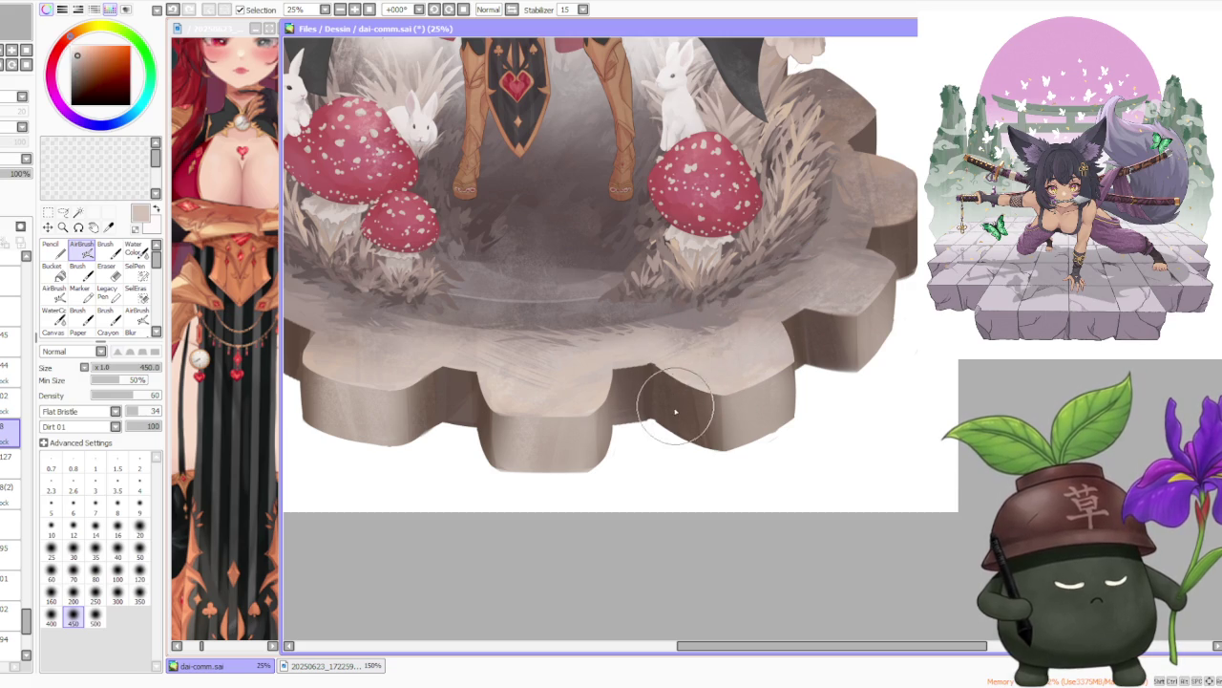
pyautogui.scroll(-2, 669, 402)
pyautogui.scroll(2, 798, 254)
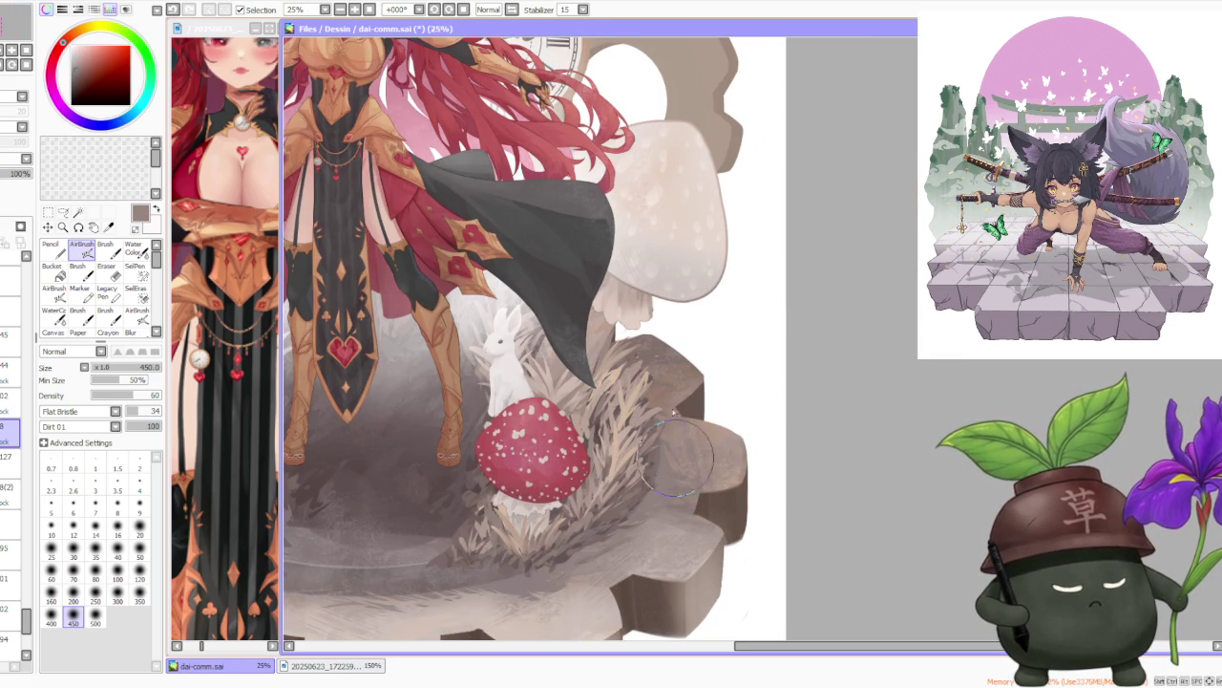
pyautogui.keyDown('alt'); pyautogui.click(588, 597); pyautogui.keyUp('alt')
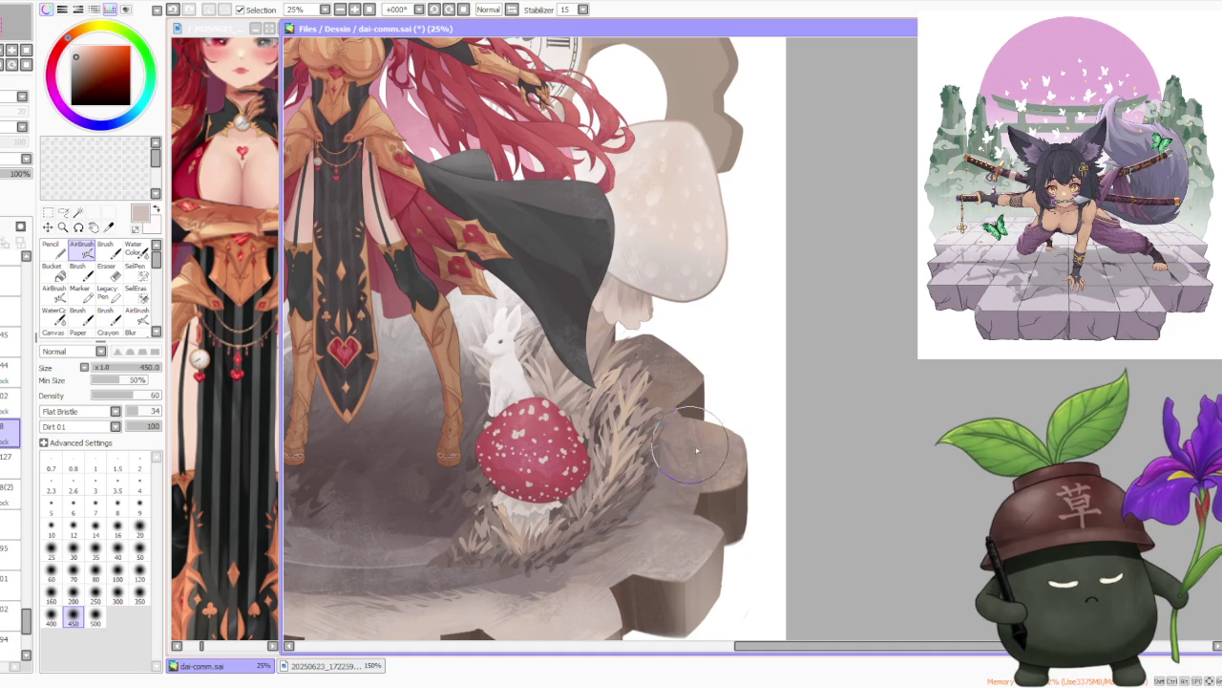
pyautogui.keyDown('alt'); pyautogui.click(674, 462); pyautogui.keyUp('alt')
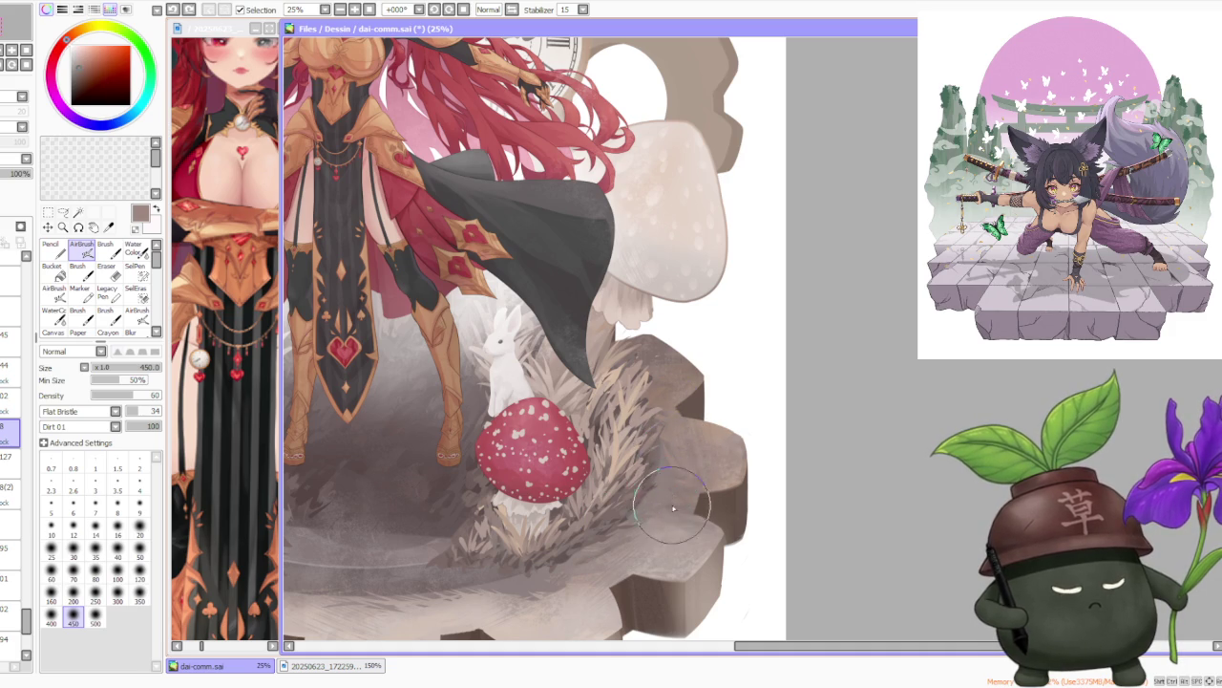
pyautogui.scroll(-3, 676, 399)
pyautogui.scroll(3, 676, 411)
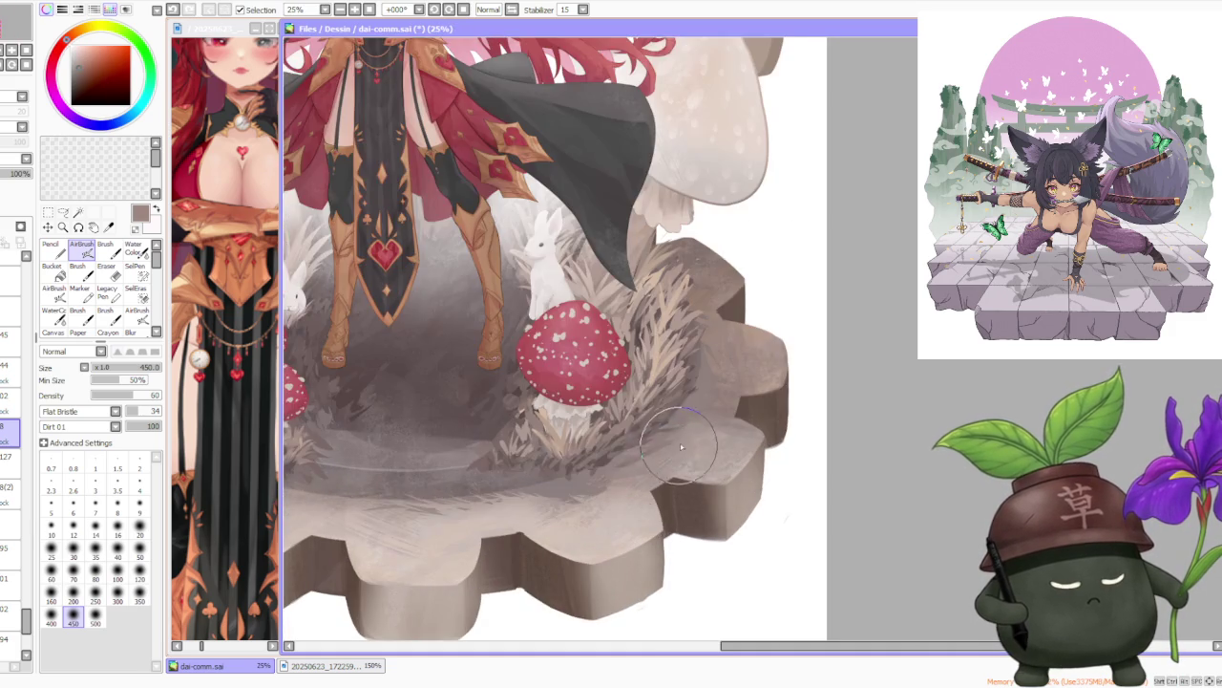
pyautogui.scroll(-3, 682, 430)
pyautogui.scroll(3, 682, 431)
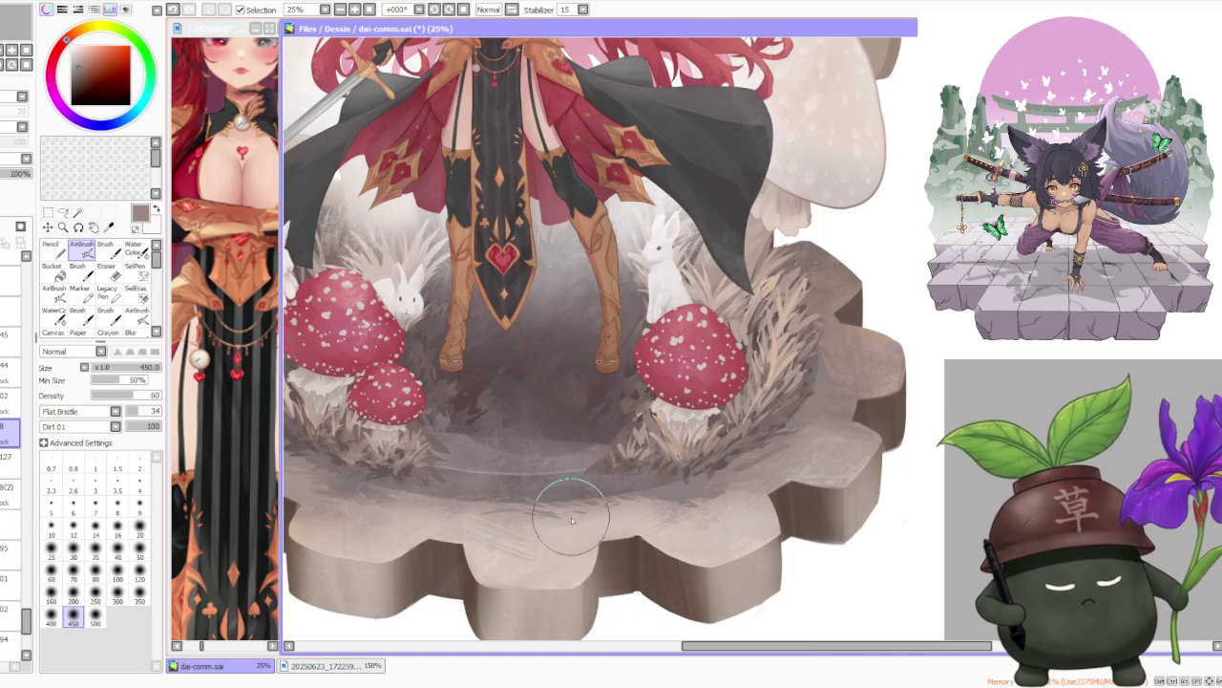
pyautogui.scroll(-1, 554, 491)
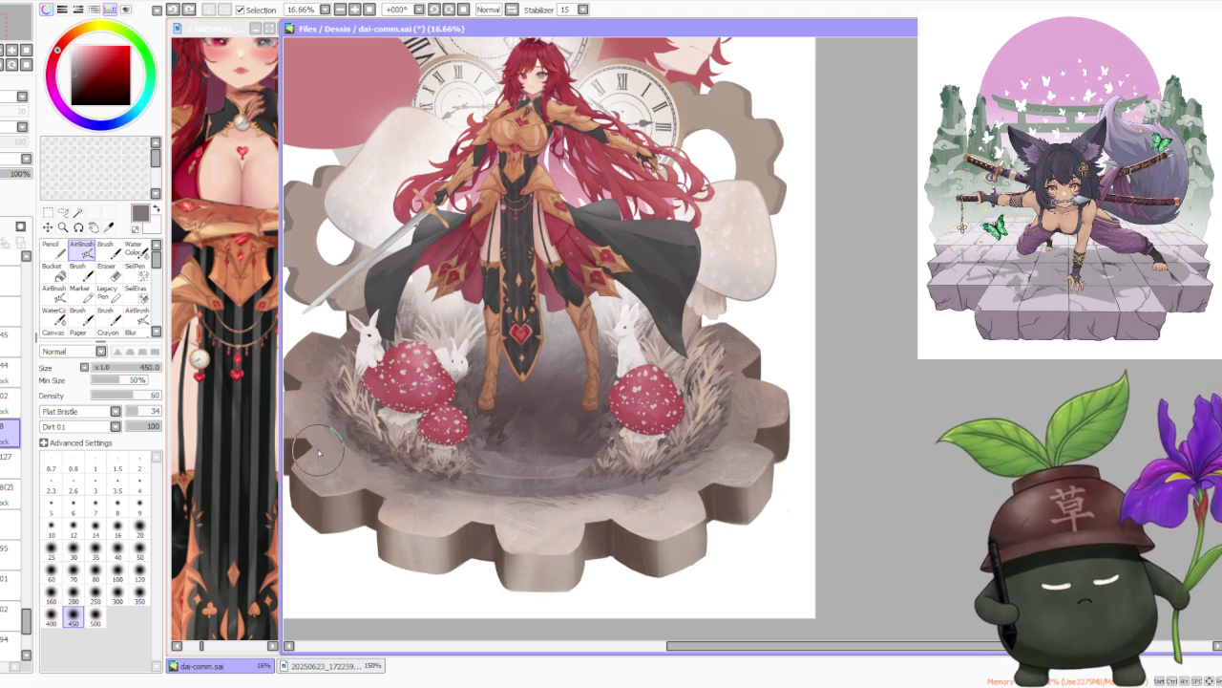
pyautogui.scroll(1, 375, 456)
pyautogui.scroll(1, 377, 449)
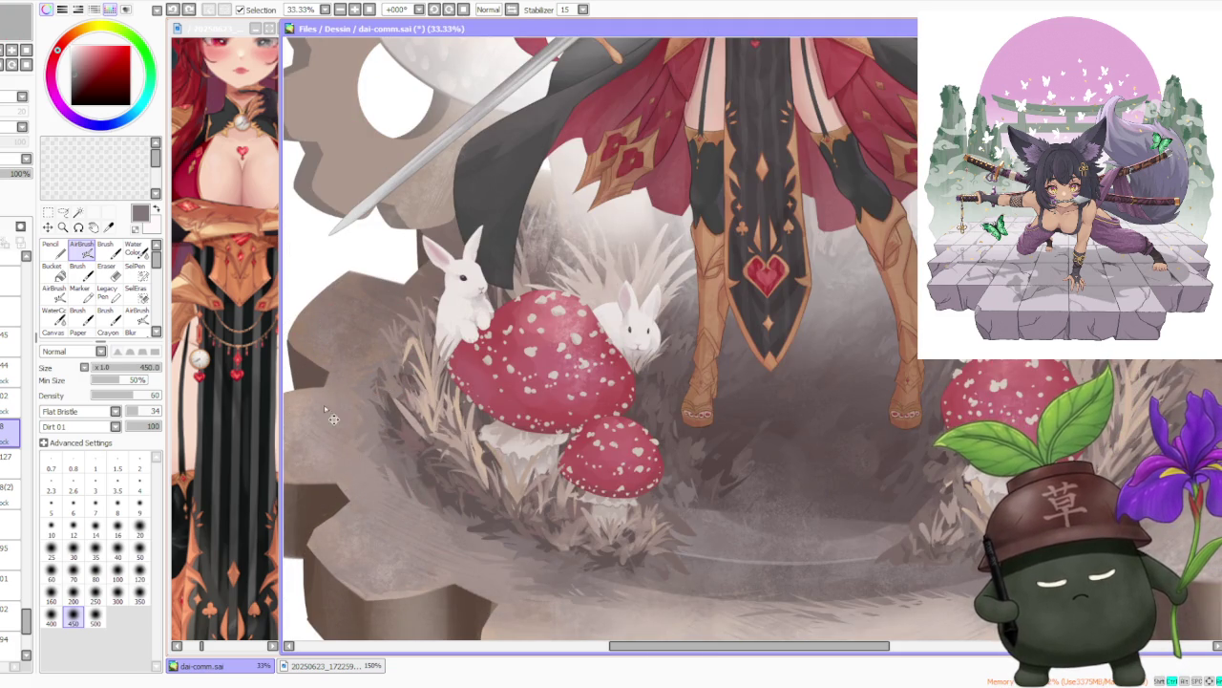
pyautogui.scroll(-2, 377, 308)
pyautogui.scroll(1, 370, 409)
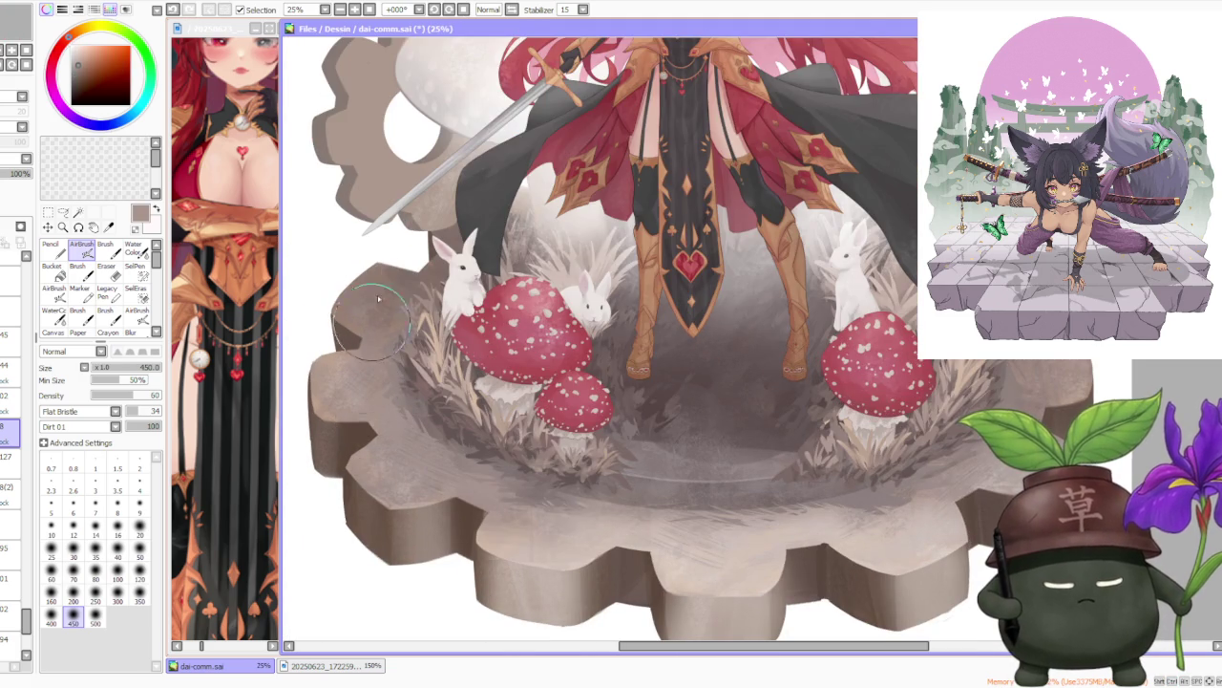
pyautogui.scroll(-1, 435, 287)
pyautogui.scroll(1, 573, 382)
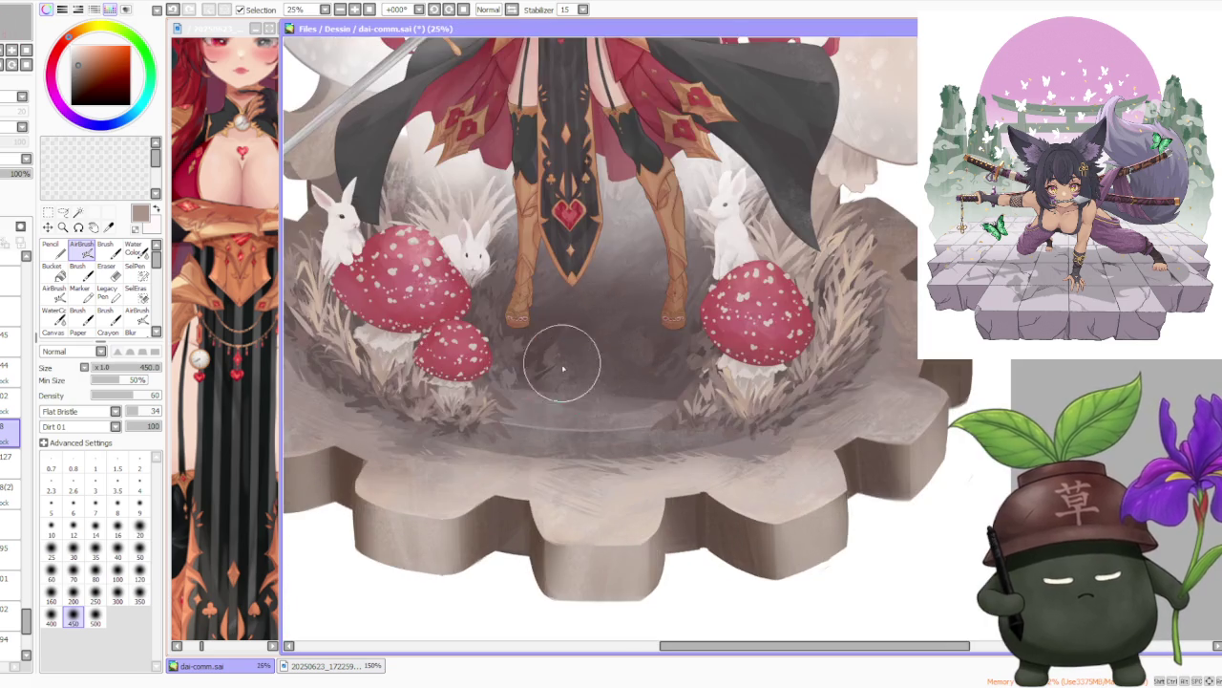
pyautogui.scroll(-1, 573, 382)
pyautogui.scroll(1, 688, 462)
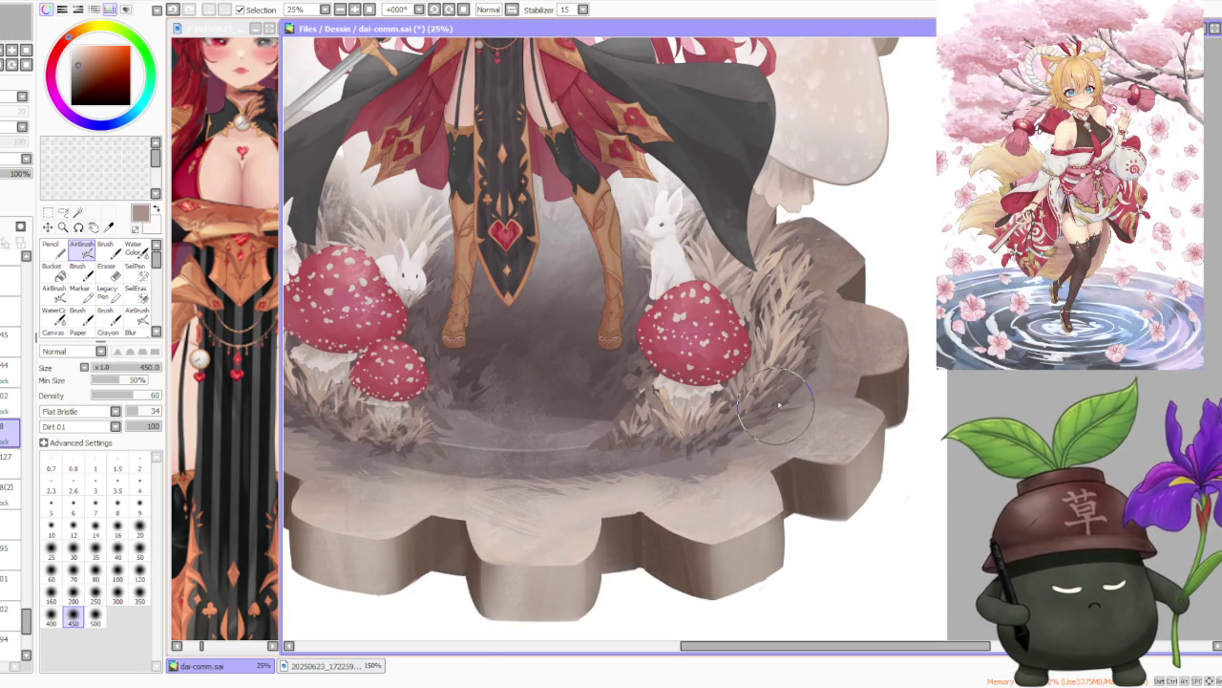
pyautogui.scroll(-1, 764, 391)
pyautogui.scroll(1, 745, 358)
pyautogui.moveTo(743, 354)
pyautogui.mouseDown()
pyautogui.moveTo(802, 286)
pyautogui.moveTo(773, 220)
pyautogui.moveTo(745, 305)
pyautogui.mouseUp()
# Switch to another layer and sample light beige and darker brown from the gear platform.
pyautogui.scroll(-1, 744, 301)
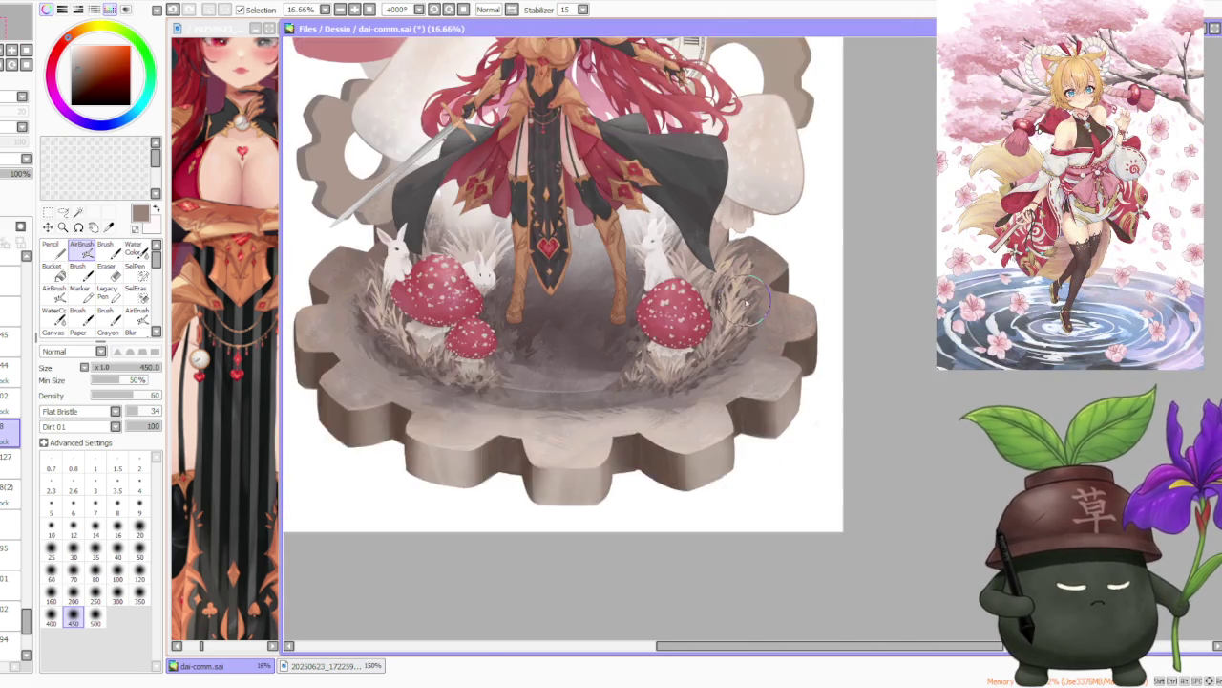
pyautogui.scroll(-1, 759, 291)
pyautogui.scroll(1, 745, 296)
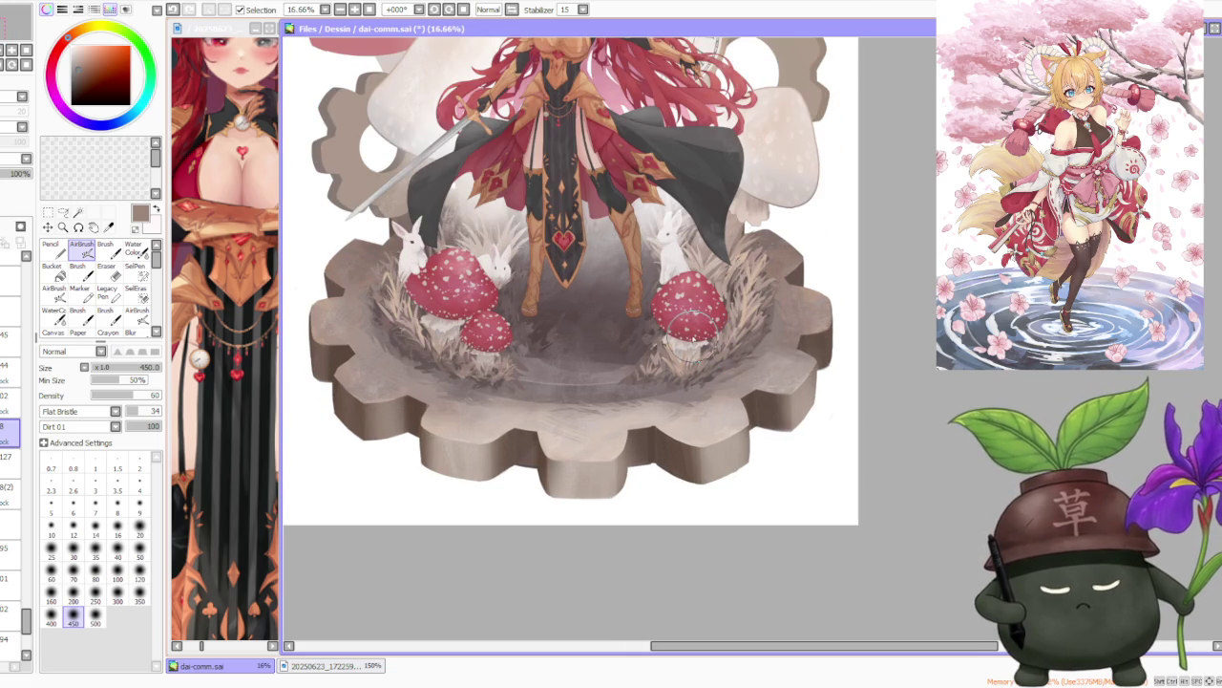
pyautogui.keyDown('alt'); pyautogui.click(599, 453); pyautogui.keyUp('alt')
pyautogui.scroll(1, 566, 342)
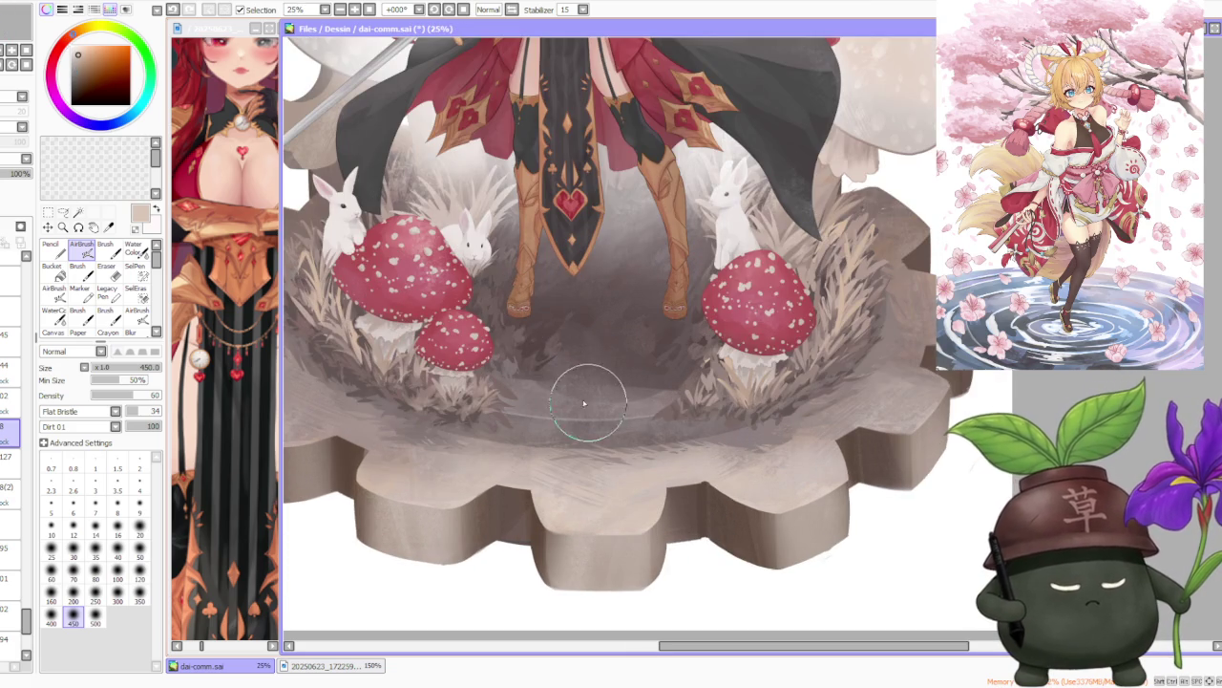
pyautogui.scroll(-1, 532, 369)
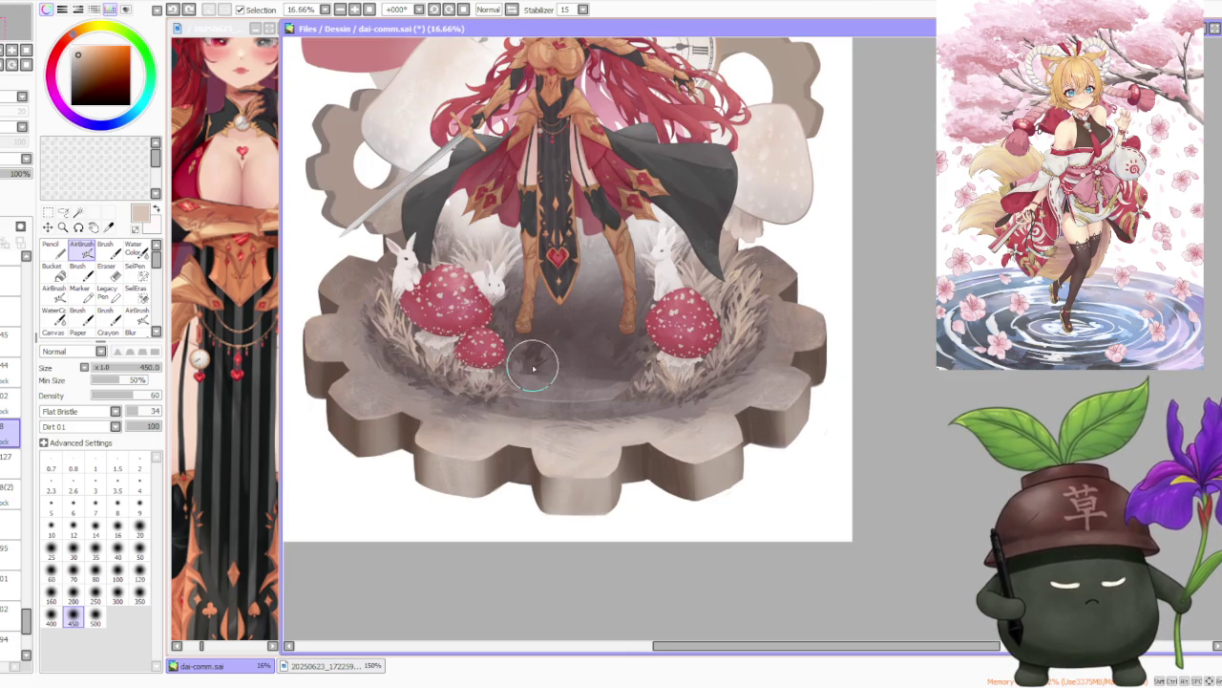
pyautogui.click(18, 491)
pyautogui.scroll(1, 573, 506)
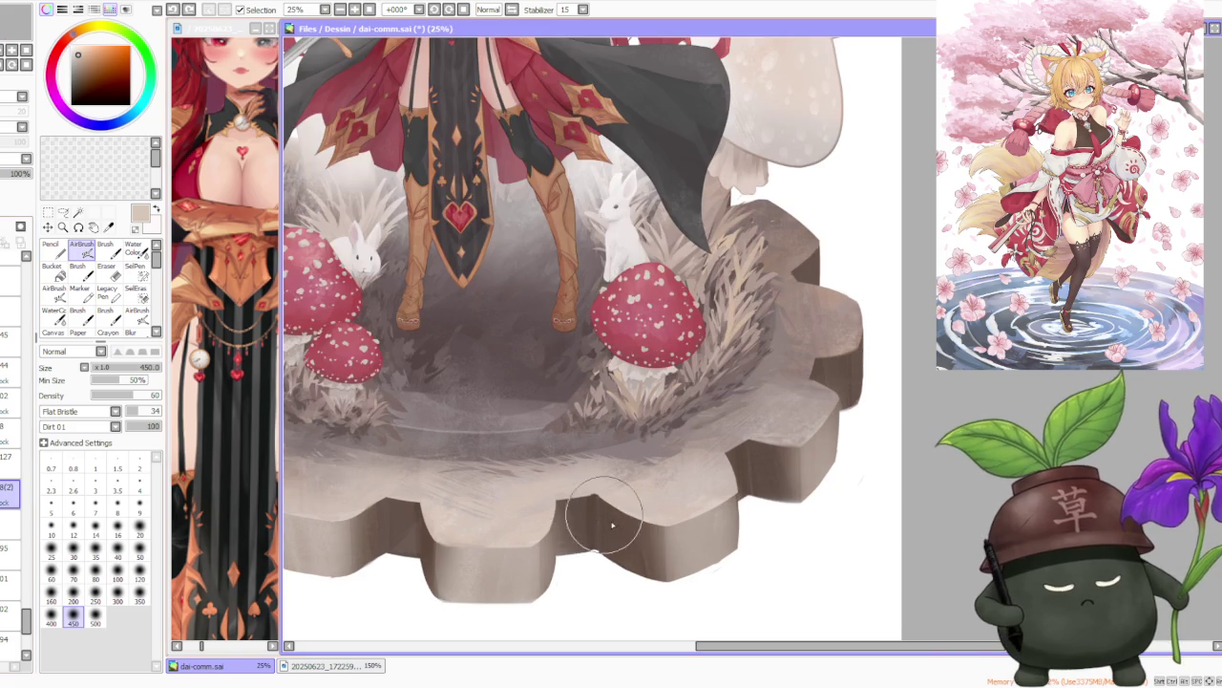
pyautogui.keyDown('alt'); pyautogui.click(521, 540); pyautogui.keyUp('alt')
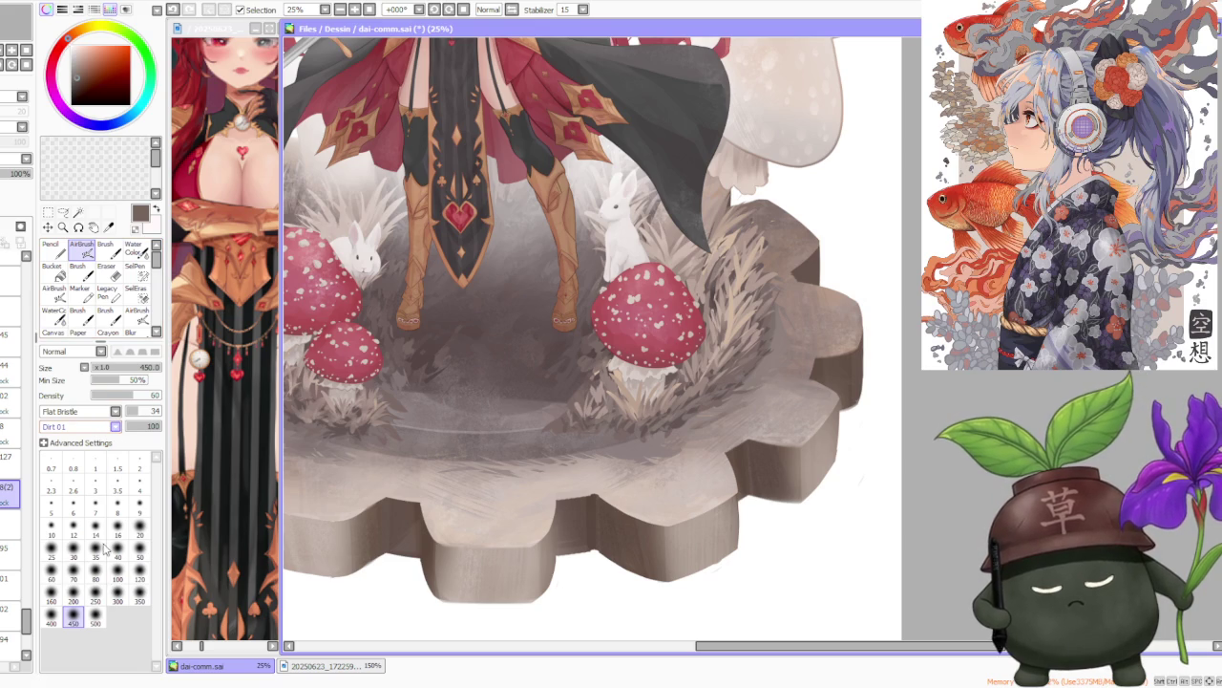
pyautogui.scroll(3, 96, 413)
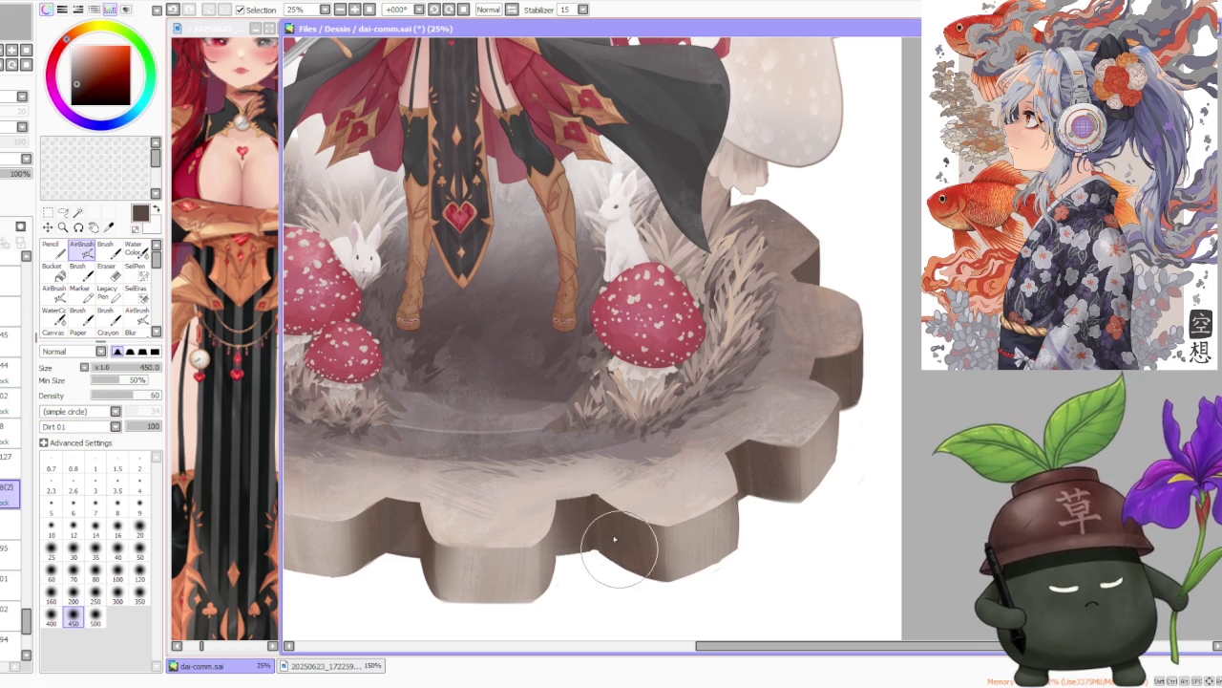
# Sample light beige from the gear's lower rim, swap back to dark brown, then switch to the regular Brush.
pyautogui.keyDown('alt'); pyautogui.click(645, 457); pyautogui.keyUp('alt')
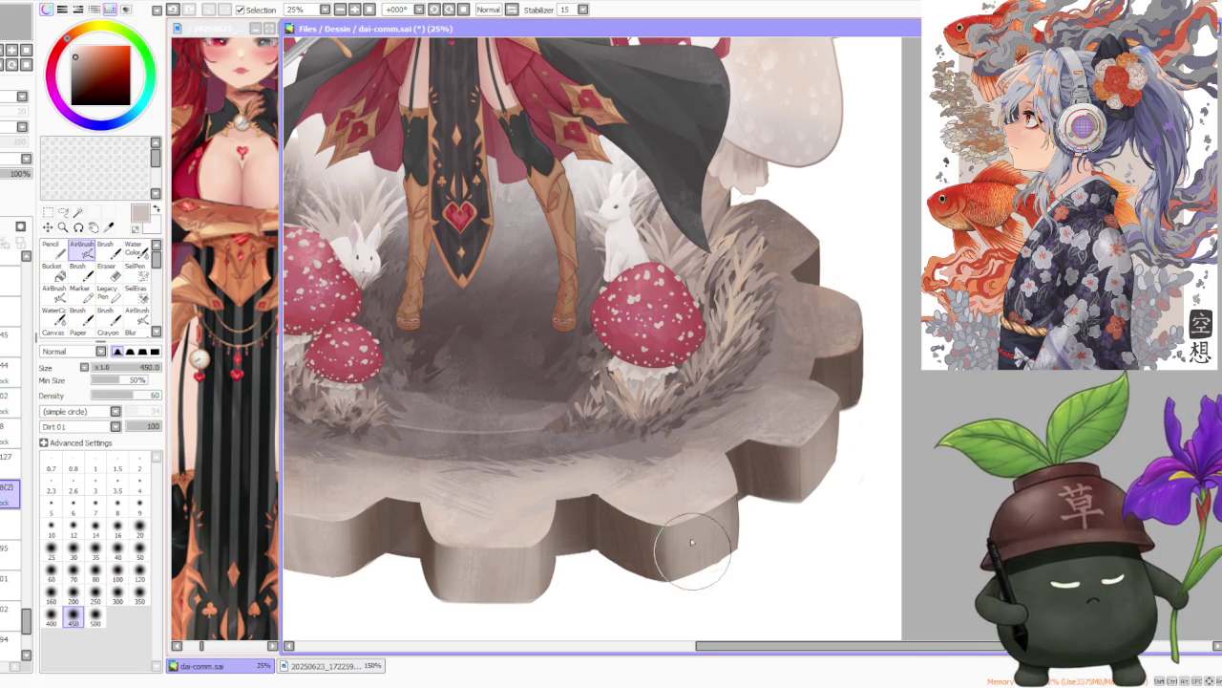
pyautogui.press('x')
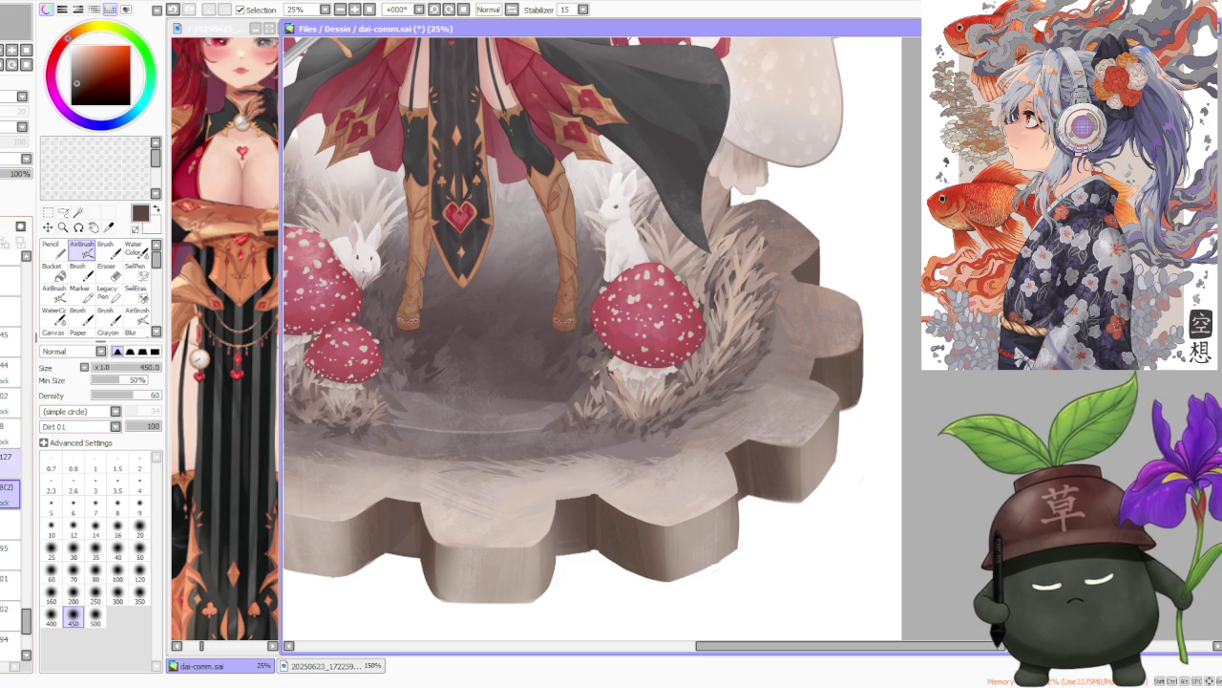
pyautogui.click(11, 461)
pyautogui.click(10, 462)
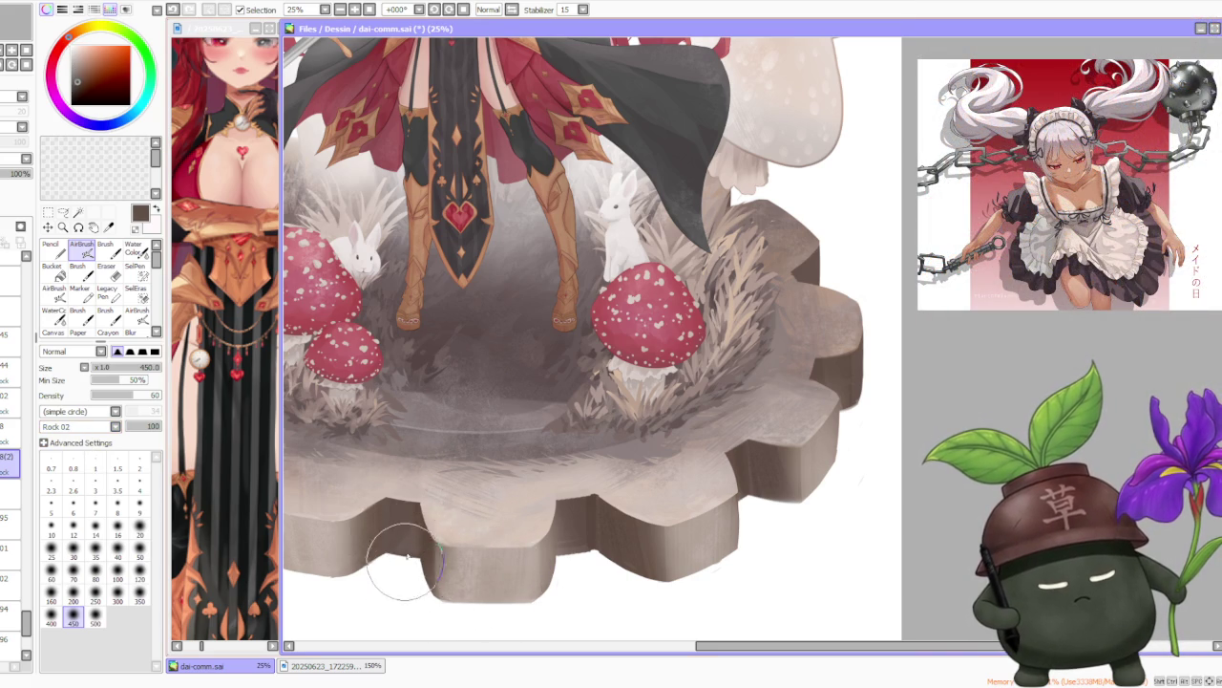
pyautogui.scroll(-1, 404, 539)
pyautogui.scroll(2, 417, 538)
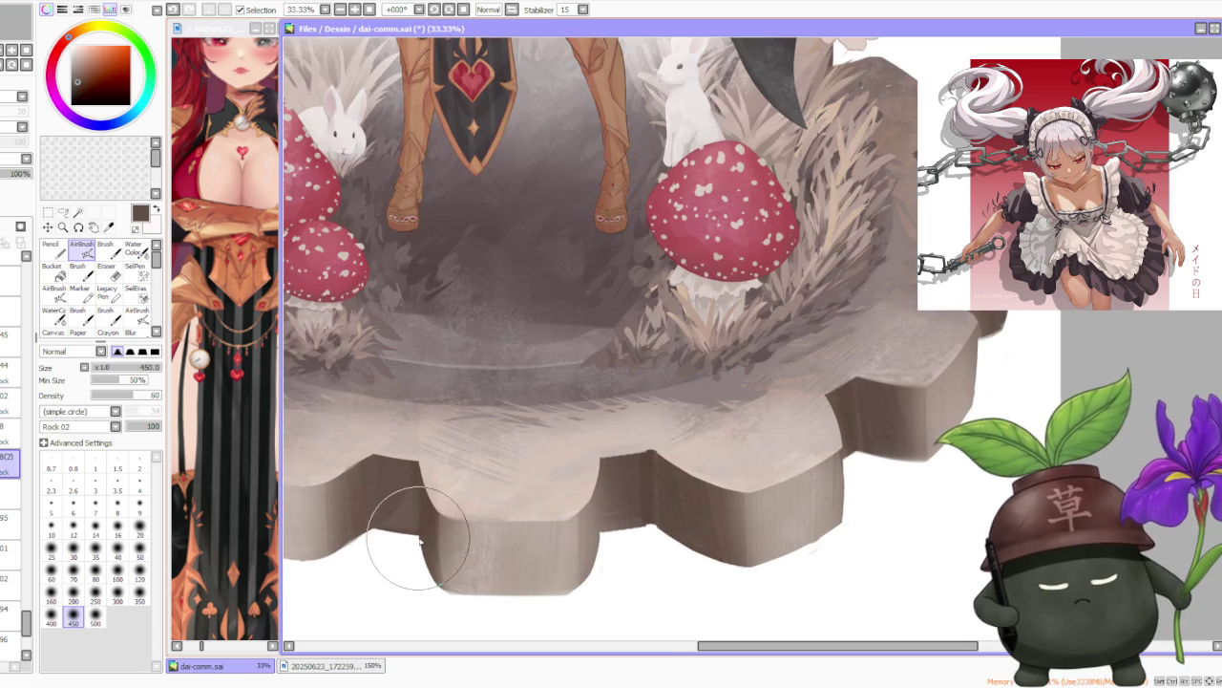
pyautogui.press('b')
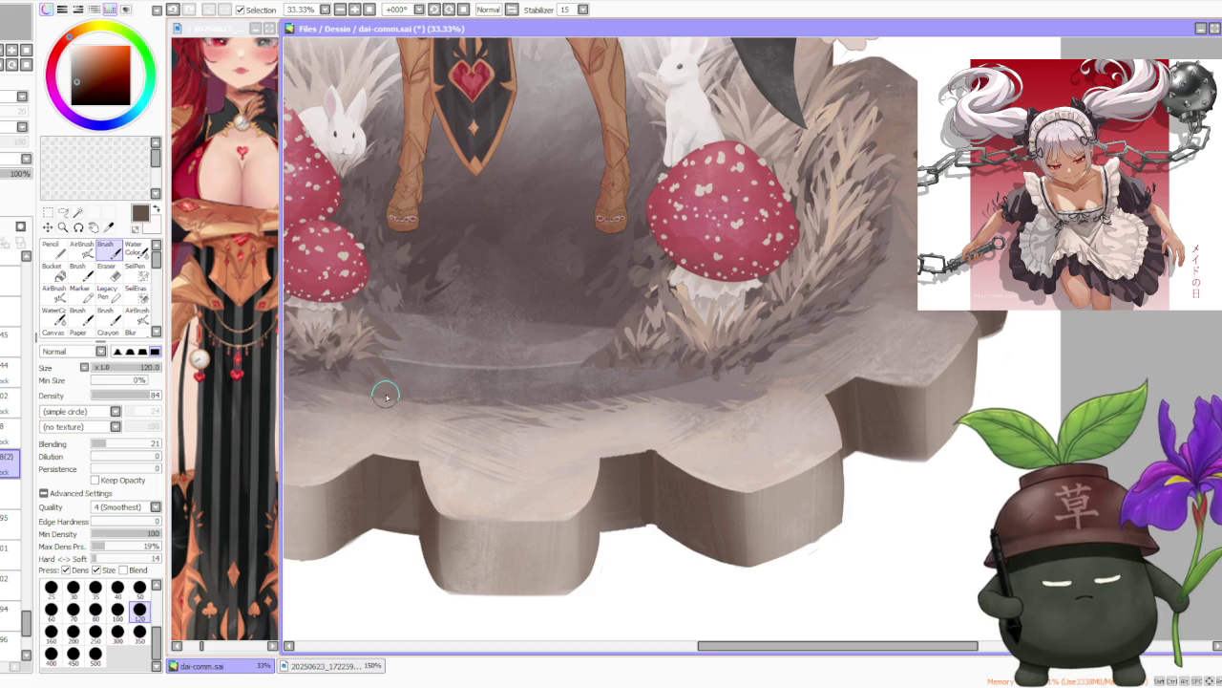
# Hide and reshow the gear's shaded-side layer to check its effect.
pyautogui.scroll(-3, 386, 397)
pyautogui.scroll(-1, 386, 396)
pyautogui.scroll(2, 436, 428)
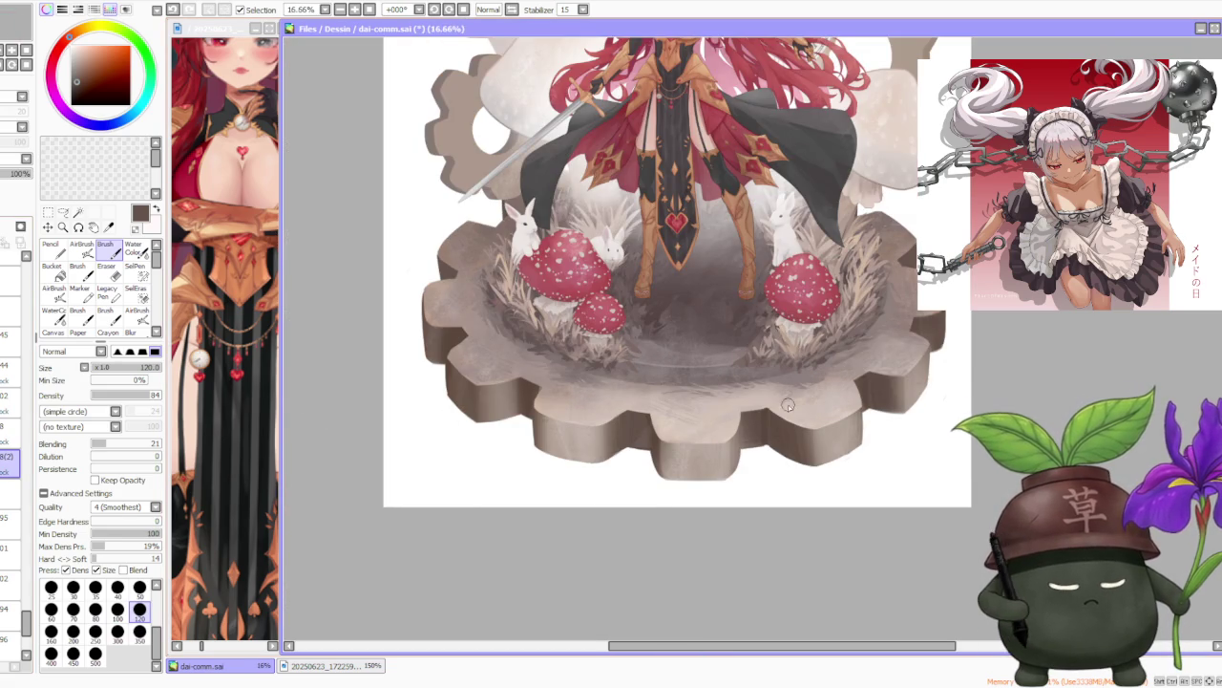
pyautogui.scroll(2, 788, 405)
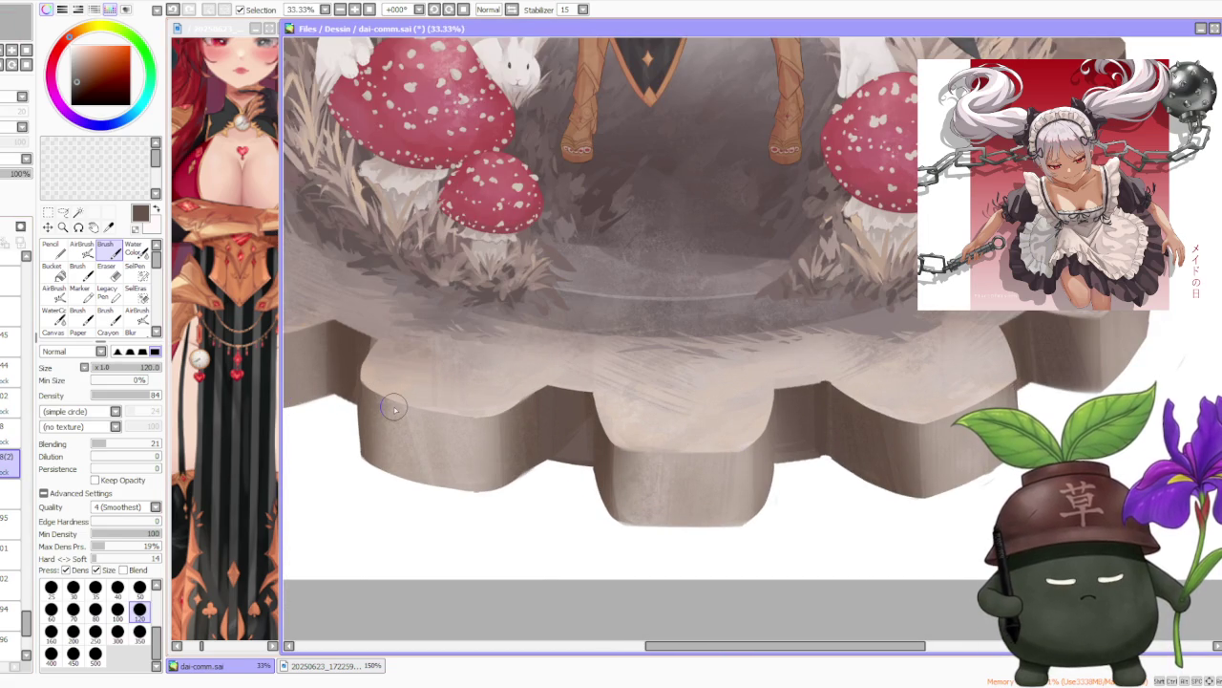
pyautogui.scroll(-2, 394, 408)
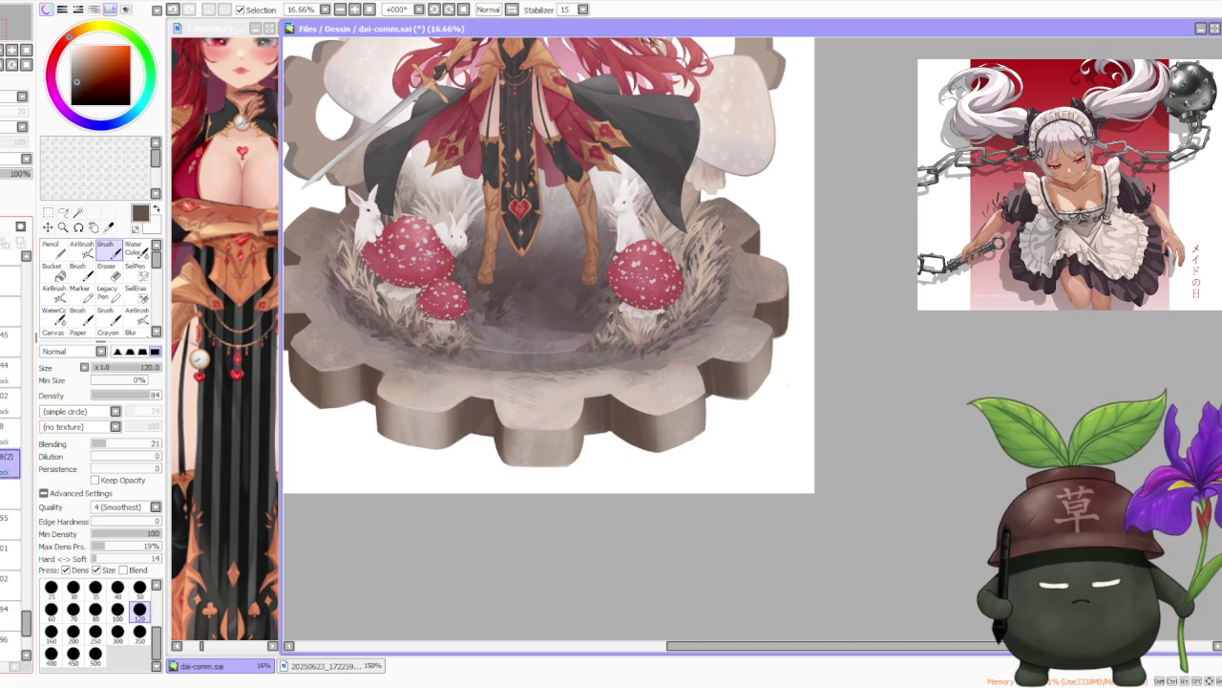
pyautogui.click(5, 457)
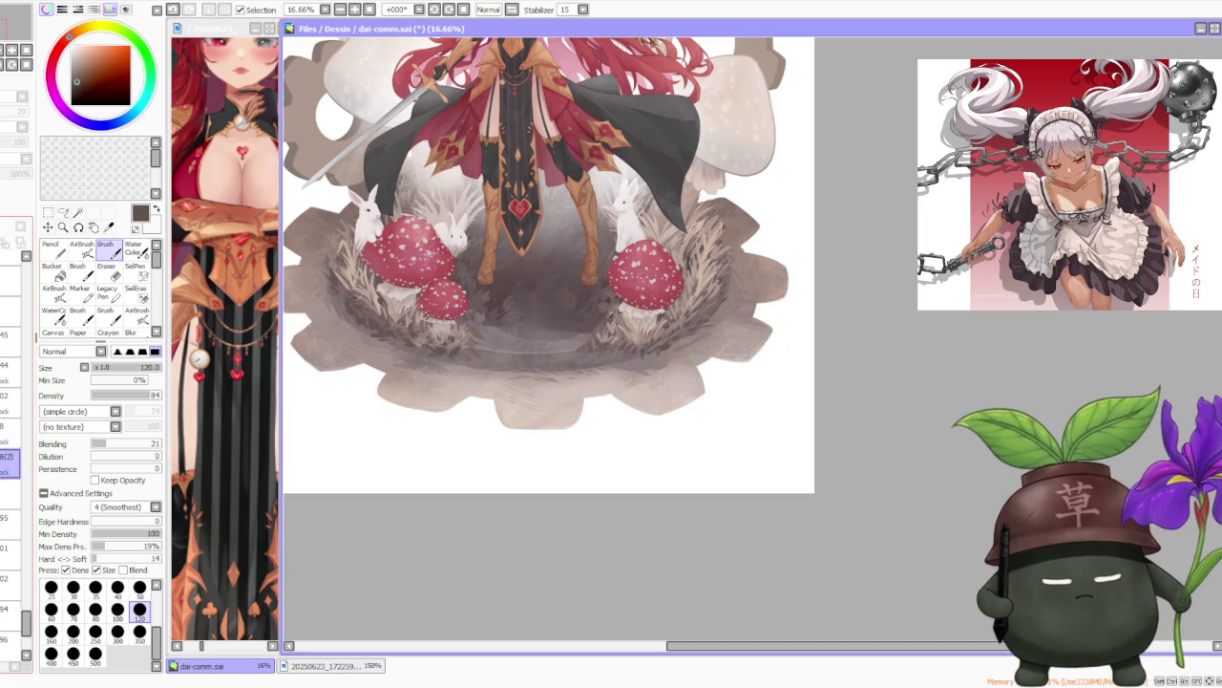
pyautogui.click(10, 434)
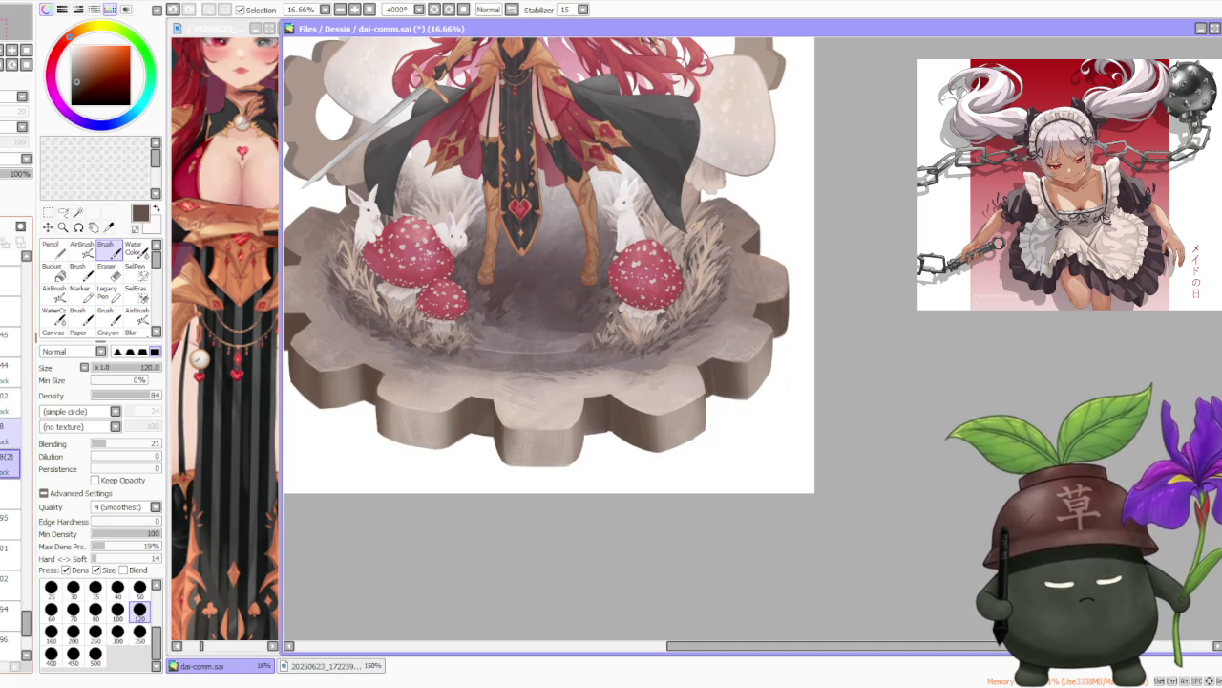
# On layer 8(2), square off the left edge of the central gear tooth.
pyautogui.click(10, 463)
pyautogui.scroll(-2, 608, 369)
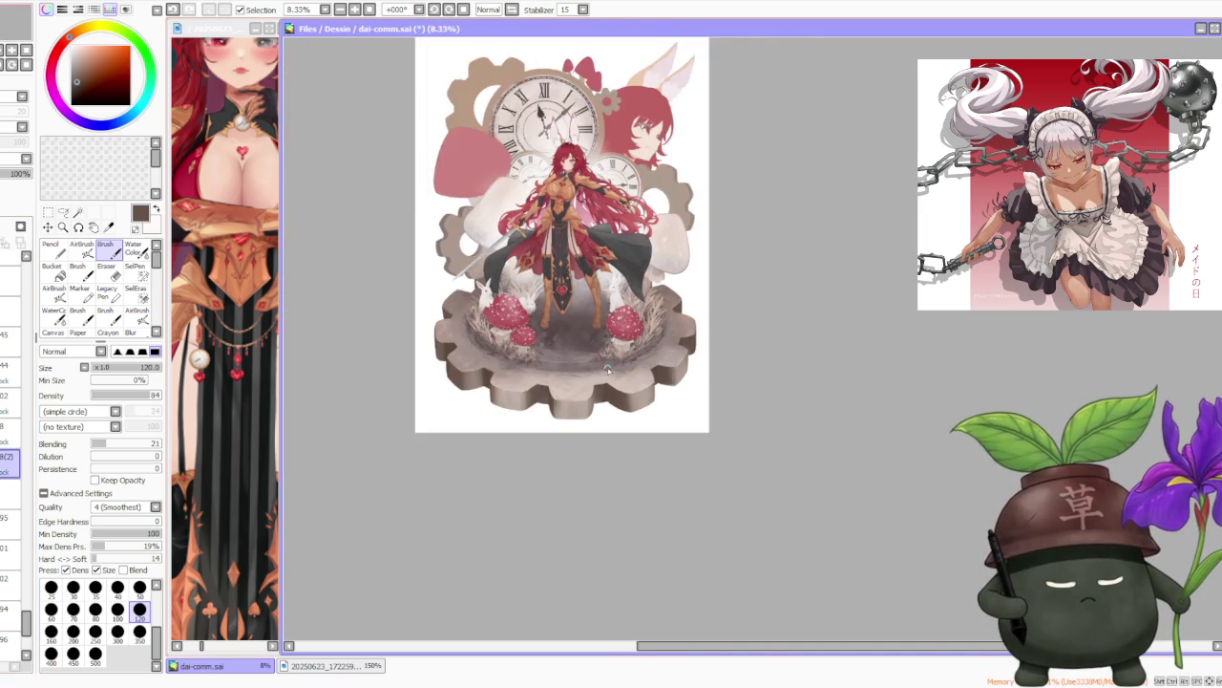
pyautogui.scroll(-2, 608, 370)
pyautogui.scroll(3, 604, 362)
pyautogui.scroll(3, 597, 372)
pyautogui.scroll(-1, 587, 382)
pyautogui.scroll(-2, 580, 390)
pyautogui.scroll(-2, 579, 391)
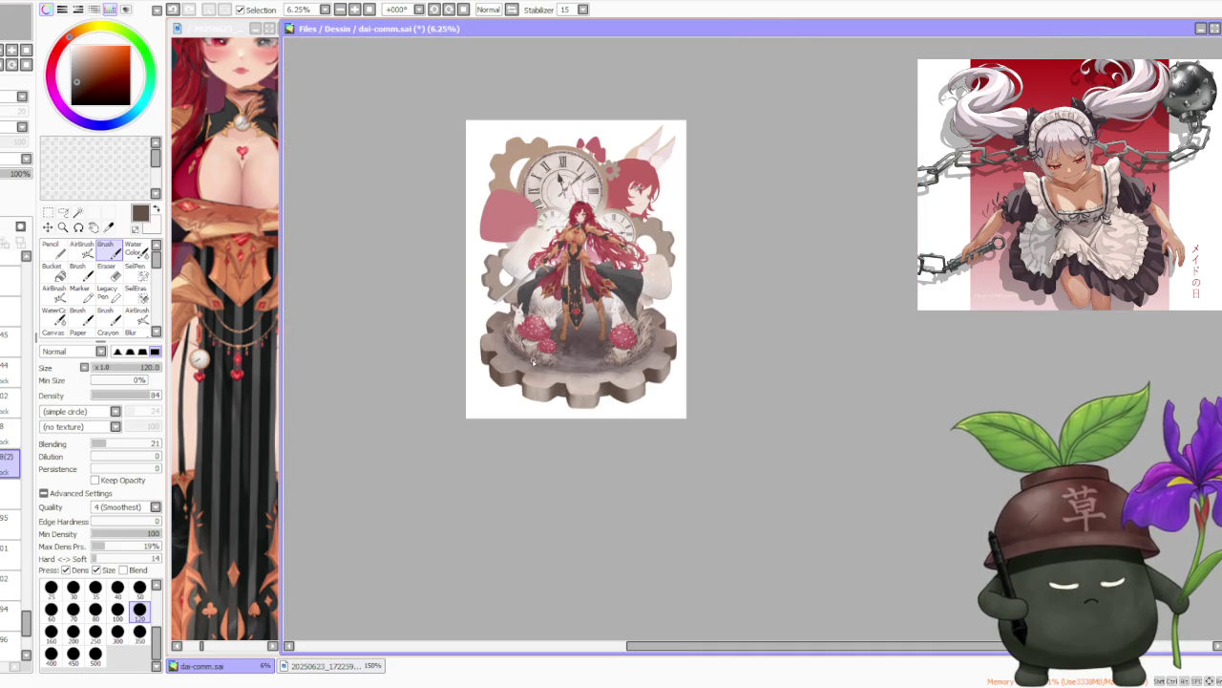
pyautogui.scroll(4, 478, 358)
pyautogui.scroll(-4, 496, 353)
pyautogui.scroll(4, 549, 329)
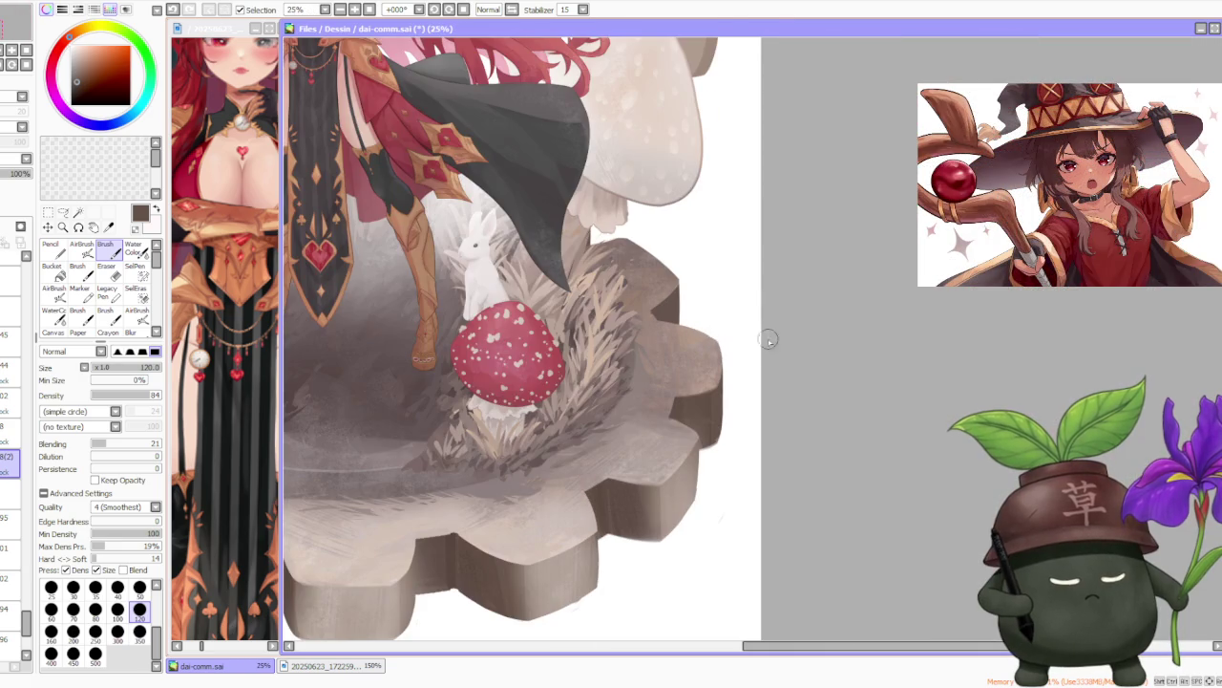
pyautogui.scroll(-2, 749, 348)
pyautogui.scroll(-1, 745, 348)
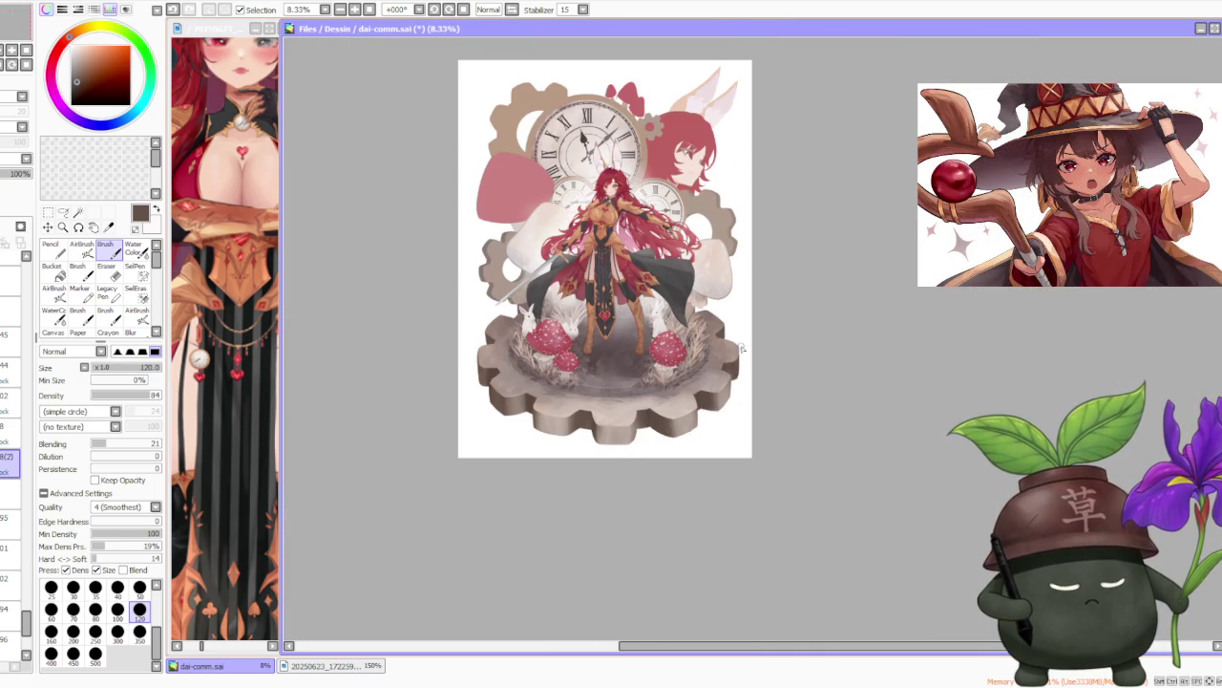
pyautogui.scroll(3, 654, 453)
pyautogui.scroll(2, 507, 368)
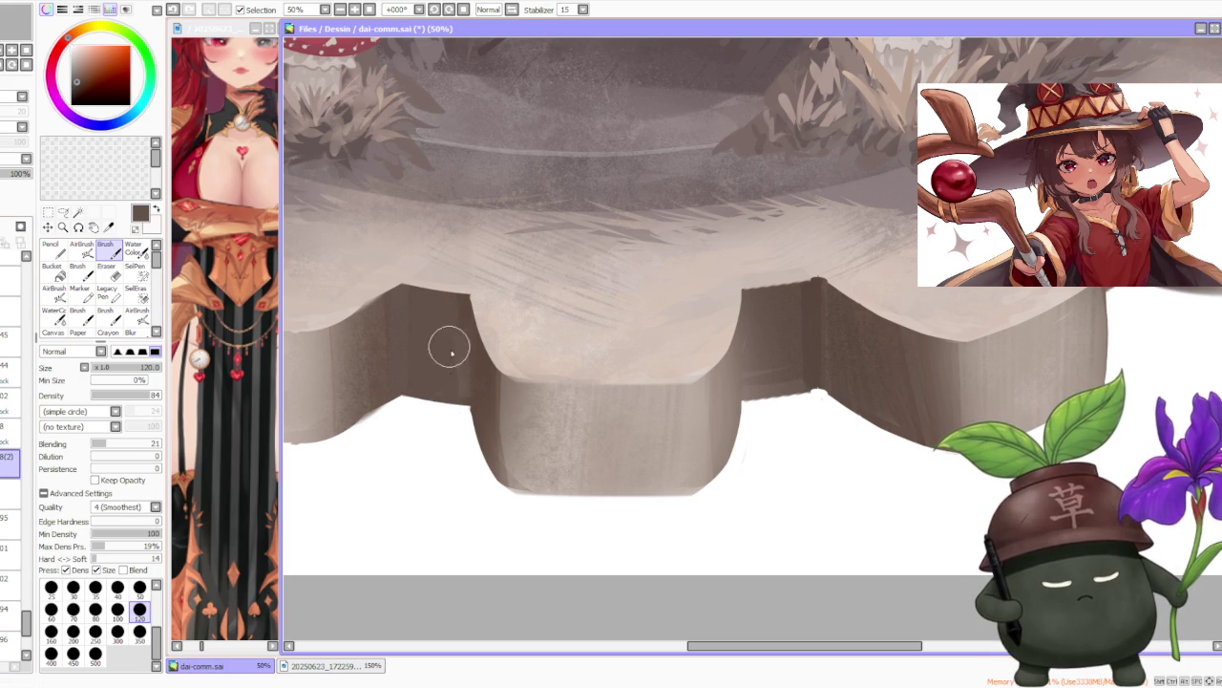
pyautogui.moveTo(462, 386)
pyautogui.mouseDown()
pyautogui.moveTo(456, 308)
pyautogui.moveTo(464, 357)
pyautogui.moveTo(470, 341)
pyautogui.mouseUp()
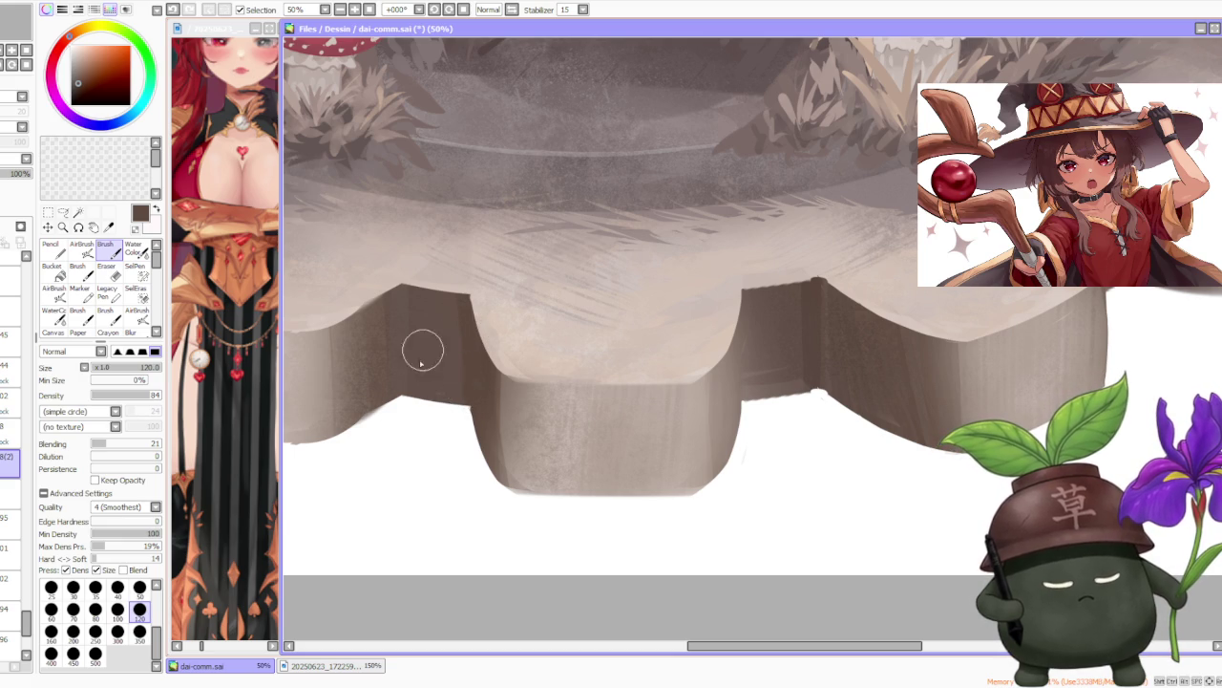
pyautogui.scroll(-2, 442, 392)
pyautogui.scroll(2, 429, 349)
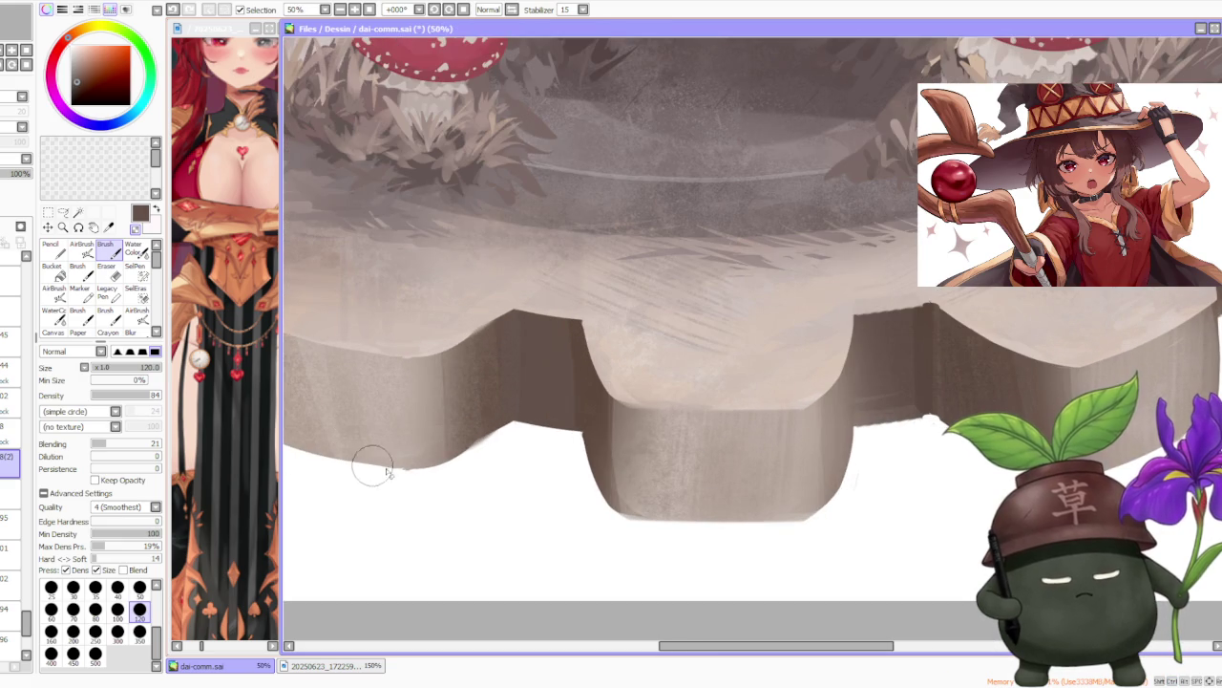
pyautogui.scroll(-2, 401, 449)
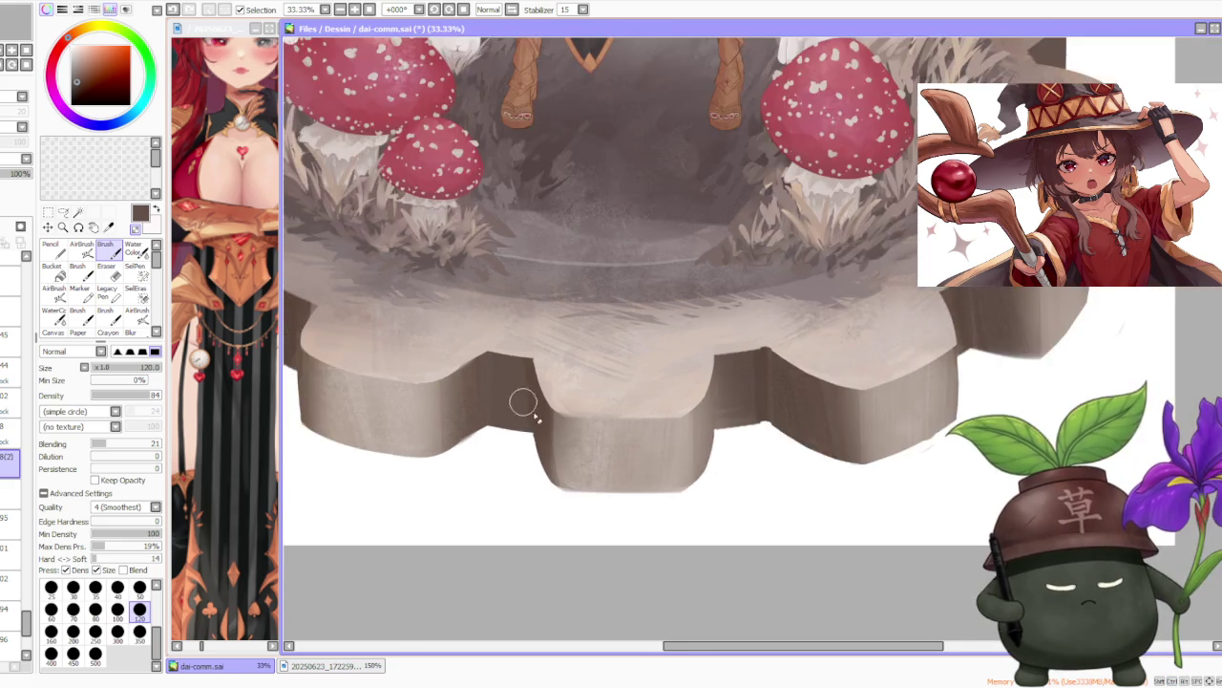
pyautogui.scroll(2, 511, 401)
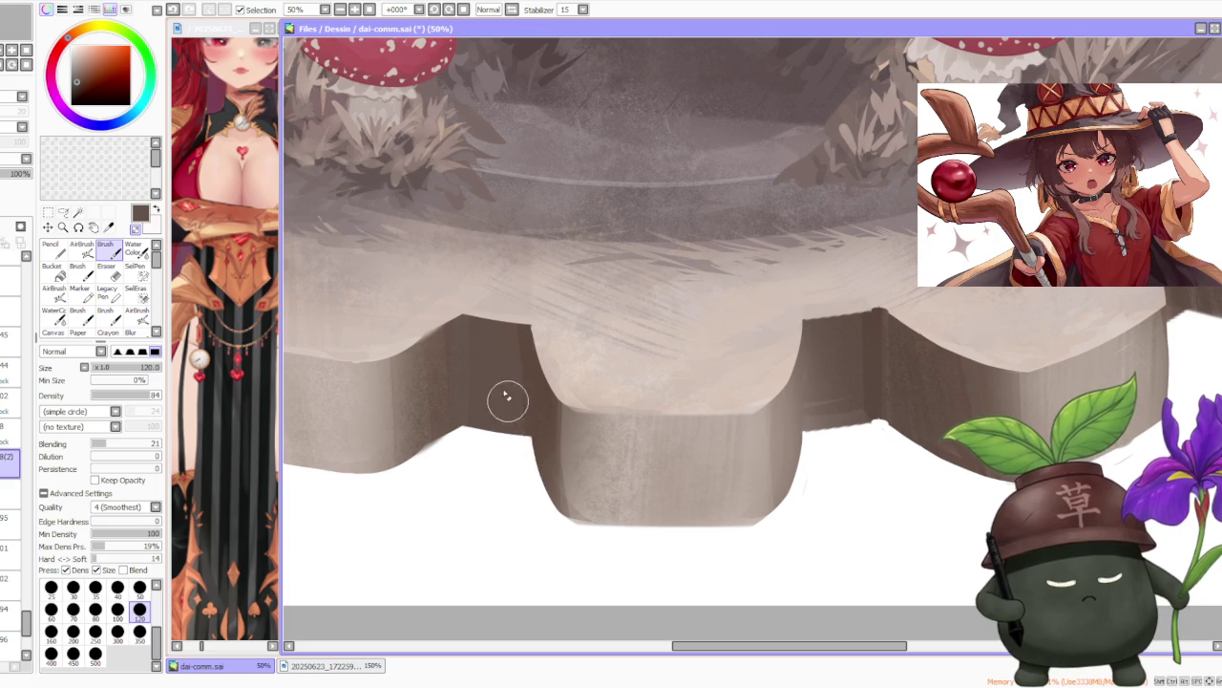
pyautogui.scroll(-1, 516, 416)
pyautogui.scroll(1, 537, 424)
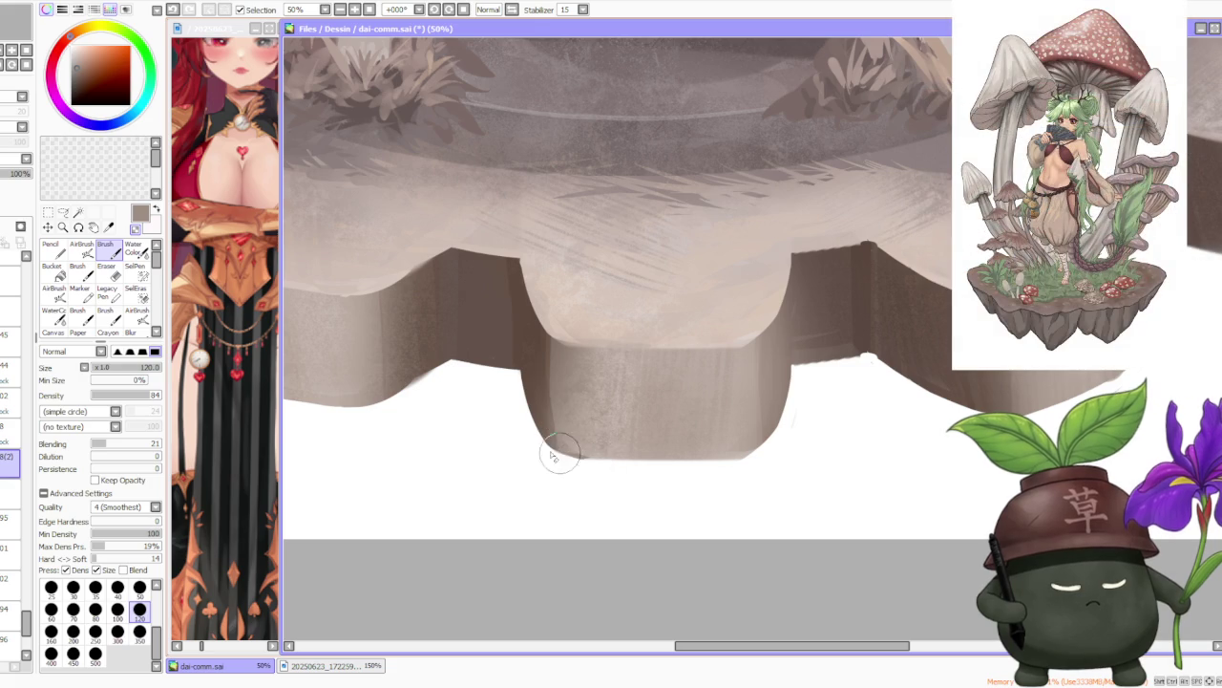
pyautogui.scroll(-2, 564, 373)
pyautogui.scroll(1, 578, 382)
pyautogui.scroll(1, 581, 385)
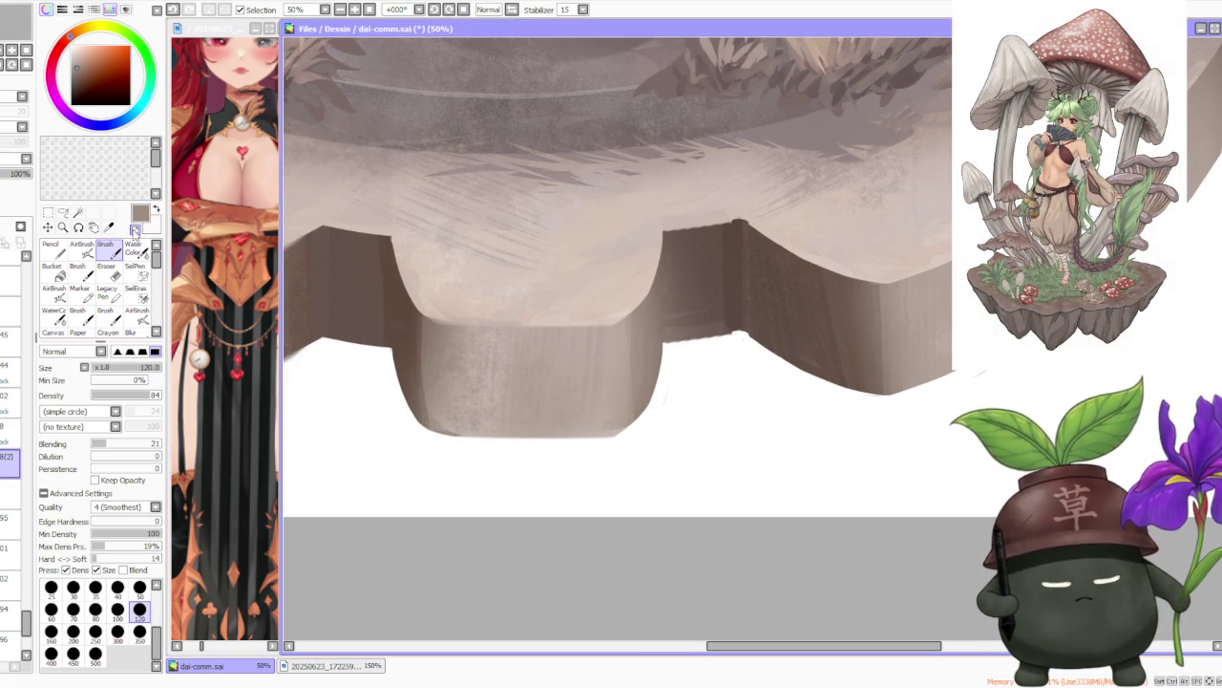
# Select the Water Color brush and step its size through 9 and 20 up to 50.
pyautogui.click(133, 248)
pyautogui.click(140, 550)
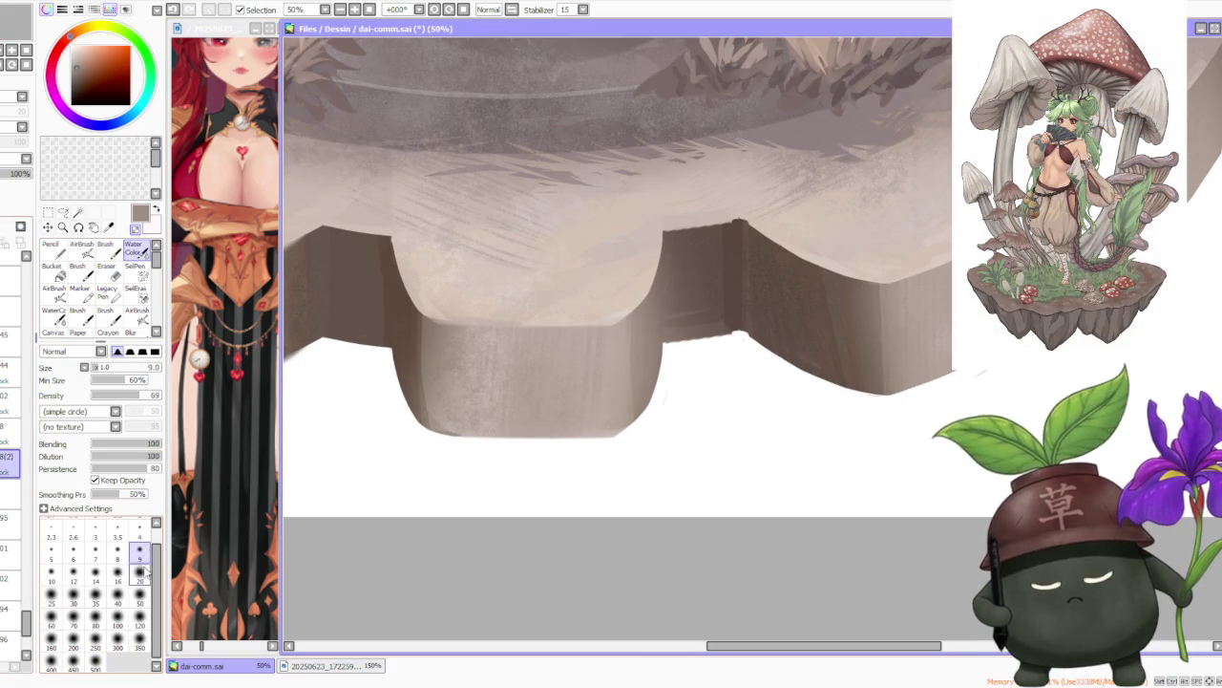
pyautogui.click(140, 572)
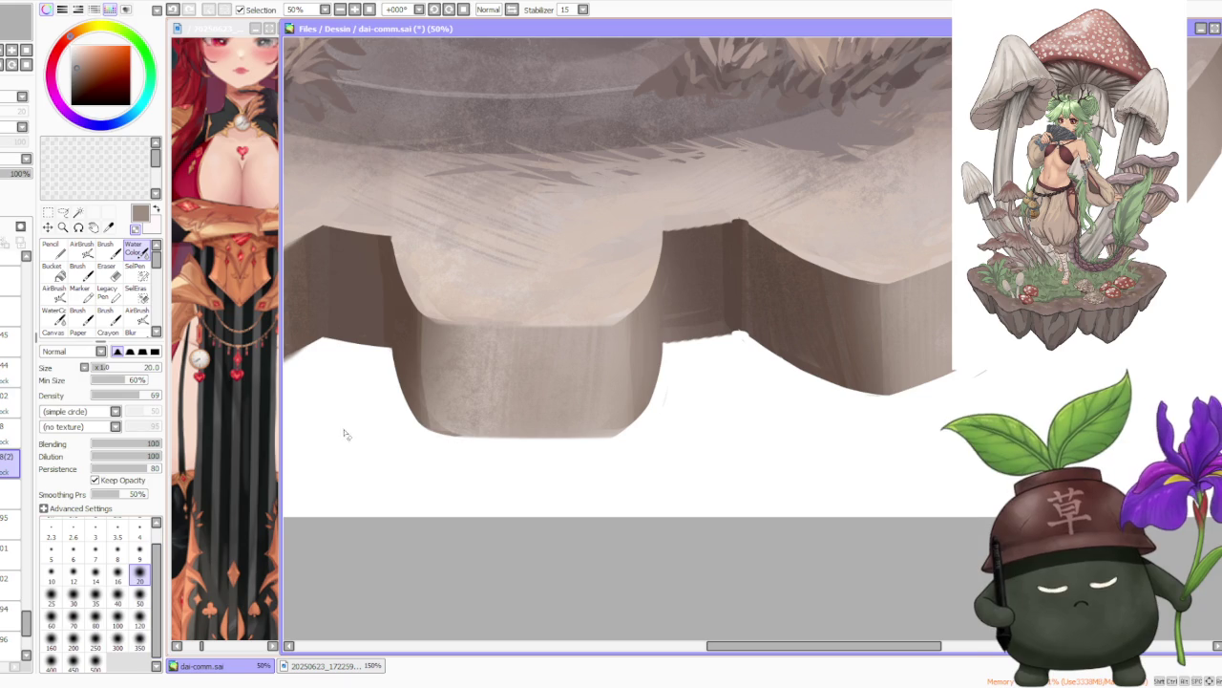
pyautogui.click(140, 594)
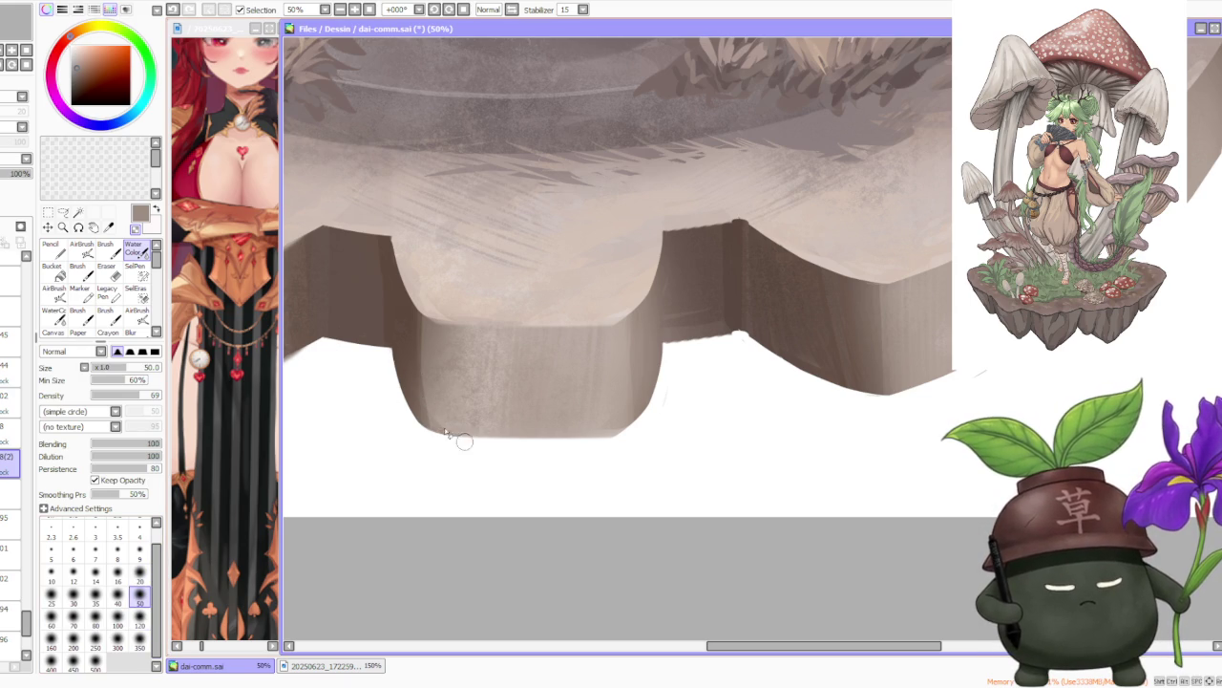
pyautogui.scroll(-1, 468, 357)
pyautogui.scroll(-2, 495, 302)
pyautogui.scroll(-1, 516, 298)
pyautogui.scroll(3, 600, 300)
pyautogui.click(105, 251)
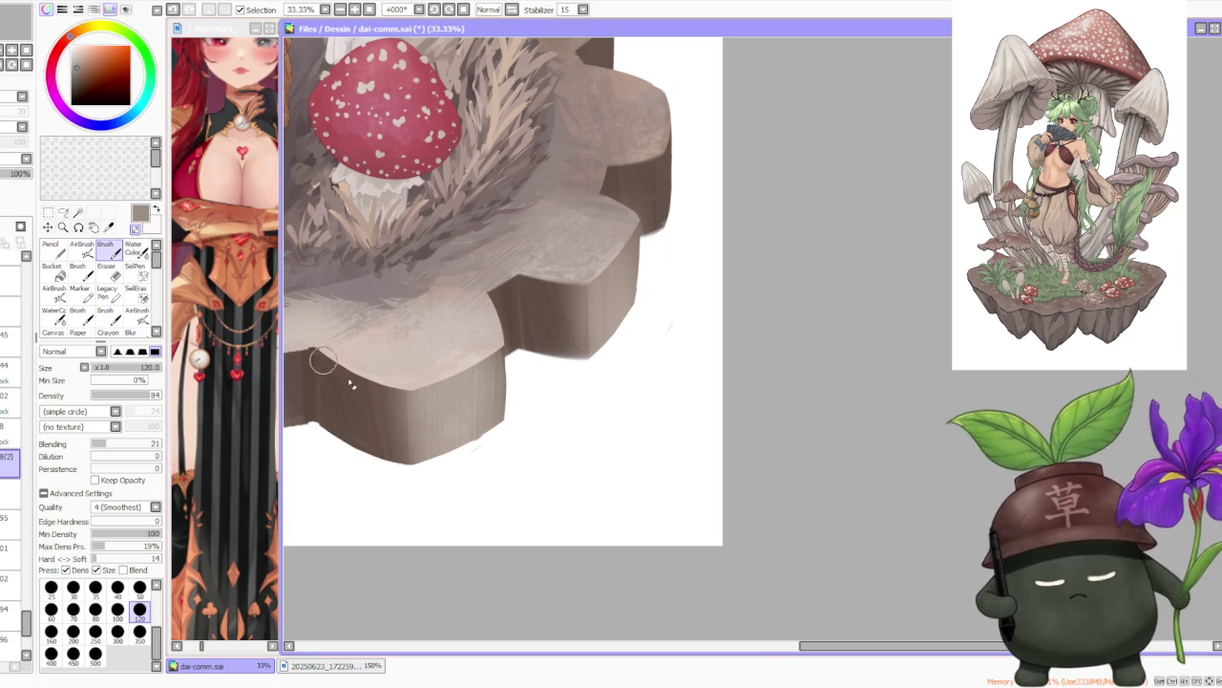
# Try dark brown strokes along the gear tooth's lower edge, undo them, and pick a darker brown.
pyautogui.scroll(-1, 315, 354)
pyautogui.scroll(2, 315, 353)
pyautogui.scroll(1, 339, 449)
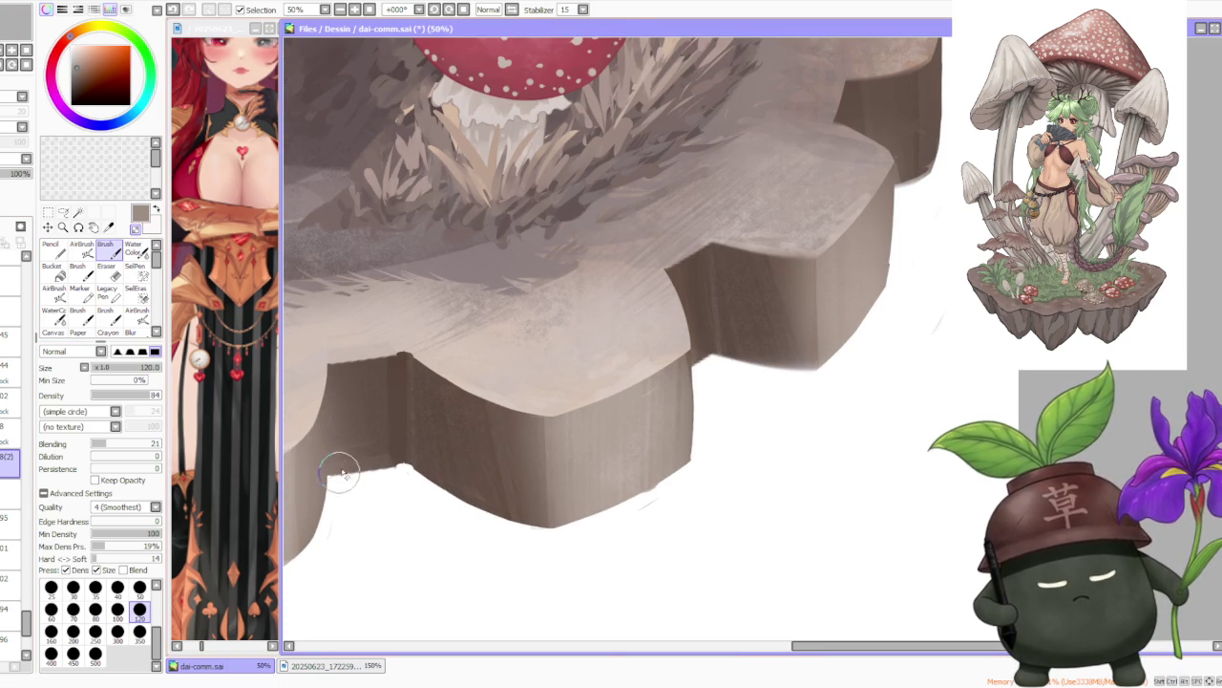
pyautogui.moveTo(341, 464)
pyautogui.mouseDown()
pyautogui.moveTo(395, 469)
pyautogui.moveTo(328, 474)
pyautogui.moveTo(404, 460)
pyautogui.mouseUp()
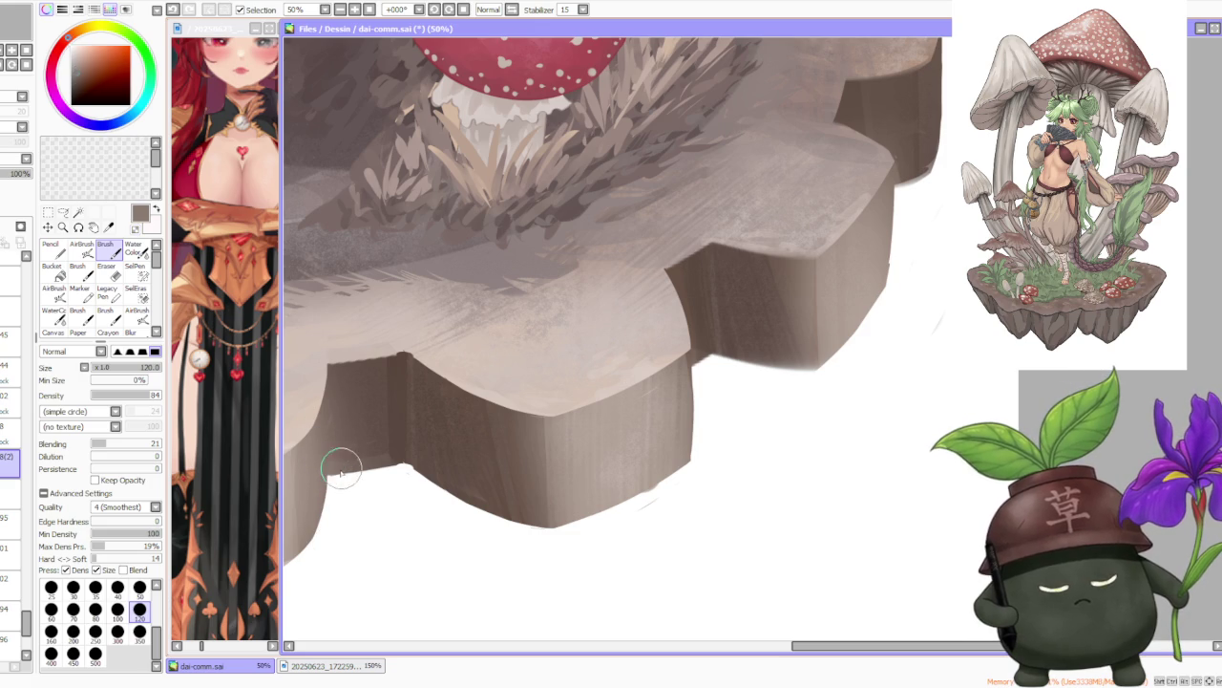
pyautogui.hotkey('ctrl', 'z')
pyautogui.moveTo(331, 474); pyautogui.dragTo(404, 464)
pyautogui.hotkey('ctrl', 'z')
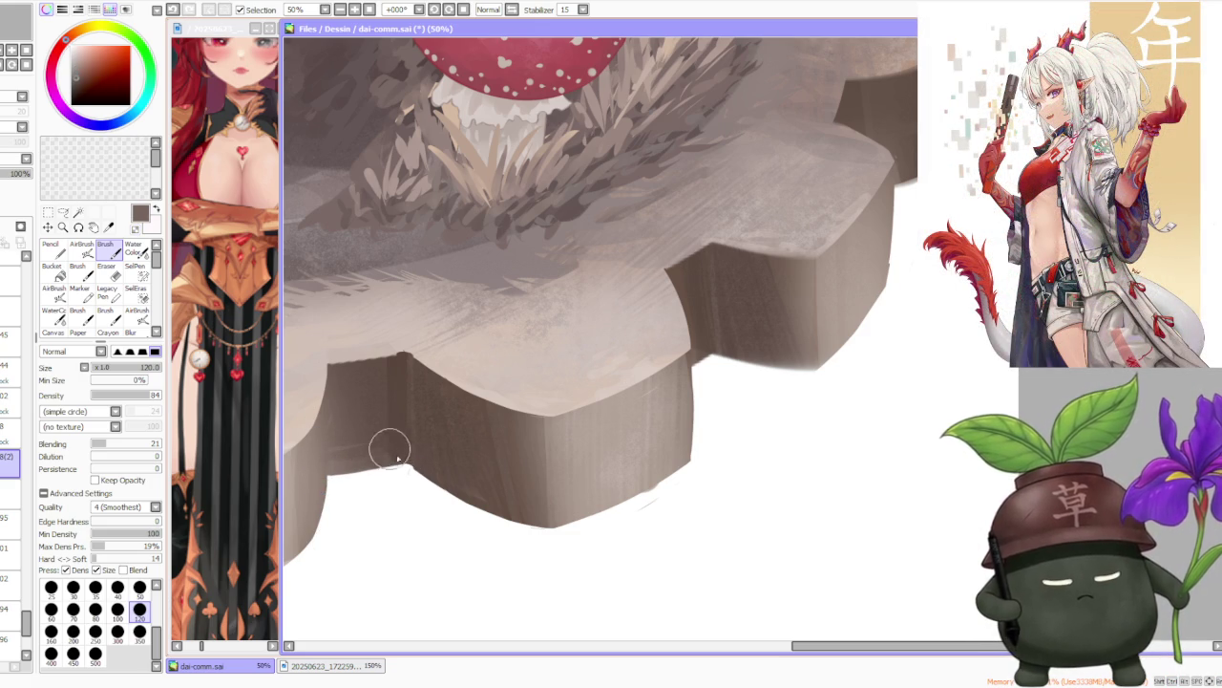
pyautogui.keyDown('alt'); pyautogui.click(393, 452); pyautogui.keyUp('alt')
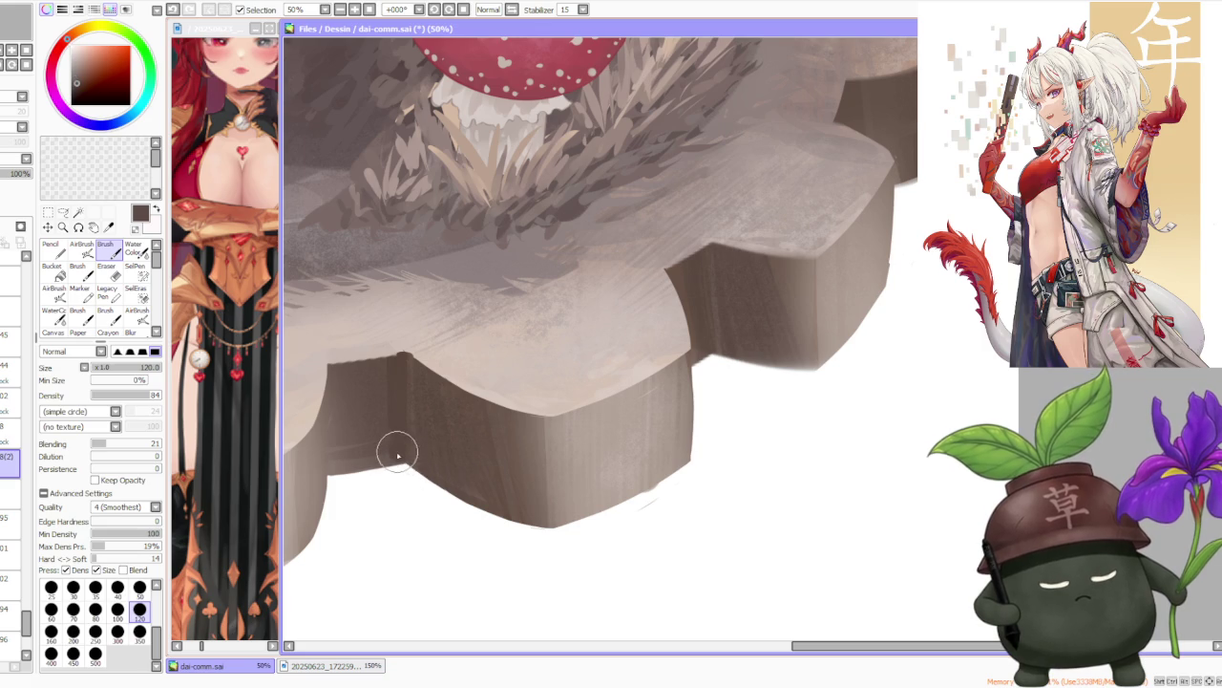
pyautogui.scroll(-2, 382, 410)
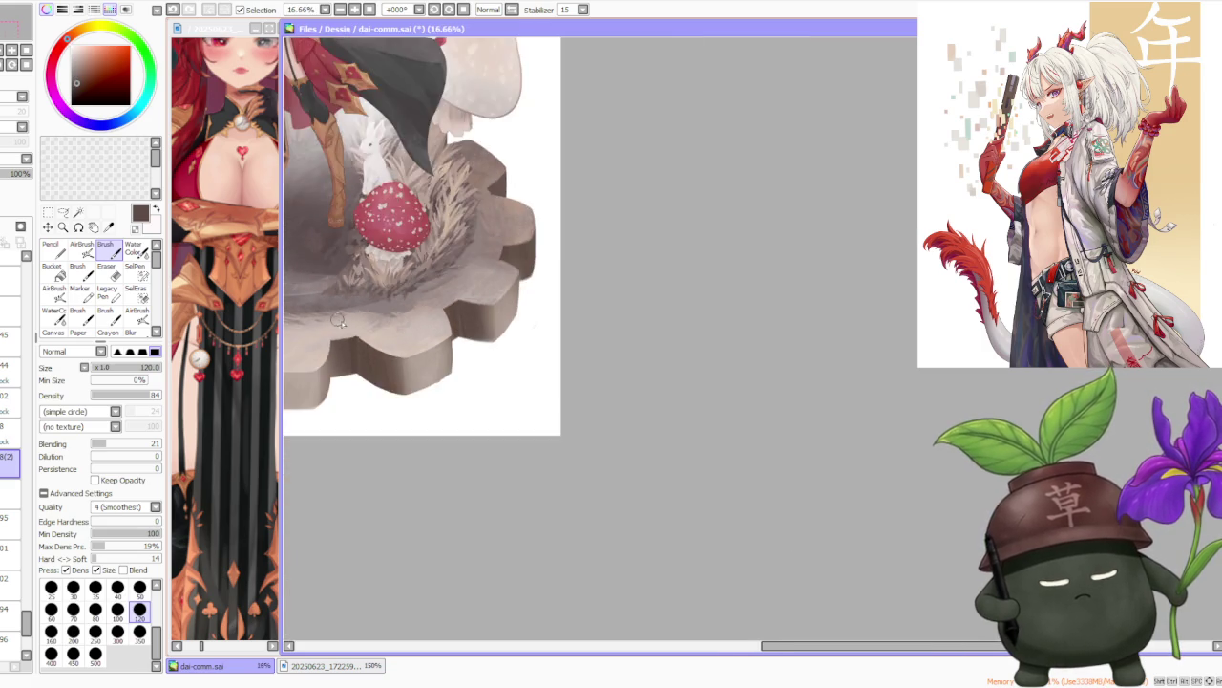
pyautogui.scroll(1, 429, 401)
pyautogui.scroll(-1, 459, 399)
pyautogui.scroll(1, 483, 396)
pyautogui.scroll(1, 476, 420)
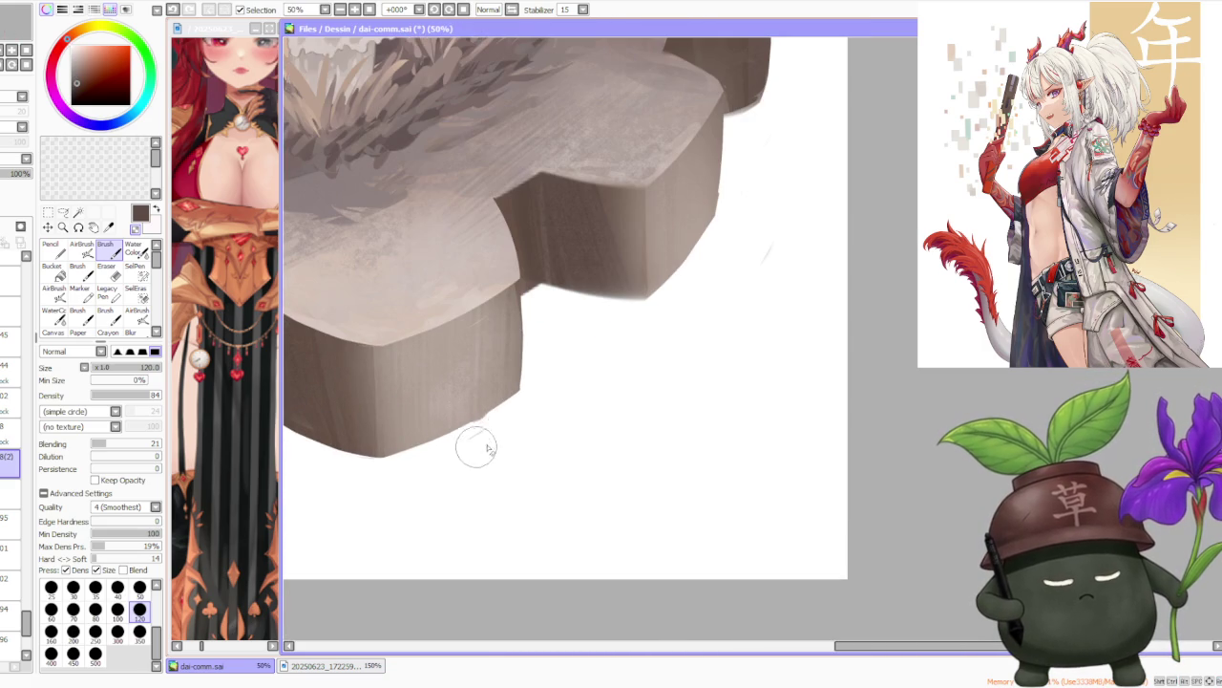
pyautogui.scroll(-2, 489, 426)
pyautogui.scroll(2, 506, 416)
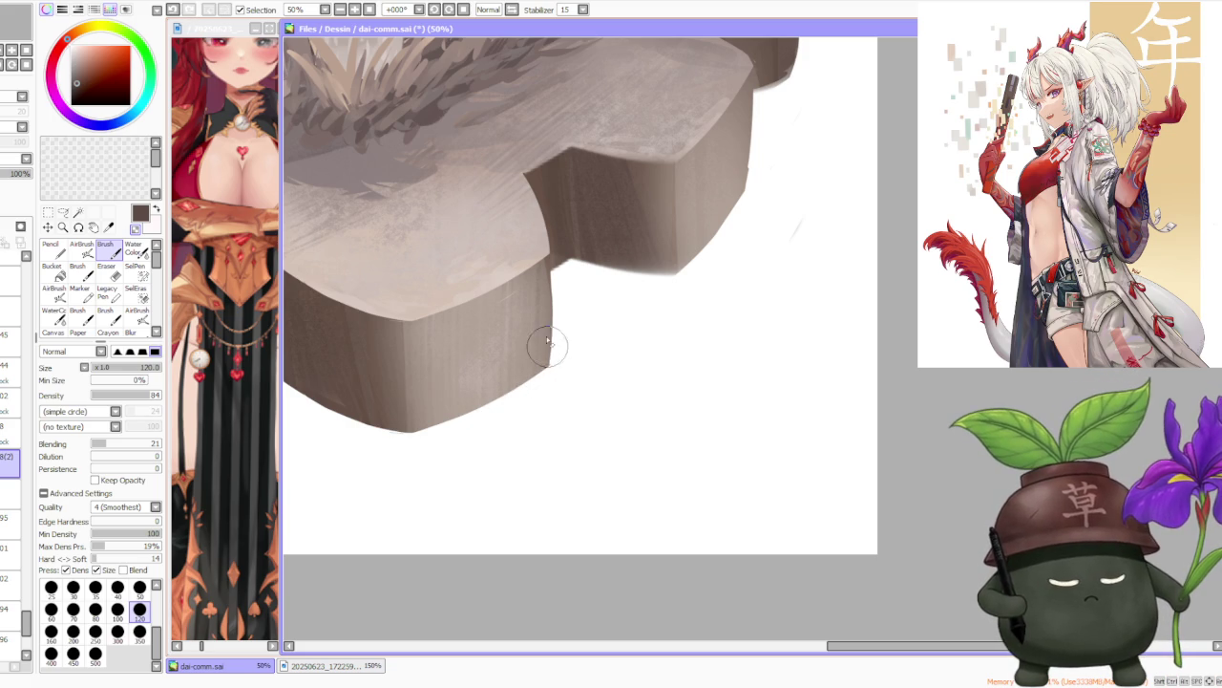
pyautogui.keyDown('alt'); pyautogui.click(551, 363); pyautogui.keyUp('alt')
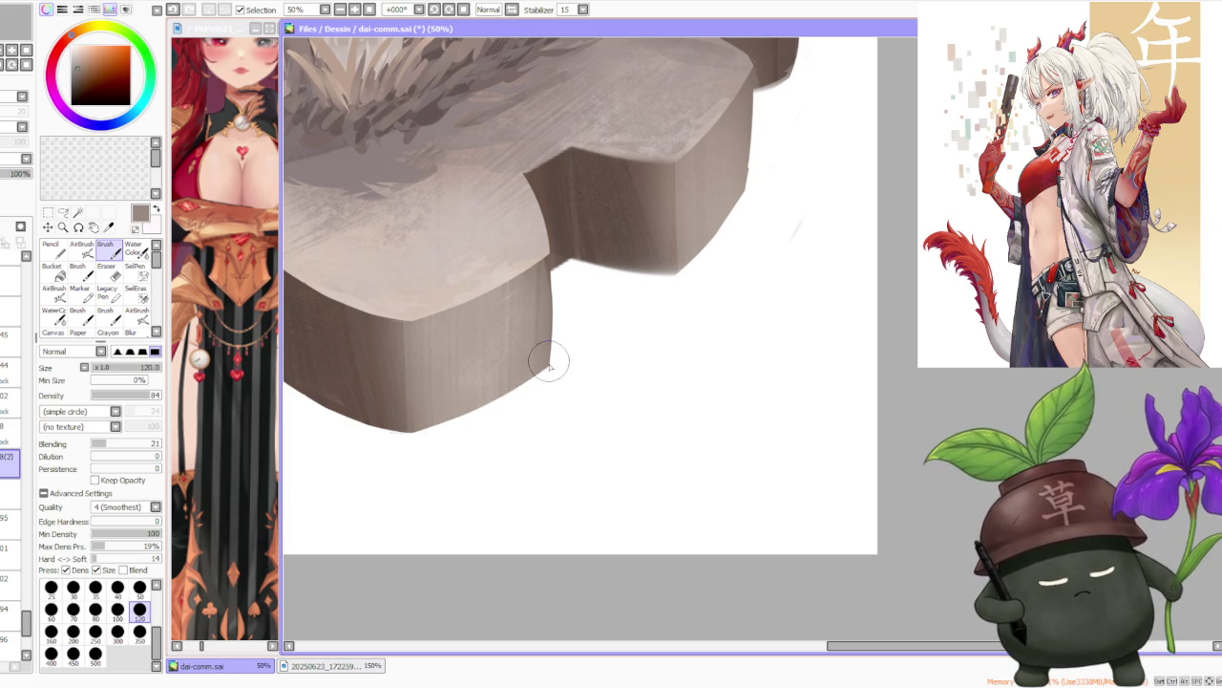
pyautogui.scroll(1, 549, 336)
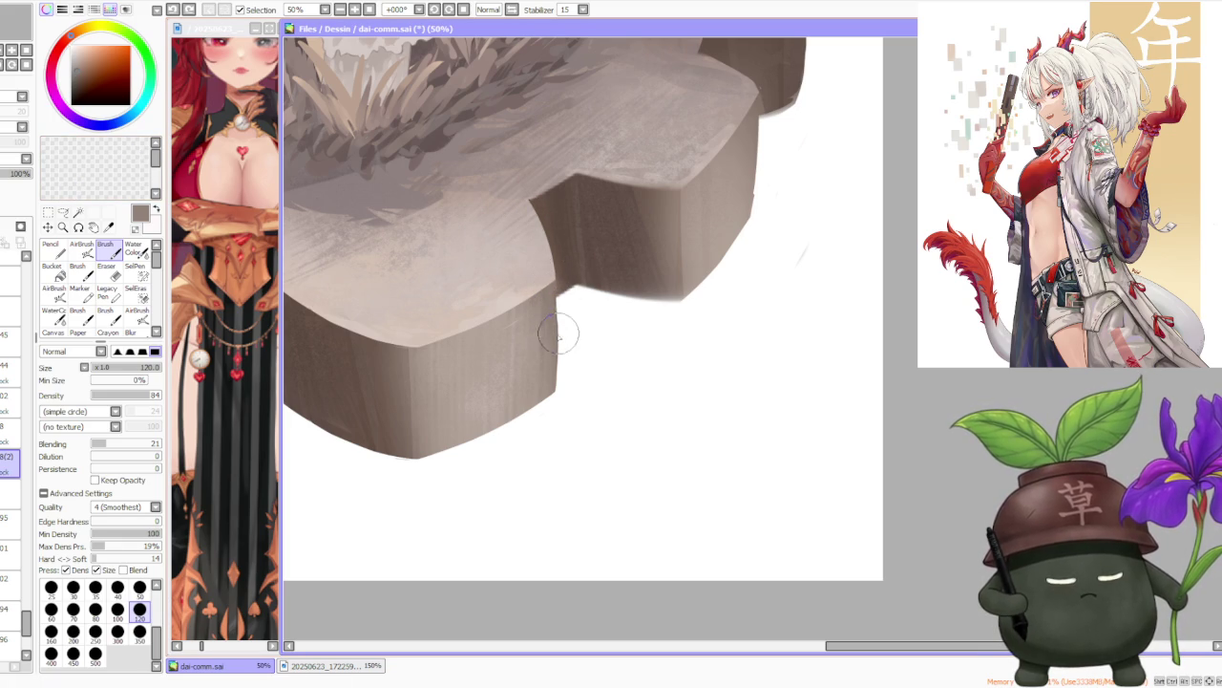
pyautogui.scroll(-2, 541, 248)
pyautogui.scroll(-3, 573, 296)
pyautogui.scroll(3, 592, 325)
pyautogui.scroll(1, 611, 348)
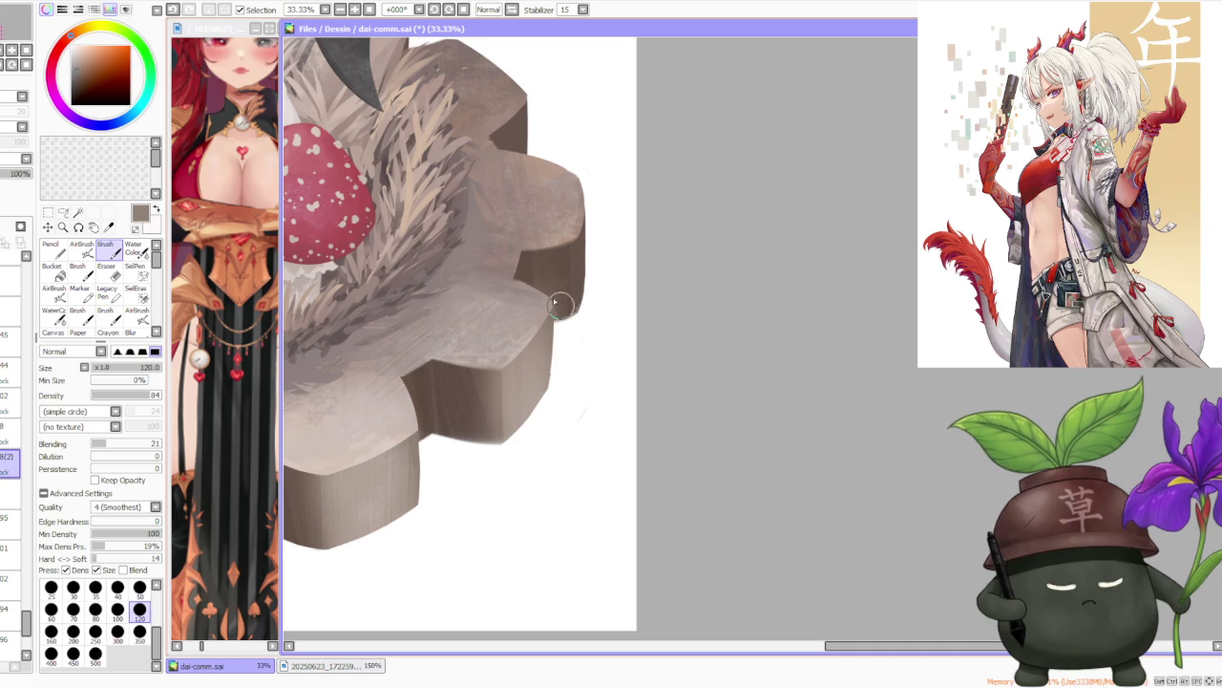
pyautogui.scroll(1, 540, 367)
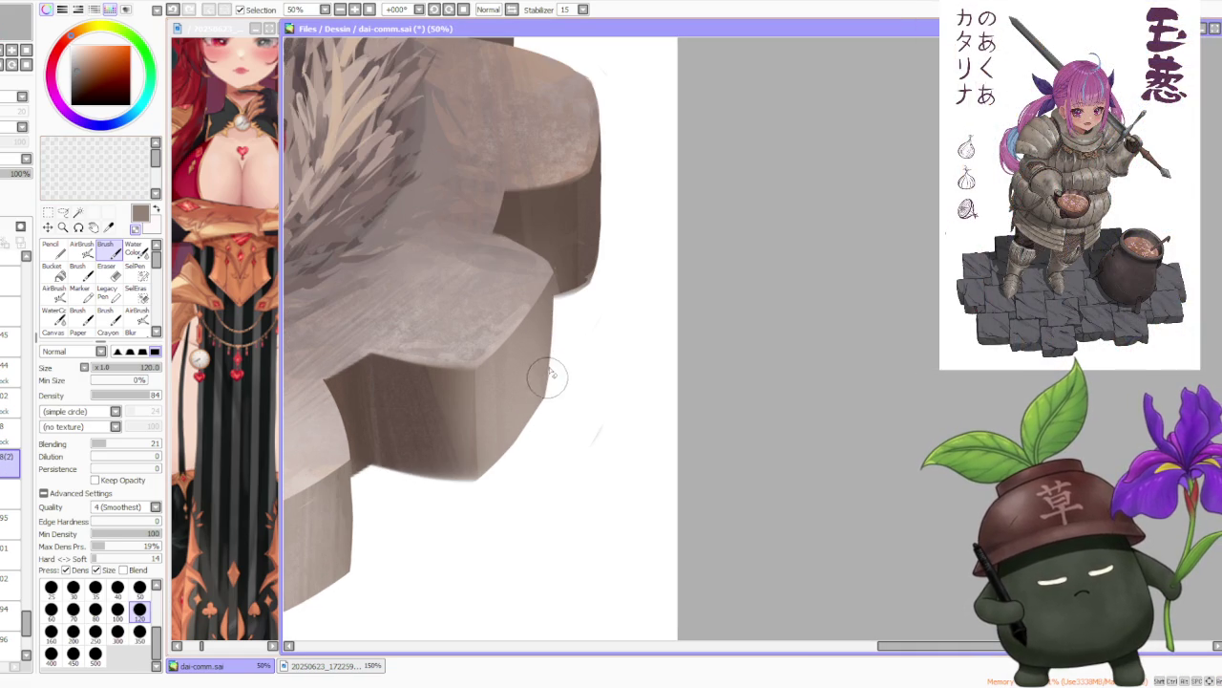
pyautogui.scroll(1, 546, 401)
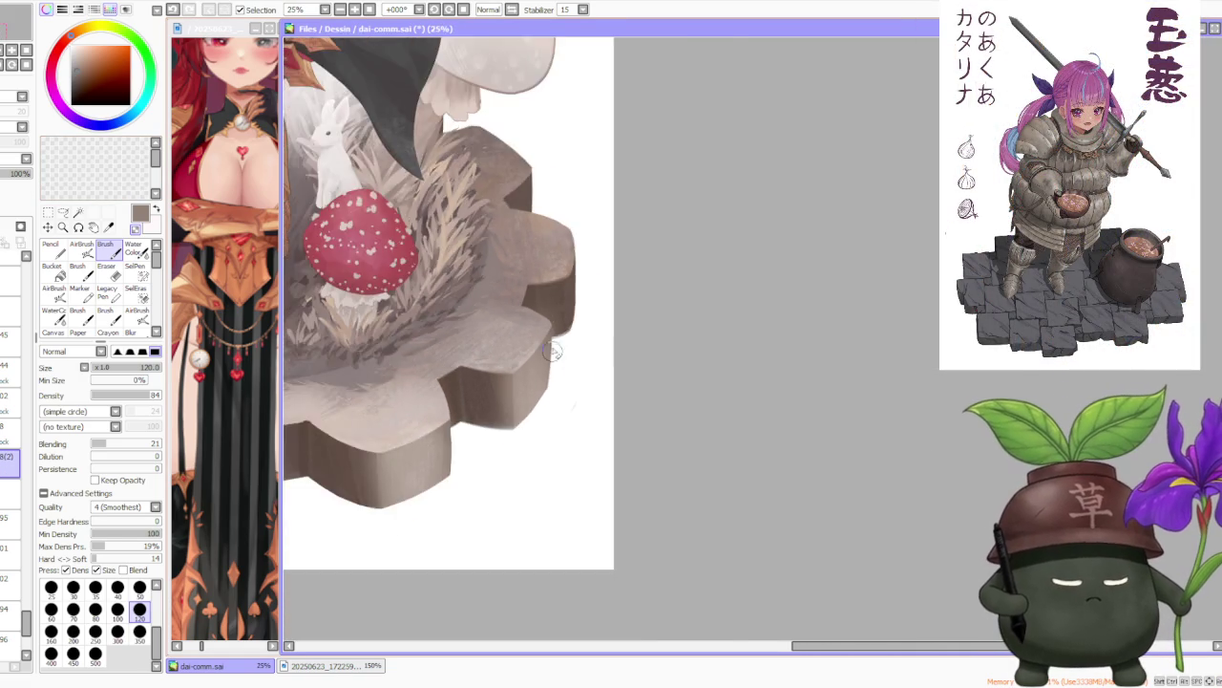
# Eyedrop the shadow brown and erase excess dark shadow on the lower-right edge, undoing one stroke.
pyautogui.keyDown('alt'); pyautogui.click(550, 393); pyautogui.keyUp('alt')
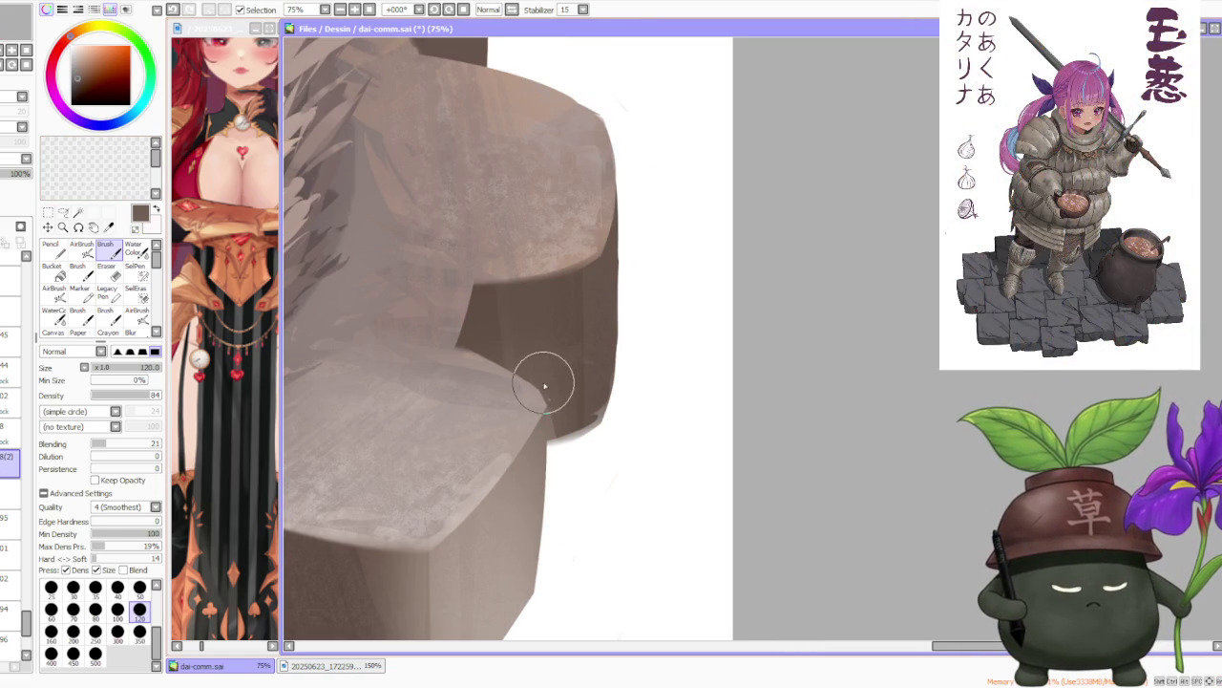
pyautogui.press('c')
pyautogui.moveTo(545, 384); pyautogui.dragTo(573, 456)
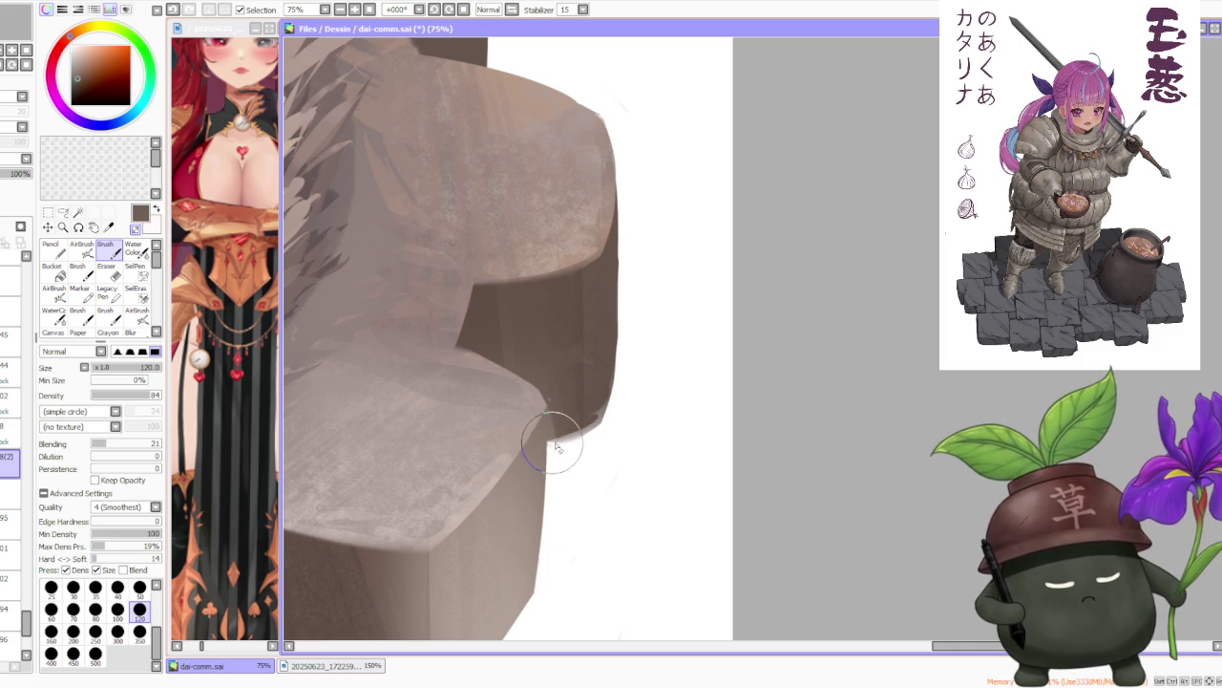
pyautogui.moveTo(548, 446)
pyautogui.mouseDown()
pyautogui.moveTo(586, 440)
pyautogui.moveTo(612, 414)
pyautogui.mouseUp()
pyautogui.hotkey('ctrl', 'z')
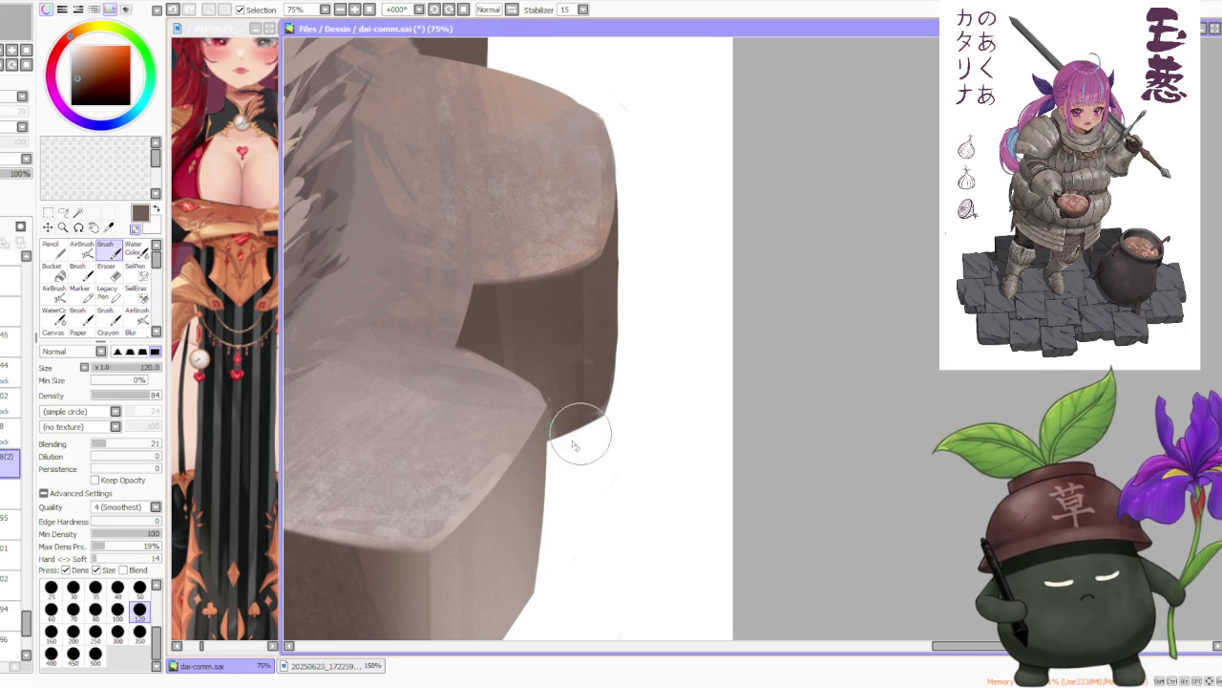
# Pick a darker reddish-brown and recentre the view on the gear's right edge.
pyautogui.keyDown('alt'); pyautogui.click(597, 391); pyautogui.keyUp('alt')
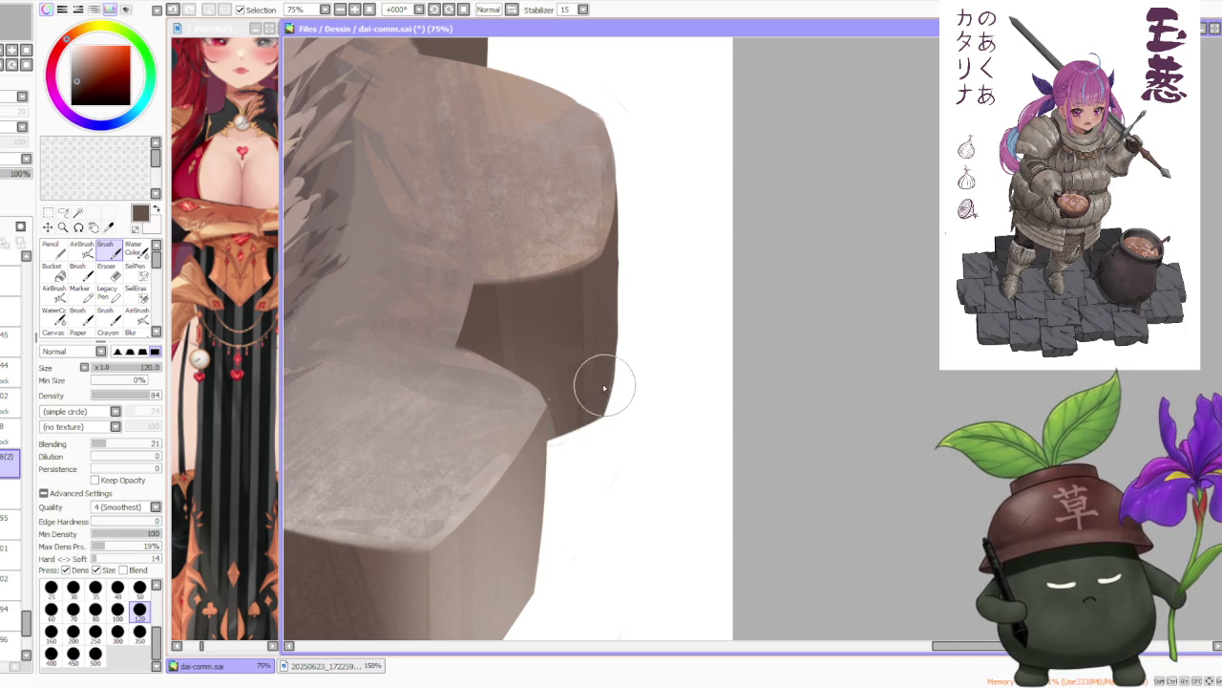
pyautogui.scroll(-2, 605, 364)
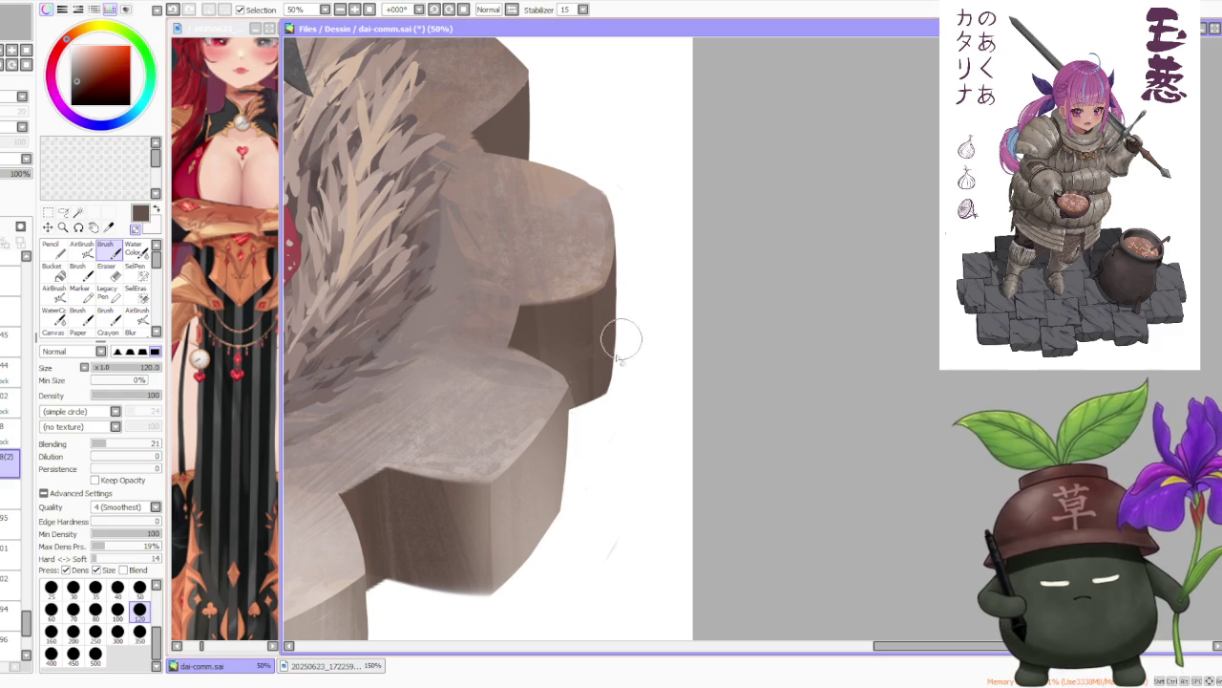
pyautogui.moveTo(609, 363); pyautogui.dragTo(604, 390)
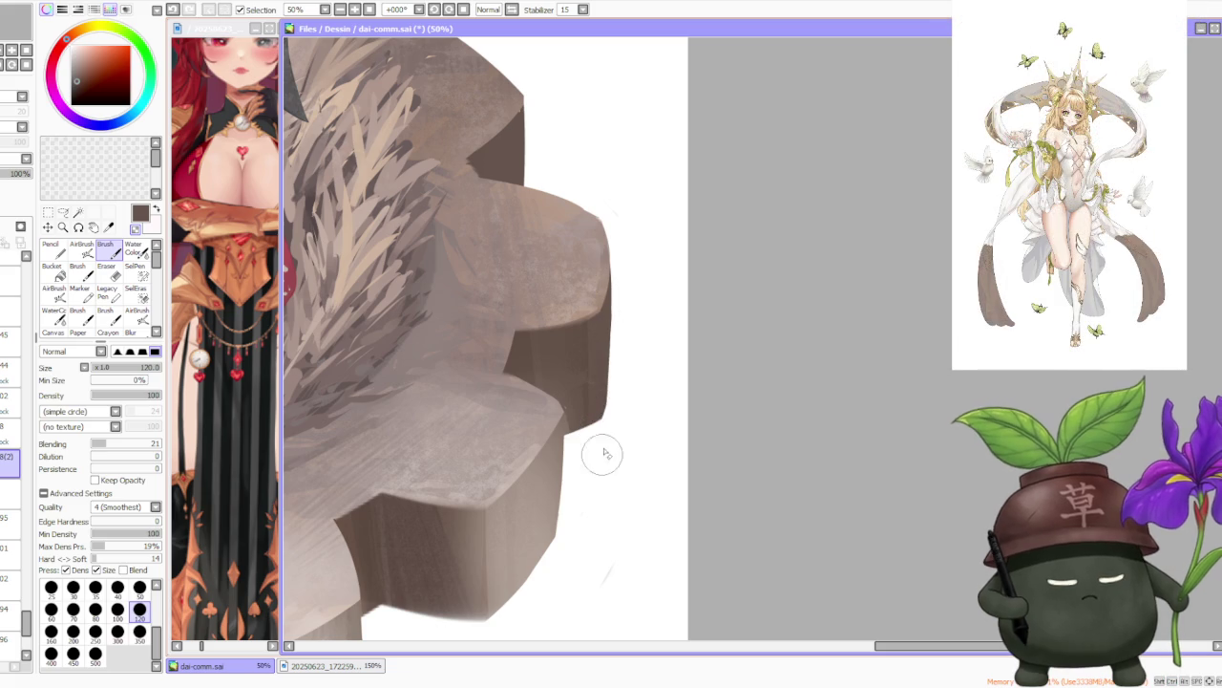
pyautogui.scroll(-3, 606, 436)
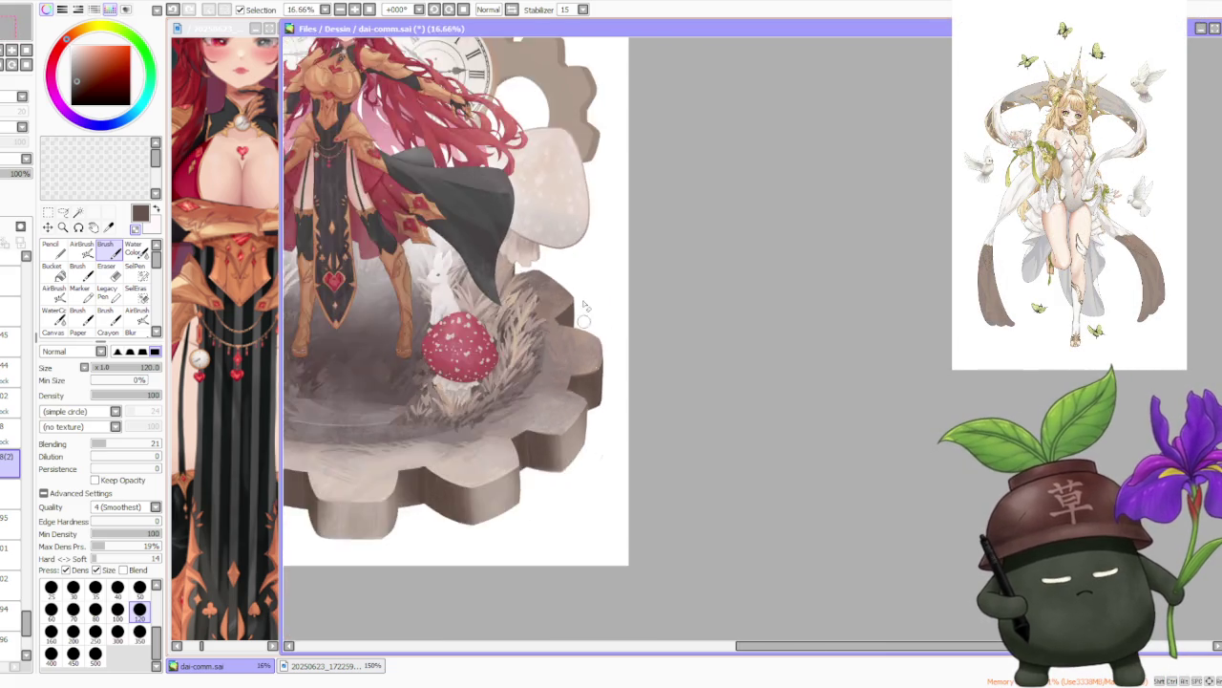
# Recentre and zoom onto the gear's left side, then sample a lighter brown from its edge.
pyautogui.scroll(4, 595, 327)
pyautogui.scroll(1, 567, 338)
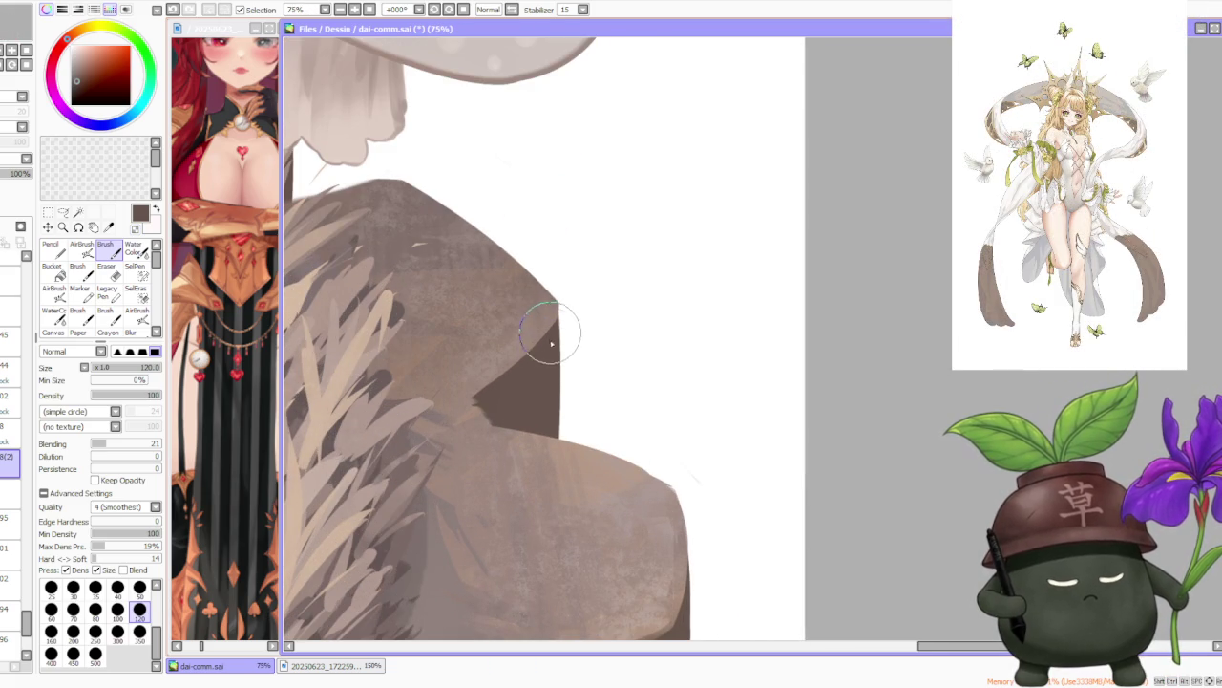
pyautogui.moveTo(554, 331); pyautogui.dragTo(569, 321)
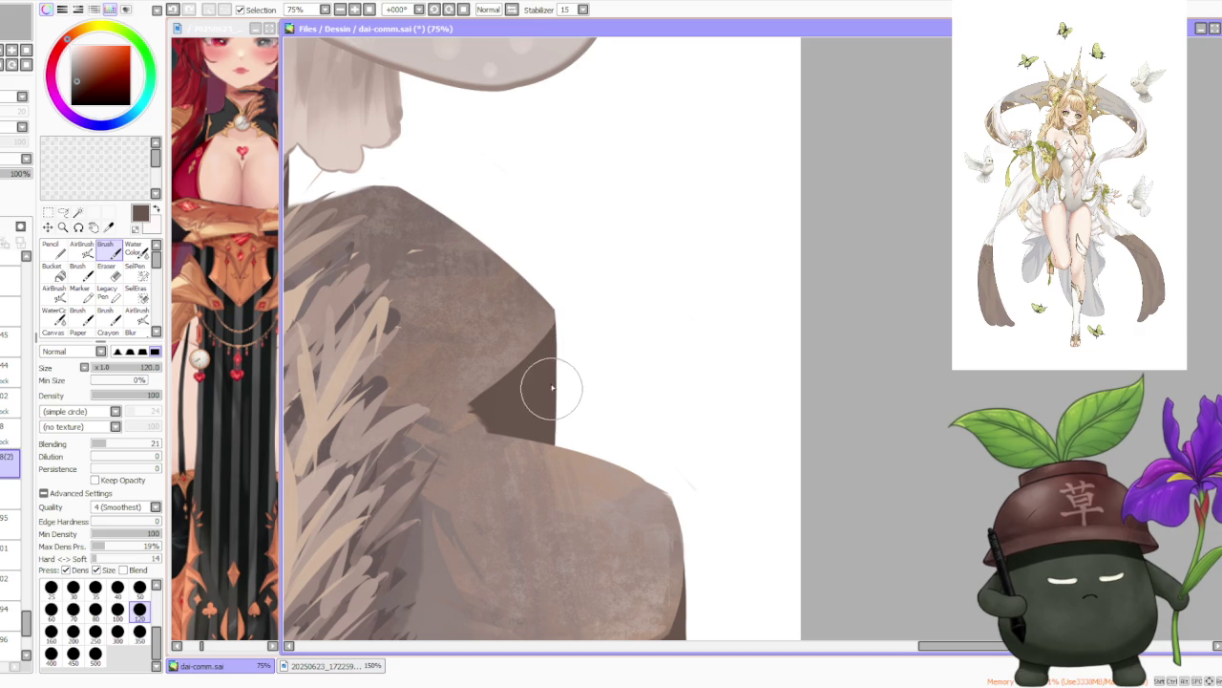
pyautogui.scroll(-4, 563, 346)
pyautogui.scroll(4, 560, 348)
pyautogui.scroll(-2, 560, 342)
pyautogui.scroll(-2, 557, 315)
pyautogui.scroll(2, 554, 304)
pyautogui.scroll(1, 474, 307)
pyautogui.scroll(1, 439, 335)
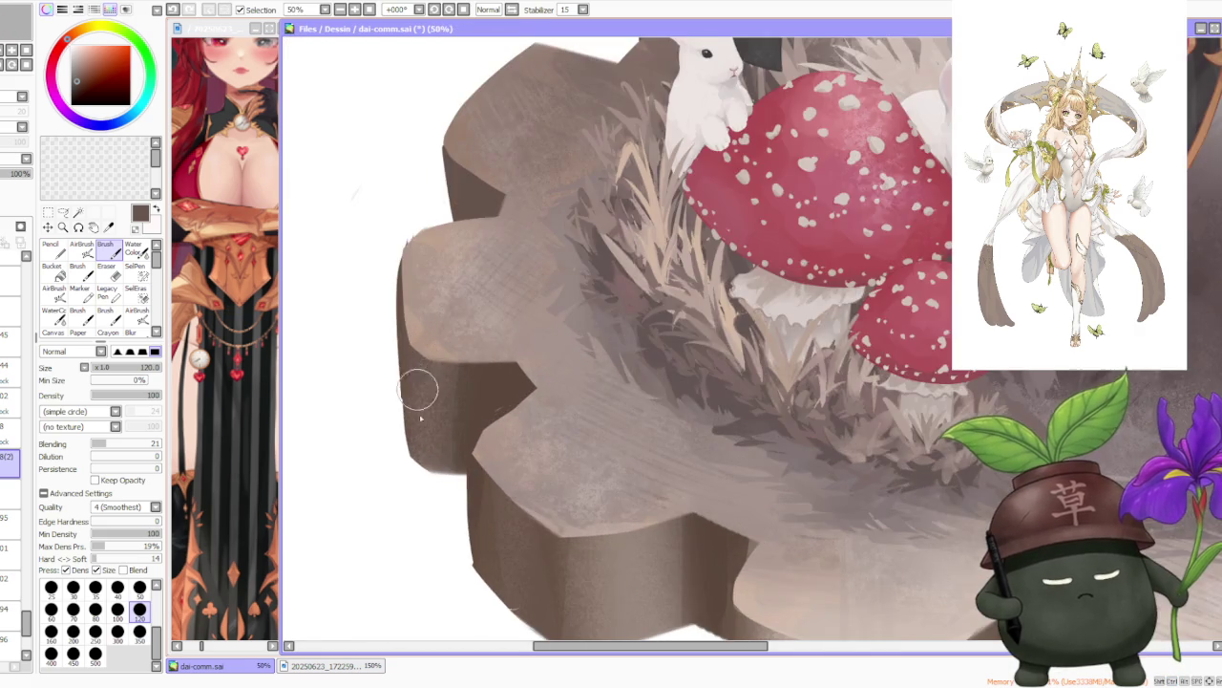
pyautogui.scroll(1, 420, 382)
pyautogui.scroll(1, 481, 542)
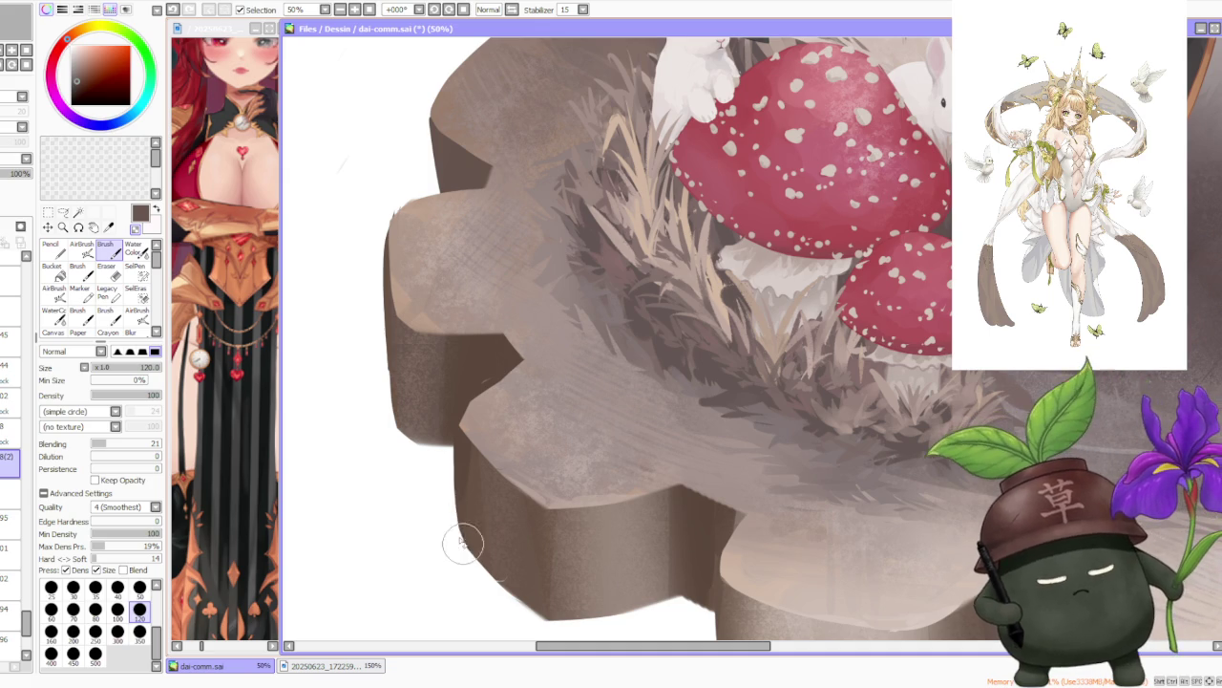
pyautogui.keyDown('alt'); pyautogui.click(457, 530); pyautogui.keyUp('alt')
# Paint dark strokes along the gear's left and lower-left edges, adding a thin dark line.
pyautogui.moveTo(465, 535); pyautogui.dragTo(470, 551)
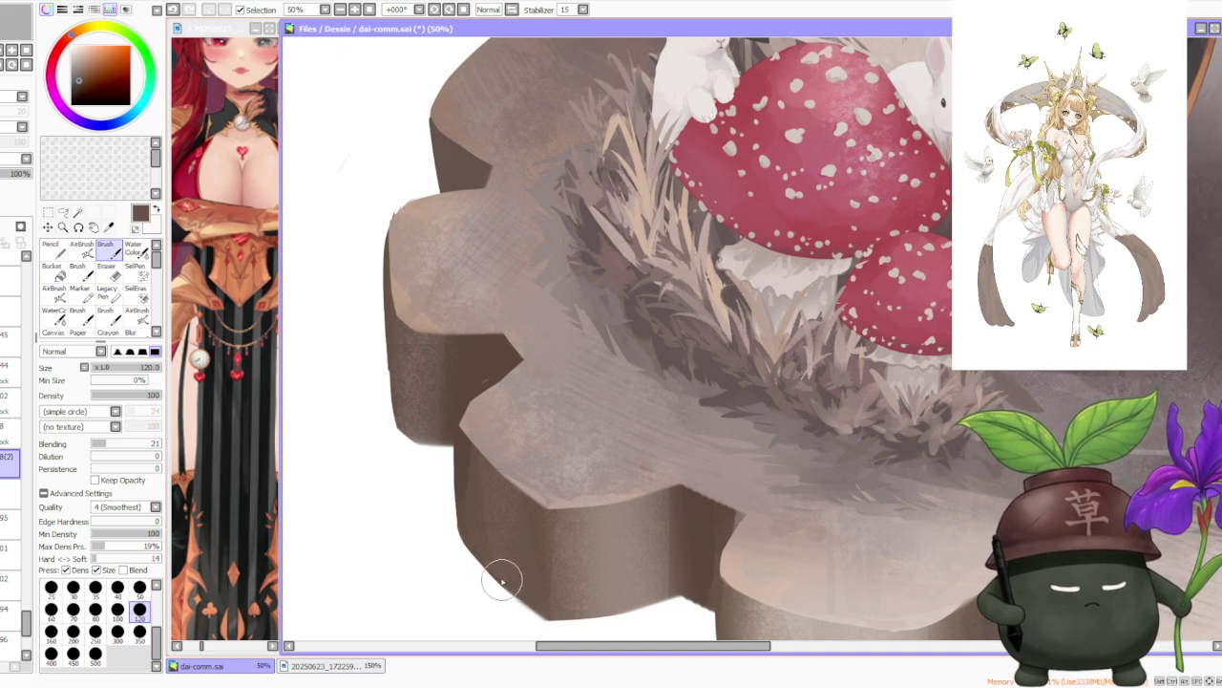
pyautogui.moveTo(491, 561); pyautogui.dragTo(556, 623)
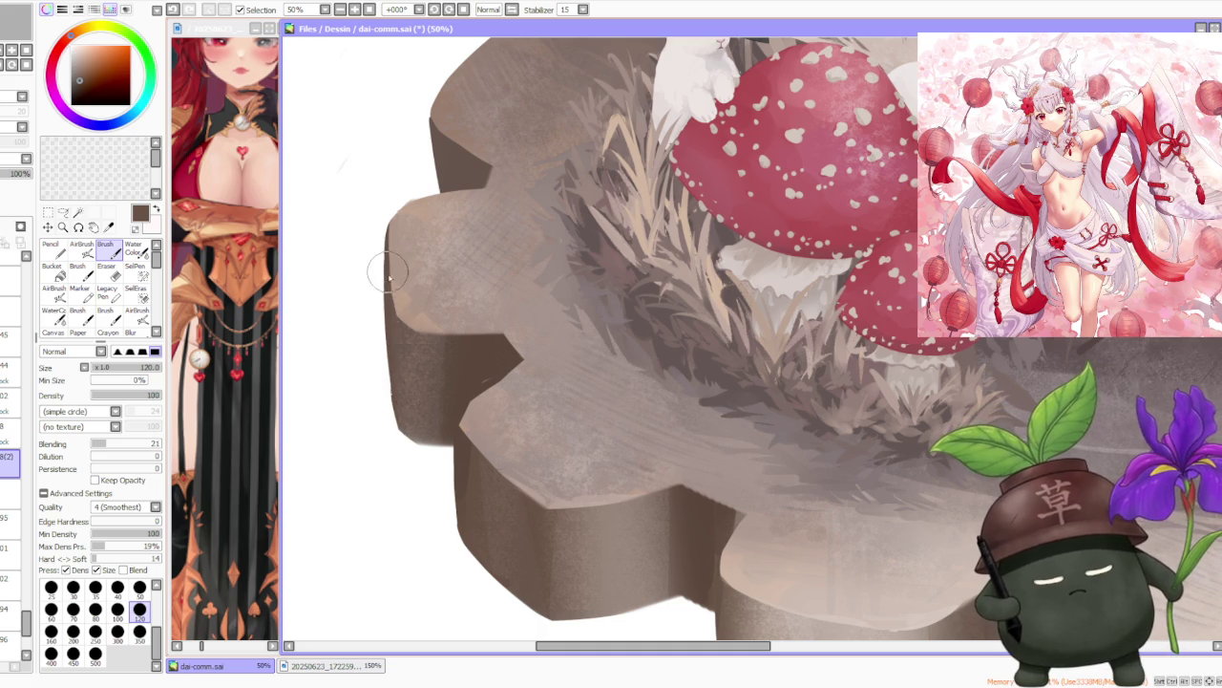
pyautogui.moveTo(394, 419)
pyautogui.mouseDown()
pyautogui.moveTo(376, 252)
pyautogui.moveTo(406, 425)
pyautogui.moveTo(390, 384)
pyautogui.mouseUp()
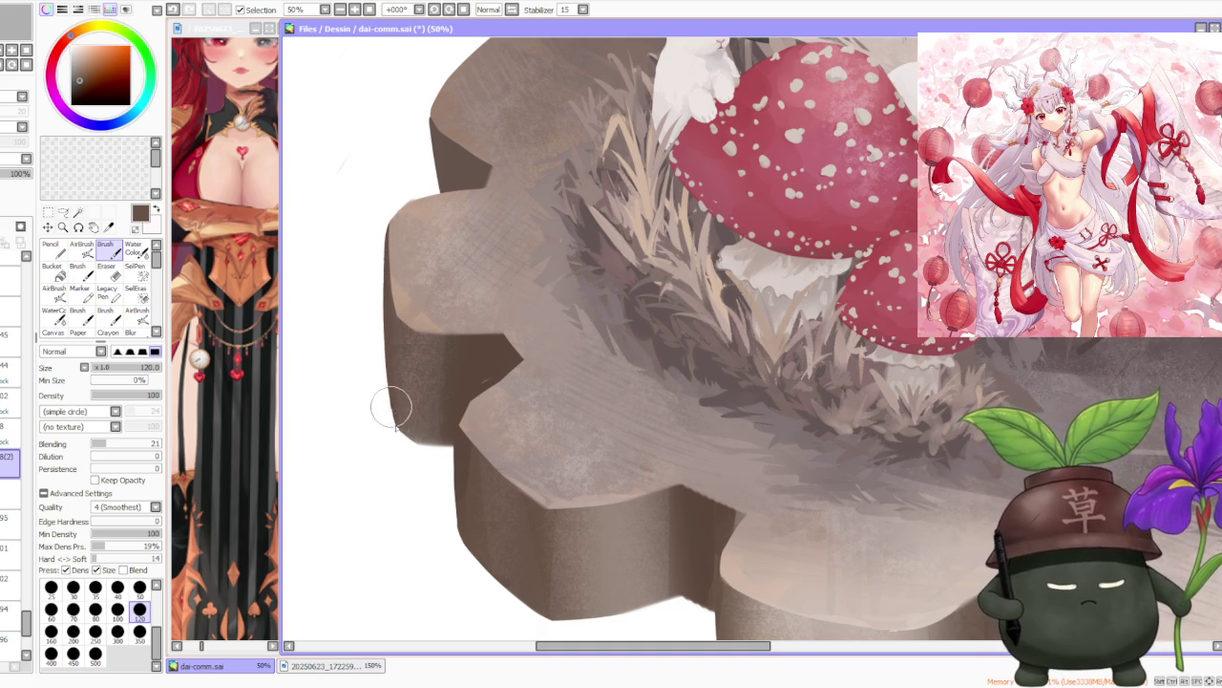
pyautogui.moveTo(423, 441); pyautogui.dragTo(426, 443)
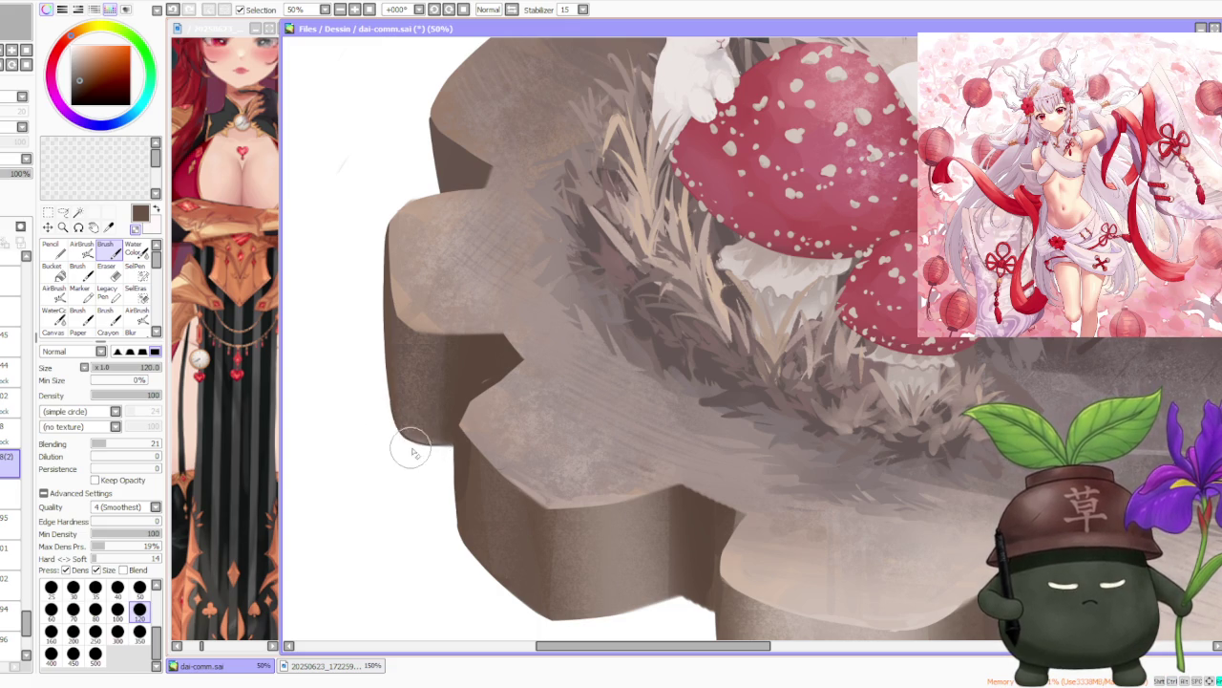
# Zoom in and sample a colour from the gear's left edge.
pyautogui.scroll(-2, 443, 451)
pyautogui.scroll(1, 408, 284)
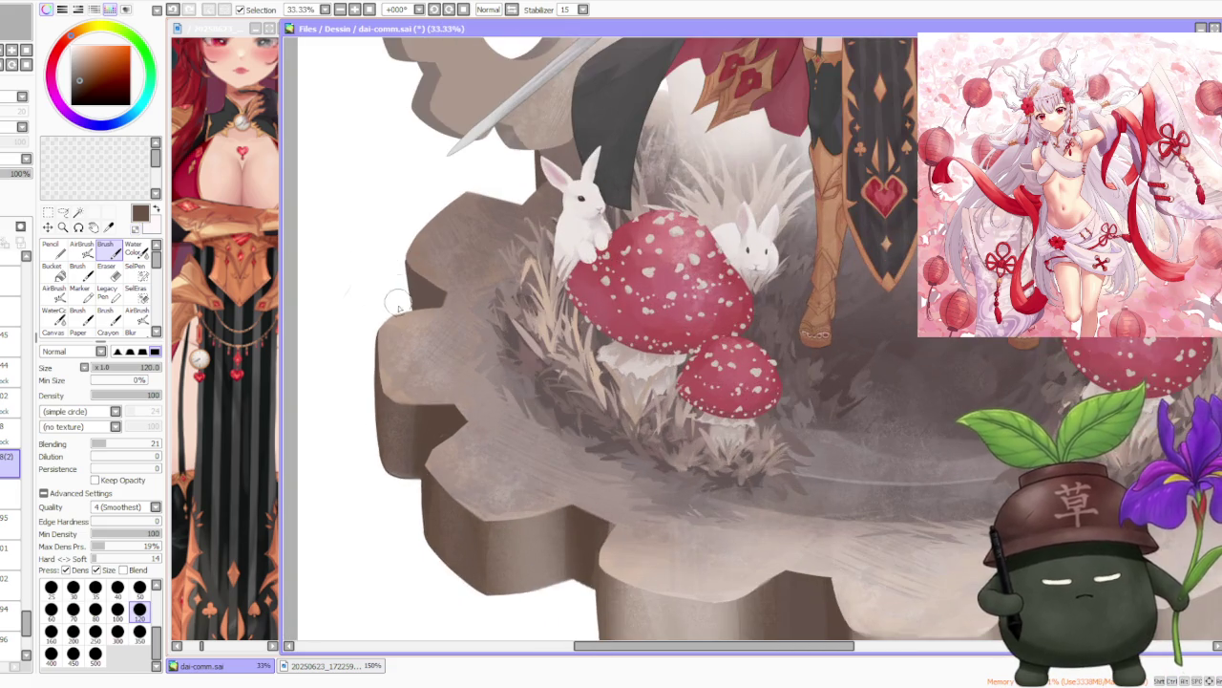
pyautogui.scroll(1, 408, 284)
pyautogui.scroll(2, 408, 283)
pyautogui.keyDown('alt'); pyautogui.click(405, 272); pyautogui.keyUp('alt')
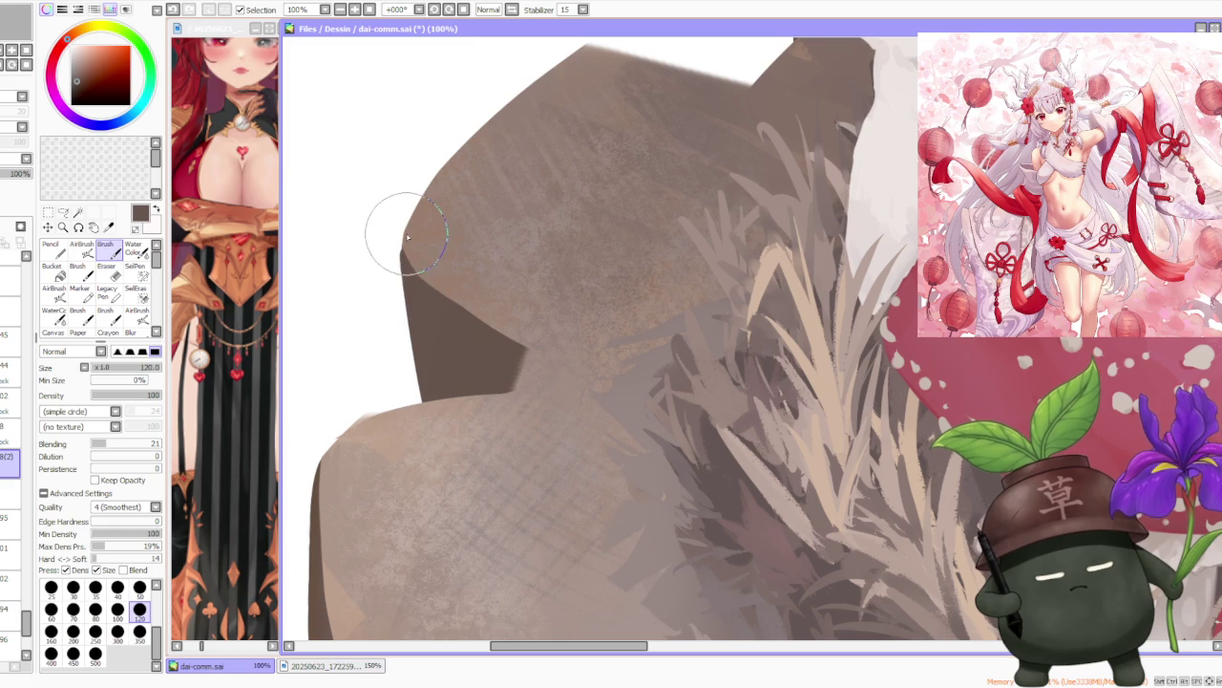
# Zoom out to check the whole illustration, return to the gear base, and select the AirBrush.
pyautogui.scroll(-2, 409, 254)
pyautogui.scroll(-1, 533, 191)
pyautogui.scroll(2, 516, 182)
pyautogui.scroll(1, 497, 249)
pyautogui.scroll(-2, 494, 324)
pyautogui.scroll(-2, 668, 296)
pyautogui.scroll(1, 728, 300)
pyautogui.scroll(2, 682, 286)
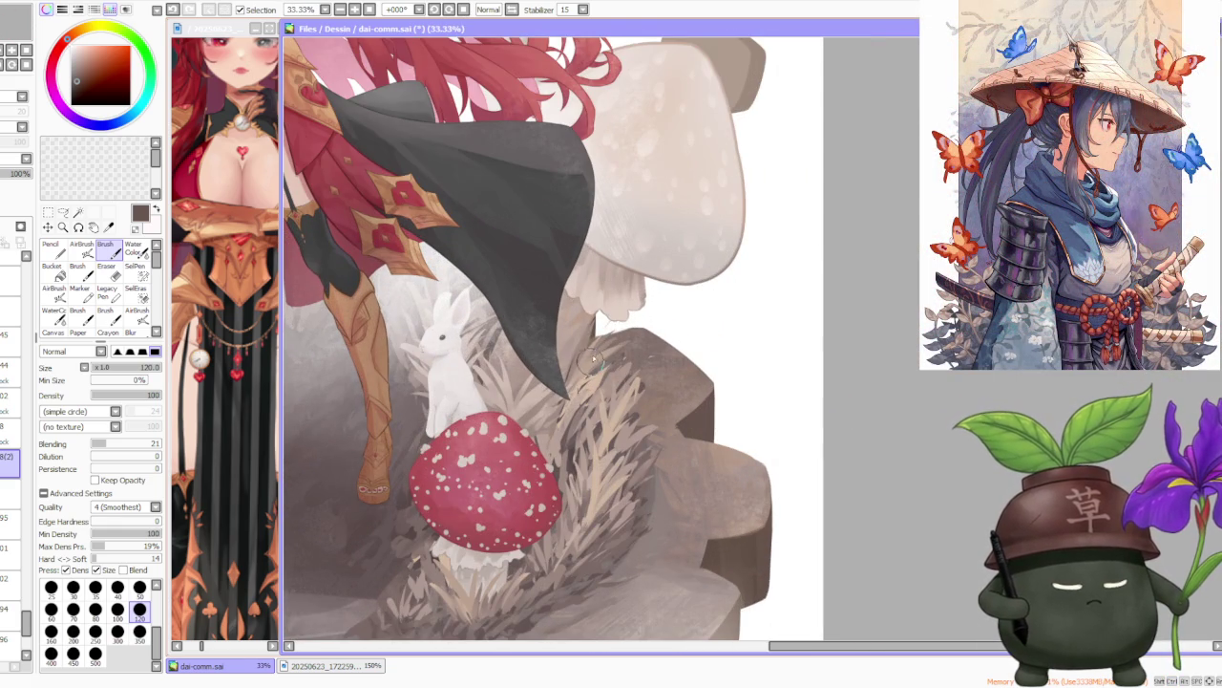
pyautogui.scroll(-2, 652, 304)
pyautogui.scroll(1, 635, 382)
pyautogui.scroll(1, 622, 443)
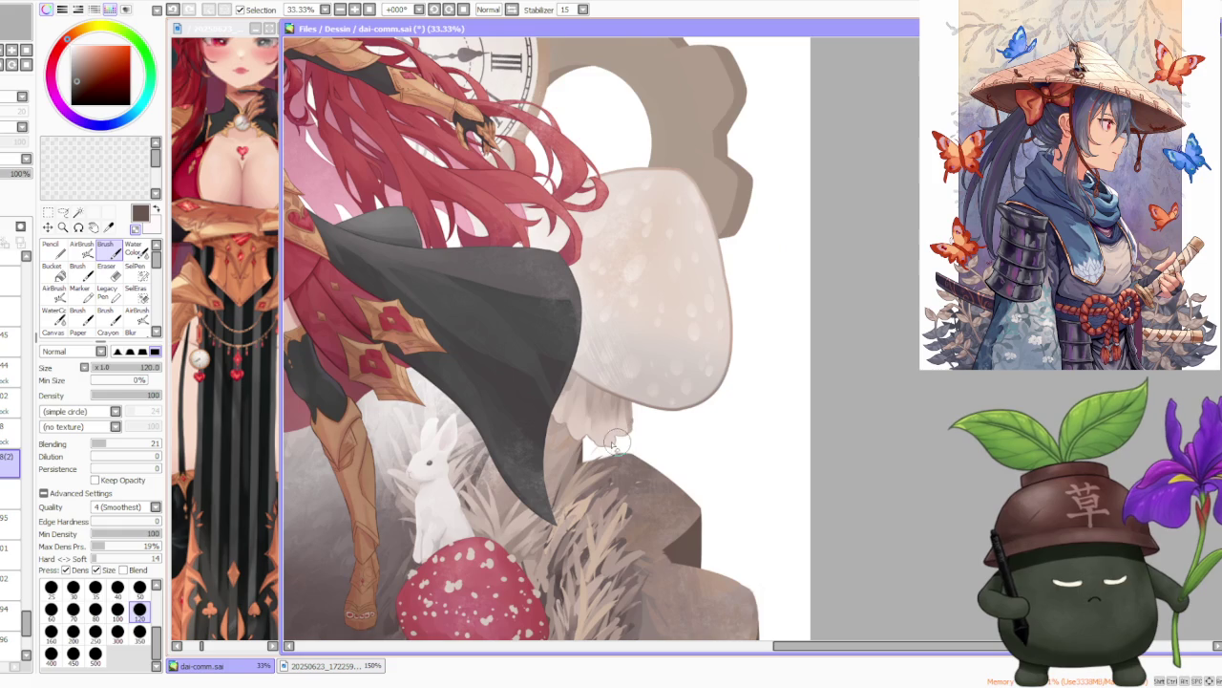
pyautogui.scroll(-2, 612, 435)
pyautogui.scroll(-3, 573, 287)
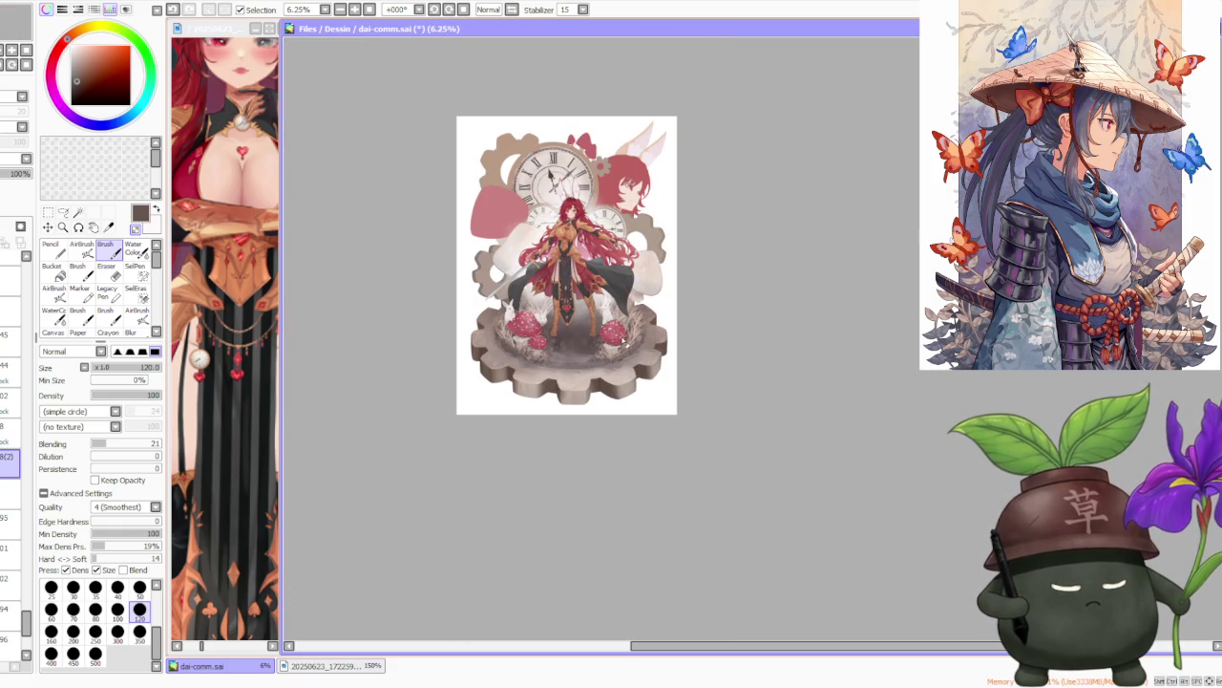
pyautogui.scroll(1, 622, 341)
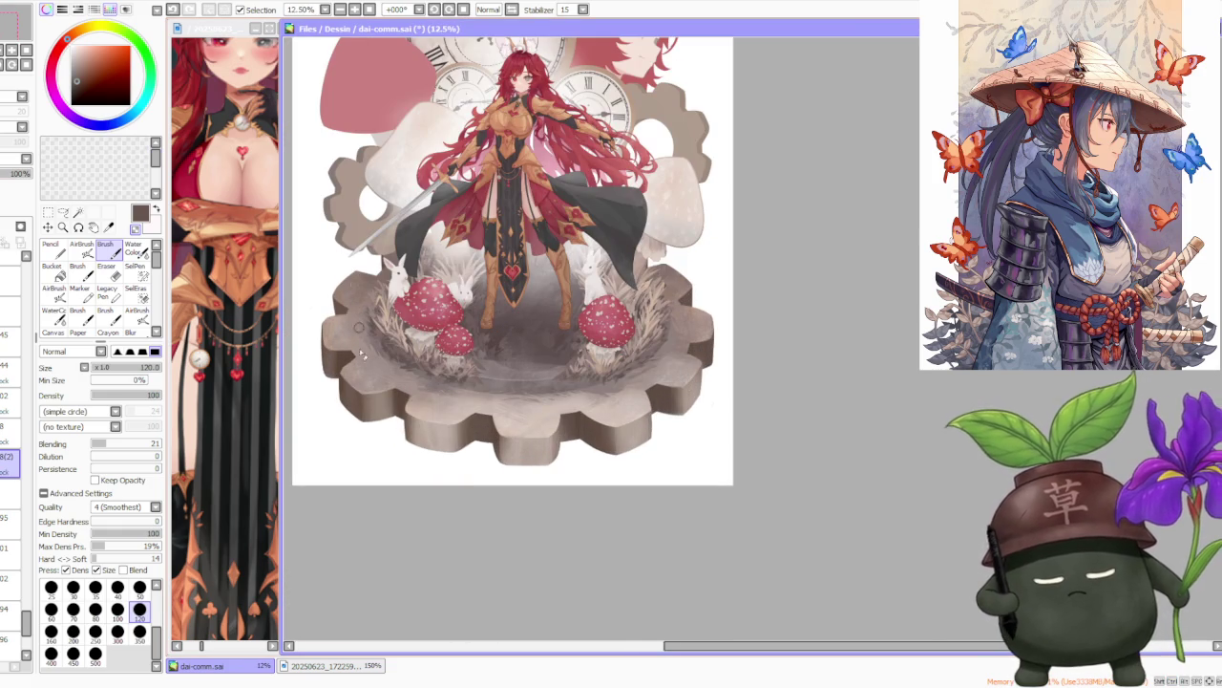
pyautogui.scroll(1, 361, 338)
pyautogui.click(82, 248)
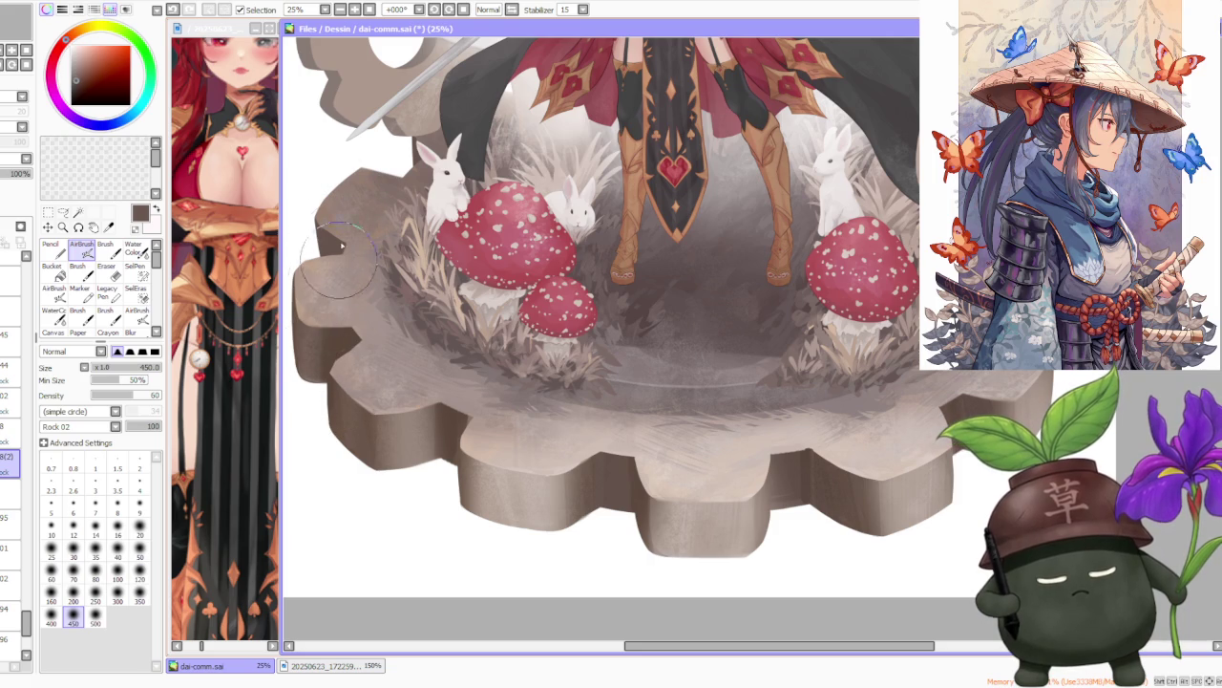
# Airbrush the left gear tooth: brighten its rim in beige, then darken it with reddish-brown at size 350.
pyautogui.keyDown('alt'); pyautogui.click(423, 428); pyautogui.keyUp('alt')
pyautogui.moveTo(423, 429); pyautogui.dragTo(400, 360)
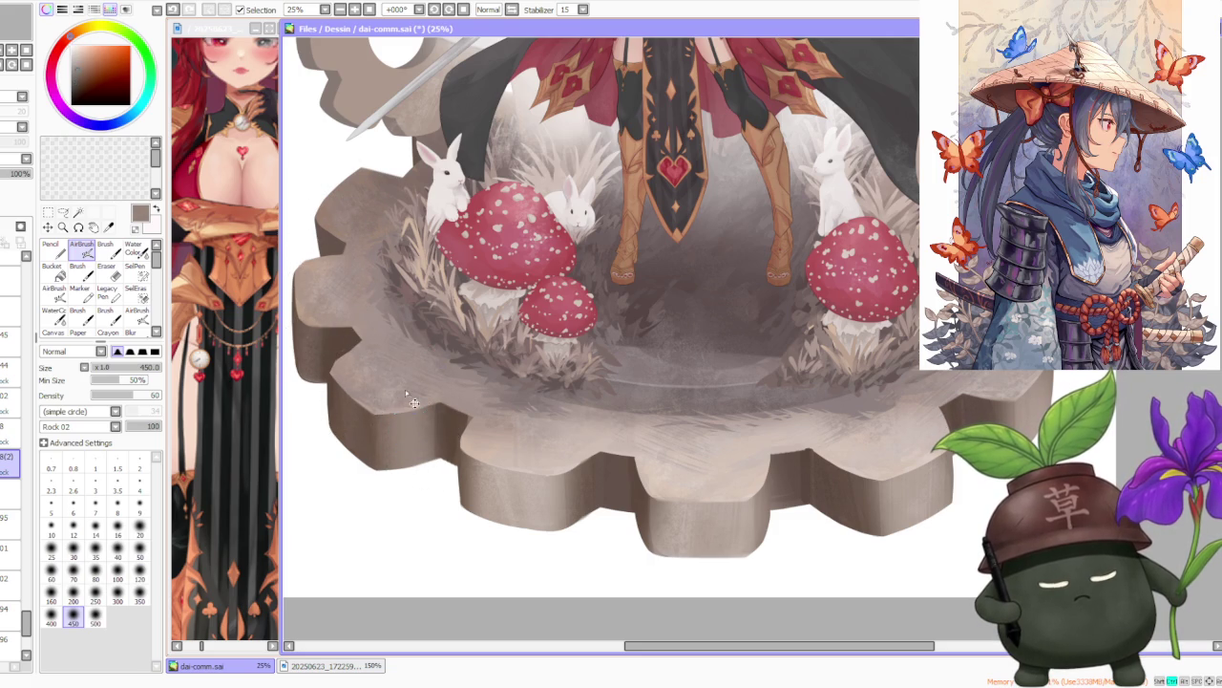
pyautogui.click(139, 594)
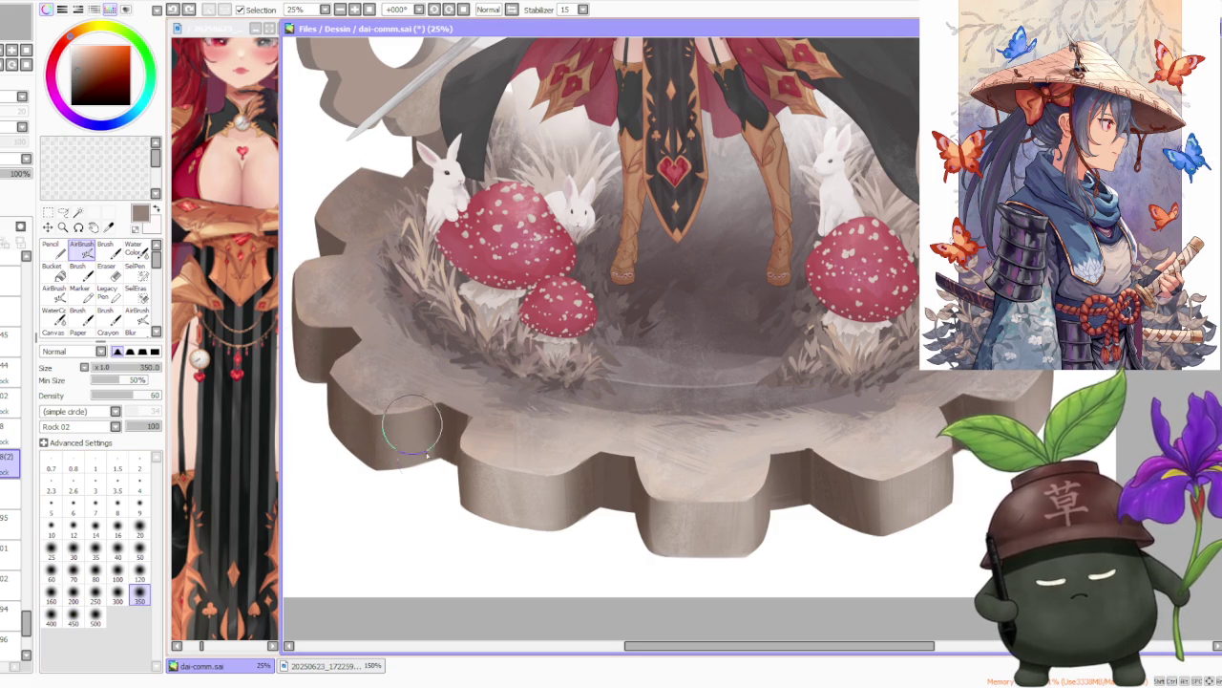
pyautogui.keyDown('alt'); pyautogui.click(403, 386); pyautogui.keyUp('alt')
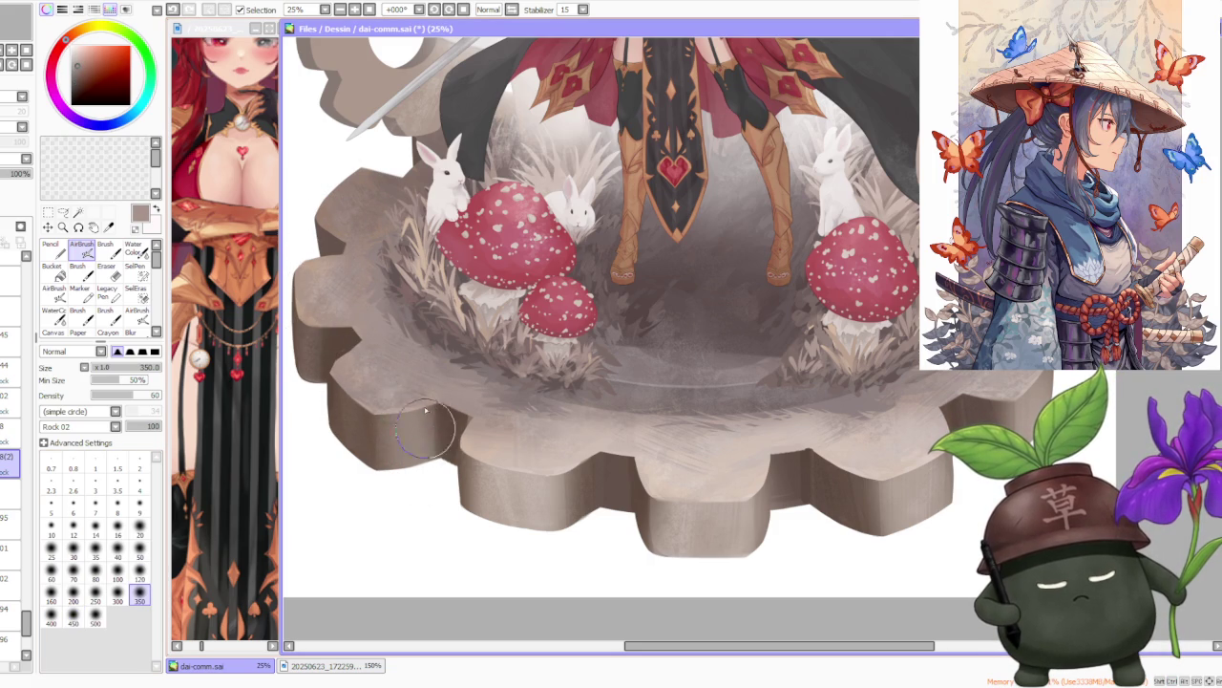
pyautogui.moveTo(396, 436); pyautogui.dragTo(329, 399)
pyautogui.keyDown('alt'); pyautogui.click(330, 399); pyautogui.keyUp('alt')
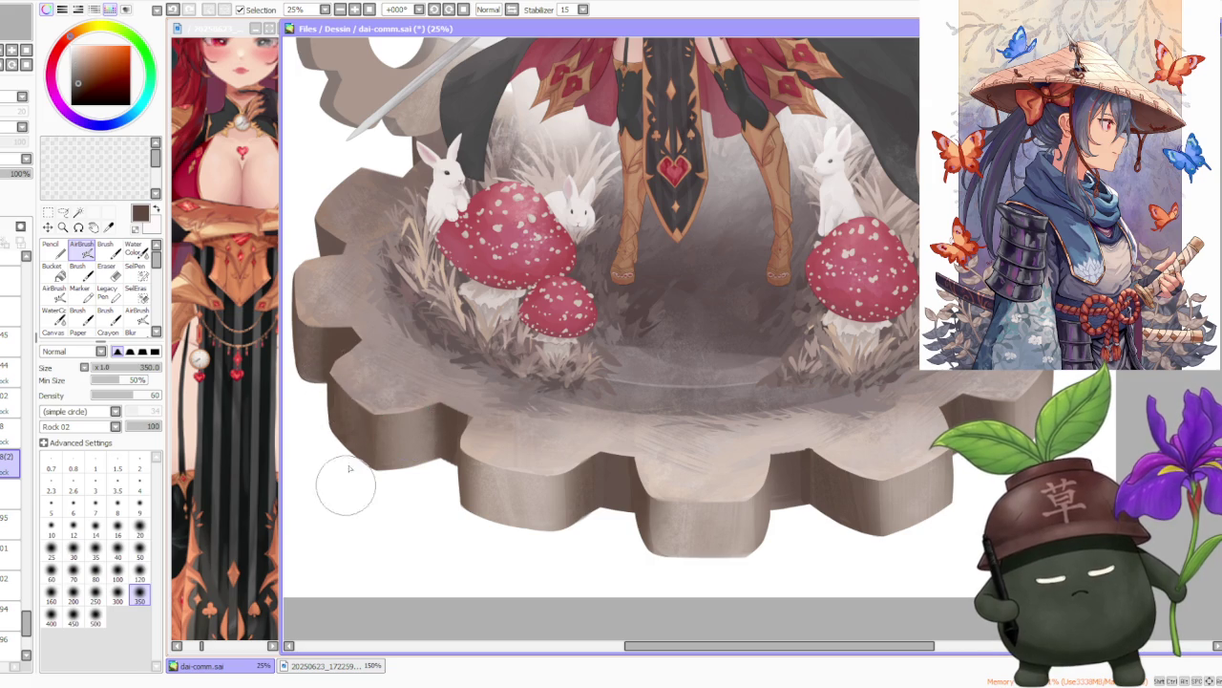
pyautogui.moveTo(322, 341)
pyautogui.mouseDown()
pyautogui.moveTo(323, 320)
pyautogui.moveTo(317, 355)
pyautogui.mouseUp()
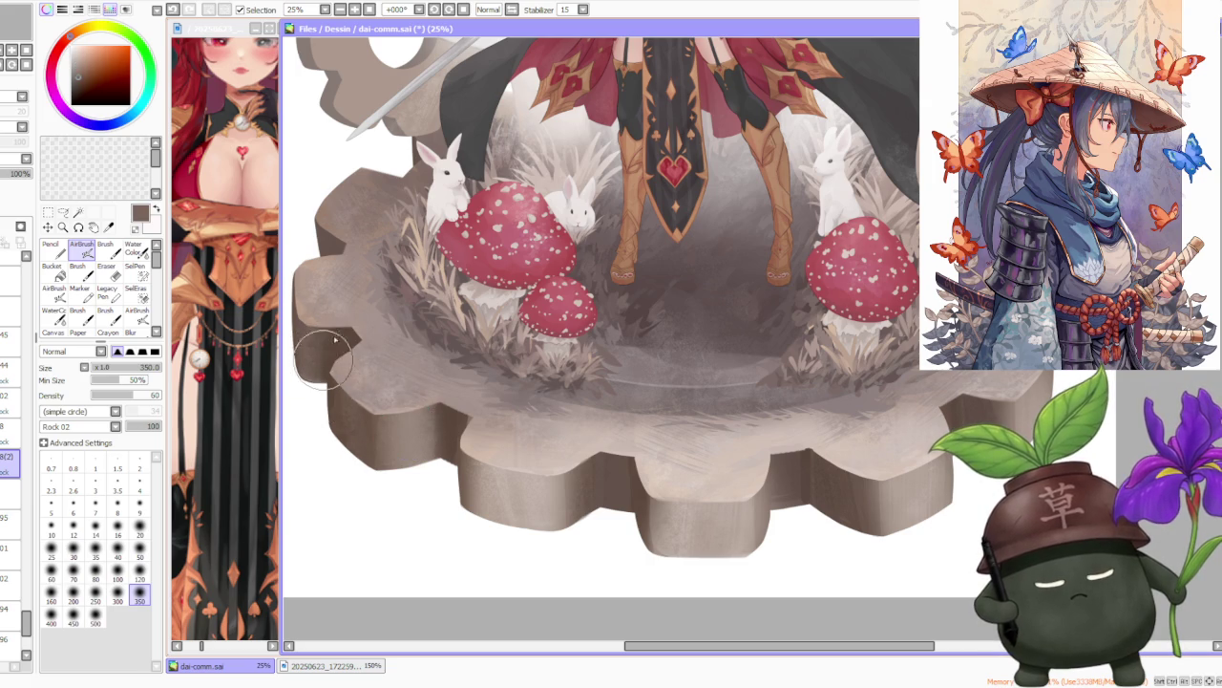
# Sample another brown and airbrush the right tooth's upper edge darker and smoother.
pyautogui.keyDown('alt'); pyautogui.click(621, 501); pyautogui.keyUp('alt')
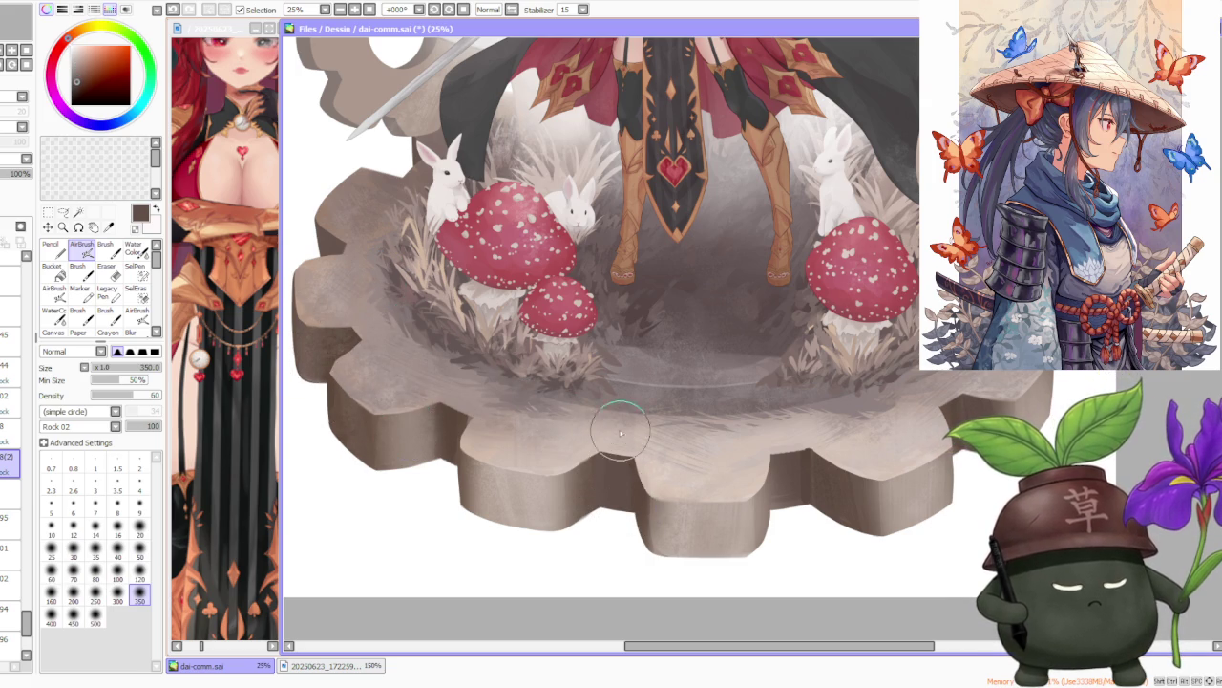
pyautogui.scroll(-2, 621, 410)
pyautogui.scroll(2, 748, 445)
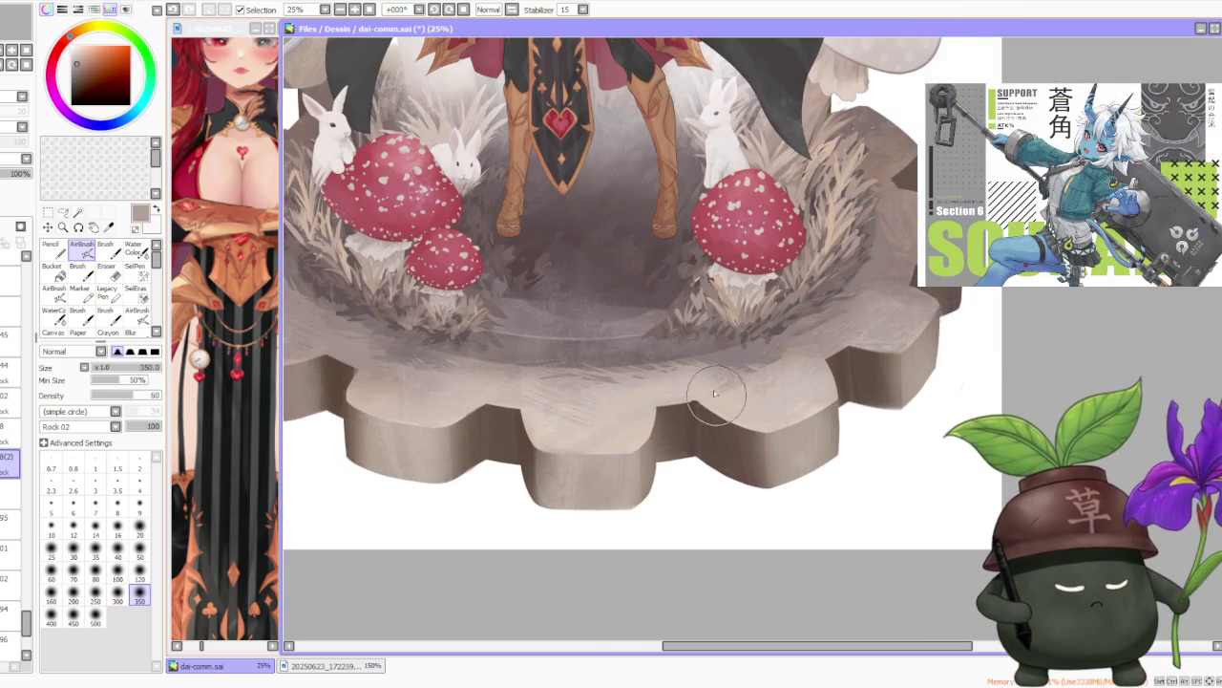
pyautogui.scroll(-2, 731, 442)
pyautogui.scroll(3, 783, 393)
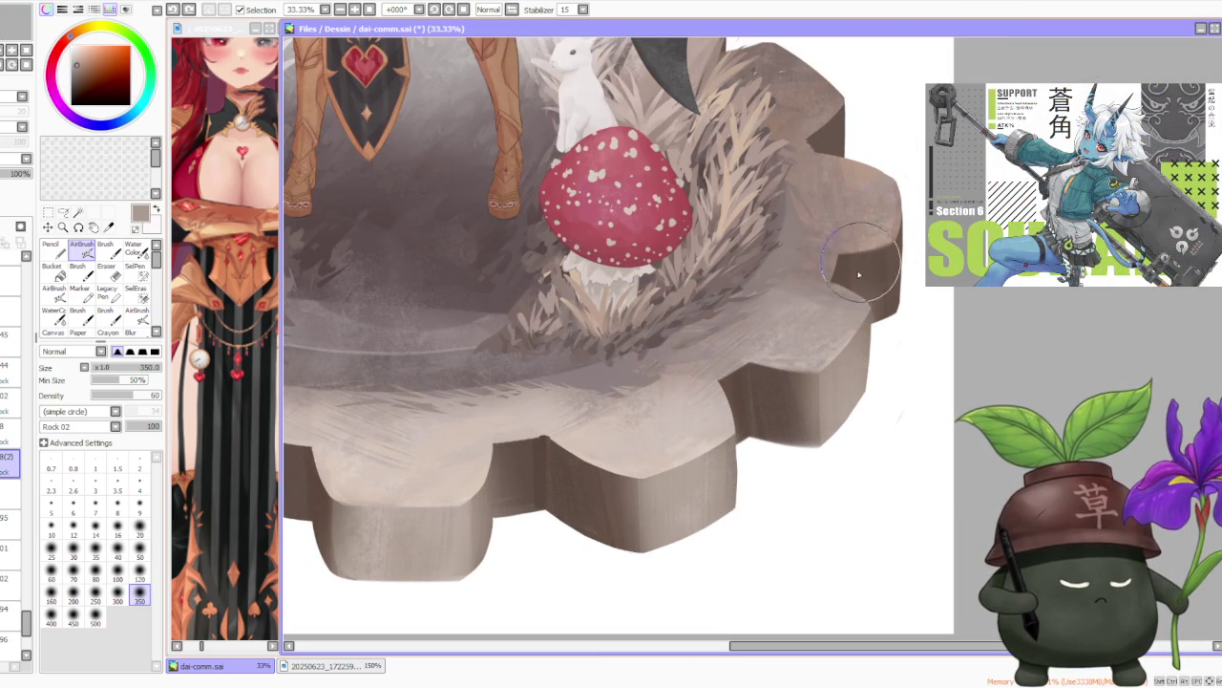
pyautogui.moveTo(869, 277); pyautogui.dragTo(860, 198)
# Sample a greyish brown from the gear and return to the regular Brush.
pyautogui.keyDown('alt'); pyautogui.click(804, 386); pyautogui.keyUp('alt')
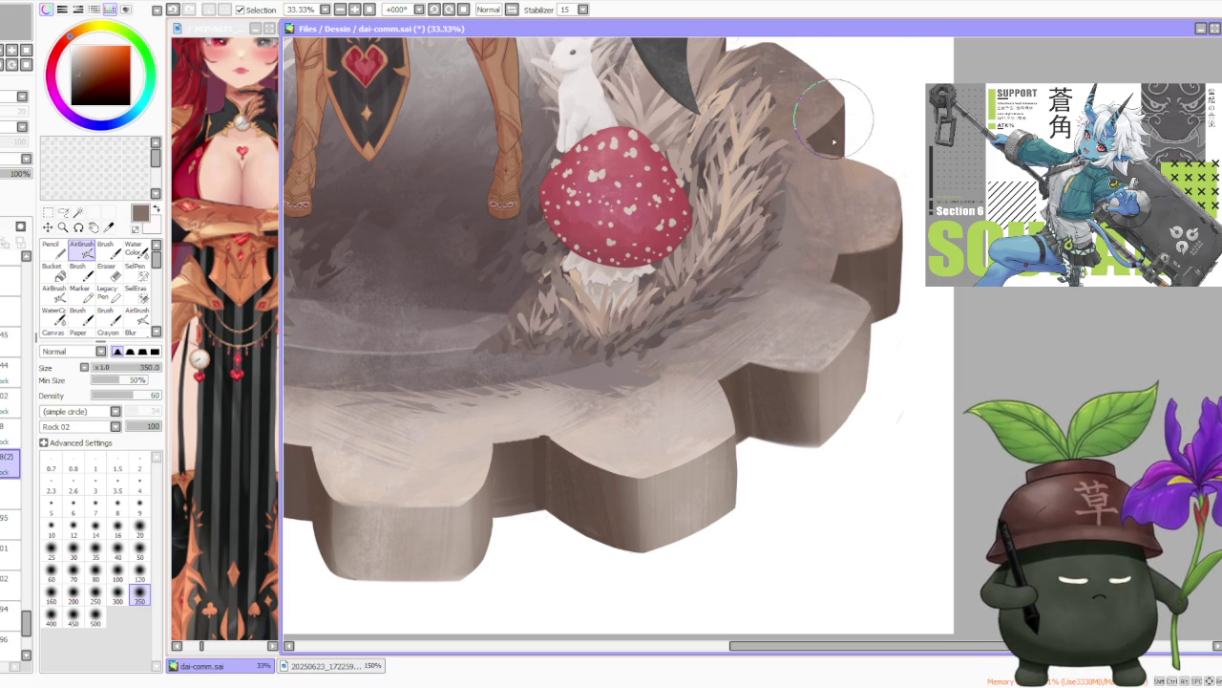
pyautogui.scroll(-1, 854, 83)
pyautogui.scroll(-1, 854, 83)
pyautogui.scroll(1, 669, 191)
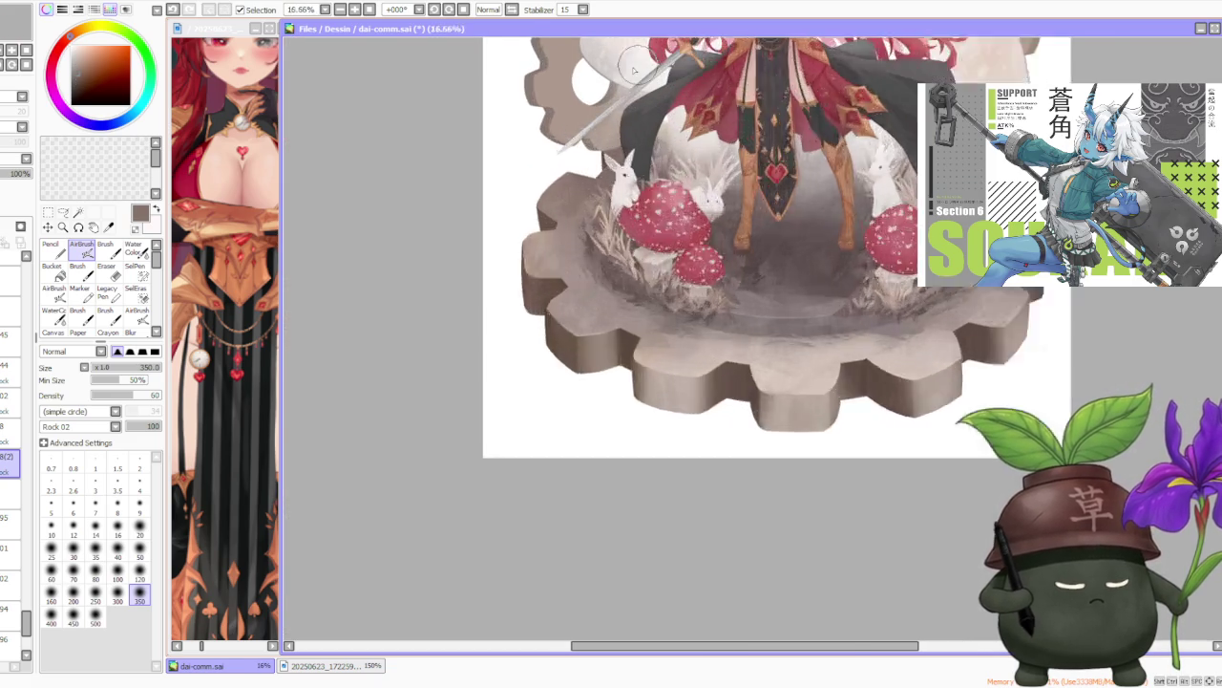
pyautogui.scroll(2, 519, 259)
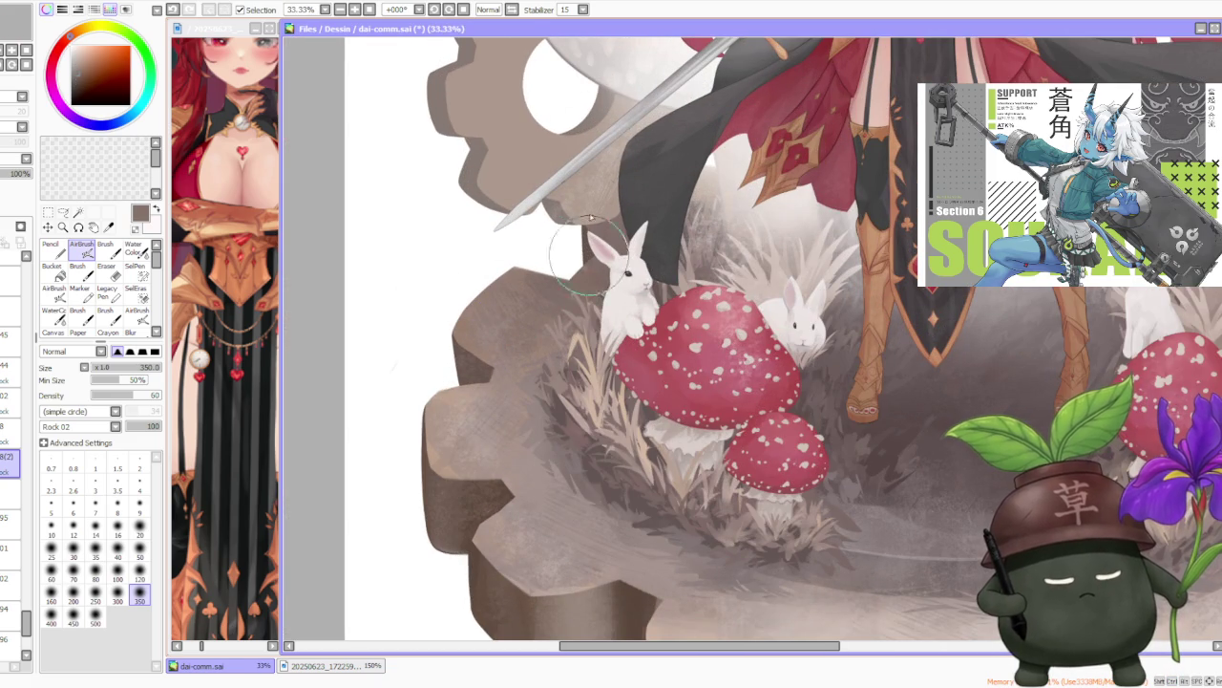
pyautogui.scroll(-2, 585, 246)
pyautogui.scroll(1, 499, 292)
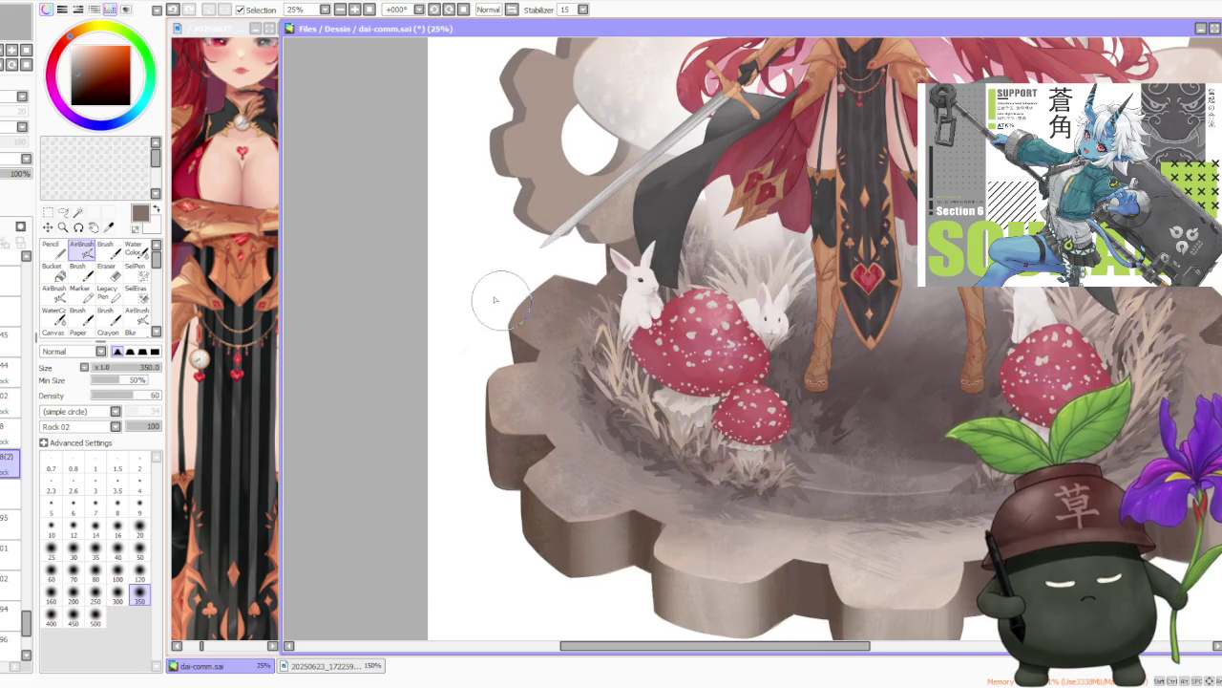
pyautogui.scroll(-4, 500, 292)
pyautogui.scroll(-1, 614, 353)
pyautogui.scroll(2, 600, 359)
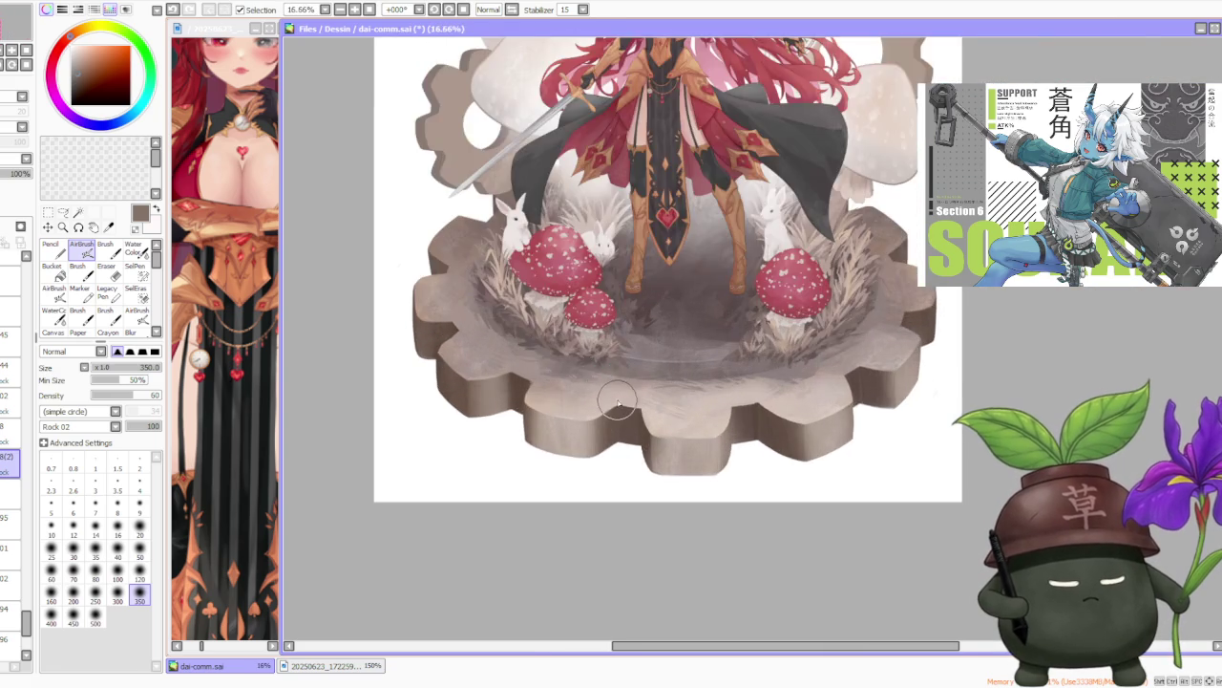
pyautogui.scroll(1, 592, 382)
pyautogui.click(105, 250)
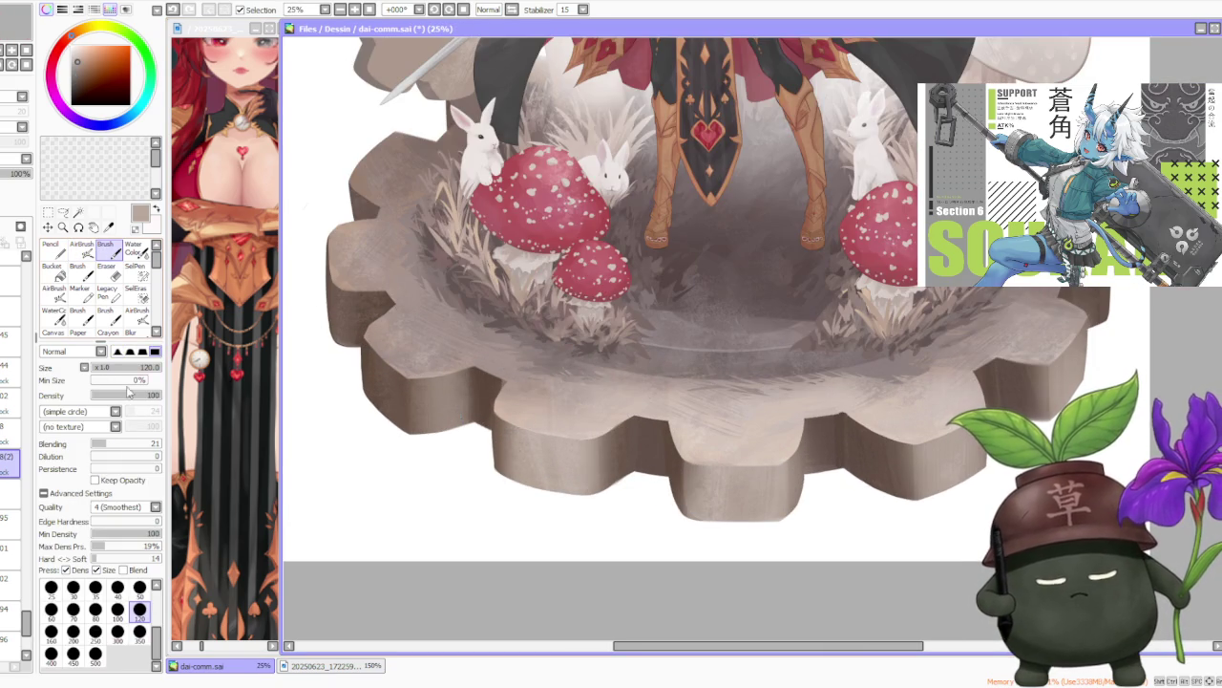
# Set the Brush to size 300 and lay a darker shading stroke on the right gear tooth.
pyautogui.click(118, 630)
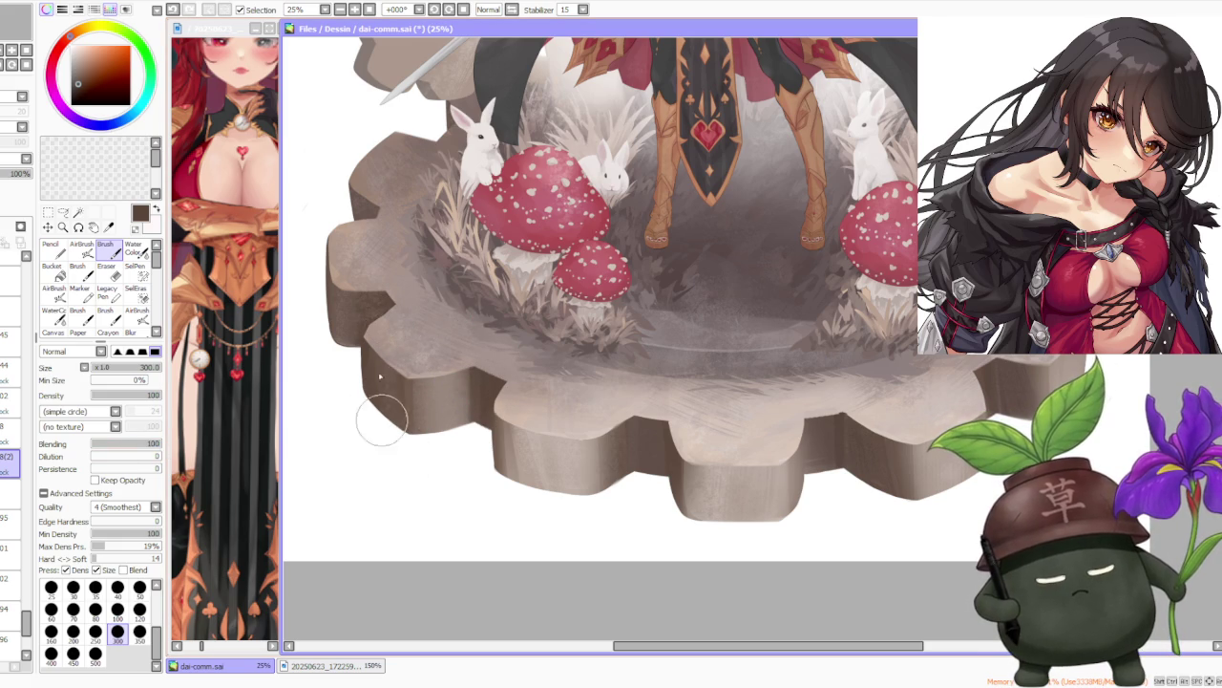
pyautogui.scroll(1, 535, 287)
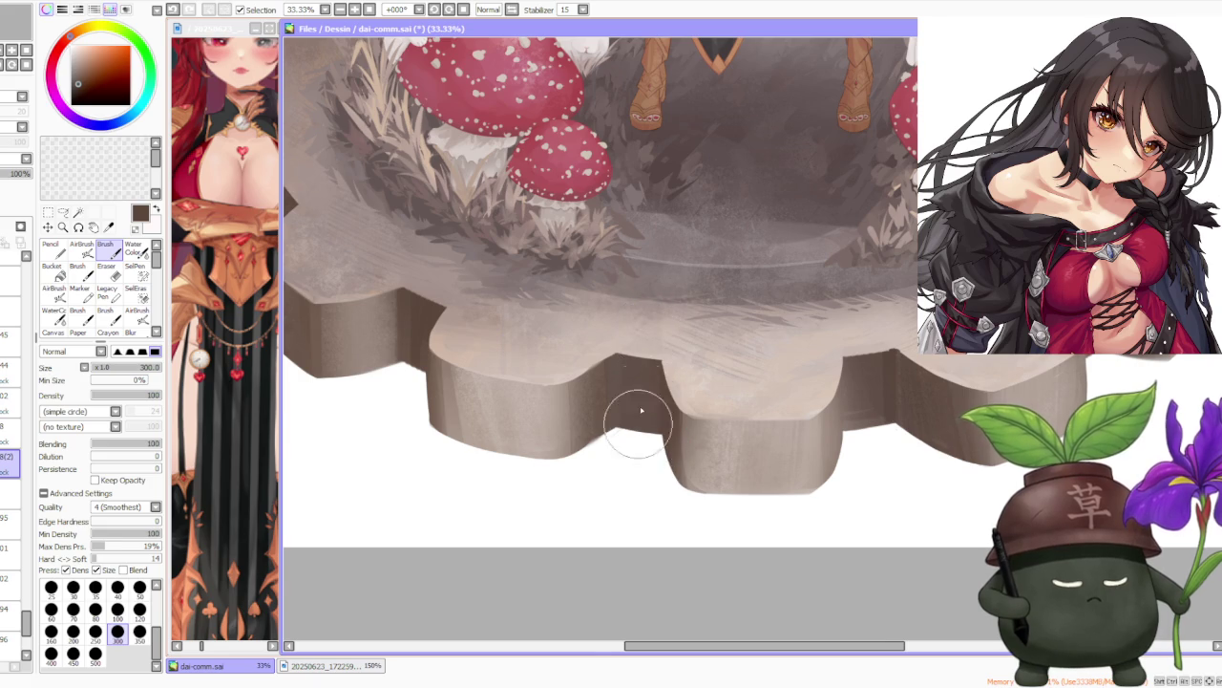
pyautogui.scroll(-2, 627, 436)
pyautogui.scroll(2, 807, 322)
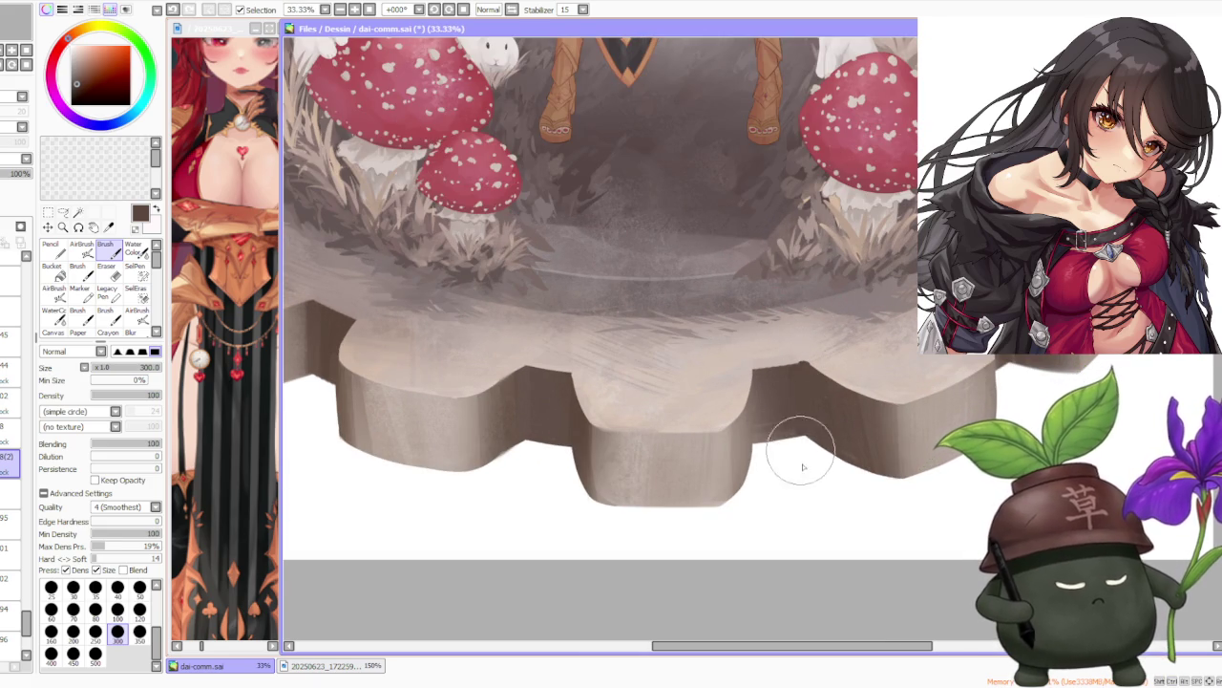
pyautogui.scroll(-2, 809, 420)
pyautogui.scroll(2, 787, 423)
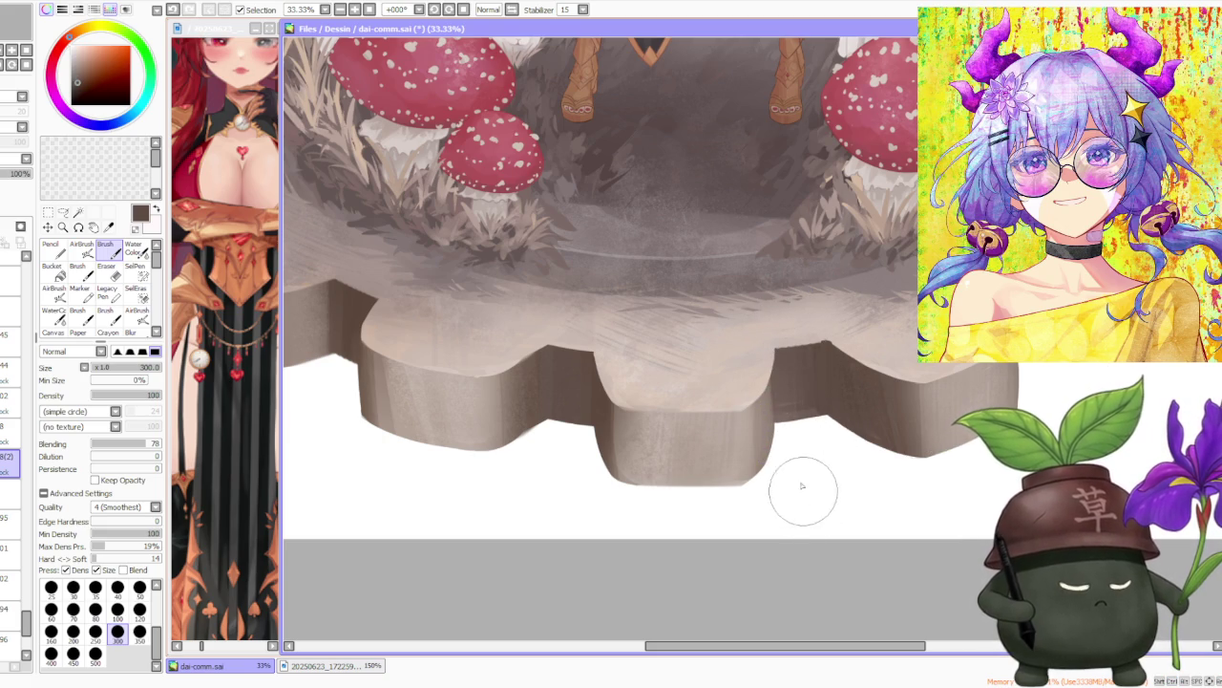
pyautogui.scroll(-3, 888, 304)
pyautogui.scroll(3, 888, 304)
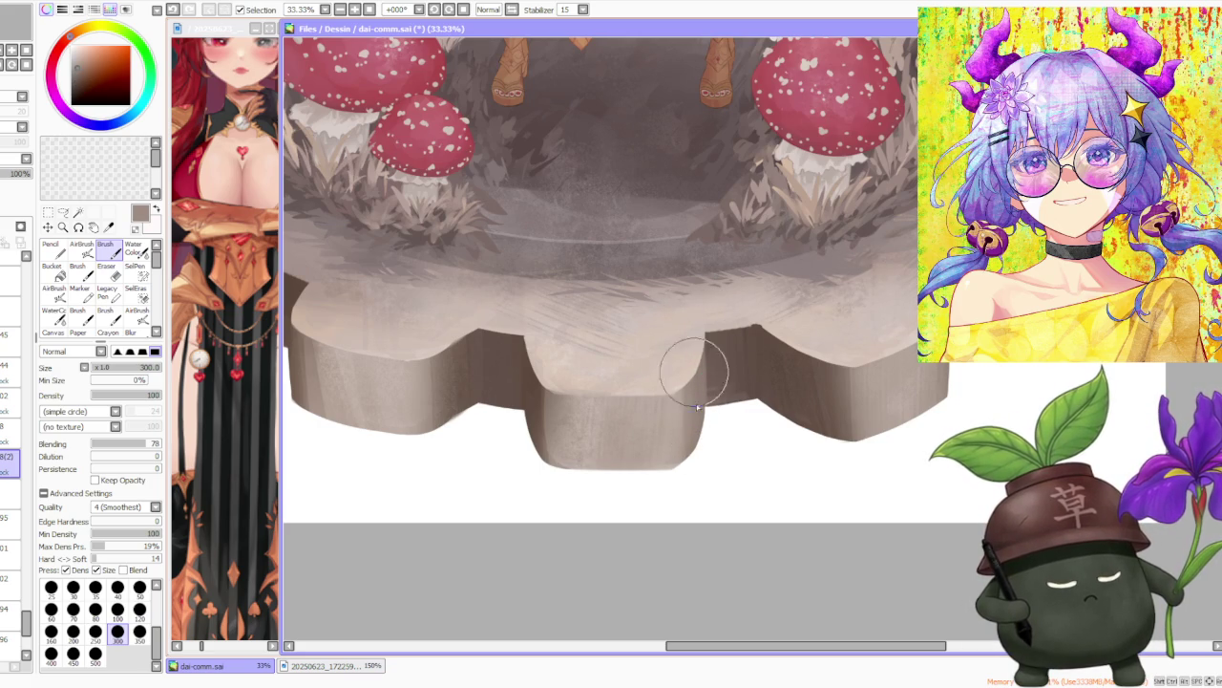
pyautogui.scroll(-3, 694, 340)
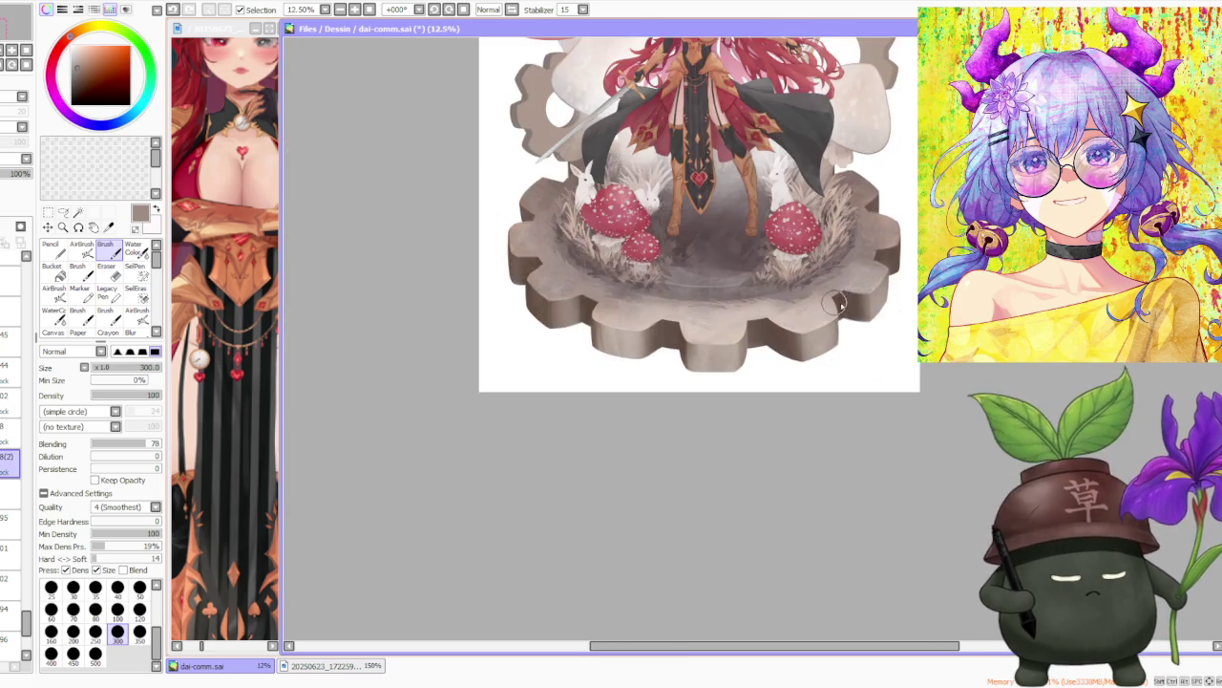
pyautogui.scroll(2, 846, 300)
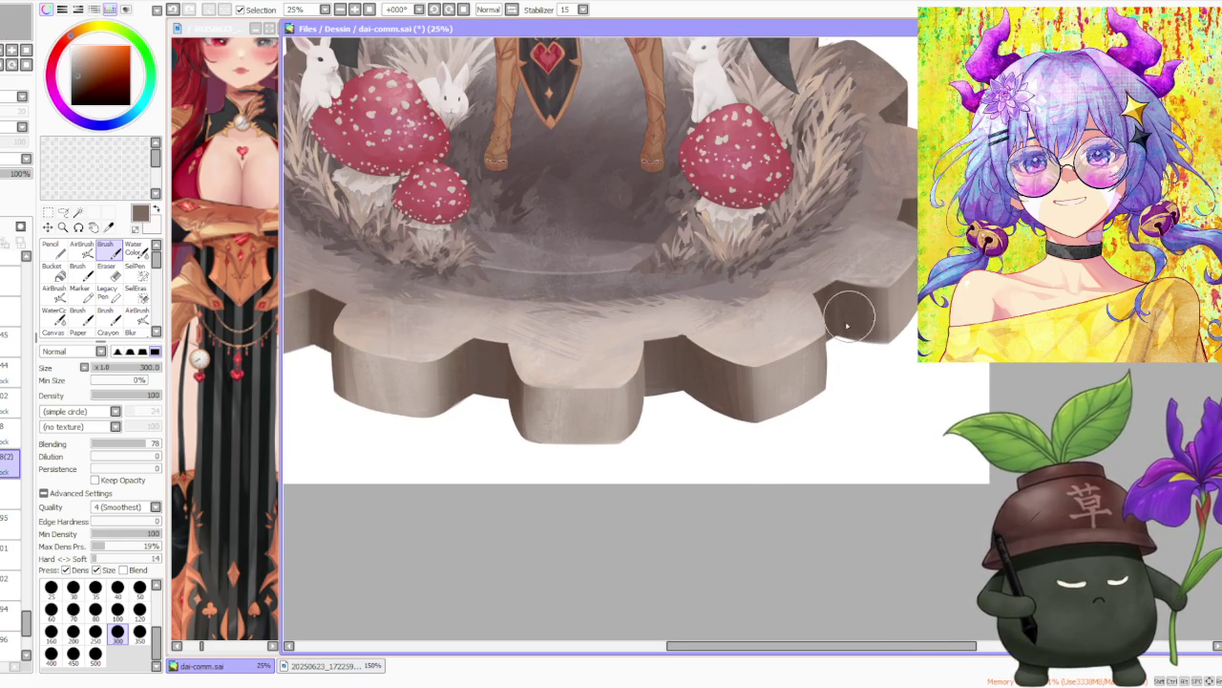
pyautogui.moveTo(830, 303); pyautogui.dragTo(834, 377)
# Sample a lighter taupe from the gear and switch back to the AirBrush.
pyautogui.keyDown('alt'); pyautogui.click(888, 298); pyautogui.keyUp('alt')
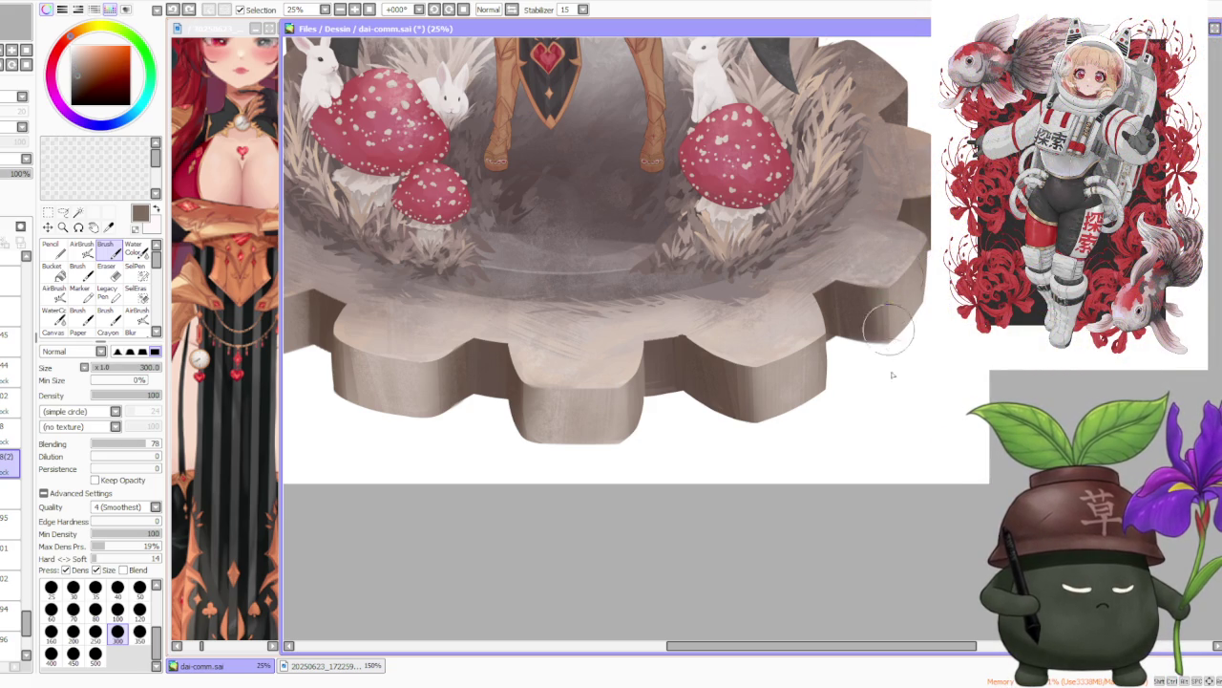
pyautogui.scroll(-1, 926, 162)
pyautogui.scroll(1, 925, 162)
pyautogui.scroll(-1, 925, 162)
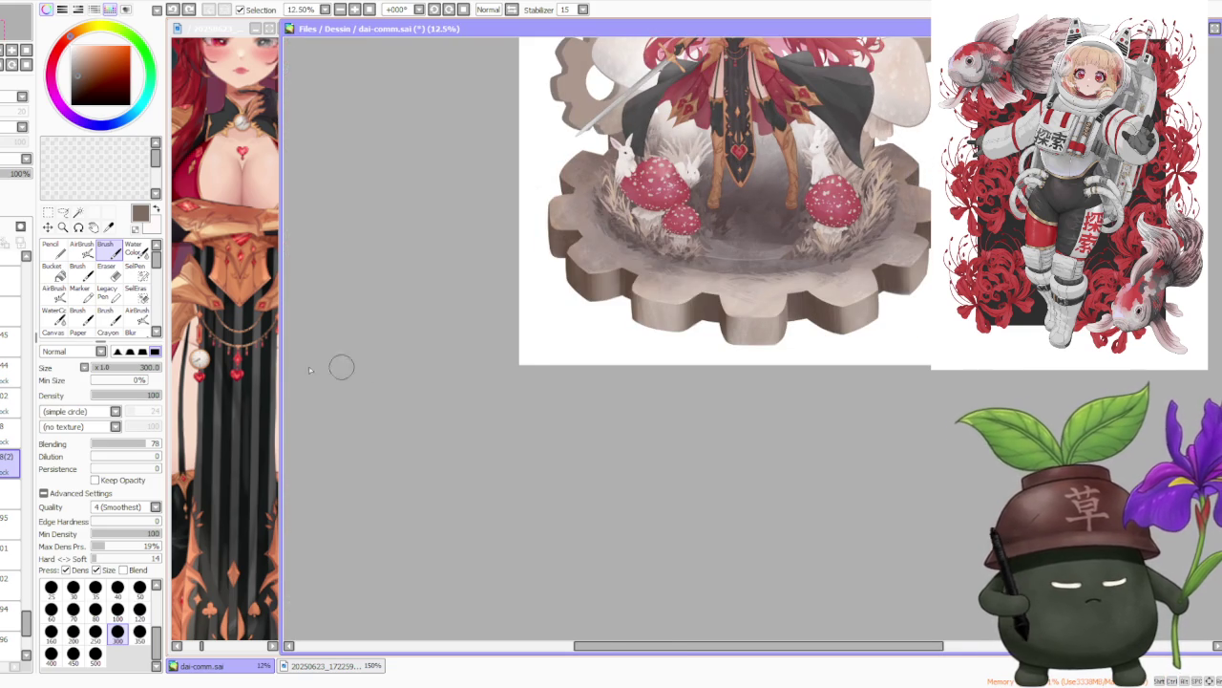
pyautogui.click(82, 246)
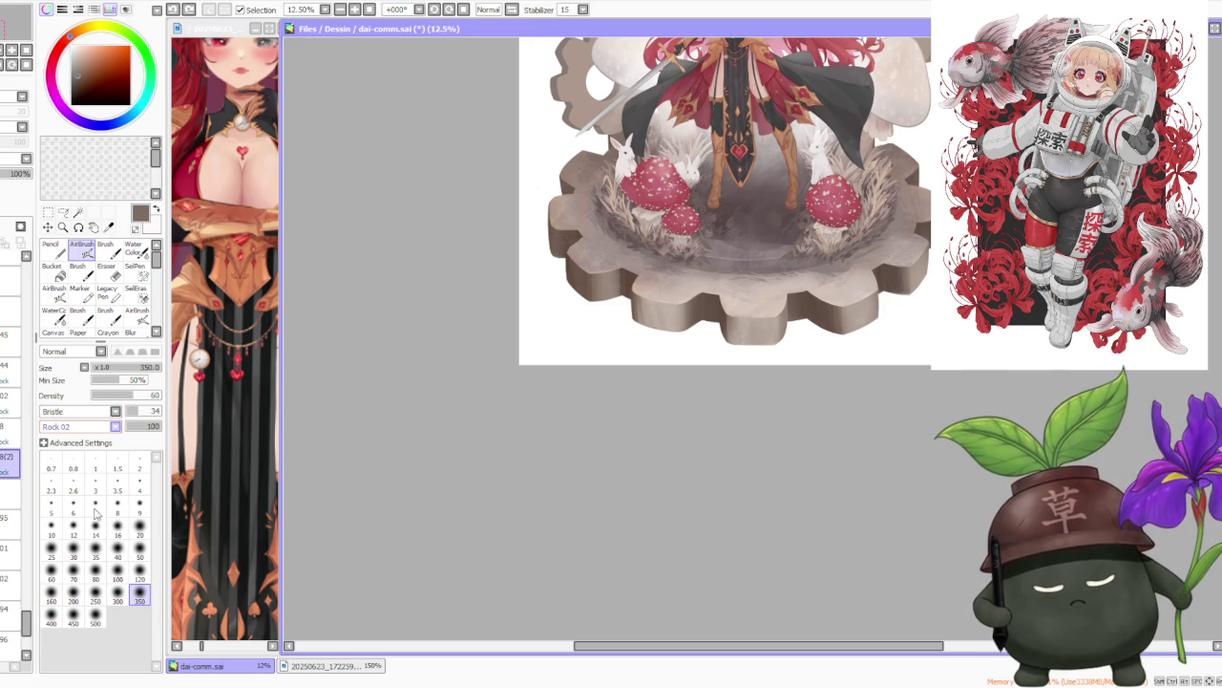
# Airbrush soft shading over the gear's left tooth and lower tooth.
pyautogui.scroll(4, 573, 201)
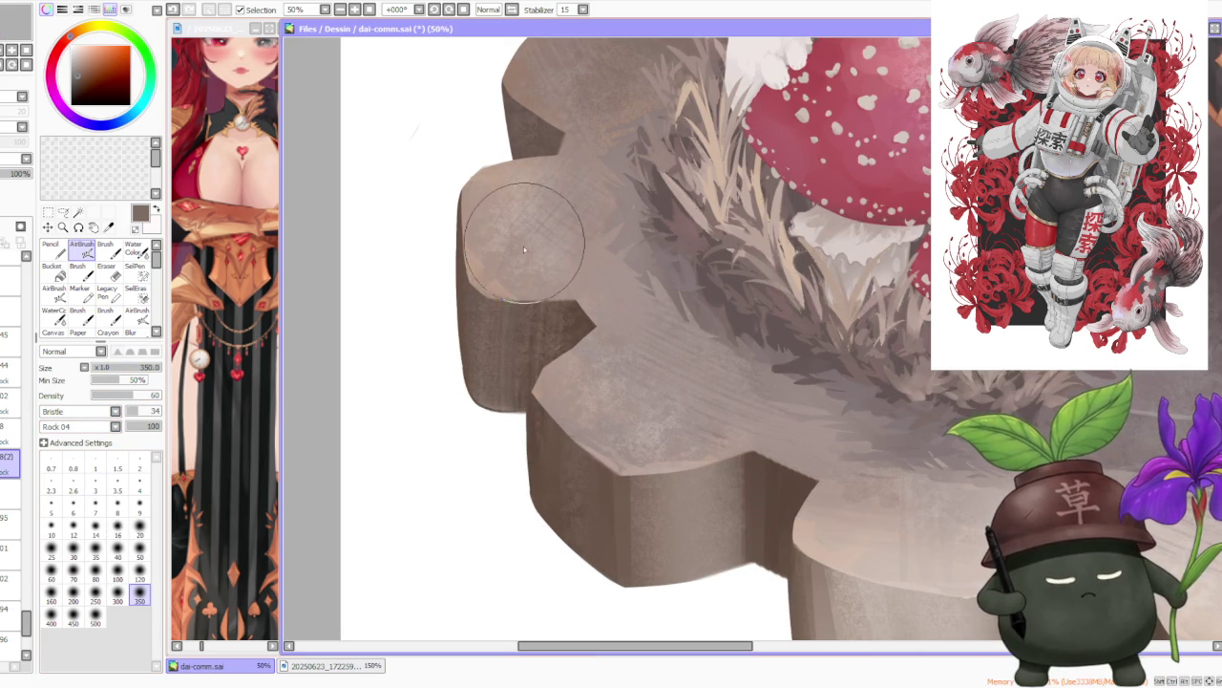
pyautogui.moveTo(520, 256)
pyautogui.mouseDown()
pyautogui.moveTo(502, 382)
pyautogui.moveTo(505, 183)
pyautogui.moveTo(506, 271)
pyautogui.moveTo(552, 234)
pyautogui.moveTo(532, 328)
pyautogui.moveTo(560, 504)
pyautogui.moveTo(557, 408)
pyautogui.mouseUp()
pyautogui.scroll(-2, 554, 504)
pyautogui.scroll(2, 649, 428)
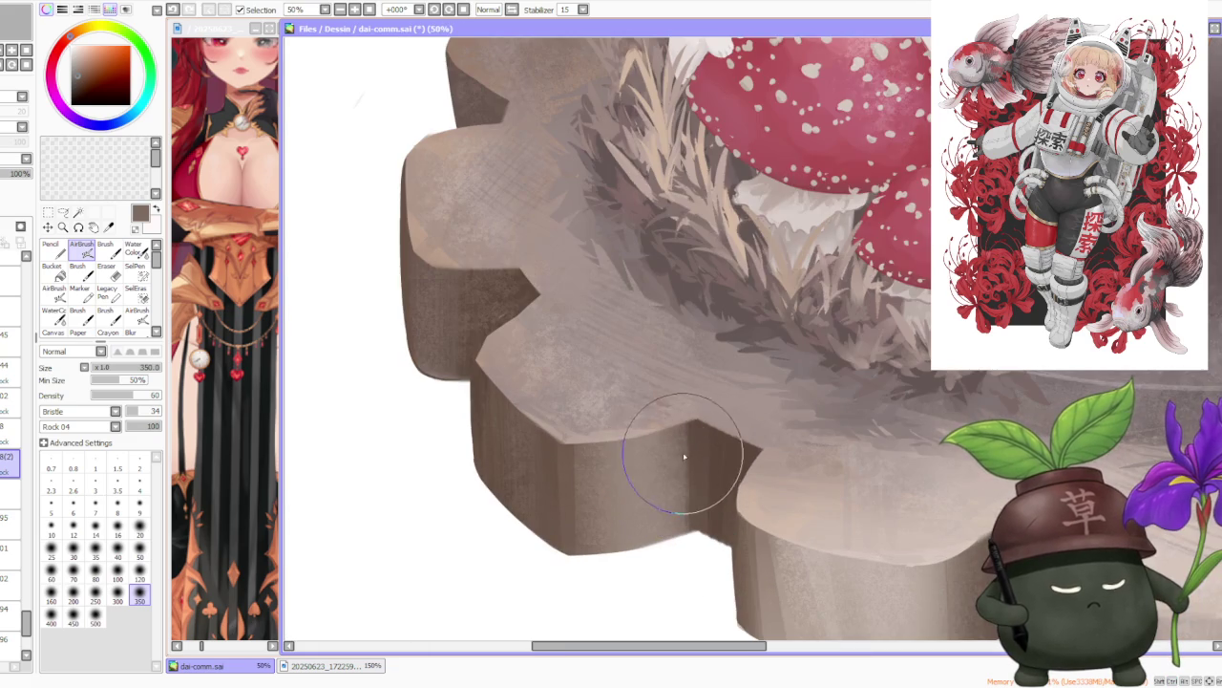
pyautogui.moveTo(653, 414)
pyautogui.mouseDown()
pyautogui.moveTo(643, 578)
pyautogui.moveTo(663, 559)
pyautogui.moveTo(649, 382)
pyautogui.moveTo(659, 565)
pyautogui.moveTo(595, 328)
pyautogui.mouseUp()
pyautogui.scroll(-2, 595, 327)
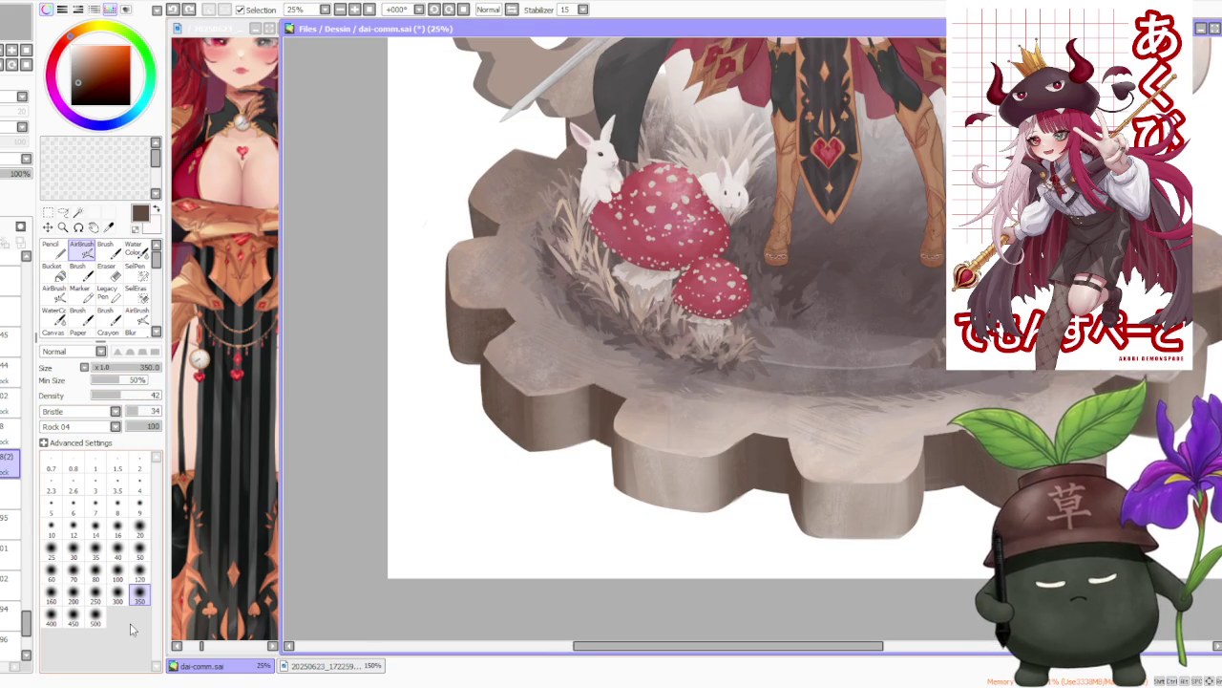
# Try airbrush sizes 500 and then 120 while checking the view.
pyautogui.click(96, 617)
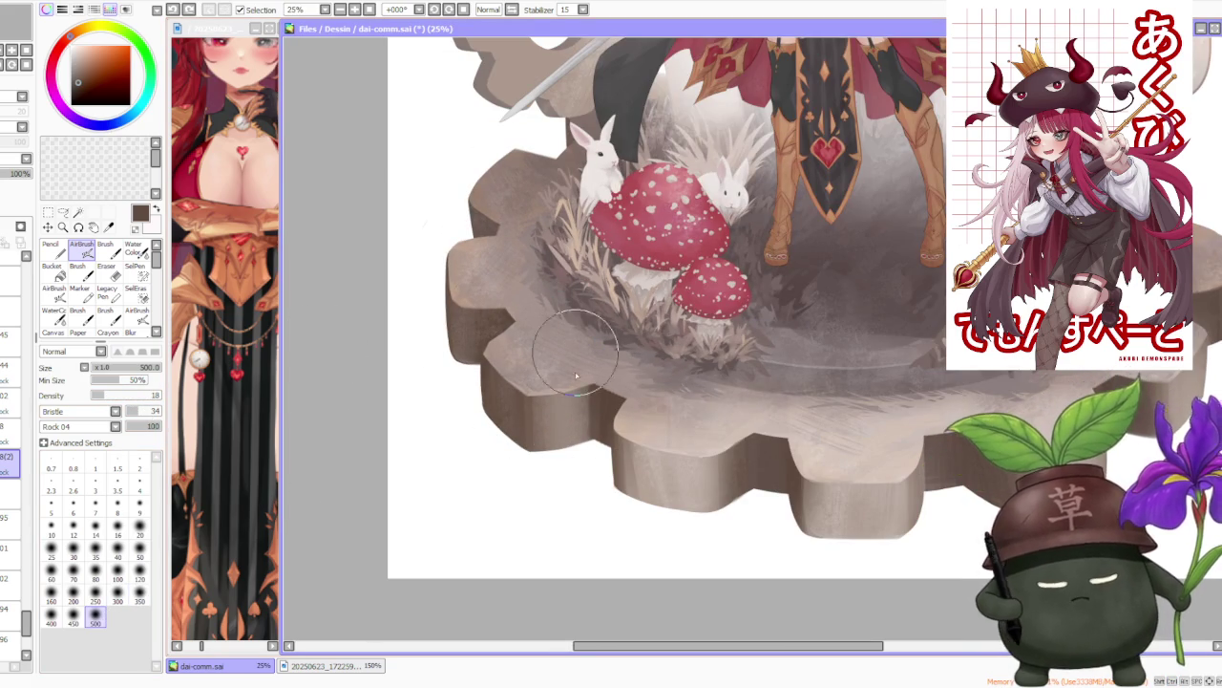
pyautogui.scroll(-2, 537, 333)
pyautogui.scroll(2, 620, 310)
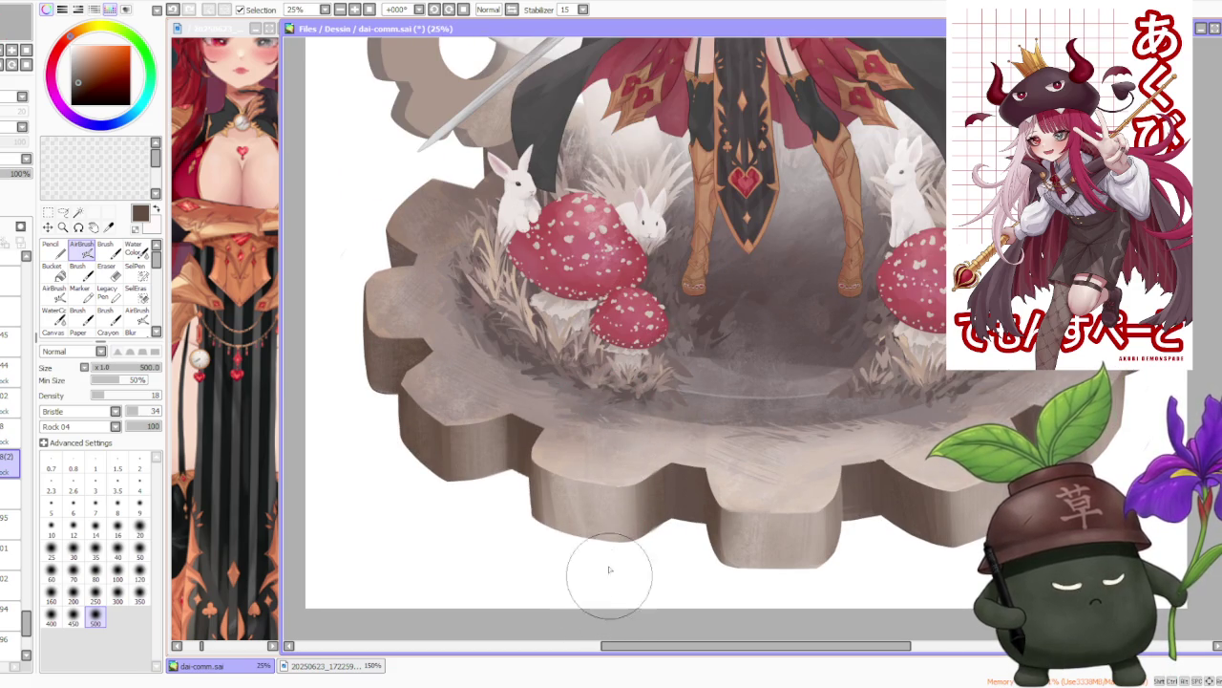
pyautogui.scroll(-3, 612, 449)
pyautogui.scroll(3, 721, 410)
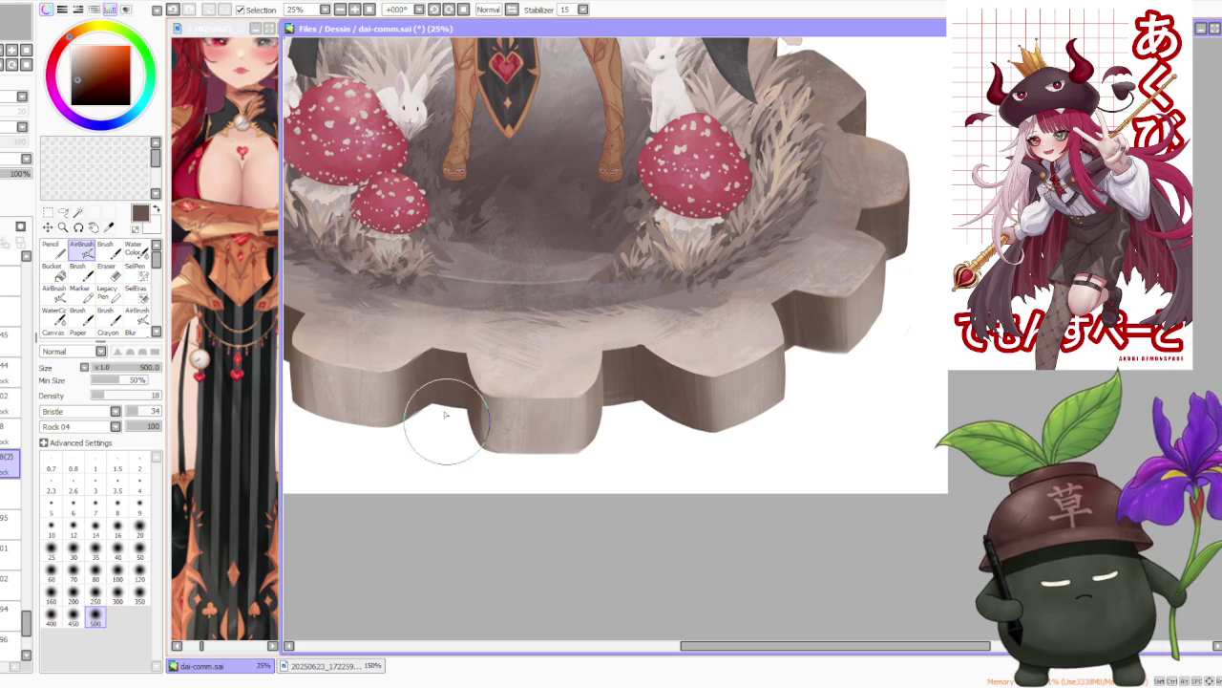
pyautogui.scroll(1, 458, 425)
pyautogui.click(139, 573)
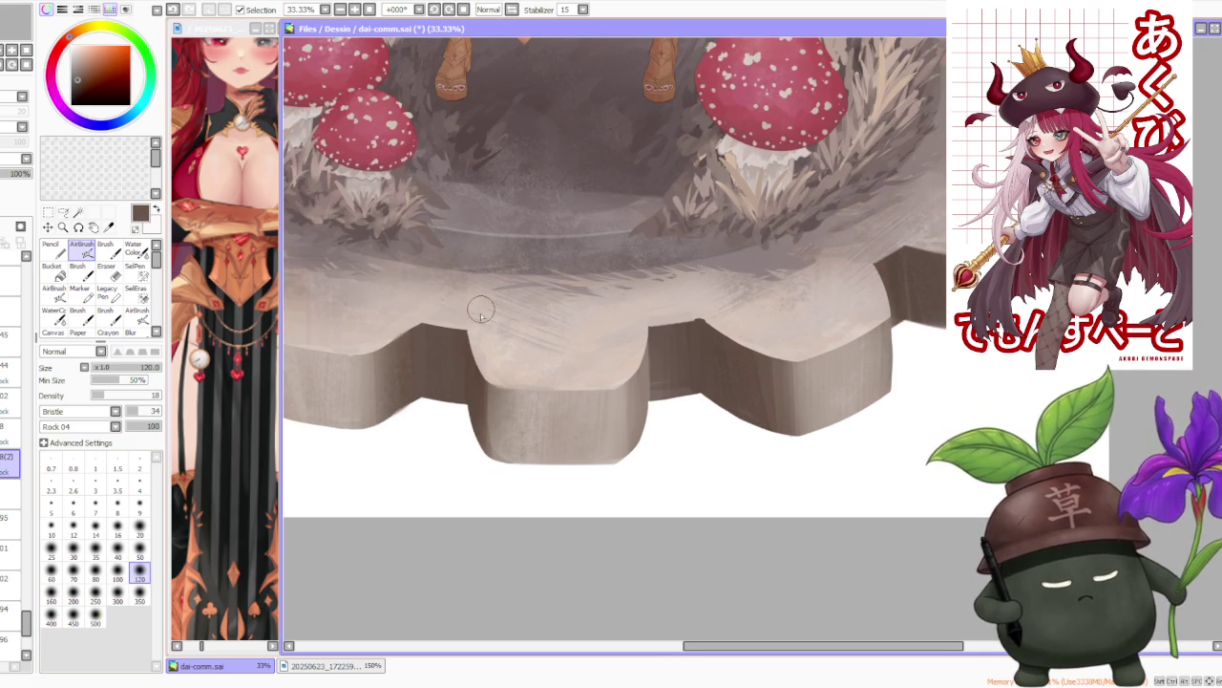
pyautogui.scroll(2, 482, 307)
pyautogui.scroll(-4, 483, 399)
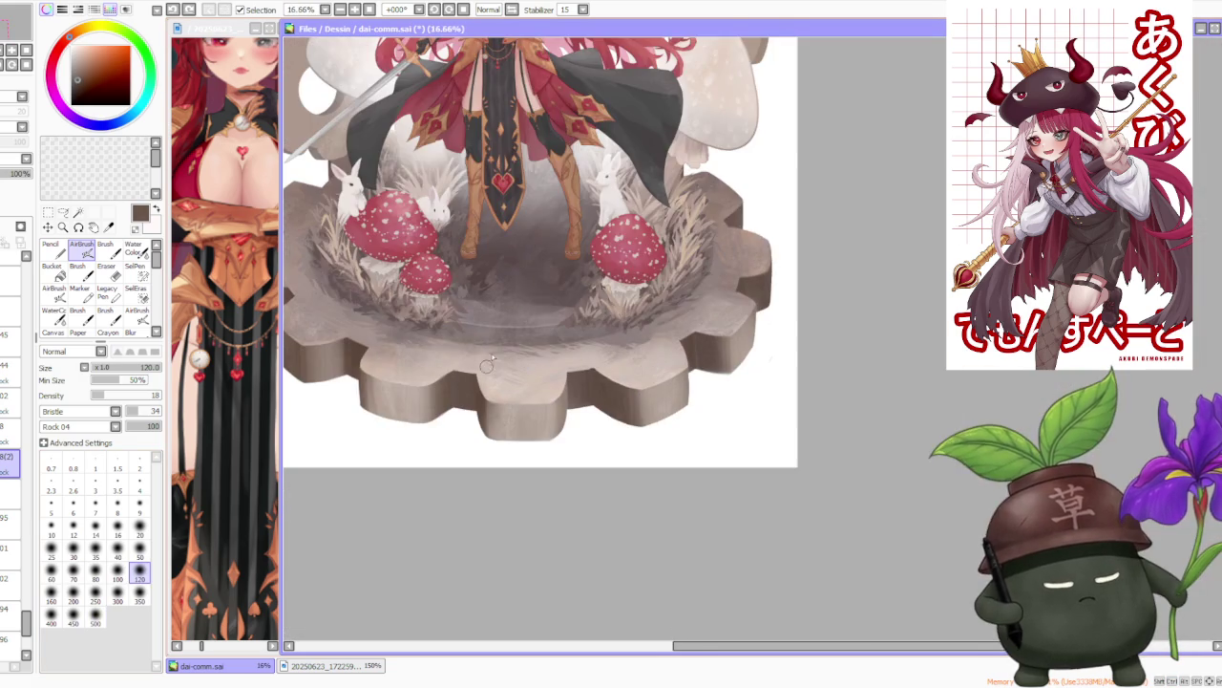
pyautogui.scroll(1, 678, 344)
pyautogui.scroll(1, 736, 334)
pyautogui.scroll(-1, 749, 329)
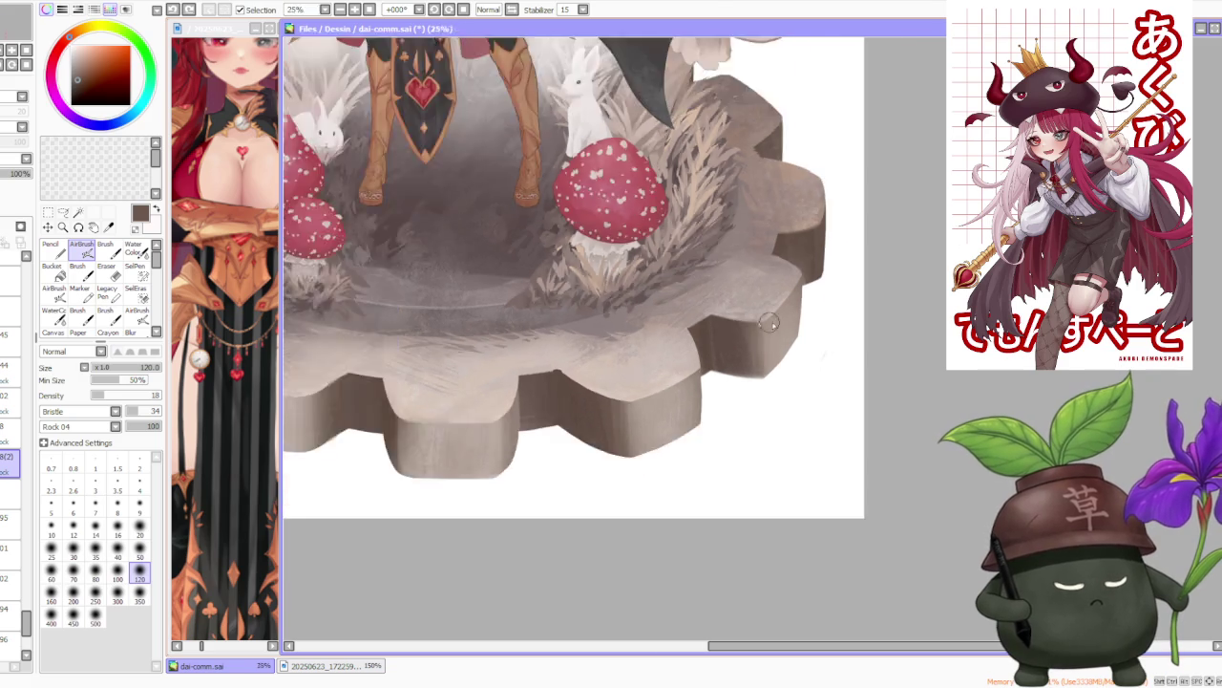
pyautogui.scroll(1, 812, 249)
pyautogui.scroll(1, 815, 246)
pyautogui.scroll(-1, 764, 370)
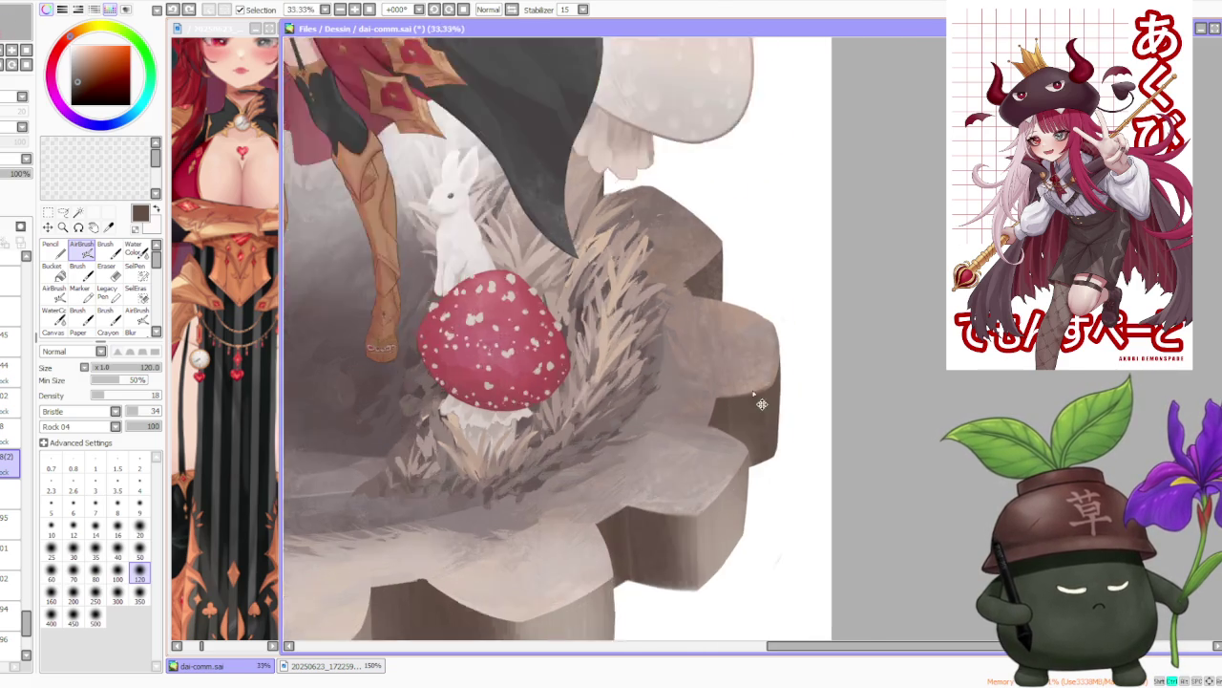
pyautogui.scroll(-1, 762, 401)
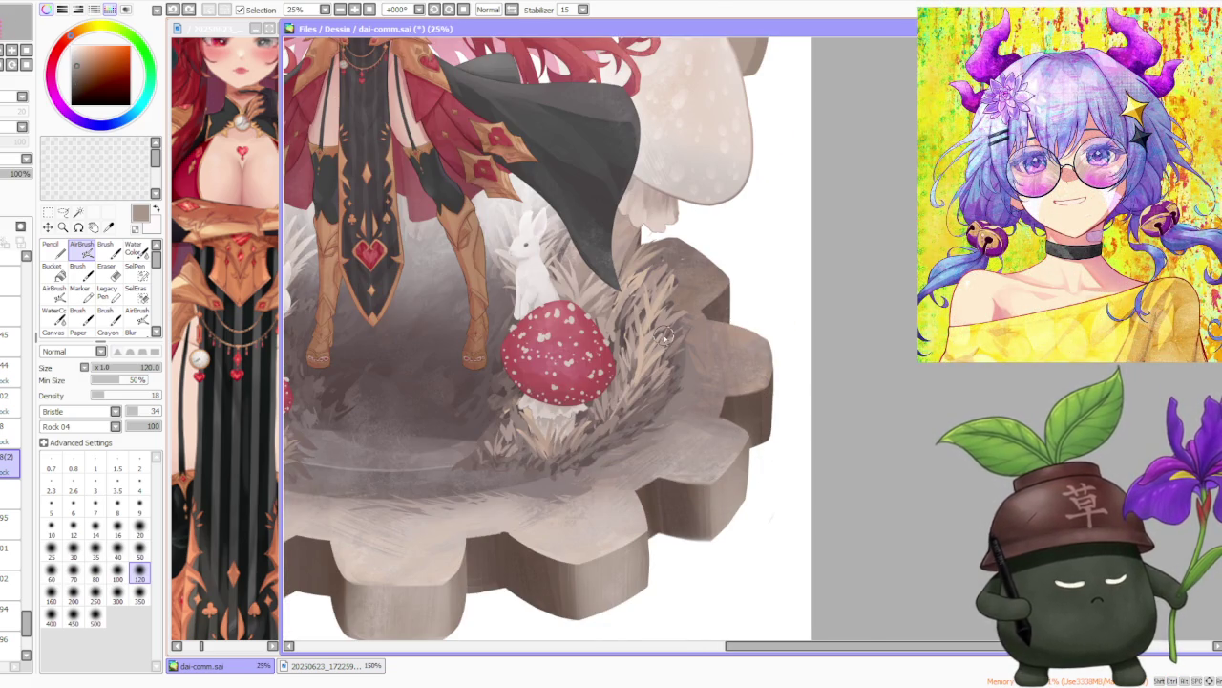
# Return the airbrush to size 350 and eyedrop a lighter tone from the gear rim.
pyautogui.click(139, 595)
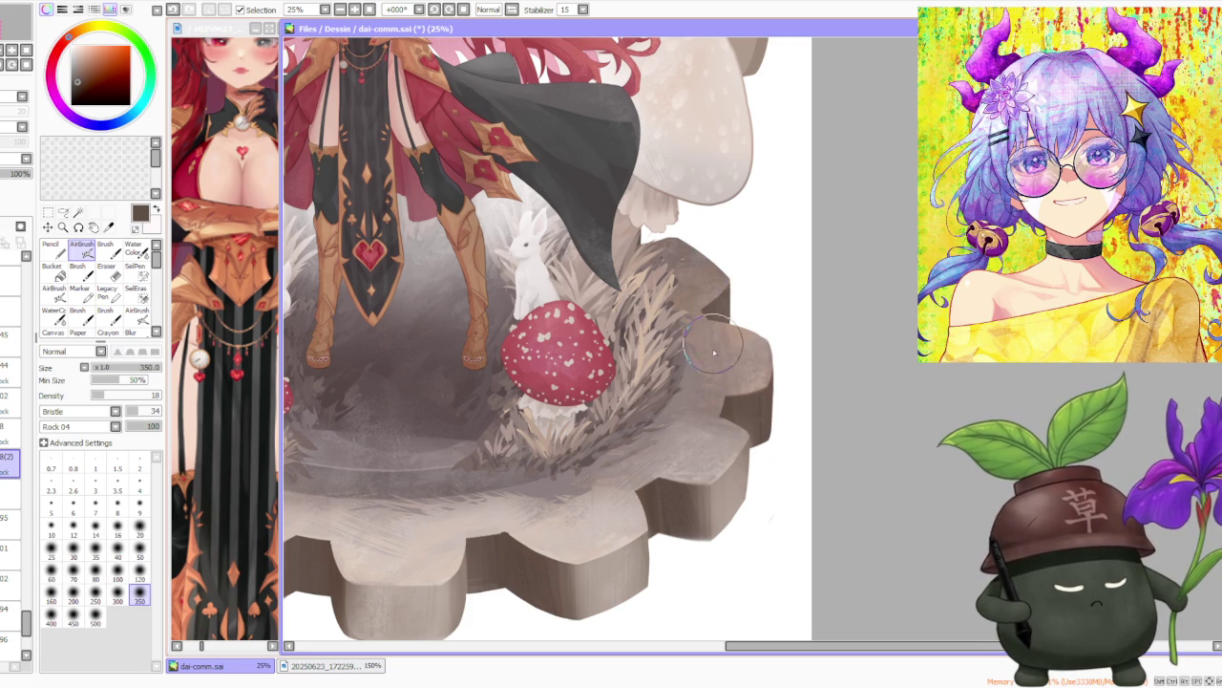
pyautogui.scroll(1, 719, 323)
pyautogui.scroll(-2, 755, 215)
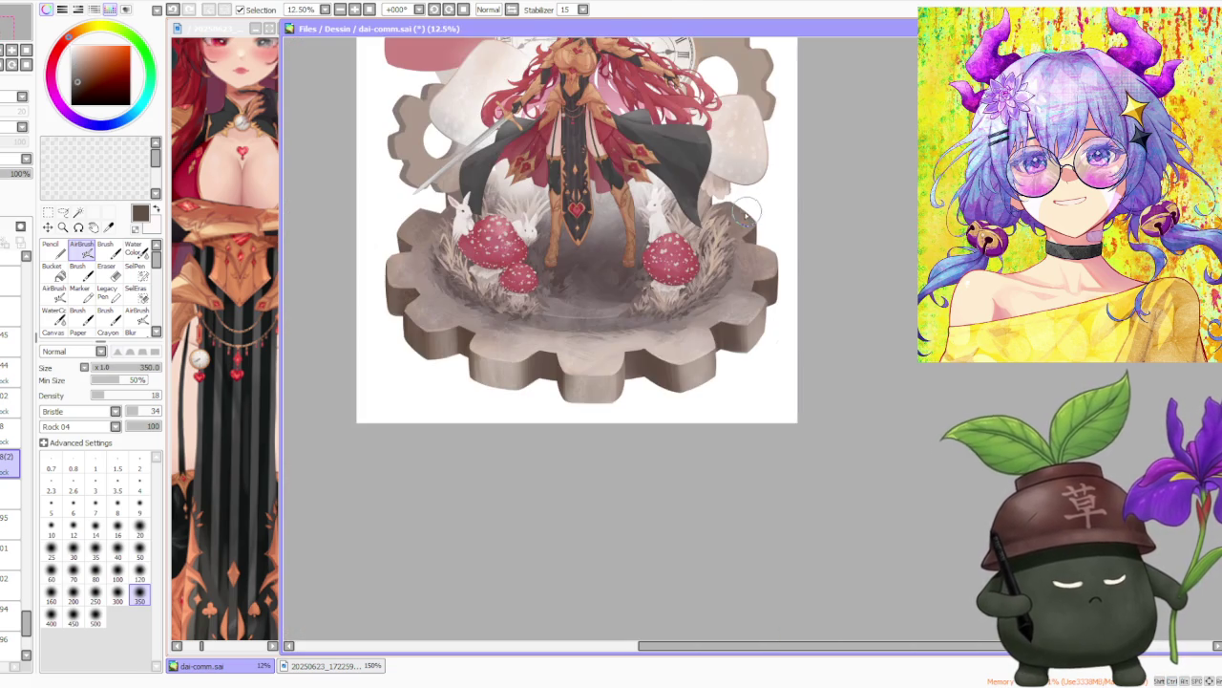
pyautogui.scroll(3, 399, 234)
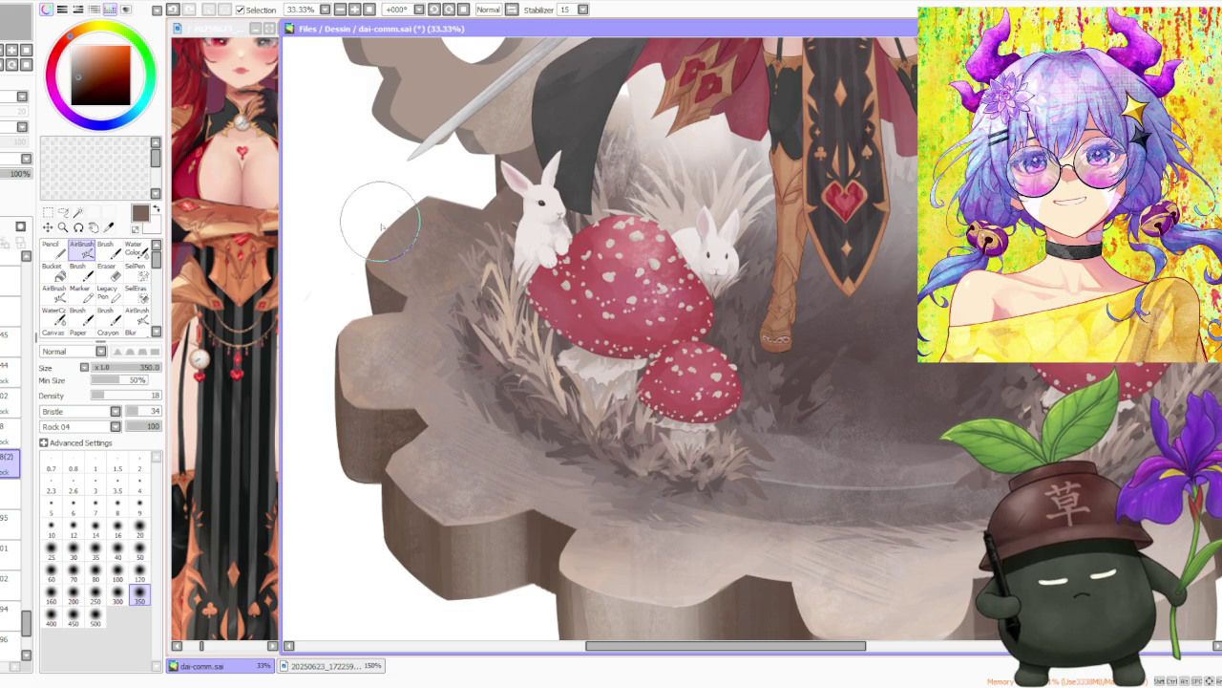
pyautogui.keyDown('alt'); pyautogui.click(448, 497); pyautogui.keyUp('alt')
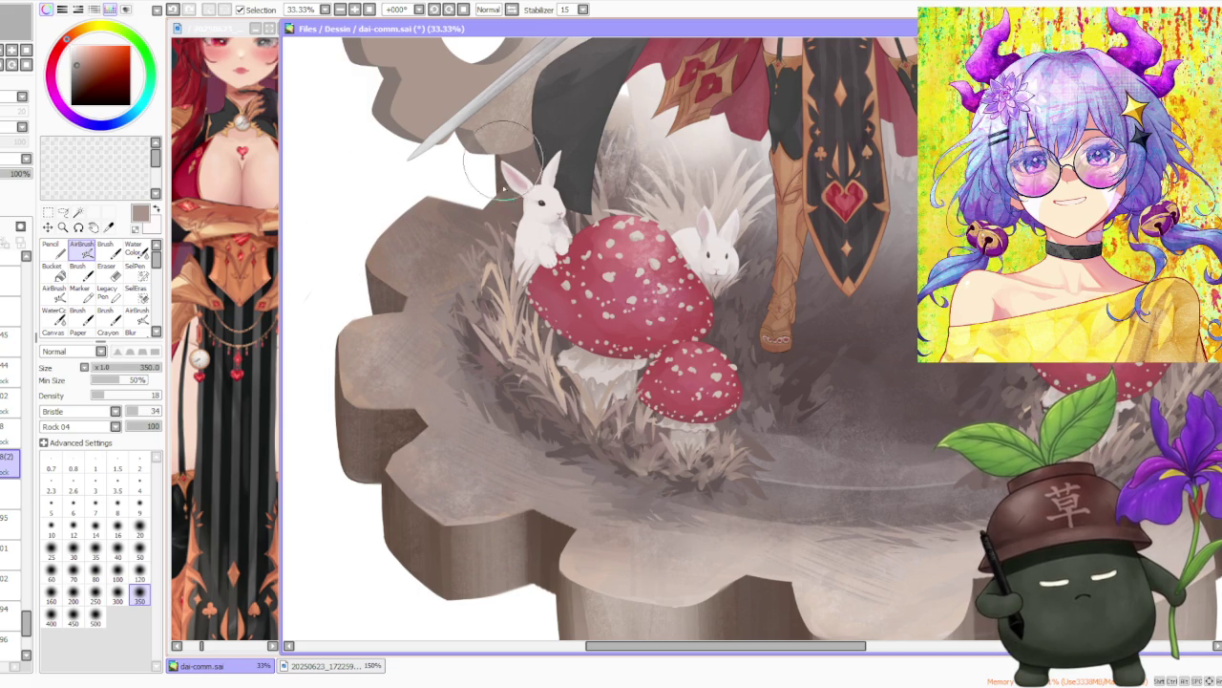
pyautogui.scroll(-3, 487, 101)
pyautogui.scroll(-2, 516, 260)
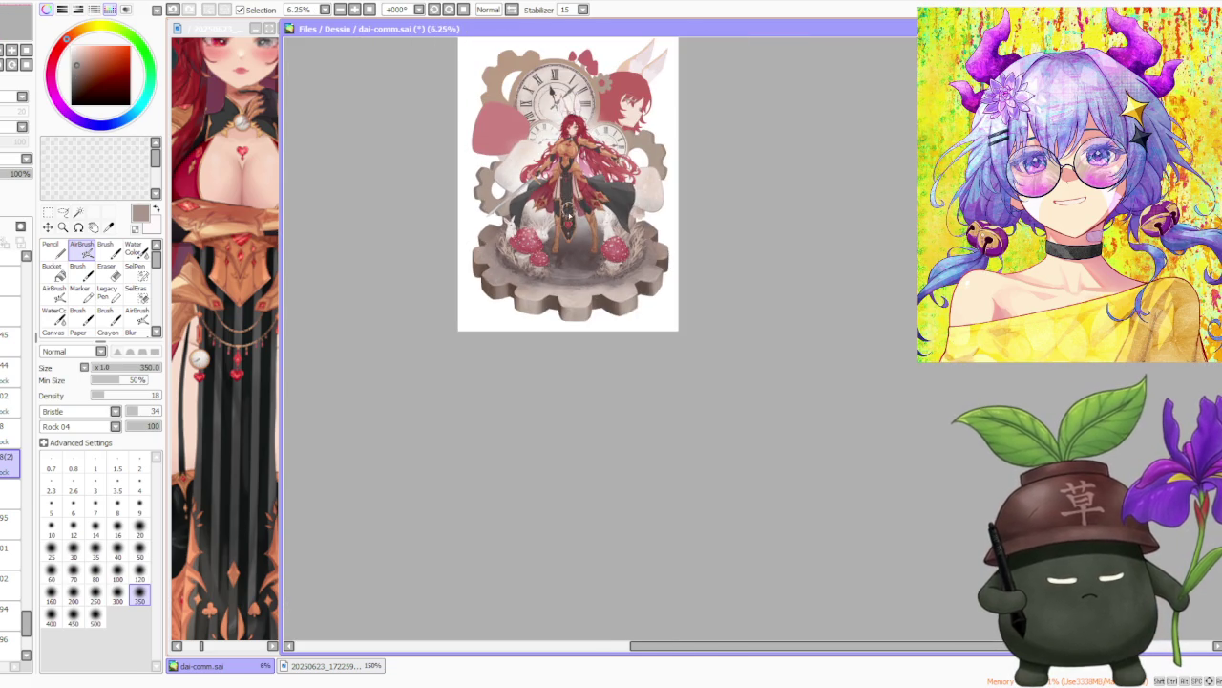
# Select the layer directly above B(2) in the layer panel.
pyautogui.scroll(2, 570, 215)
pyautogui.scroll(1, 579, 309)
pyautogui.scroll(-3, 591, 324)
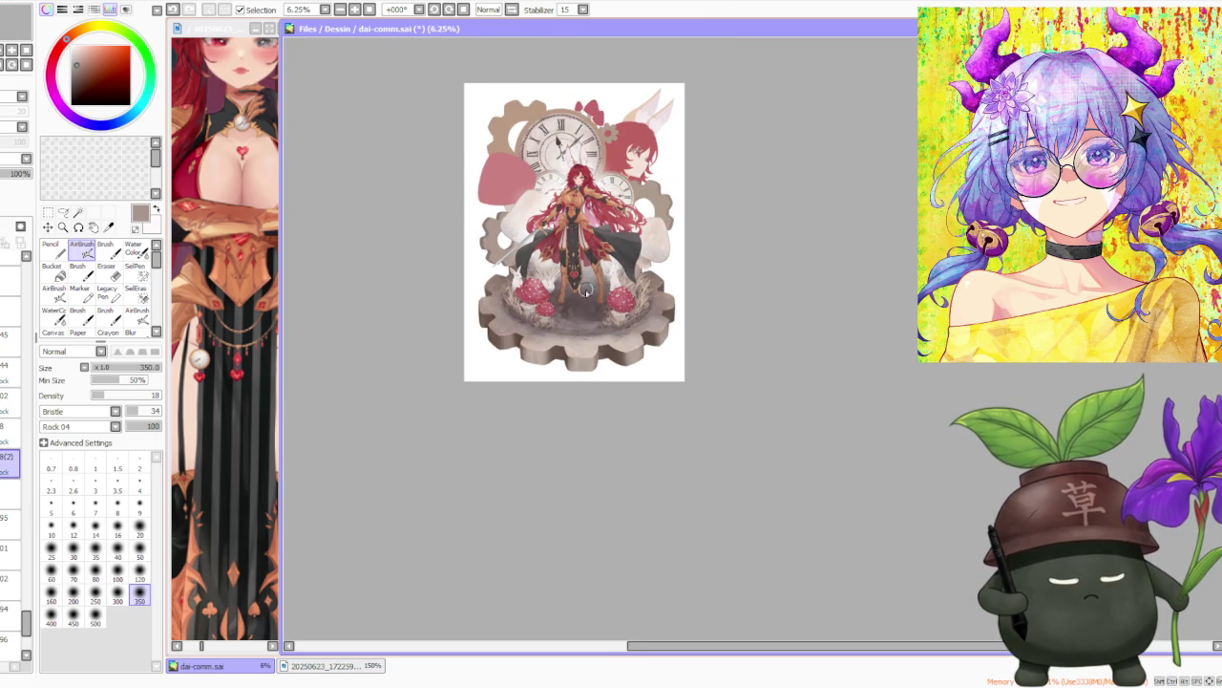
pyautogui.scroll(1, 585, 290)
pyautogui.click(10, 431)
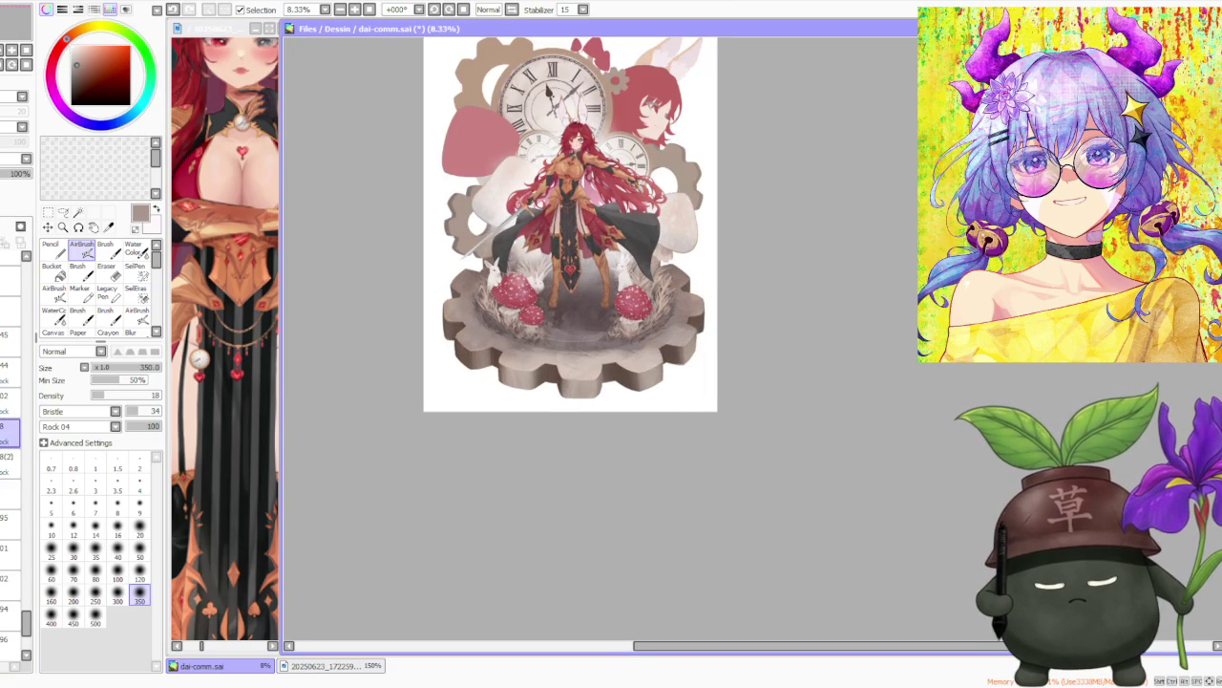
# Switch from AirBrush to the regular Brush (size 120, simple circle, density 100).
pyautogui.click(105, 247)
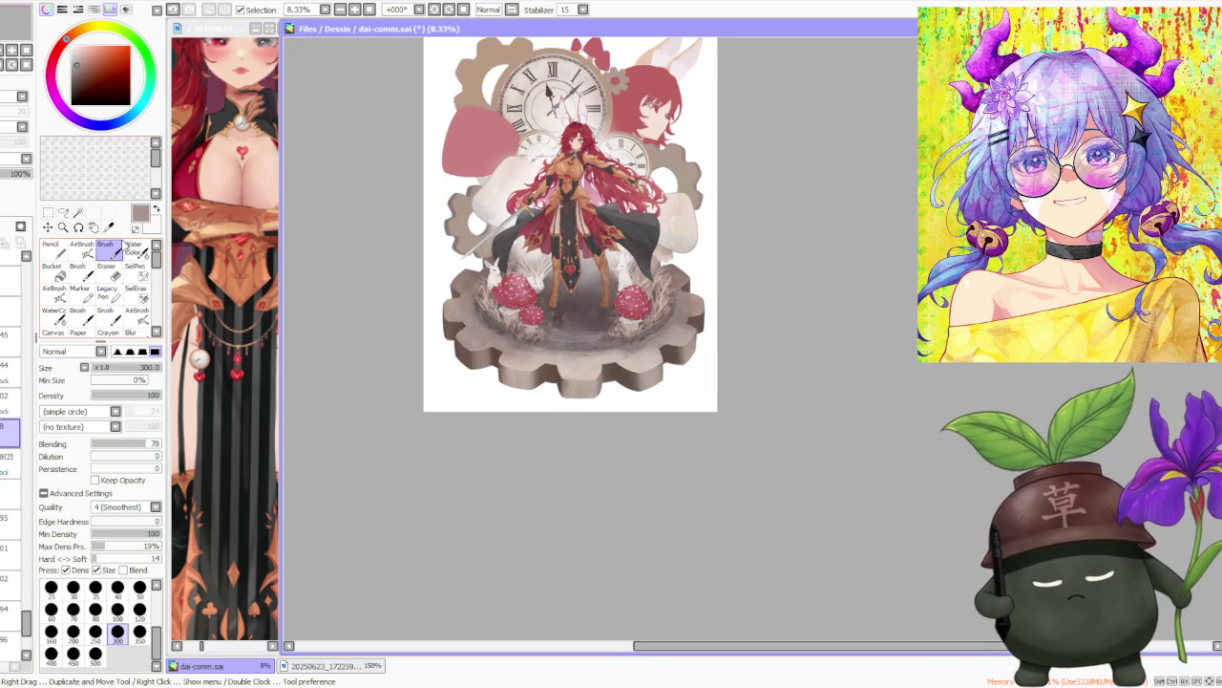
pyautogui.scroll(1, 458, 315)
pyautogui.scroll(2, 469, 328)
pyautogui.scroll(1, 396, 286)
pyautogui.scroll(-1, 380, 284)
pyautogui.scroll(4, 380, 285)
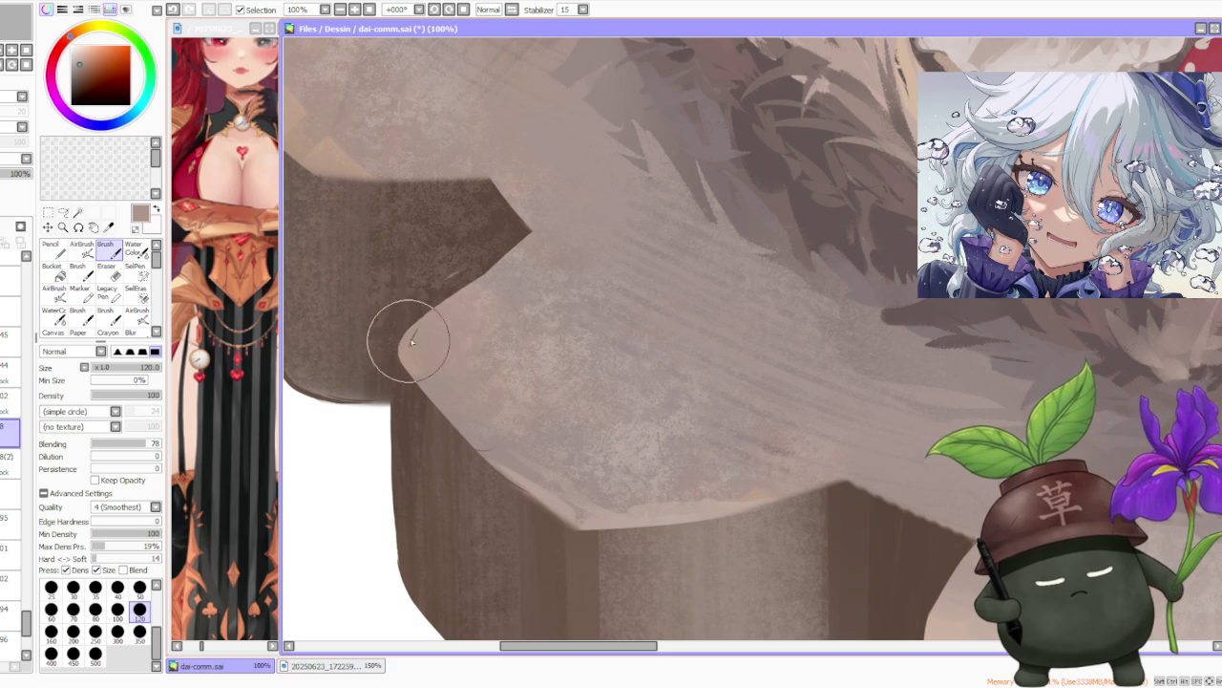
# Eyedrop a brown tone from the gear base with Alt-click.
pyautogui.scroll(-3, 420, 327)
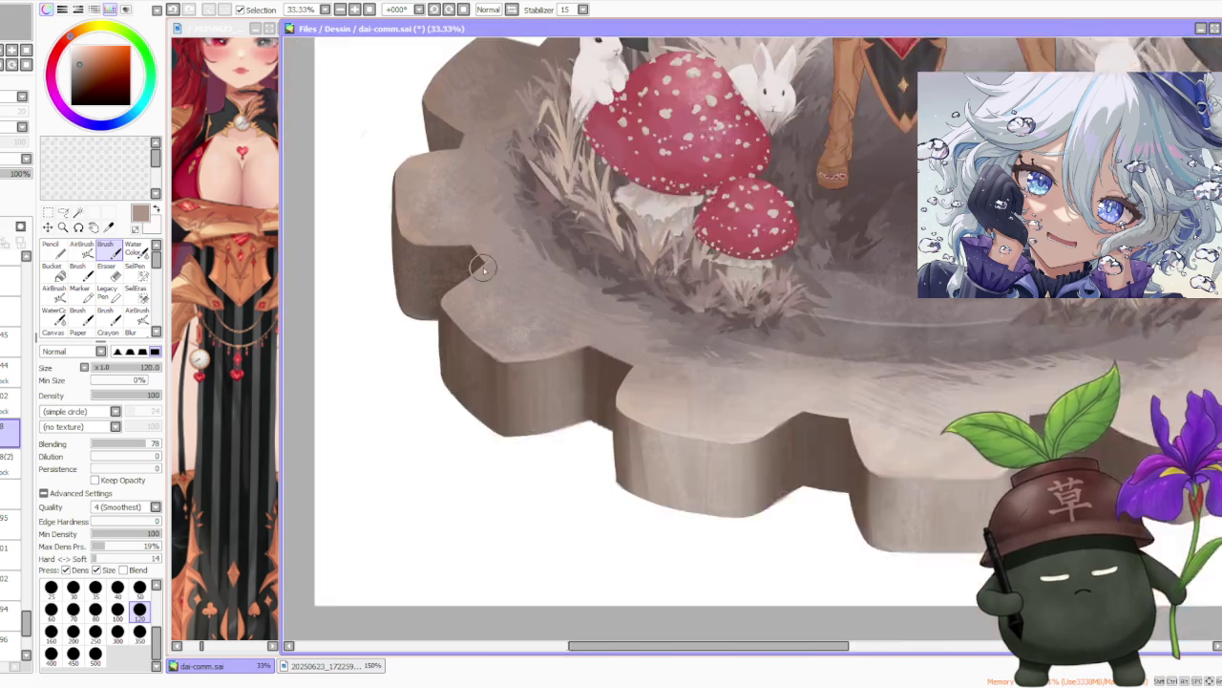
pyautogui.scroll(-1, 420, 326)
pyautogui.scroll(-1, 420, 326)
pyautogui.scroll(5, 505, 317)
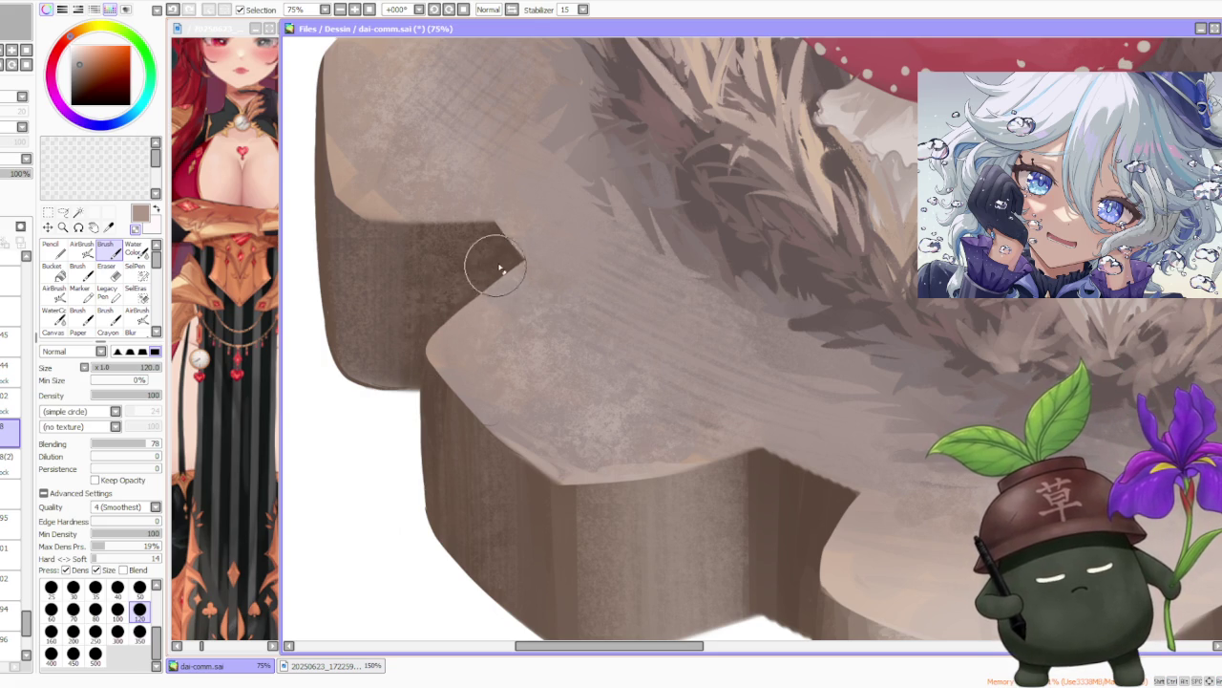
pyautogui.keyDown('alt'); pyautogui.click(485, 410); pyautogui.keyUp('alt')
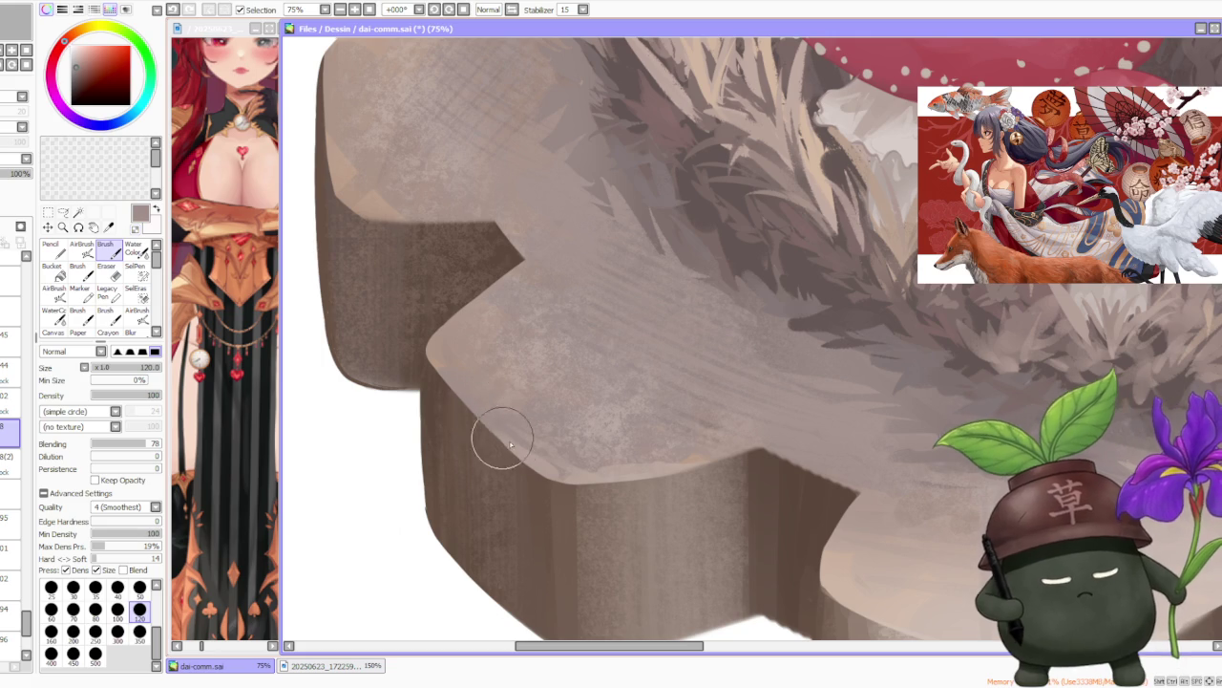
pyautogui.scroll(-5, 512, 448)
pyautogui.scroll(4, 541, 399)
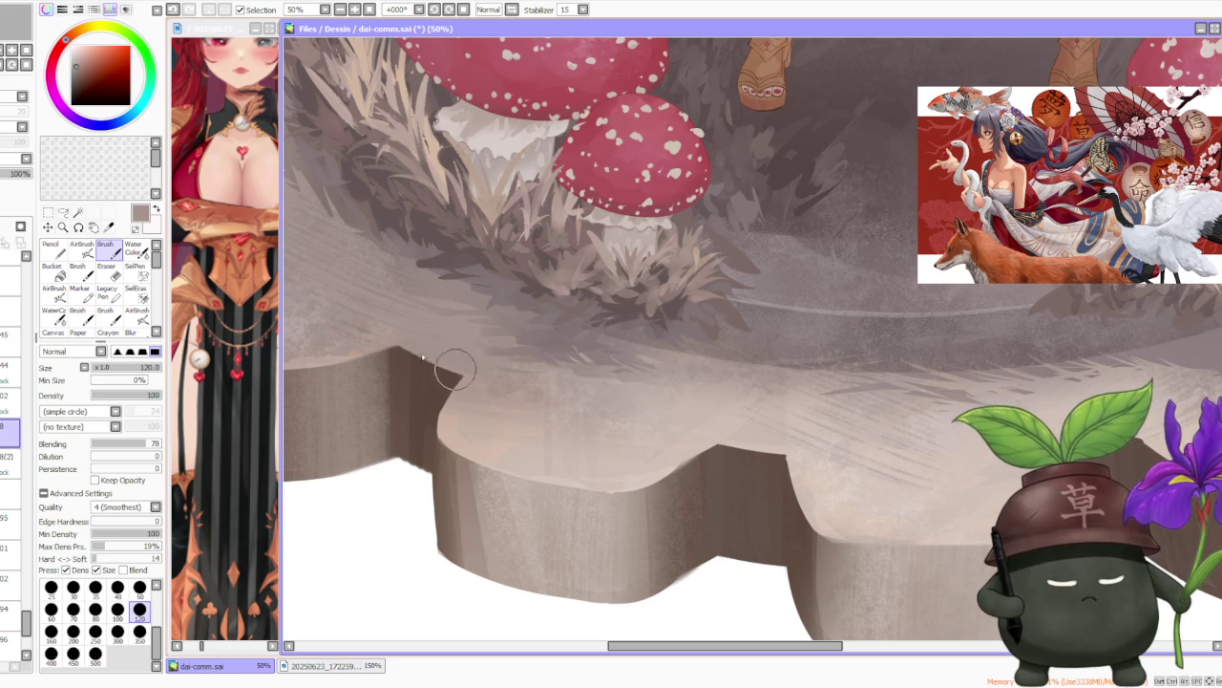
# Return to the layer one row lower in the layer panel.
pyautogui.click(10, 466)
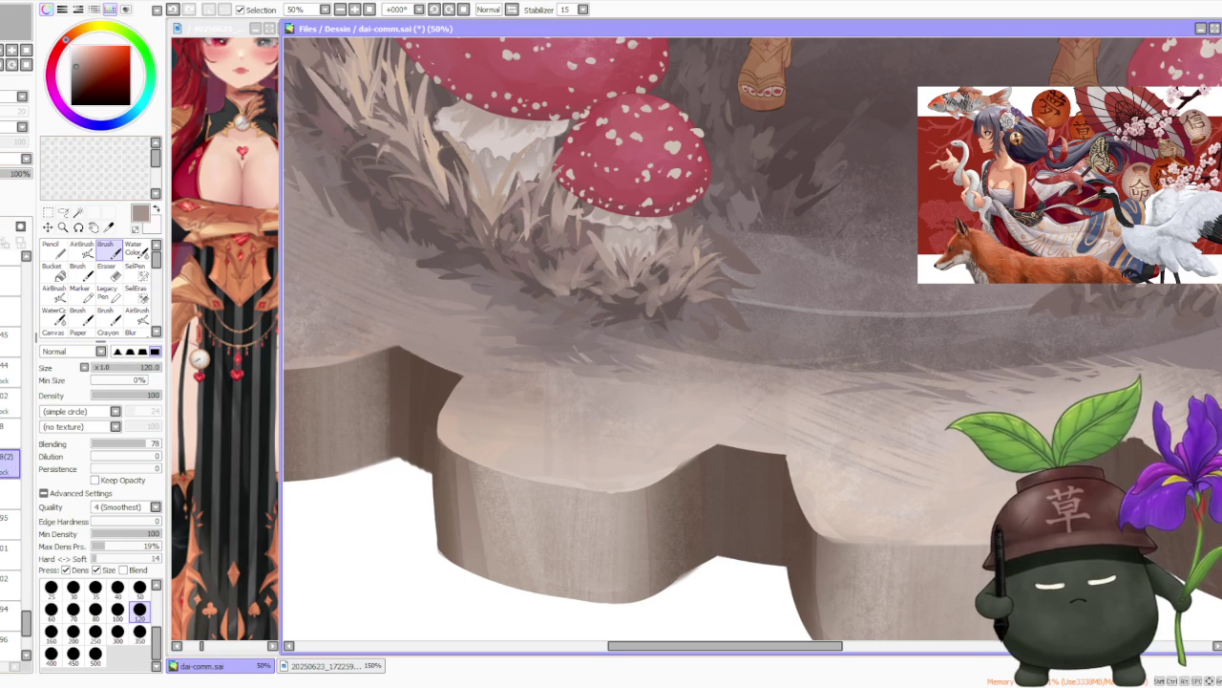
pyautogui.scroll(-3, 354, 382)
pyautogui.scroll(1, 354, 382)
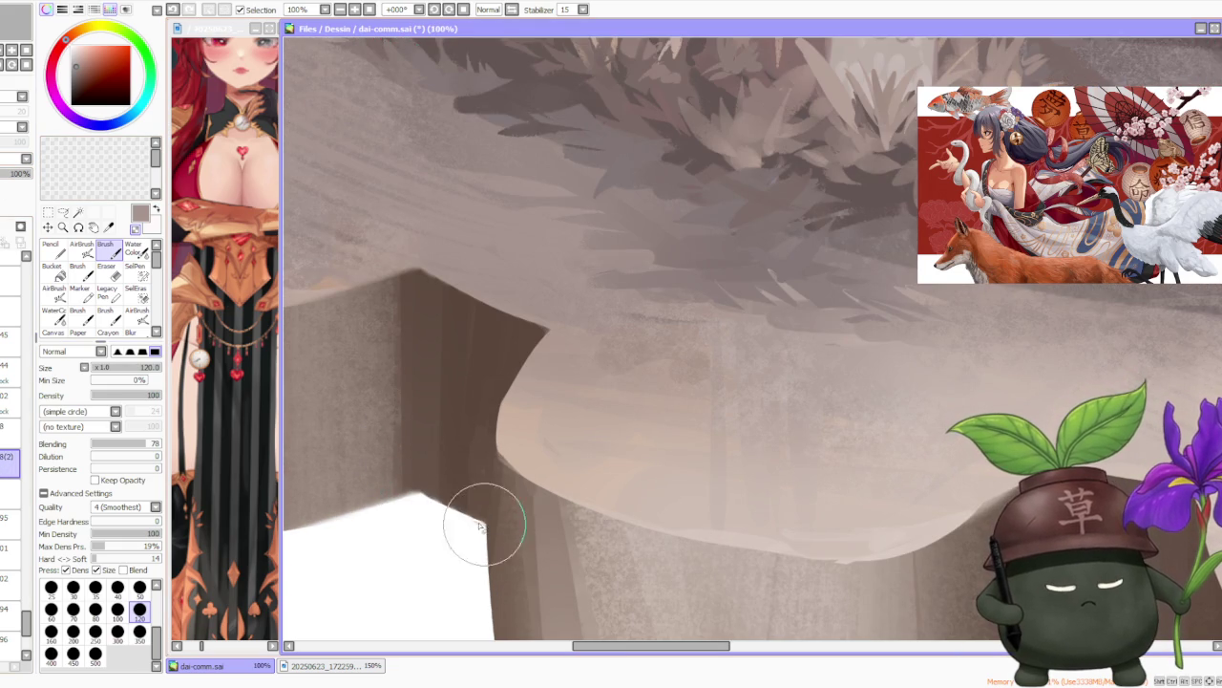
pyautogui.scroll(-2, 473, 477)
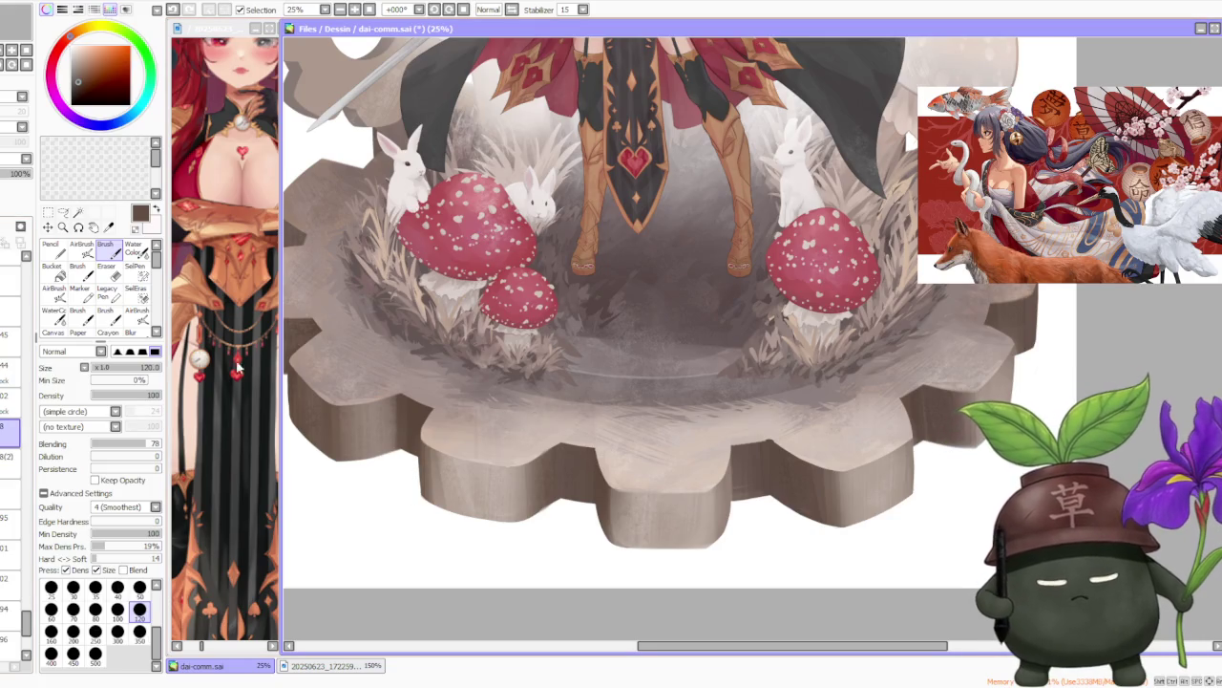
pyautogui.scroll(1, 492, 420)
pyautogui.scroll(1, 482, 468)
pyautogui.scroll(2, 506, 479)
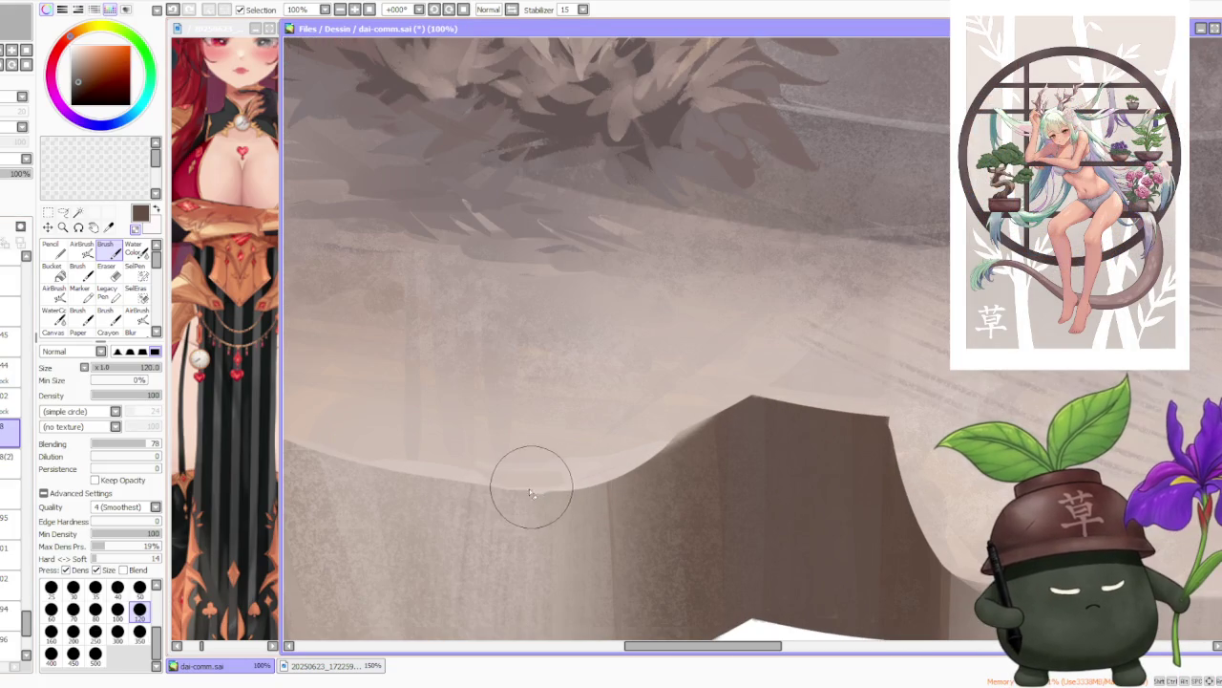
pyautogui.scroll(-1, 583, 496)
pyautogui.scroll(-1, 563, 491)
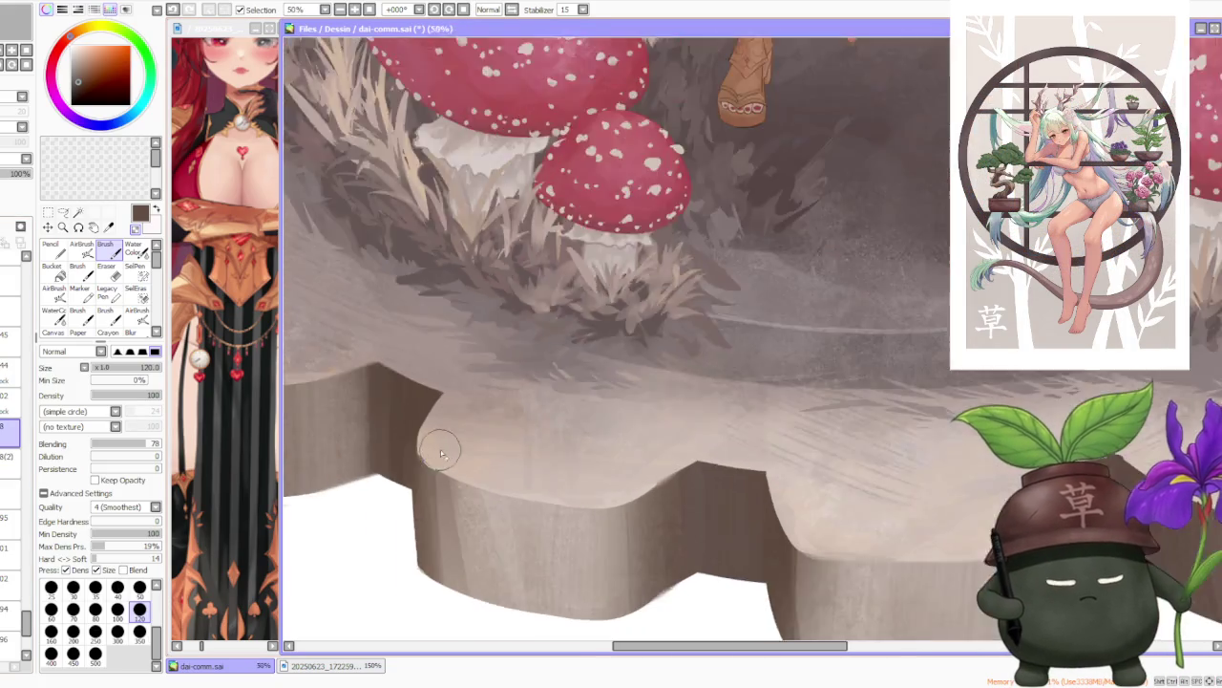
pyautogui.scroll(2, 401, 440)
pyautogui.keyDown('alt'); pyautogui.click(402, 442); pyautogui.keyUp('alt')
pyautogui.moveTo(402, 442)
pyautogui.mouseDown()
pyautogui.moveTo(423, 478)
pyautogui.moveTo(410, 491)
pyautogui.moveTo(425, 494)
pyautogui.mouseUp()
pyautogui.scroll(-2, 420, 483)
pyautogui.scroll(-1, 378, 393)
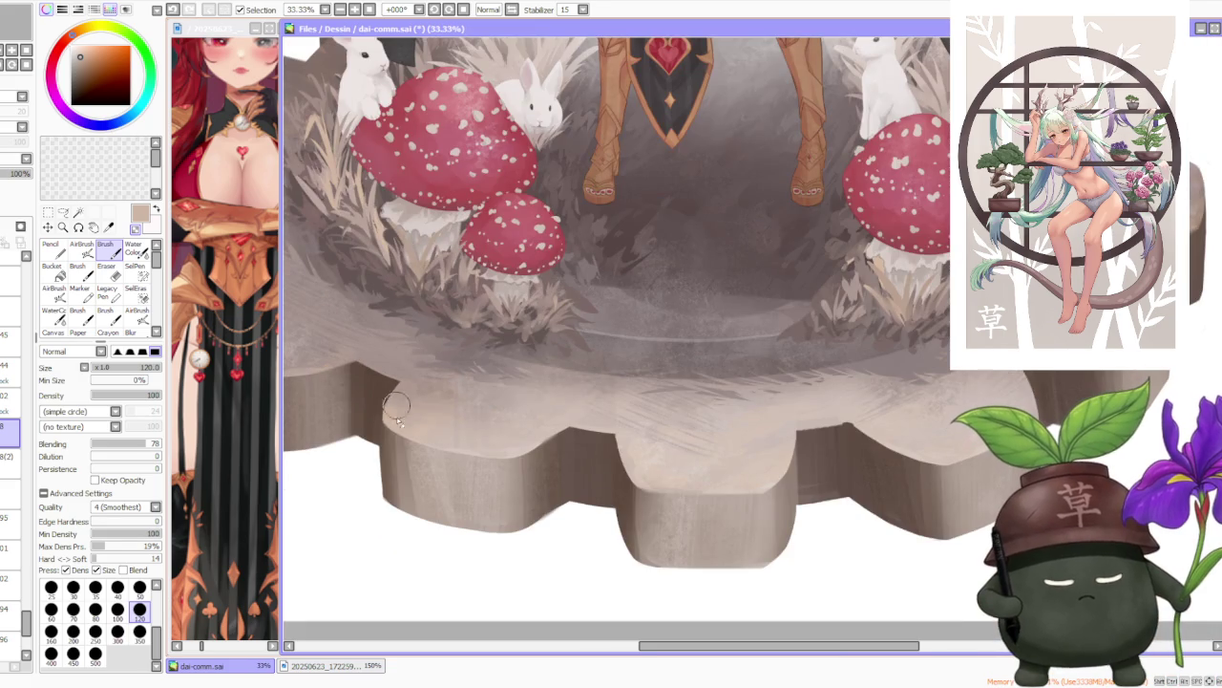
pyautogui.scroll(-1, 414, 408)
pyautogui.scroll(1, 417, 357)
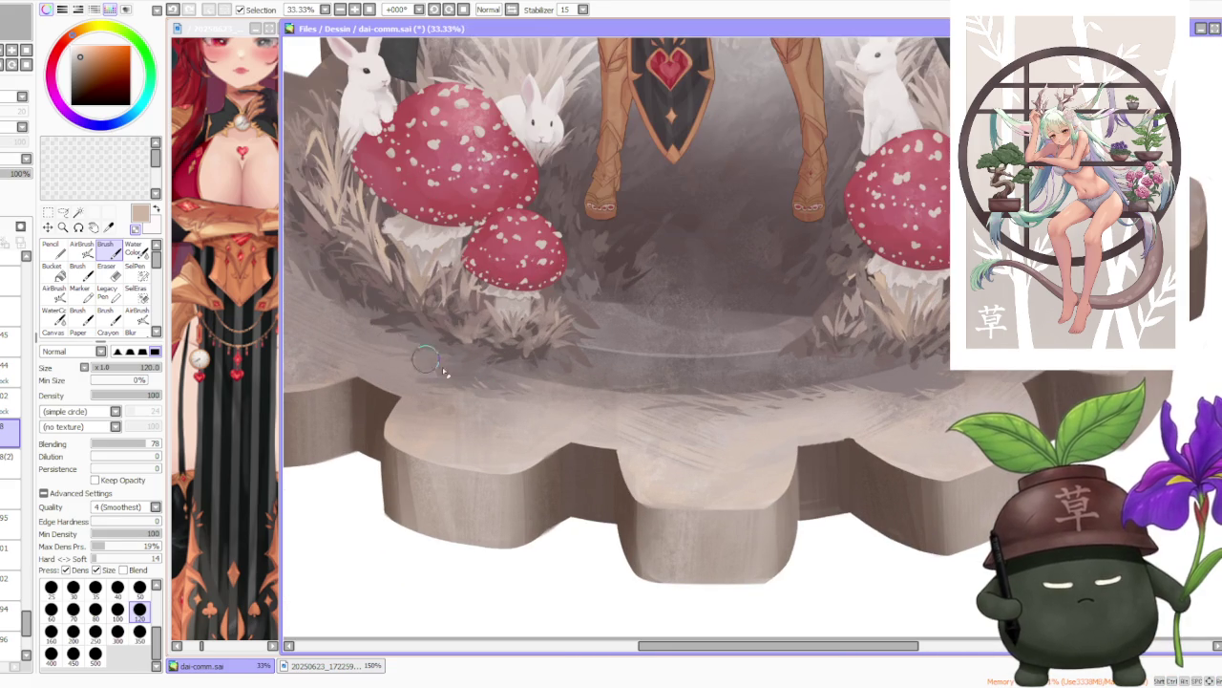
pyautogui.scroll(3, 622, 432)
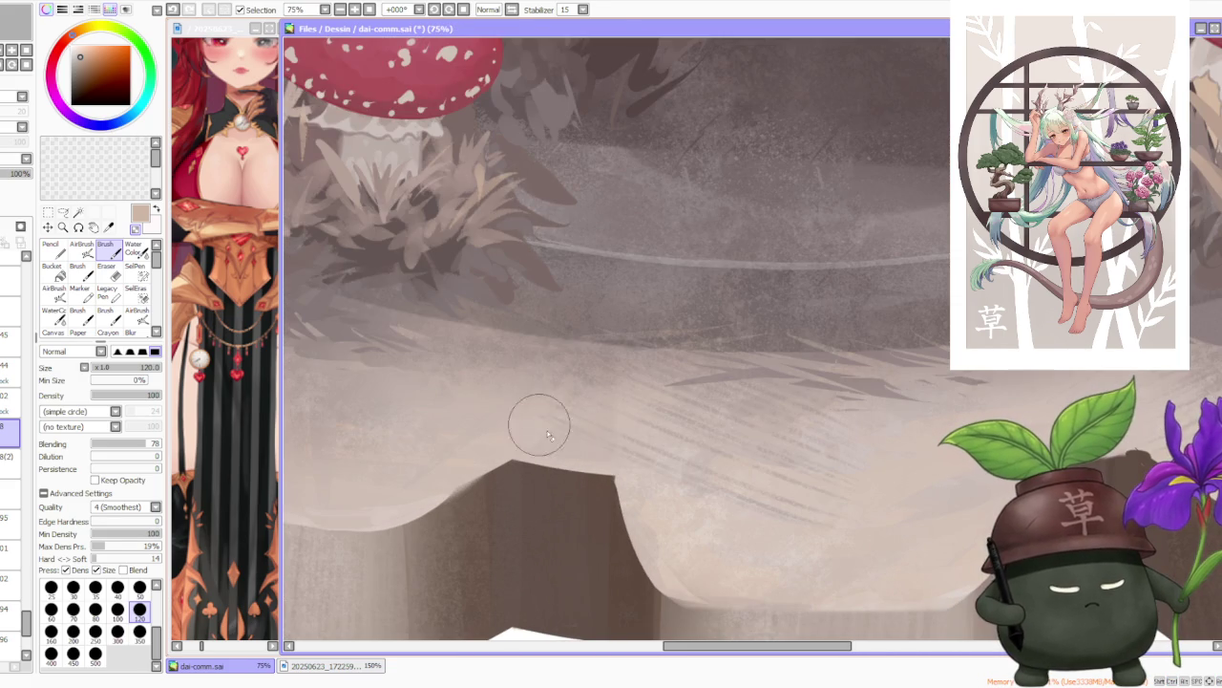
pyautogui.keyDown('alt'); pyautogui.click(613, 470); pyautogui.keyUp('alt')
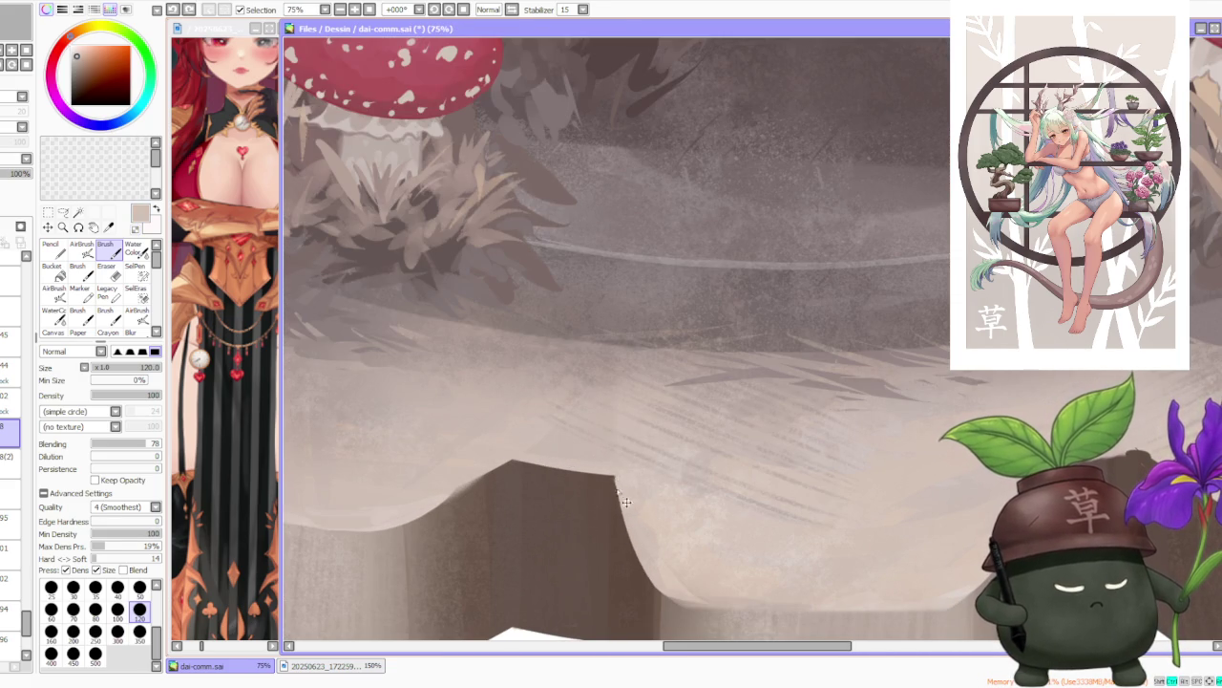
pyautogui.scroll(-1, 713, 547)
pyautogui.scroll(1, 554, 500)
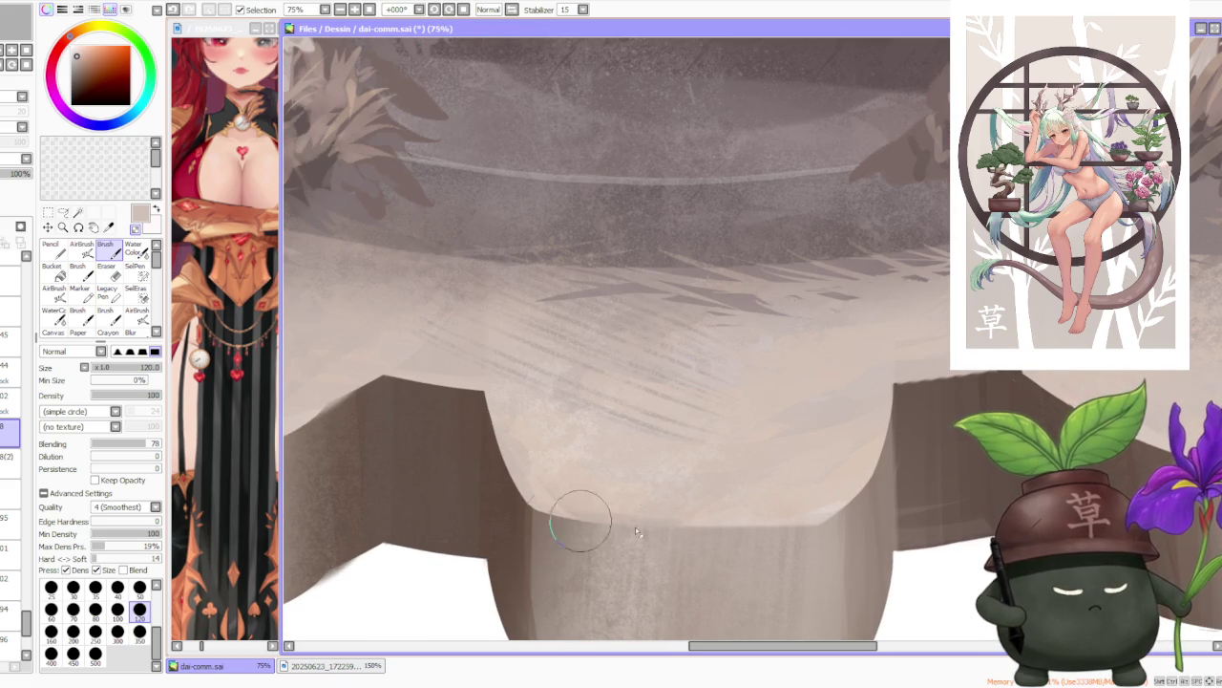
pyautogui.scroll(-1, 594, 528)
pyautogui.scroll(-1, 669, 458)
pyautogui.scroll(-1, 707, 487)
pyautogui.scroll(2, 785, 532)
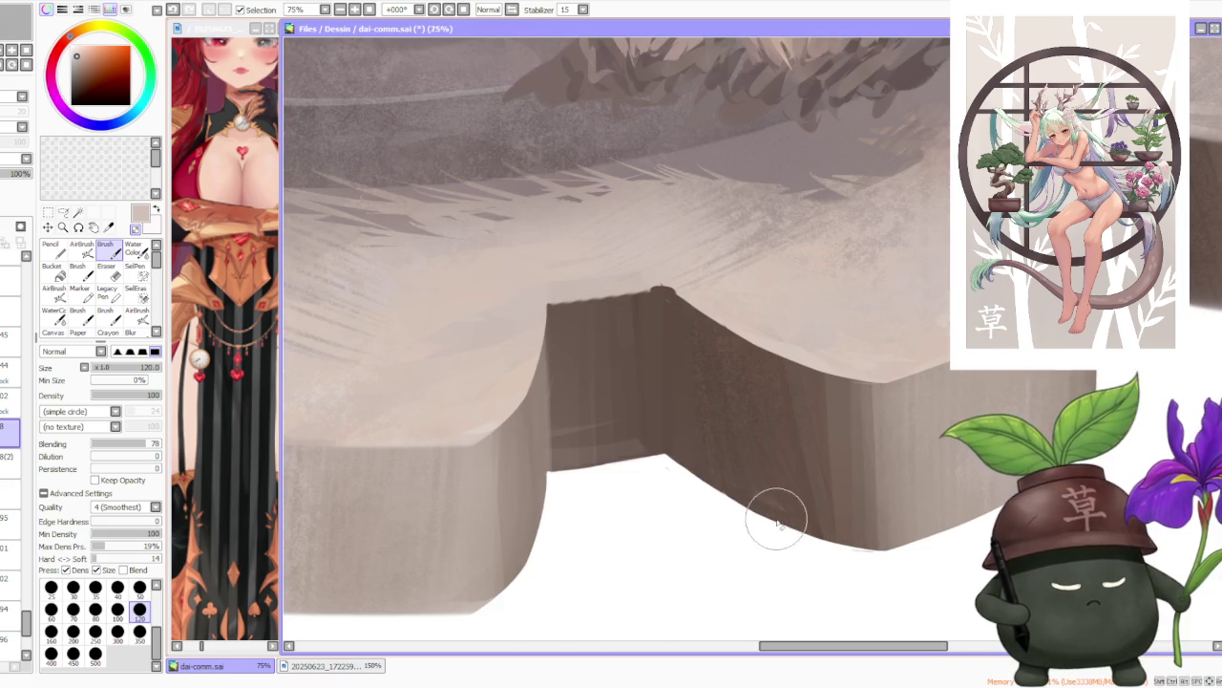
pyautogui.scroll(-2, 555, 286)
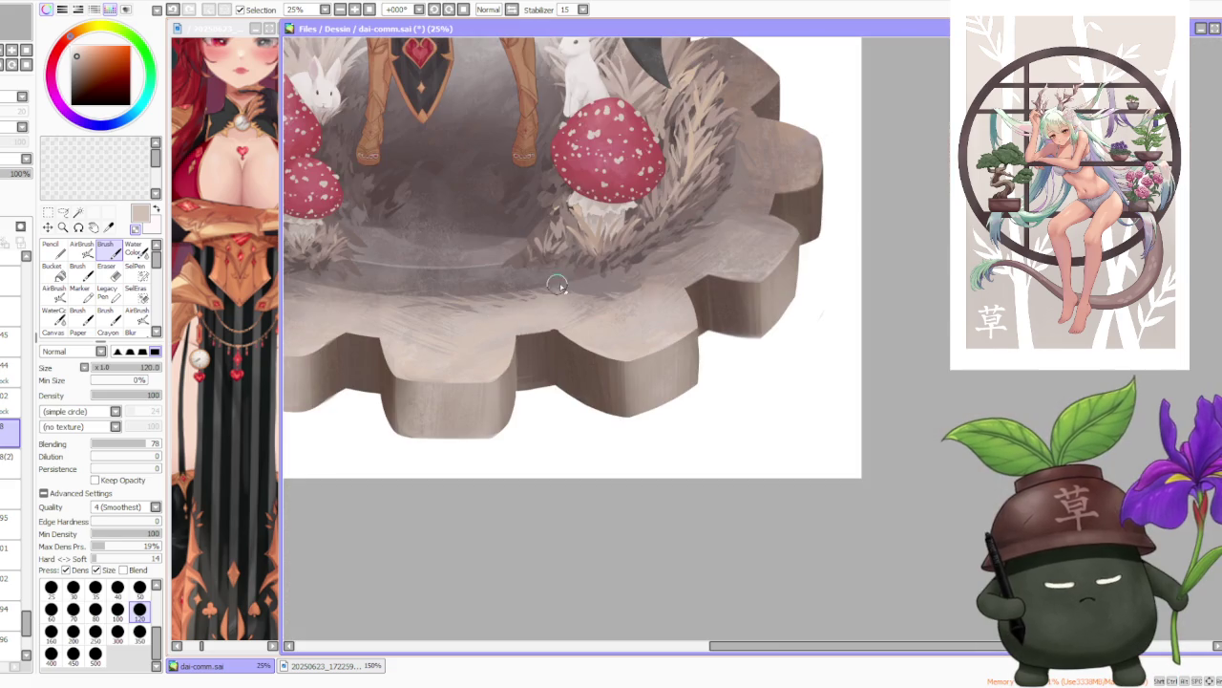
pyautogui.scroll(3, 466, 343)
pyautogui.scroll(-1, 459, 353)
pyautogui.scroll(-1, 448, 362)
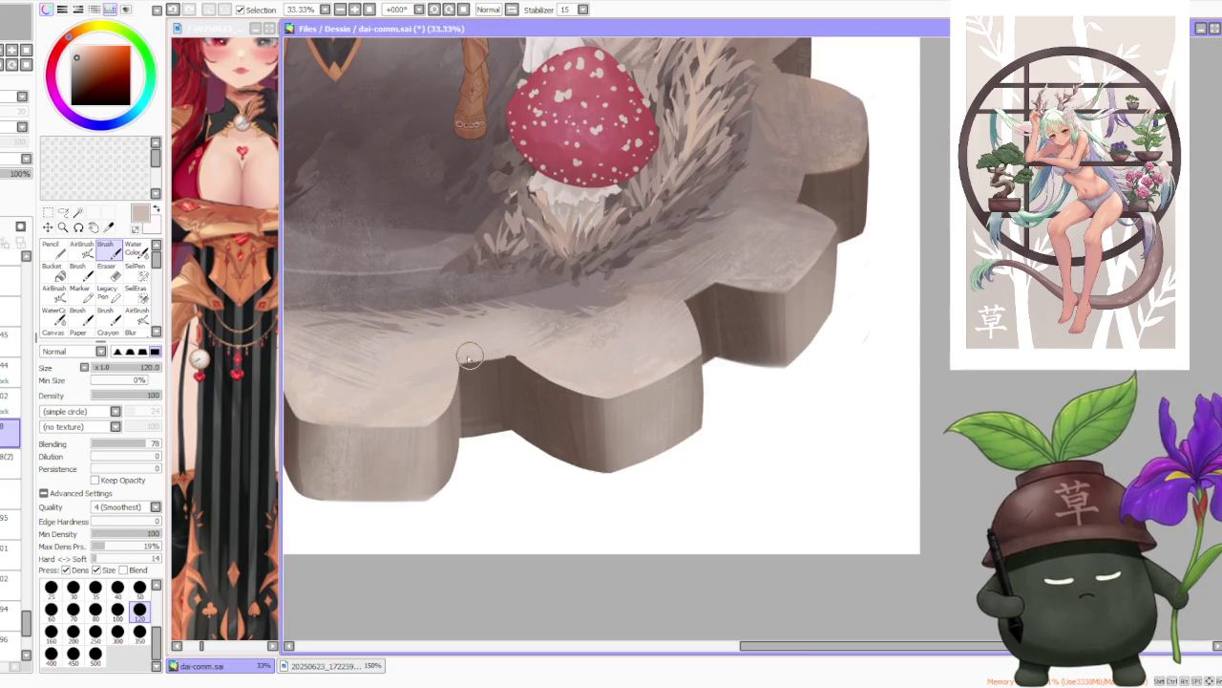
pyautogui.scroll(2, 442, 374)
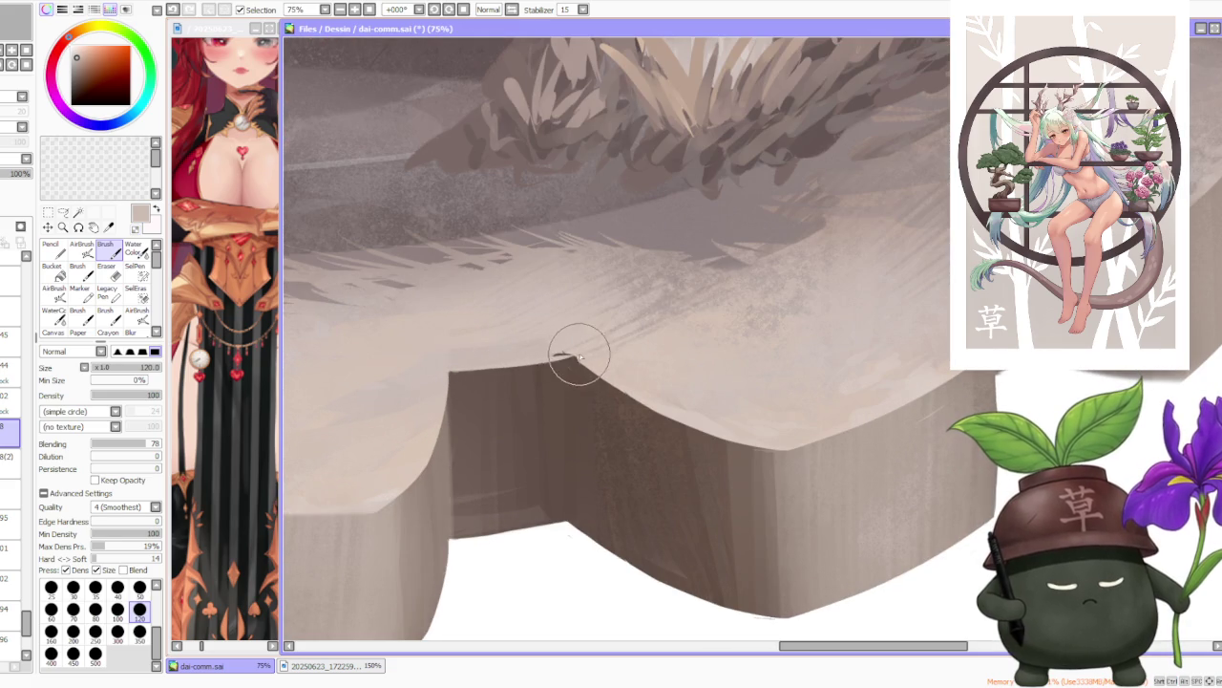
pyautogui.moveTo(500, 361); pyautogui.dragTo(525, 356)
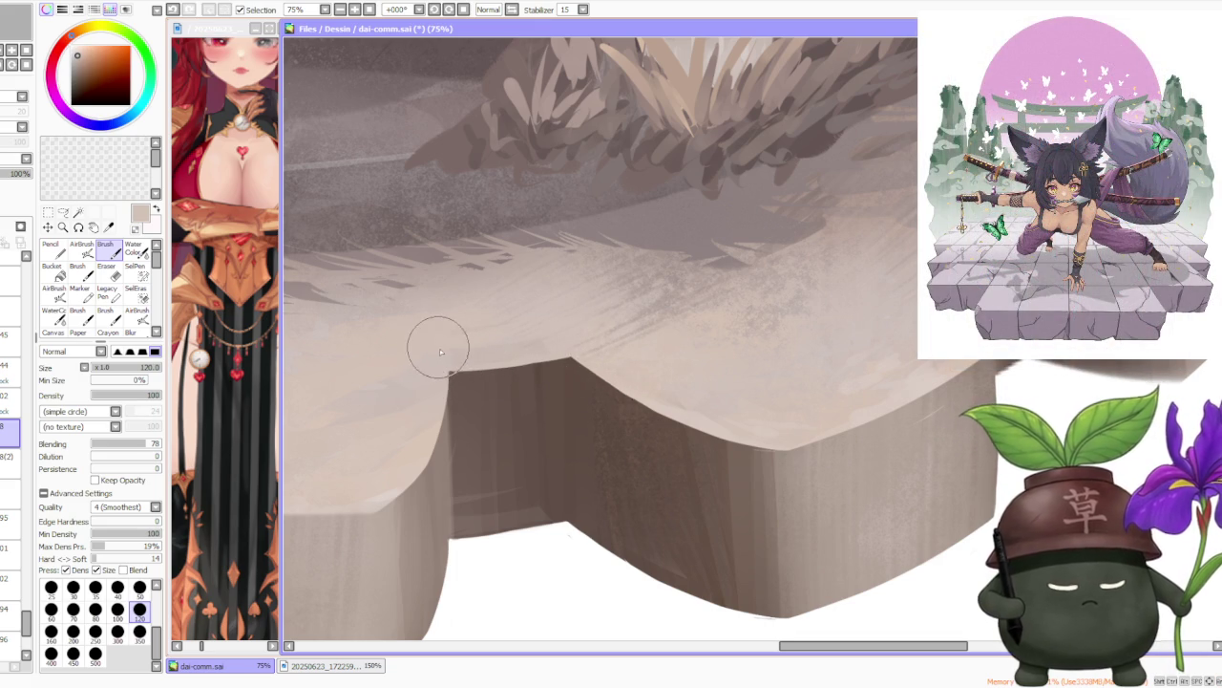
pyautogui.scroll(-2, 458, 449)
pyautogui.scroll(-2, 449, 321)
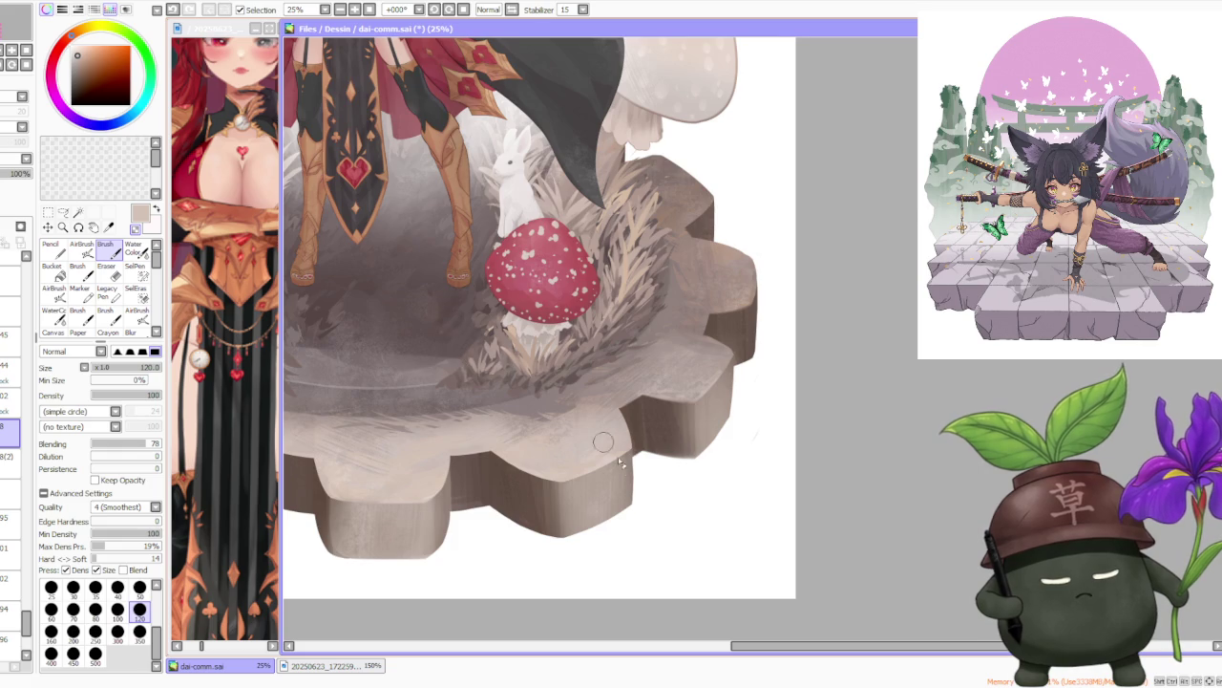
pyautogui.scroll(-1, 573, 478)
pyautogui.scroll(3, 647, 443)
pyautogui.scroll(-2, 901, 341)
pyautogui.scroll(1, 811, 346)
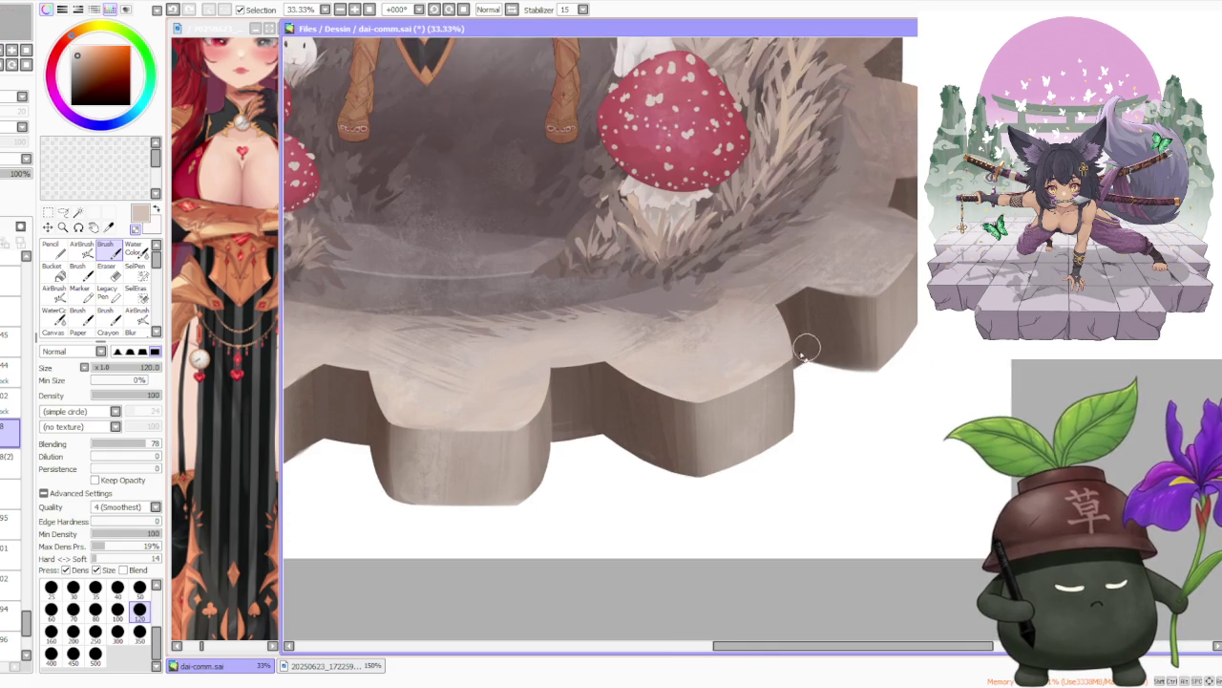
pyautogui.scroll(1, 810, 346)
pyautogui.scroll(1, 624, 371)
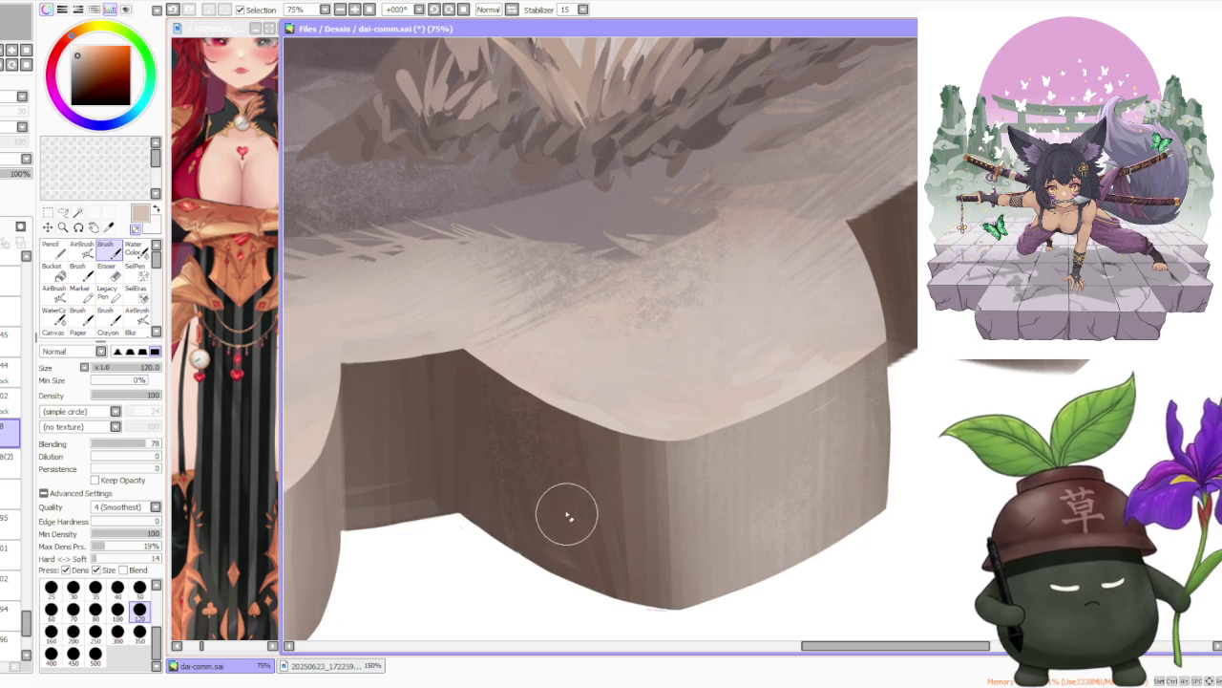
pyautogui.scroll(-2, 567, 510)
pyautogui.scroll(1, 764, 301)
pyautogui.scroll(3, 751, 295)
pyautogui.scroll(-2, 750, 295)
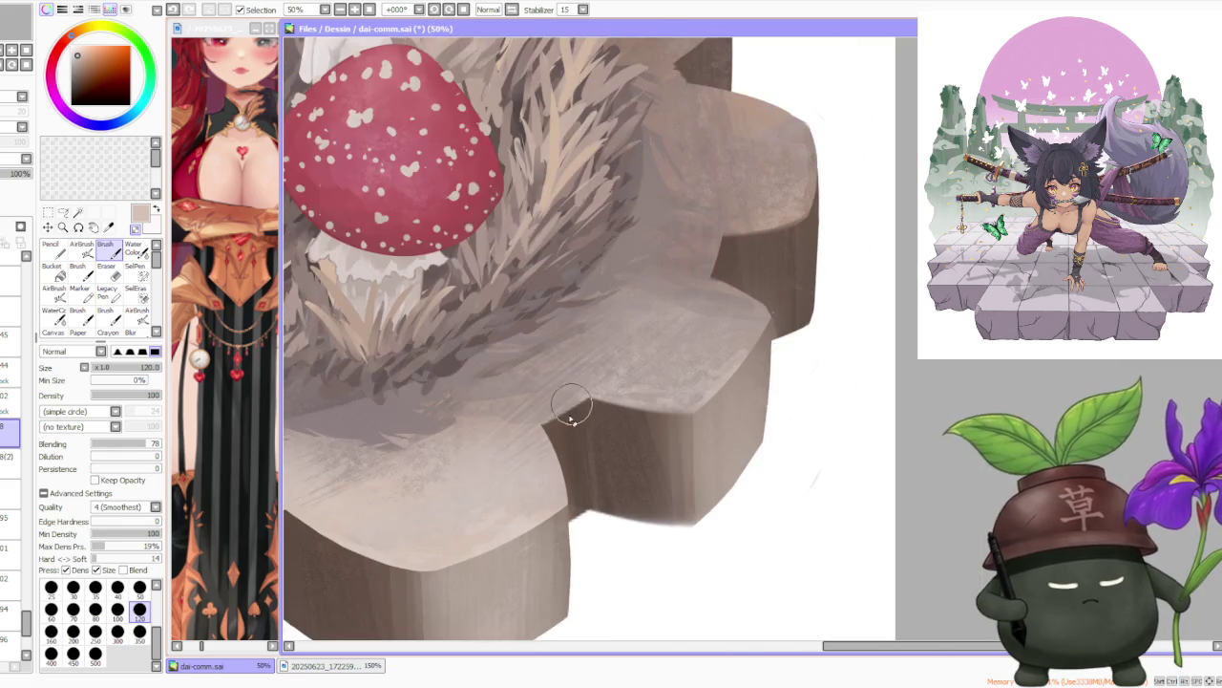
# Brush one stroke along the light rim's edge into the gear tooth's inner corner, then zoom out to check.
pyautogui.scroll(4, 532, 423)
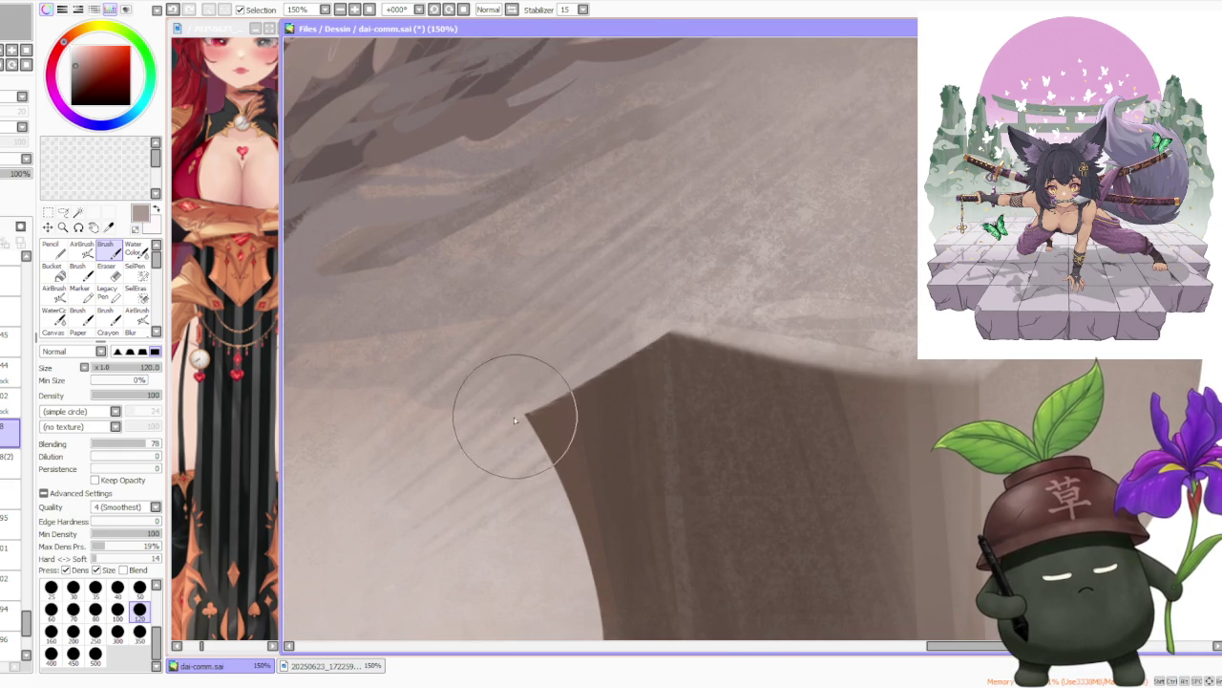
pyautogui.scroll(-3, 617, 357)
pyautogui.scroll(2, 587, 429)
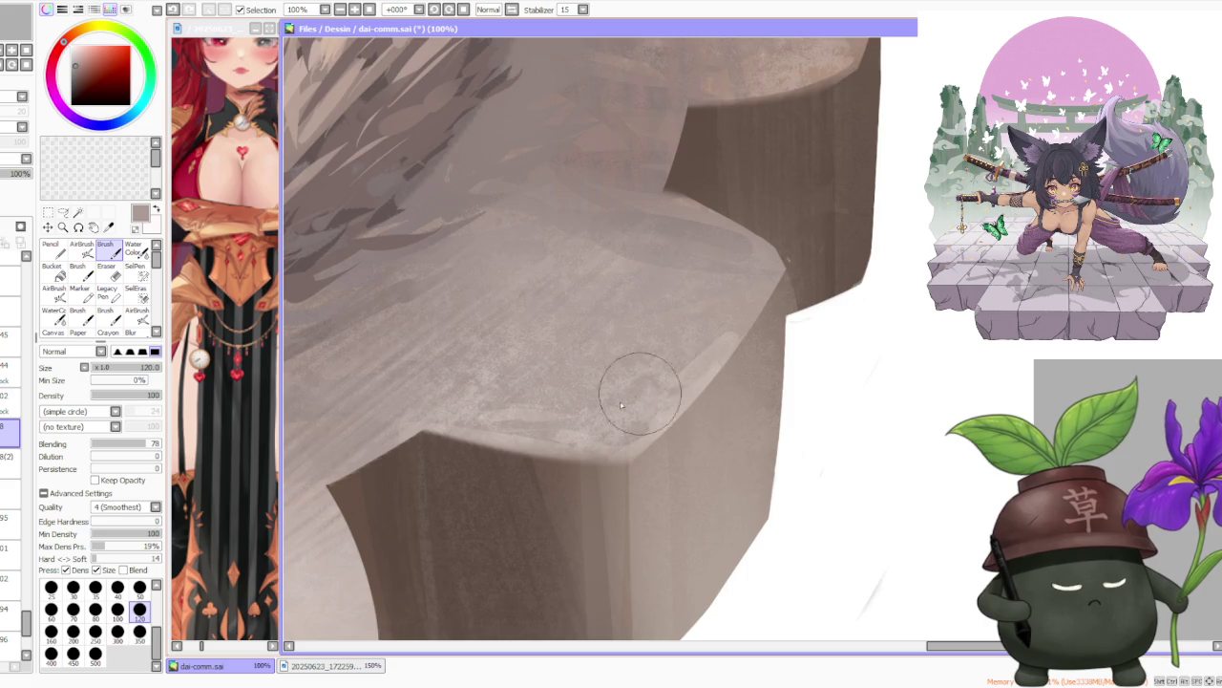
pyautogui.scroll(-1, 592, 396)
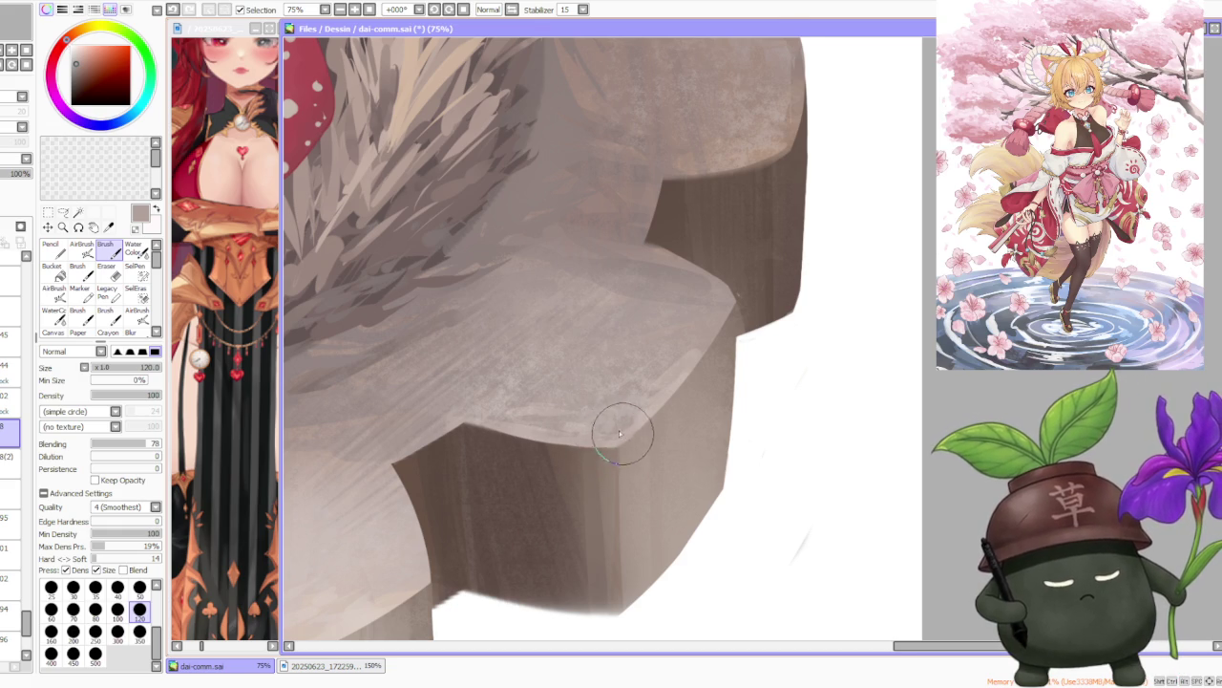
pyautogui.scroll(-2, 614, 436)
pyautogui.scroll(3, 622, 358)
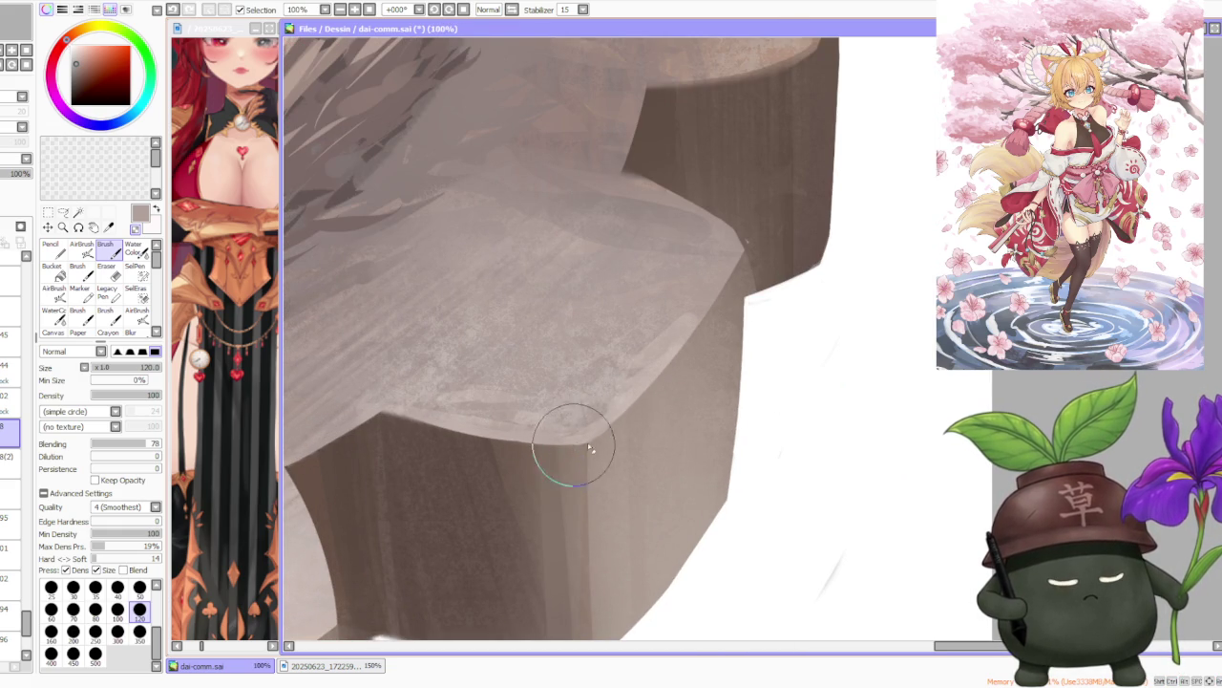
pyautogui.scroll(-2, 673, 239)
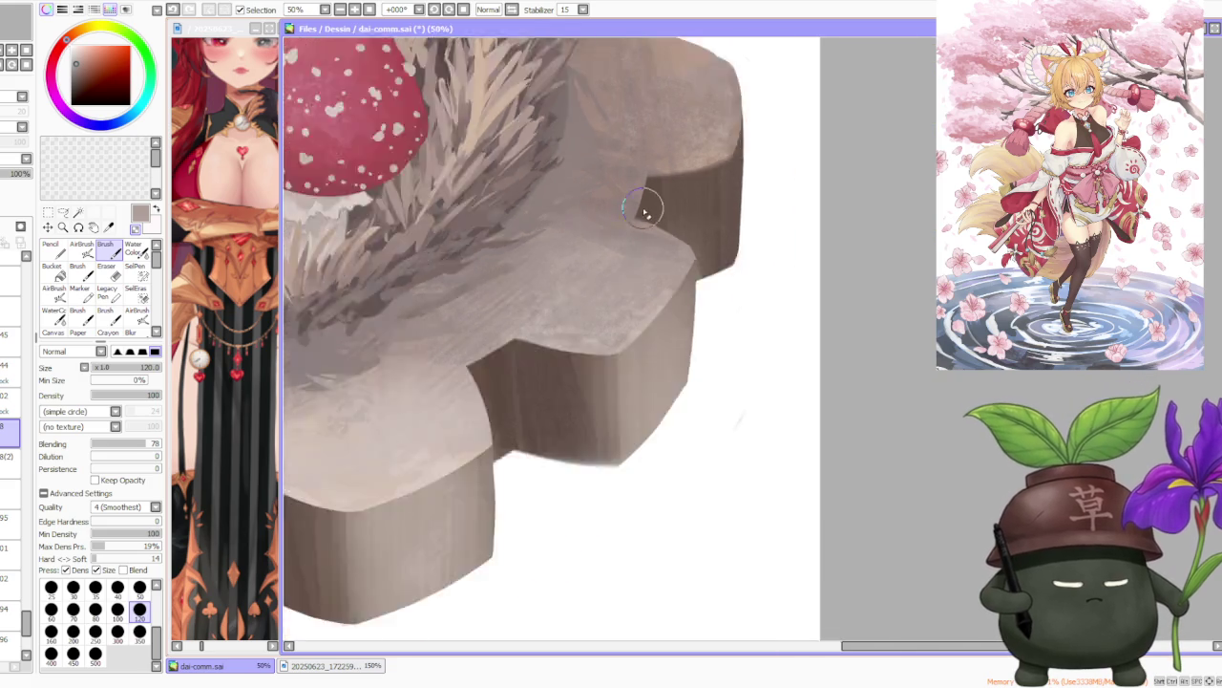
pyautogui.scroll(-1, 659, 210)
pyautogui.scroll(-1, 637, 167)
pyautogui.scroll(3, 656, 195)
pyautogui.scroll(1, 630, 220)
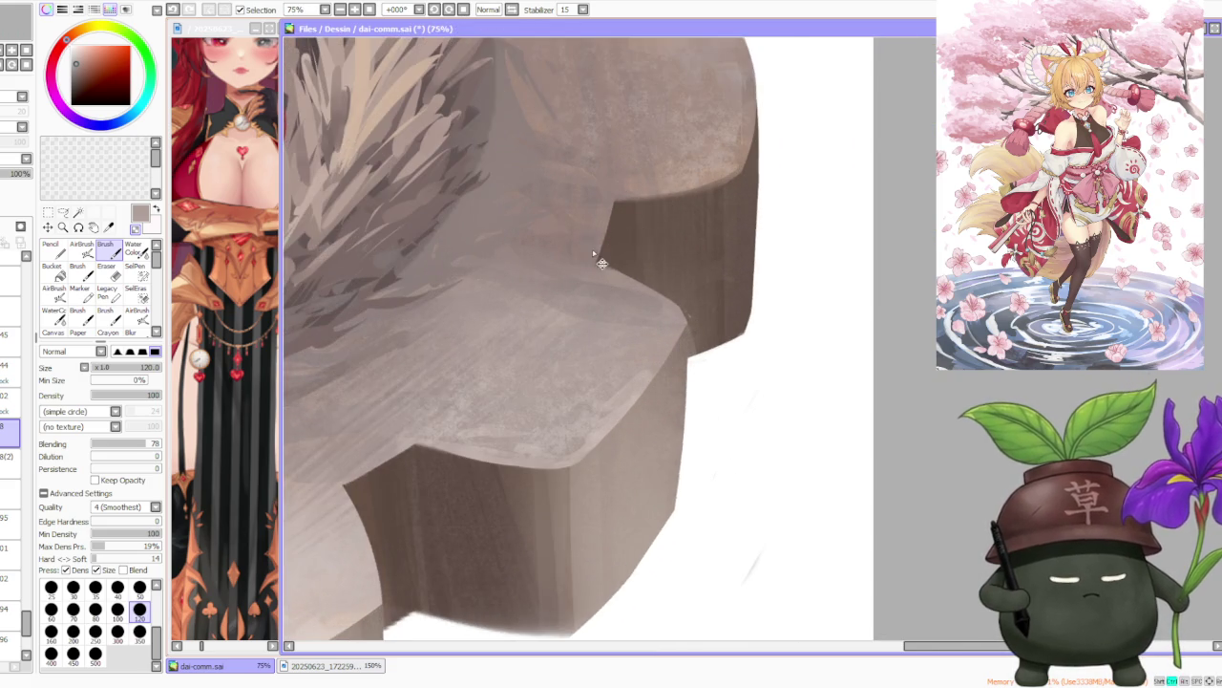
pyautogui.scroll(1, 603, 248)
pyautogui.scroll(-3, 601, 265)
pyautogui.scroll(-3, 621, 239)
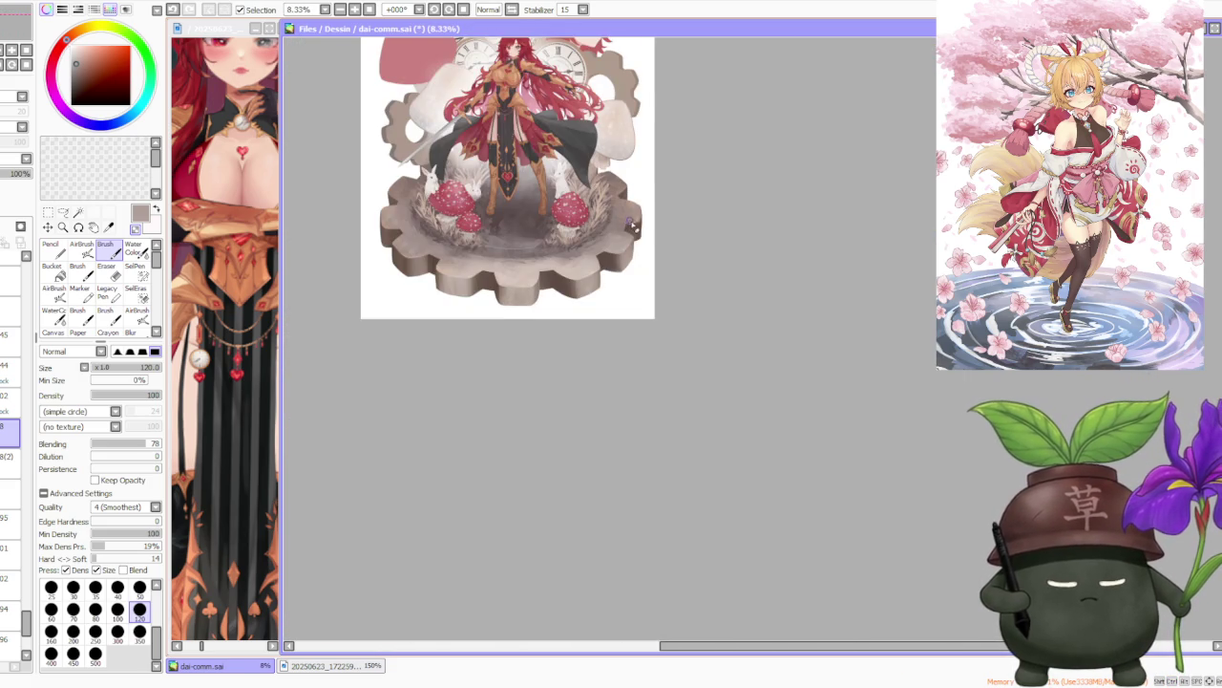
pyautogui.scroll(4, 630, 225)
pyautogui.scroll(2, 610, 235)
pyautogui.scroll(1, 621, 253)
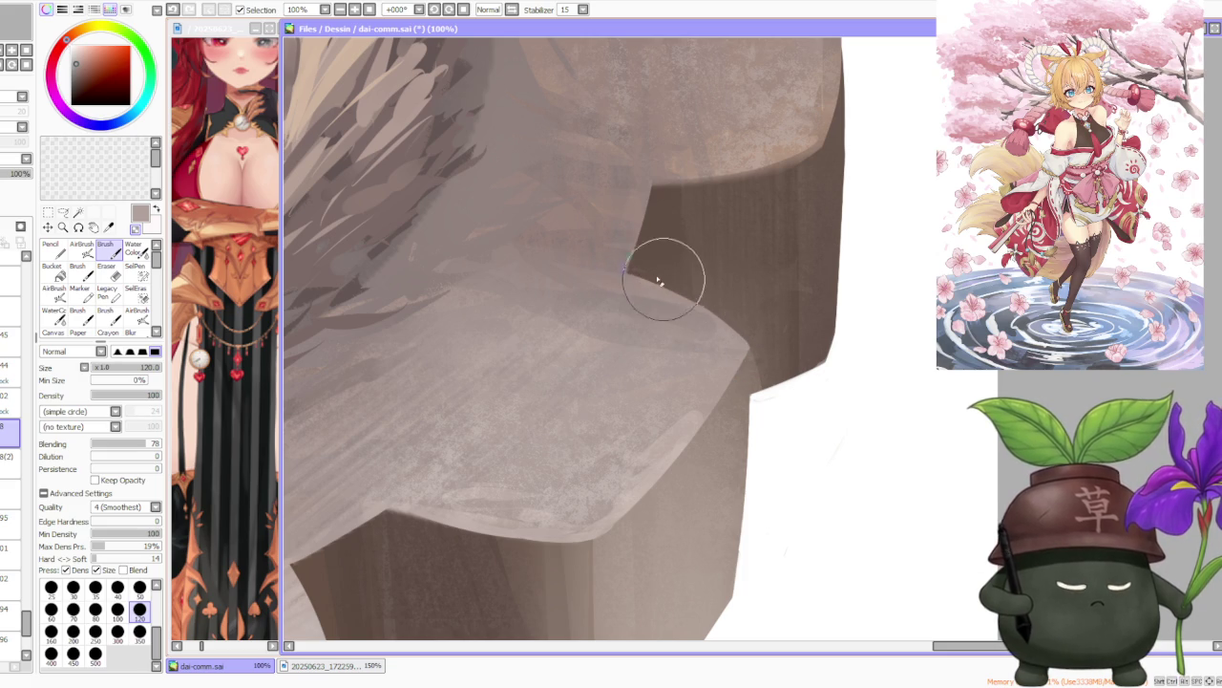
pyautogui.moveTo(662, 278); pyautogui.dragTo(751, 353)
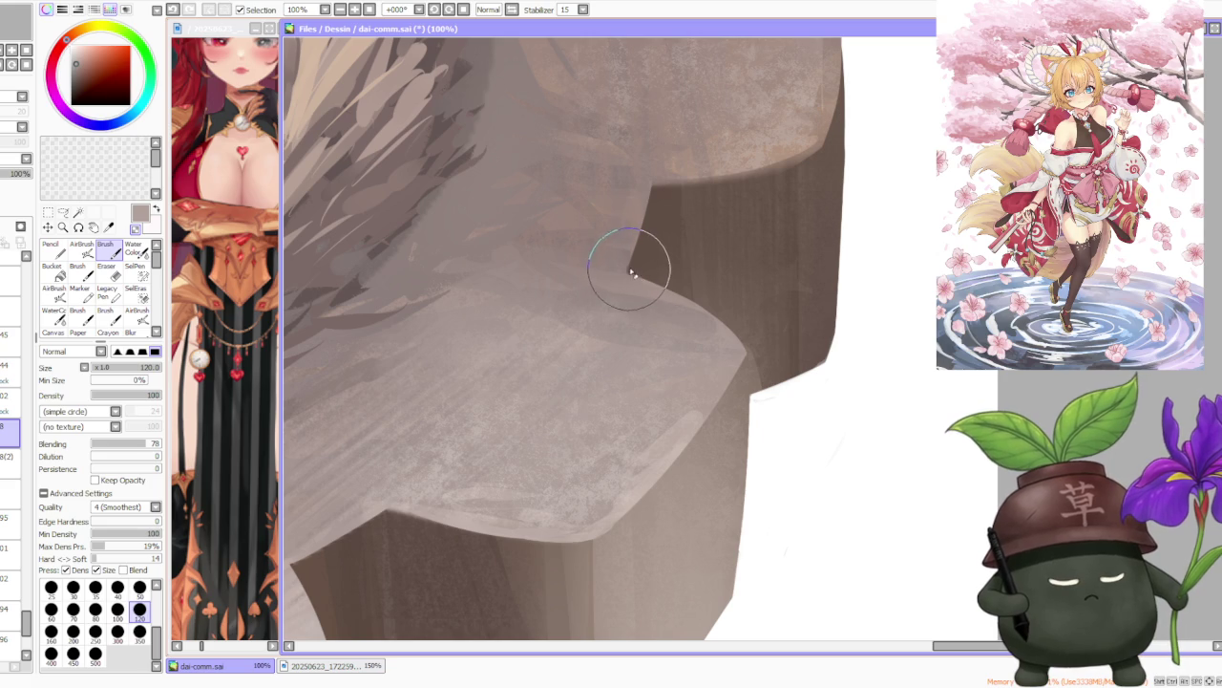
pyautogui.scroll(-2, 630, 274)
pyautogui.scroll(-2, 630, 274)
pyautogui.scroll(-2, 631, 88)
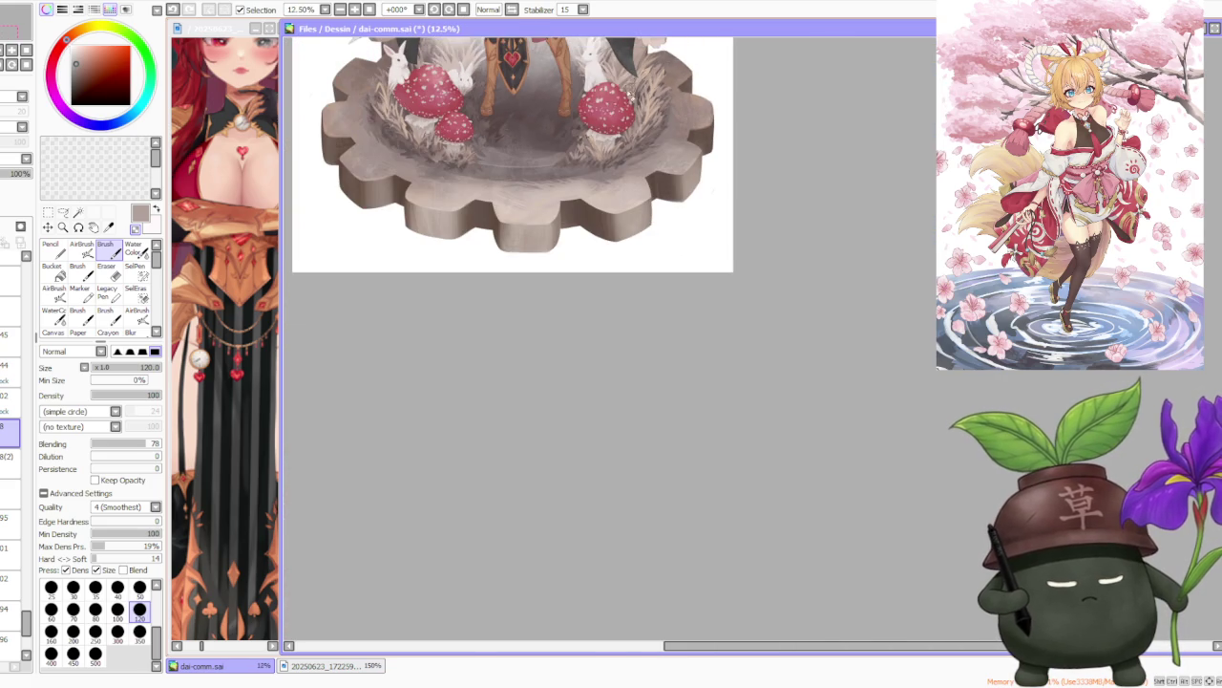
pyautogui.scroll(-1, 626, 188)
pyautogui.scroll(-2, 625, 188)
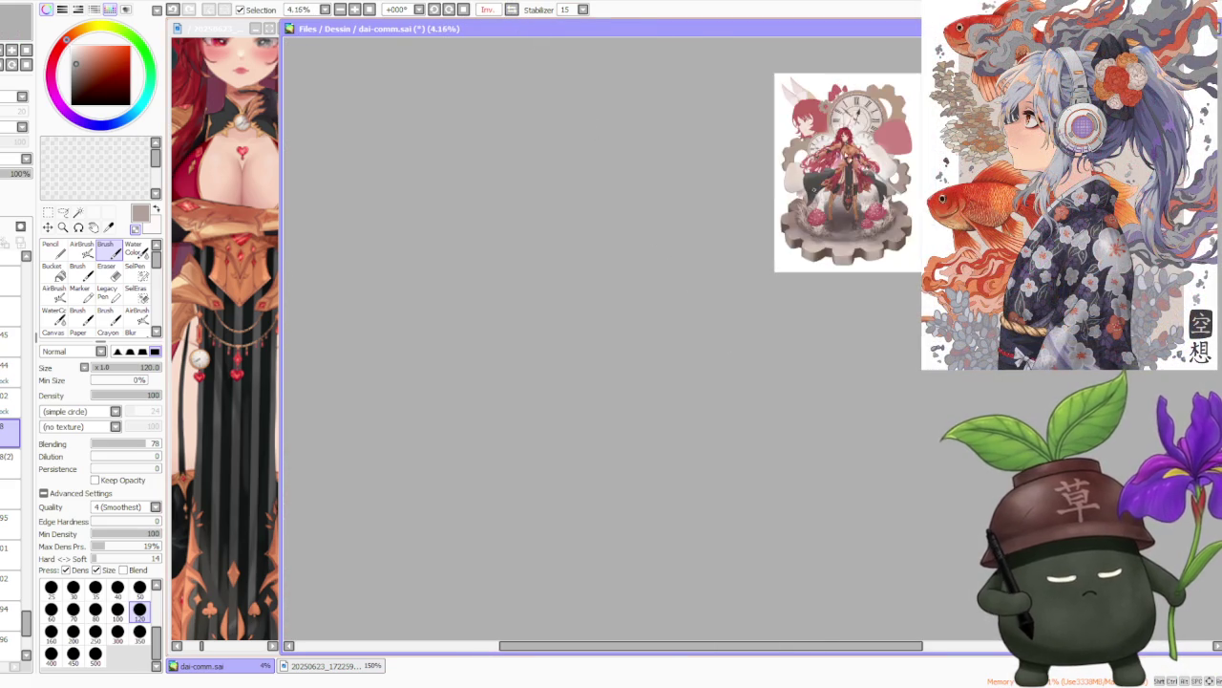
# Eyedrop the darker brown from the gear platform's left side.
pyautogui.scroll(4, 490, 570)
pyautogui.scroll(2, 490, 570)
pyautogui.scroll(-1, 490, 570)
pyautogui.scroll(2, 478, 554)
pyautogui.scroll(2, 434, 428)
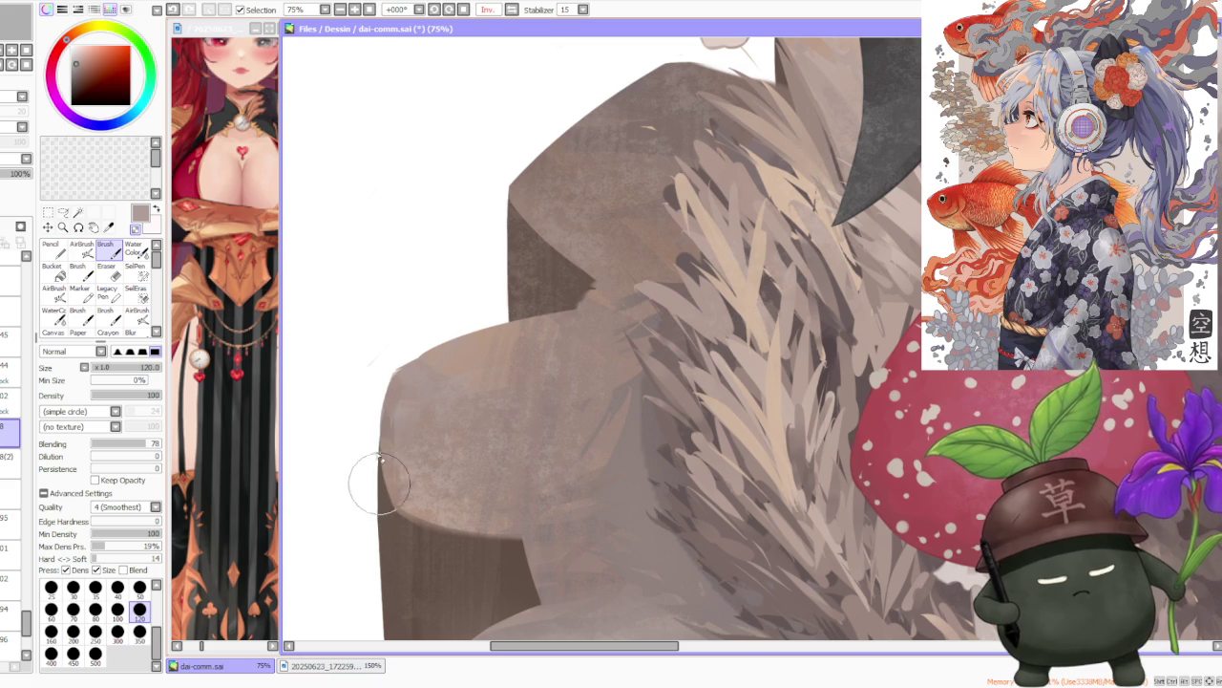
pyautogui.keyDown('alt'); pyautogui.click(386, 422); pyautogui.keyUp('alt')
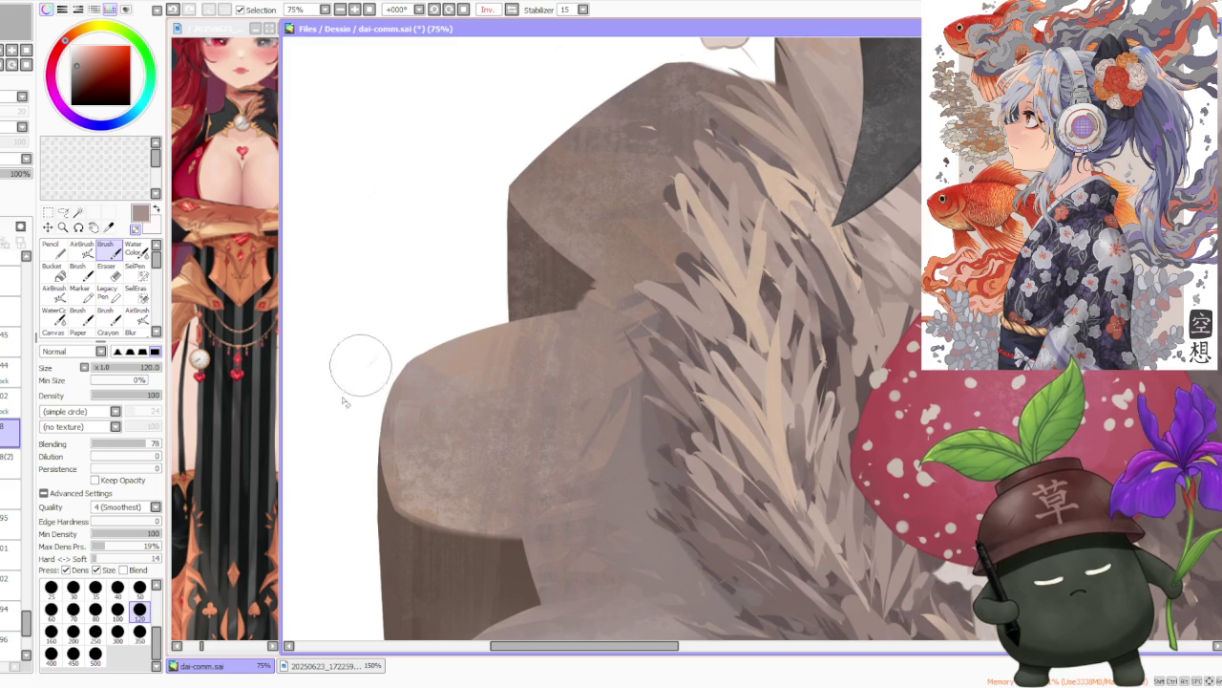
# Zoom out to view the whole illustration with the shaded gear platform.
pyautogui.scroll(-2, 354, 385)
pyautogui.scroll(-1, 353, 384)
pyautogui.scroll(-2, 354, 385)
pyautogui.scroll(-1, 353, 385)
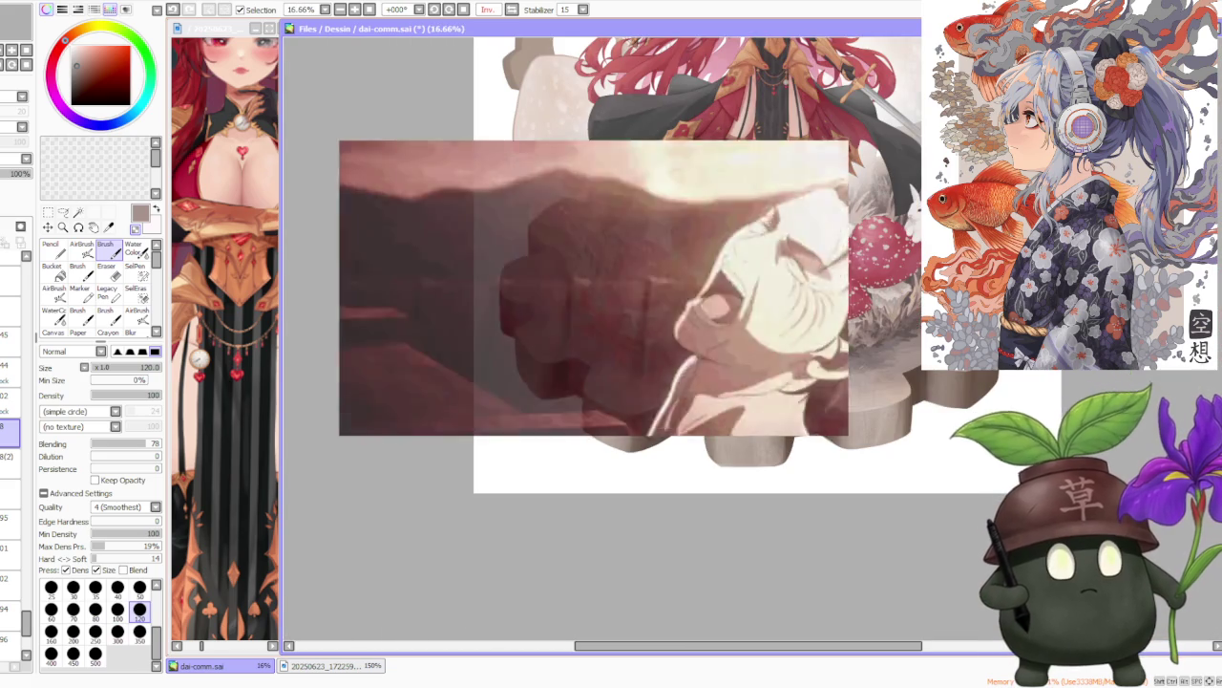
pyautogui.scroll(3, 477, 277)
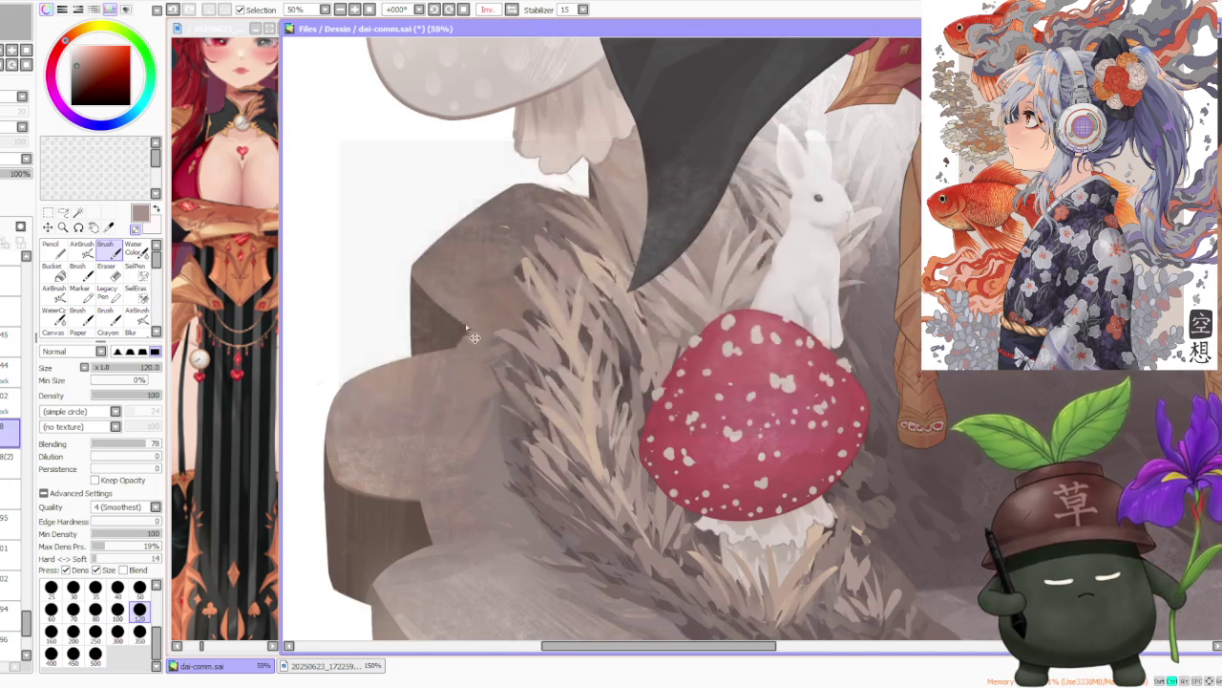
pyautogui.scroll(2, 478, 277)
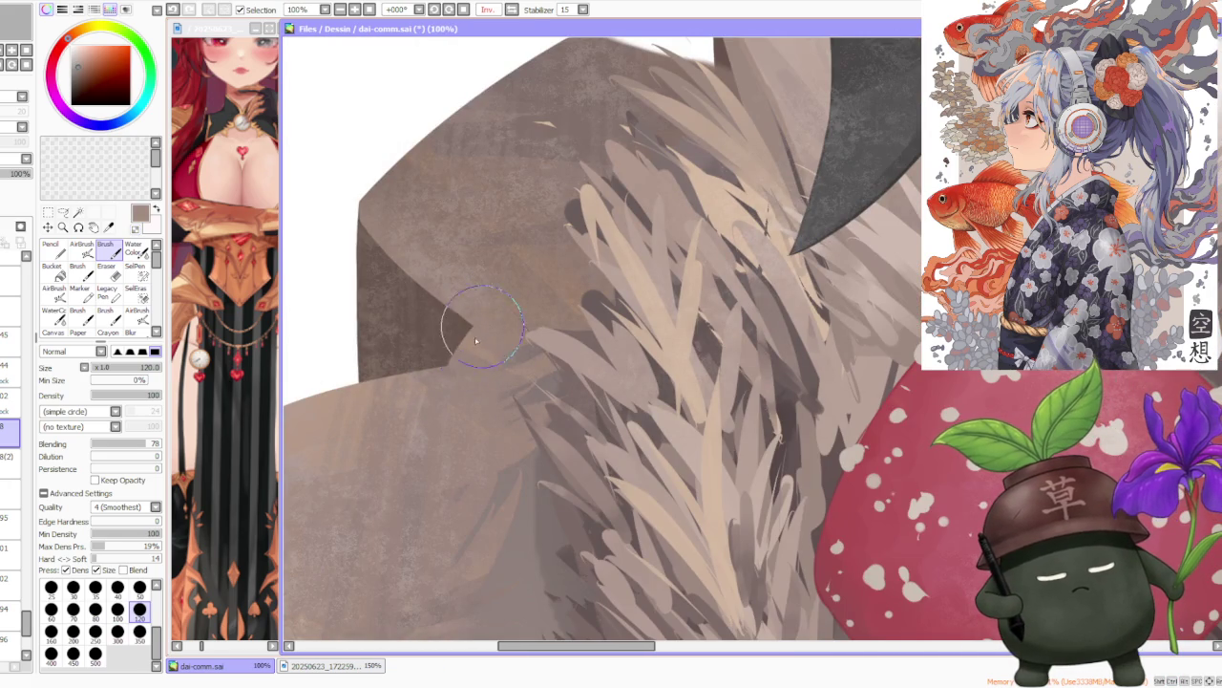
pyautogui.scroll(-1, 439, 344)
pyautogui.scroll(-2, 439, 344)
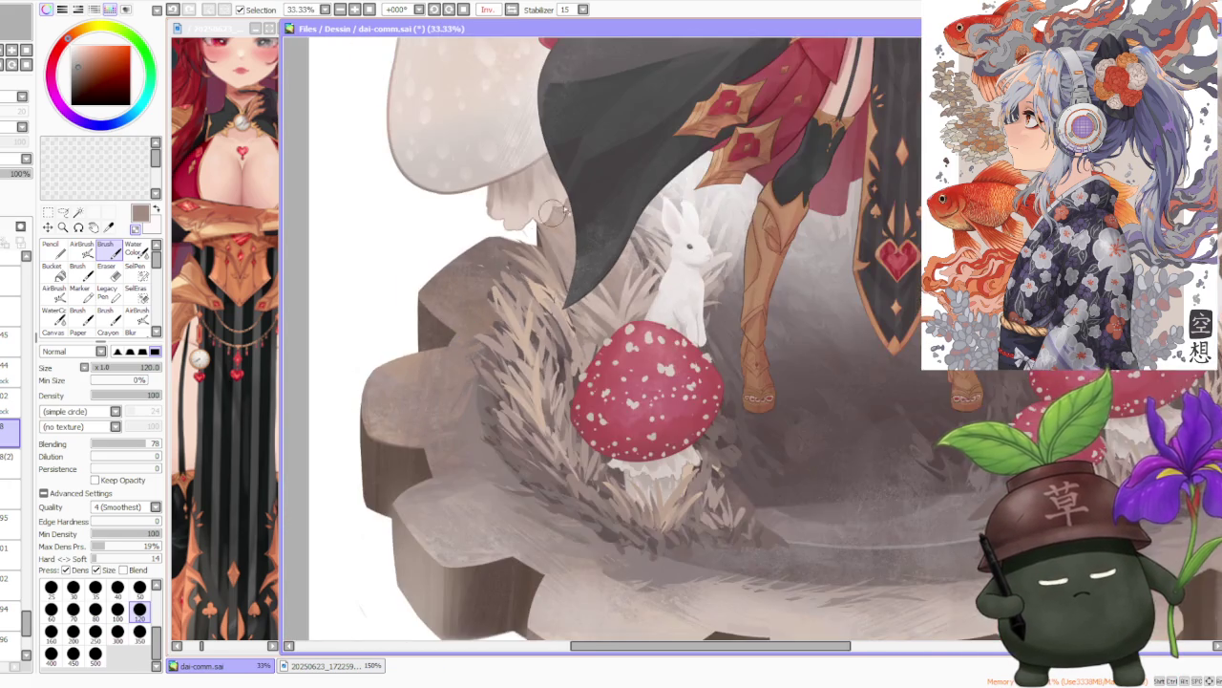
pyautogui.scroll(-2, 540, 222)
pyautogui.scroll(4, 554, 219)
pyautogui.scroll(-2, 559, 219)
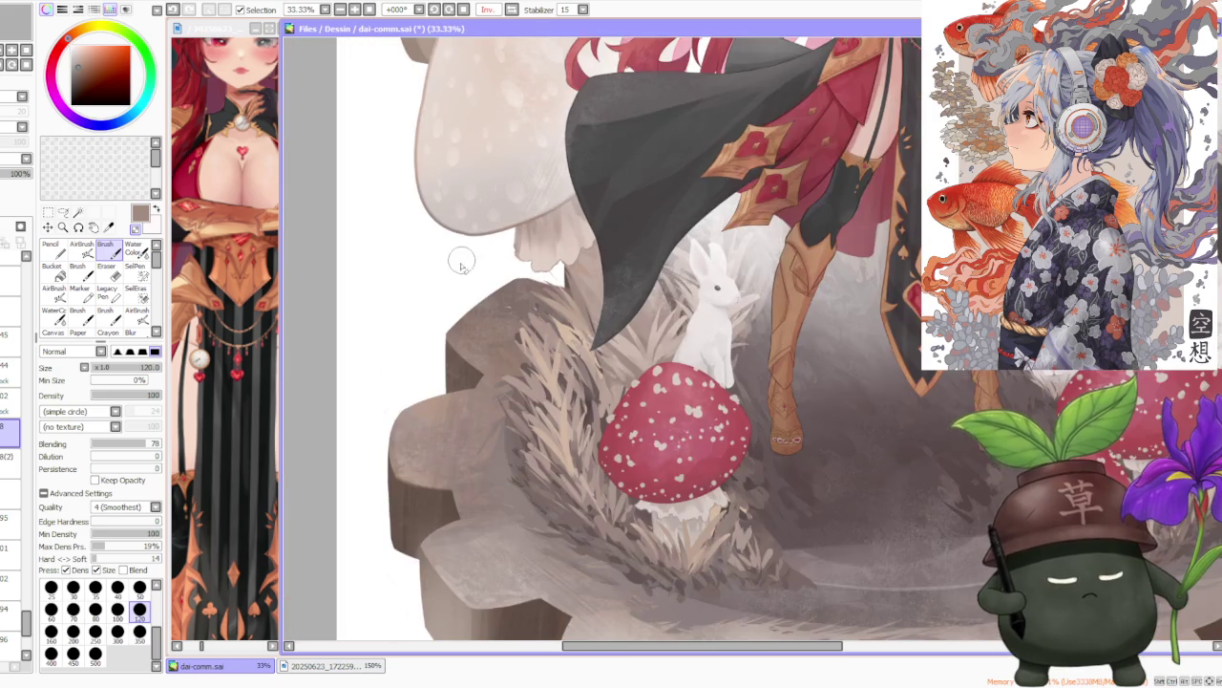
pyautogui.scroll(3, 502, 272)
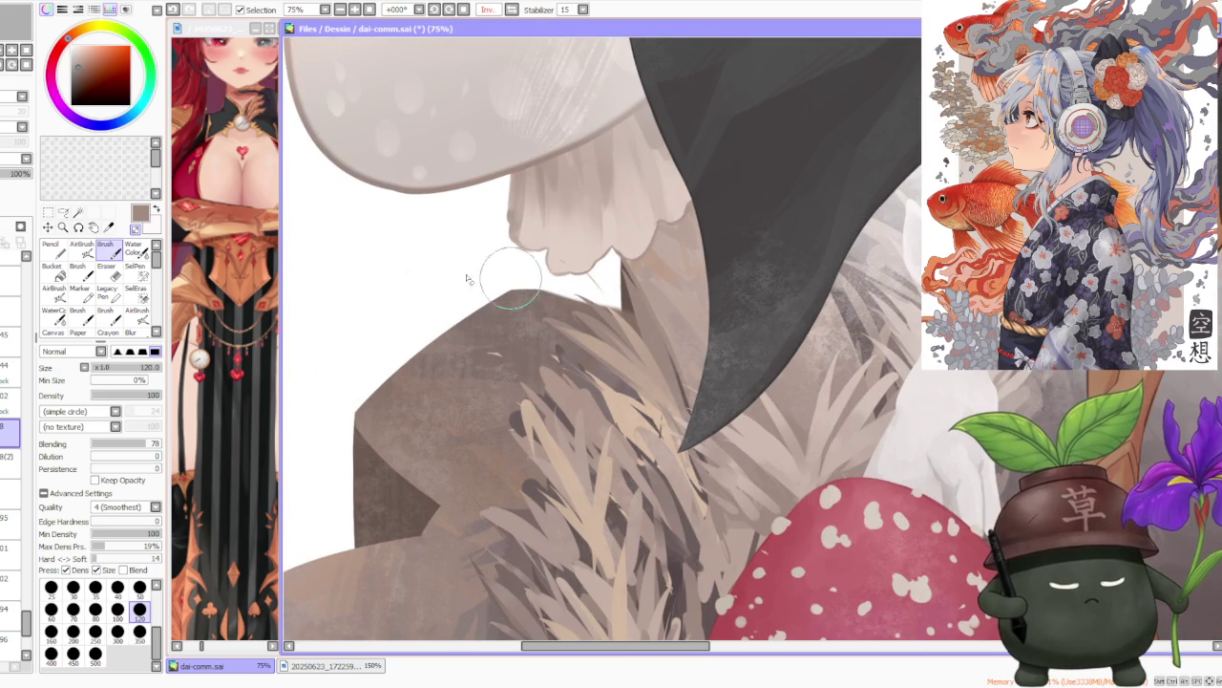
pyautogui.scroll(-4, 382, 401)
pyautogui.scroll(-2, 768, 315)
pyautogui.scroll(-1, 768, 315)
pyautogui.scroll(1, 820, 315)
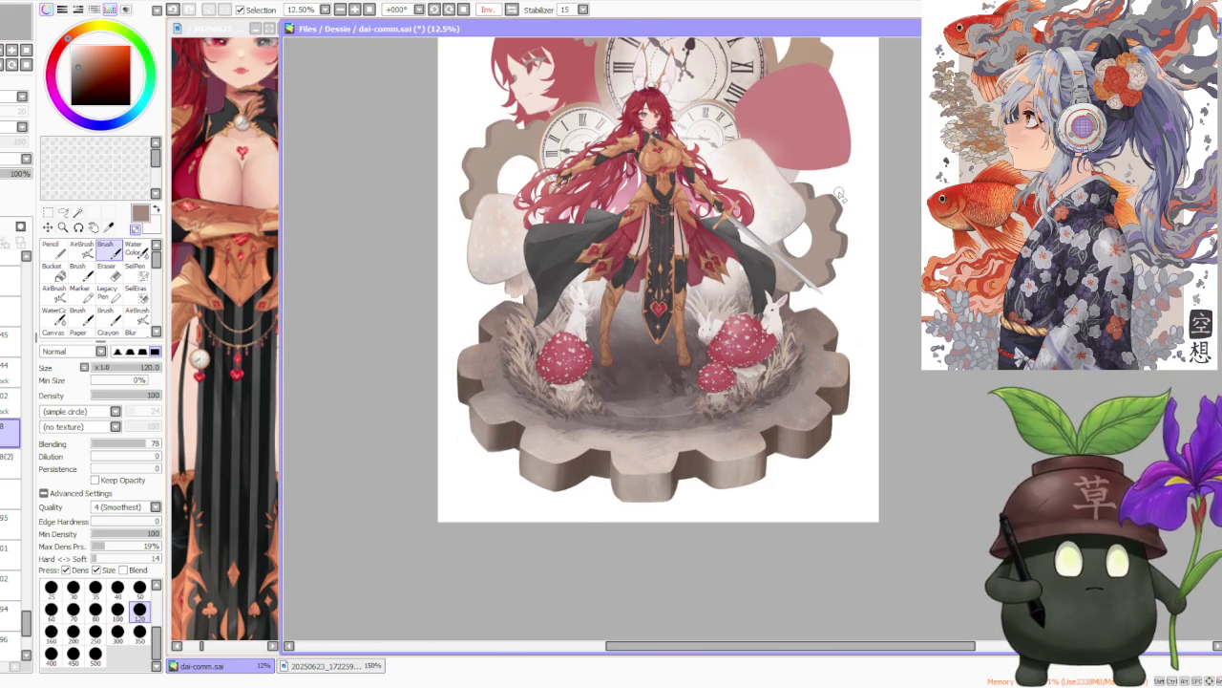
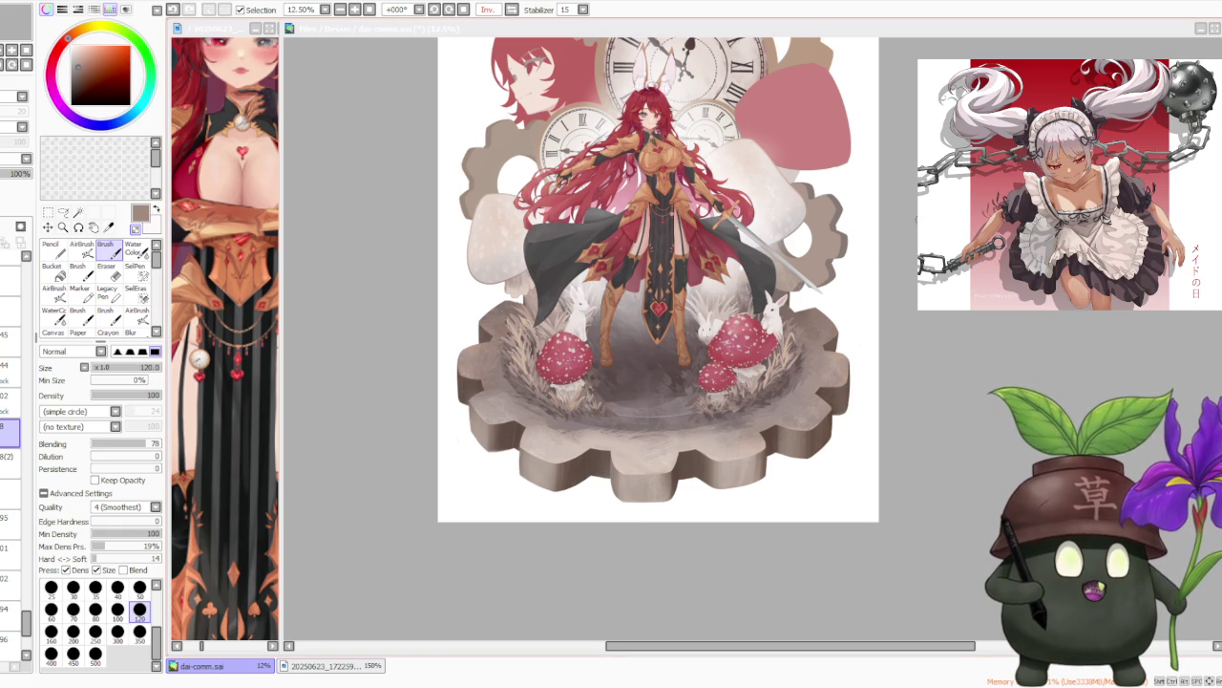
# Flip the canvas view back from Inv. to Normal orientation and zoom to check it.
pyautogui.scroll(5, 659, 382)
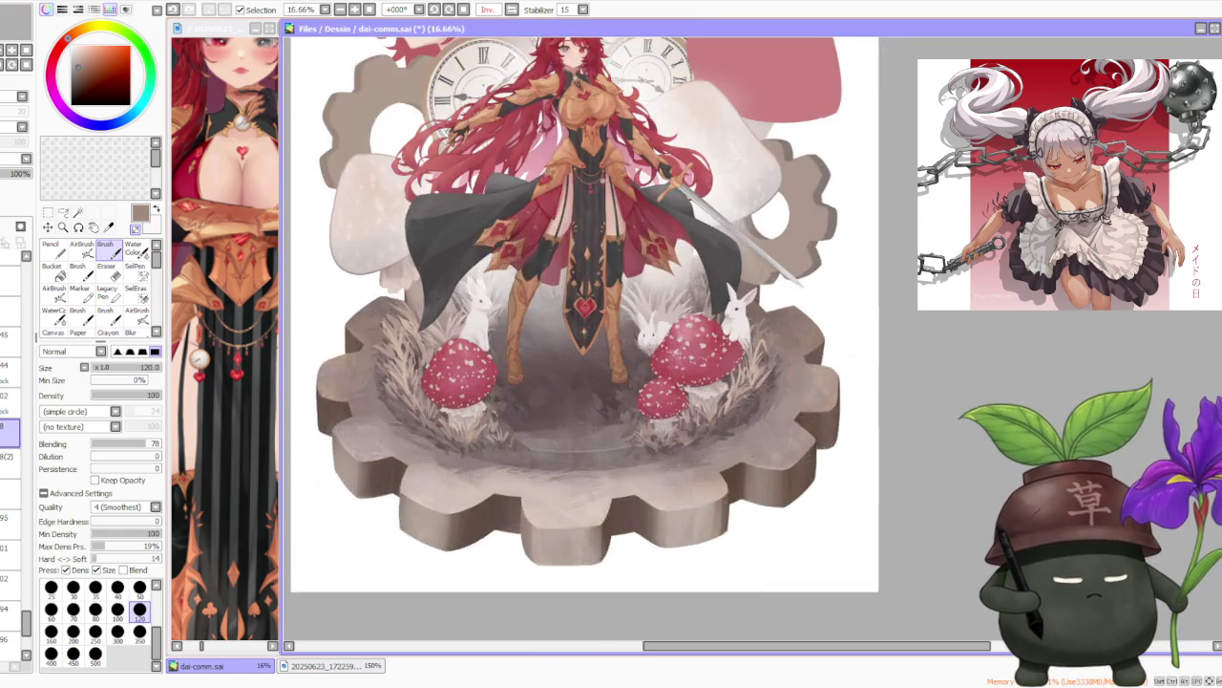
pyautogui.click(489, 11)
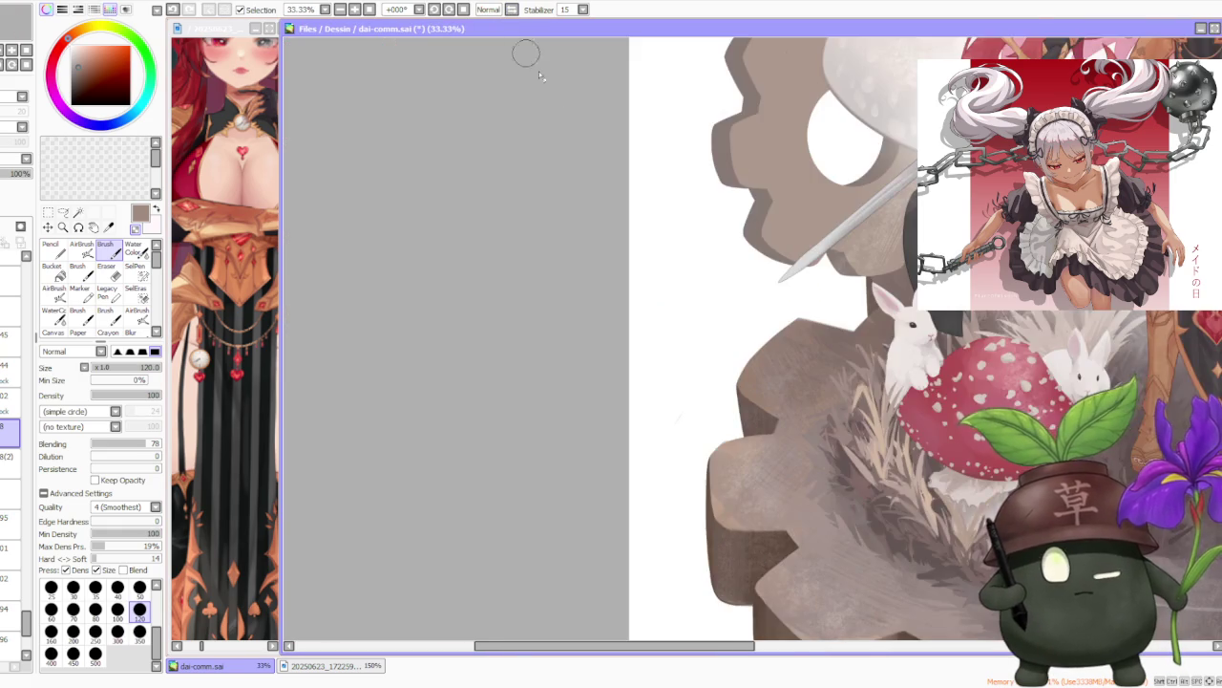
pyautogui.scroll(-3, 833, 181)
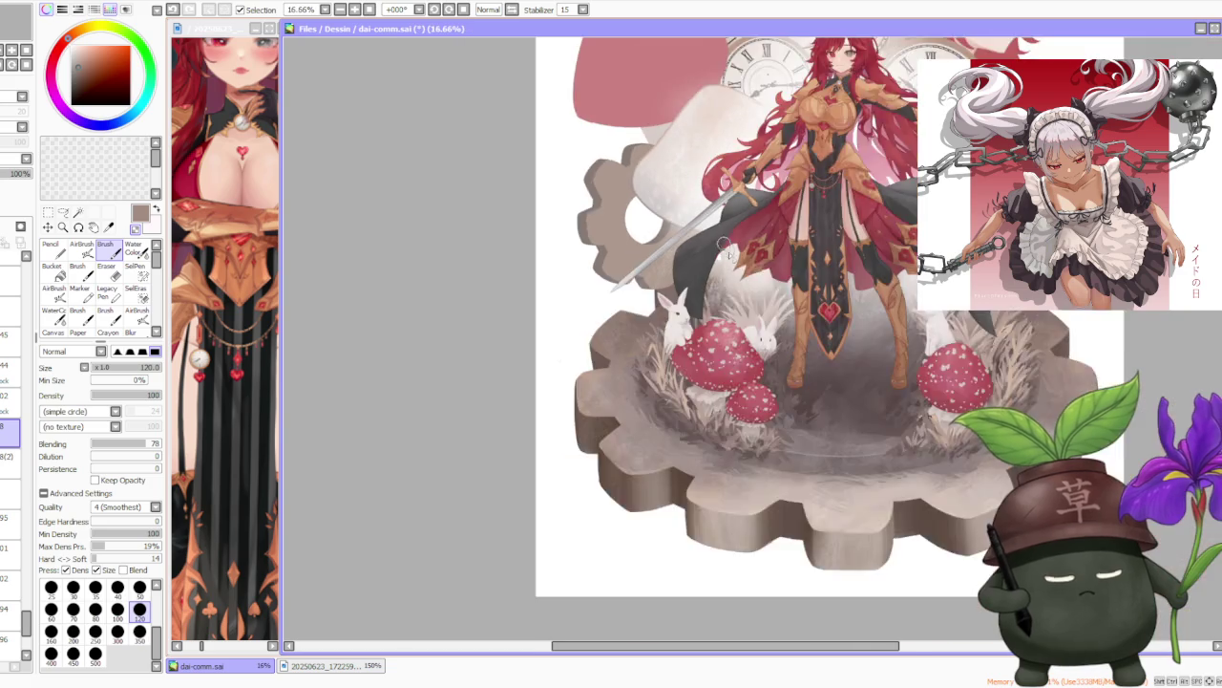
pyautogui.scroll(1, 668, 344)
pyautogui.scroll(1, 668, 344)
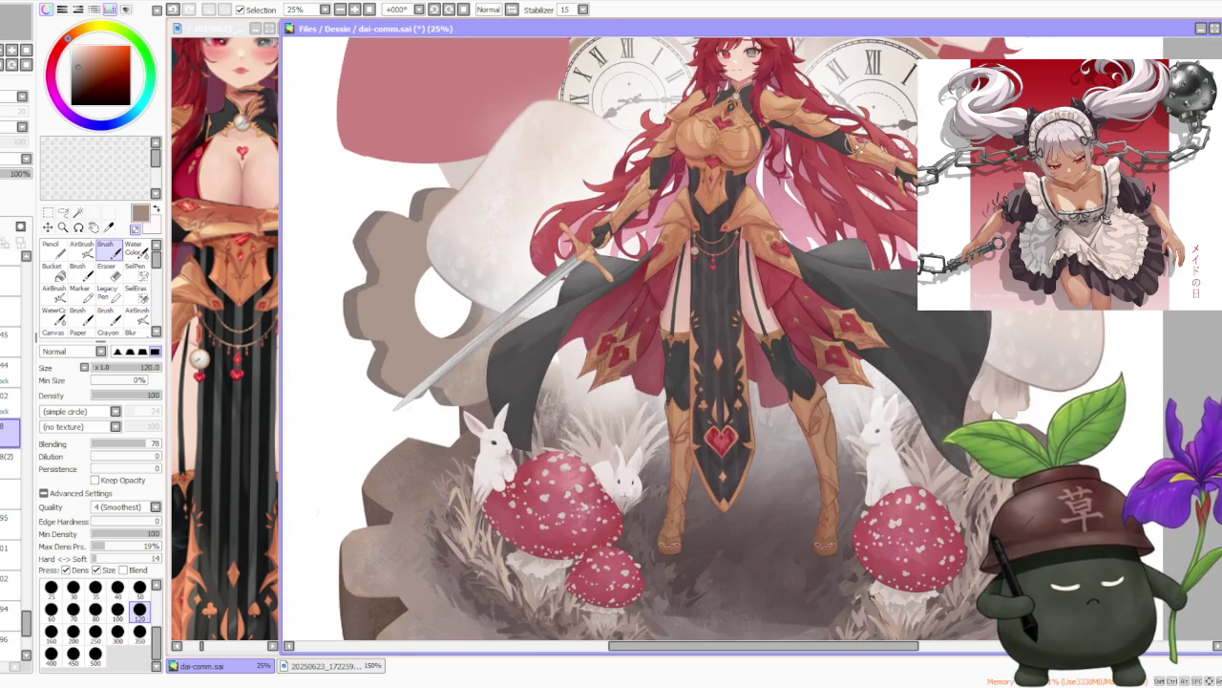
pyautogui.scroll(1, 668, 344)
pyautogui.scroll(-2, 669, 344)
# Set the brush to size 250, review the whole composition, then select the watercolour brush.
pyautogui.click(95, 631)
pyautogui.scroll(1, 513, 451)
pyautogui.scroll(1, 513, 451)
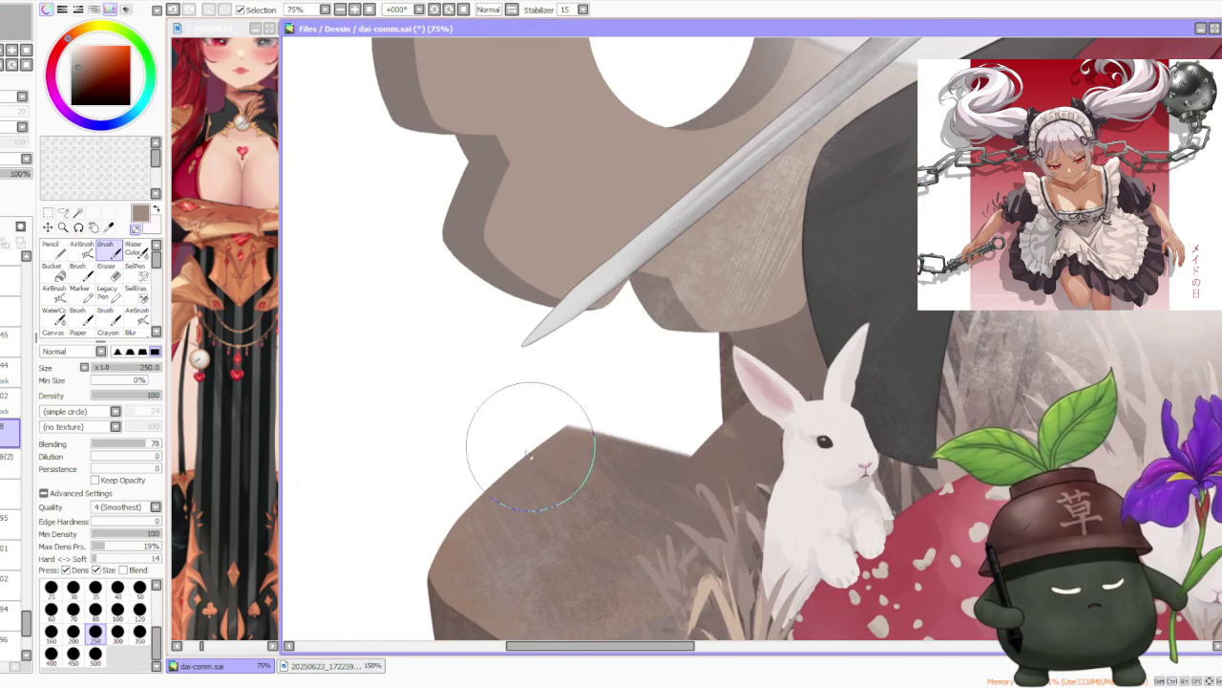
pyautogui.scroll(2, 516, 449)
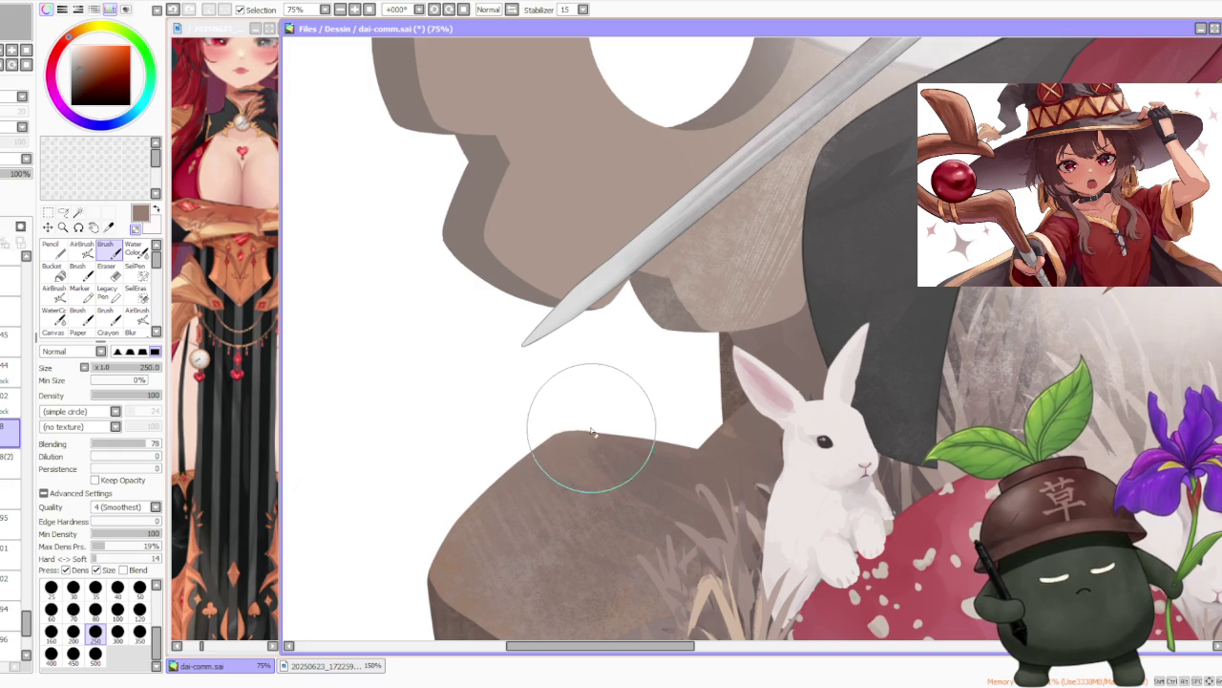
pyautogui.scroll(-3, 563, 330)
pyautogui.scroll(-2, 568, 327)
pyautogui.scroll(-2, 592, 320)
pyautogui.scroll(3, 611, 315)
pyautogui.scroll(-2, 626, 311)
pyautogui.scroll(-1, 625, 309)
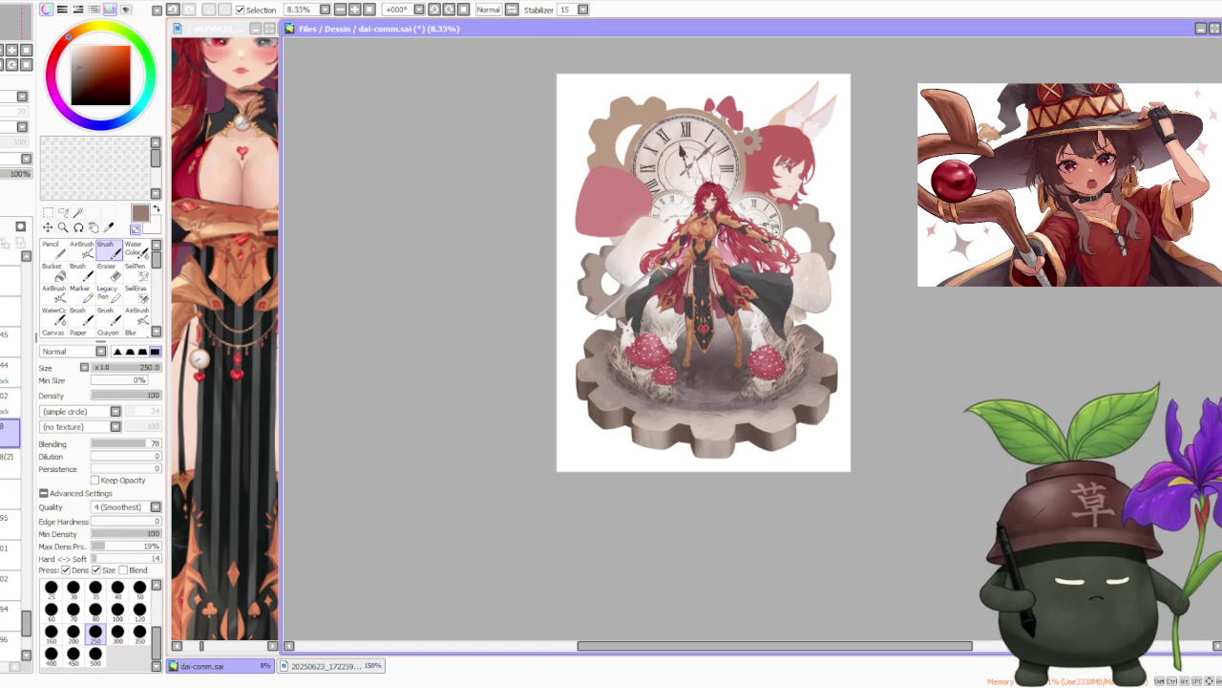
pyautogui.scroll(1, 772, 230)
pyautogui.scroll(-1, 764, 242)
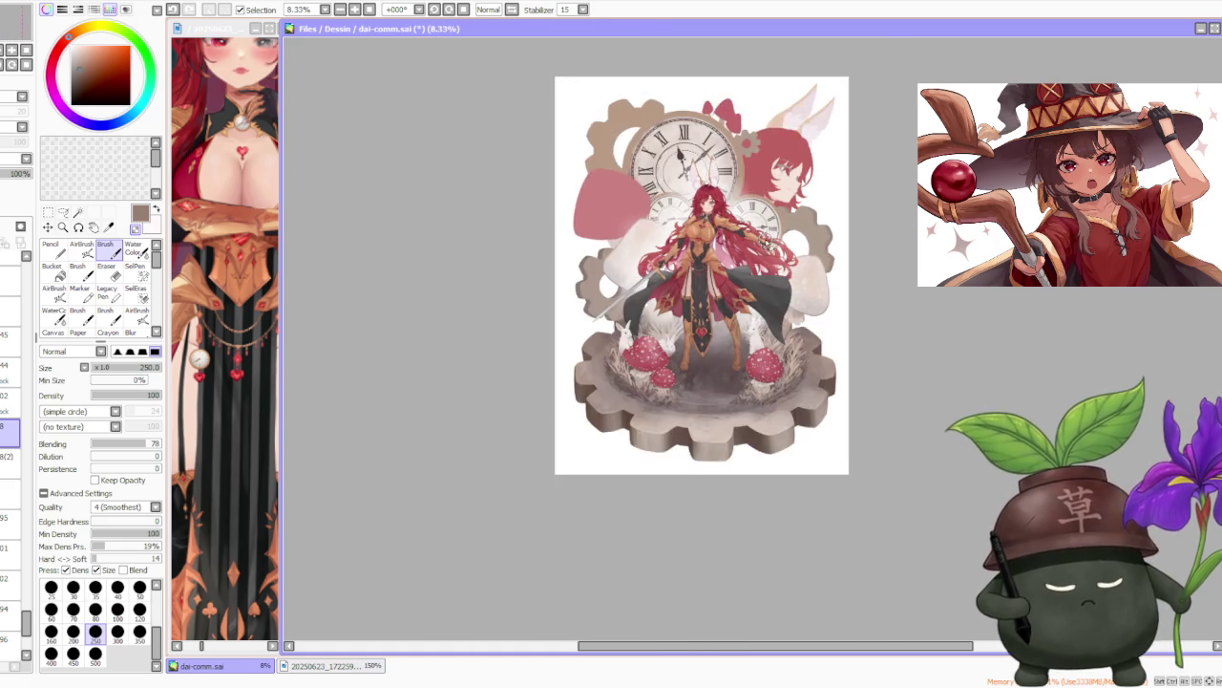
pyautogui.scroll(1, 817, 380)
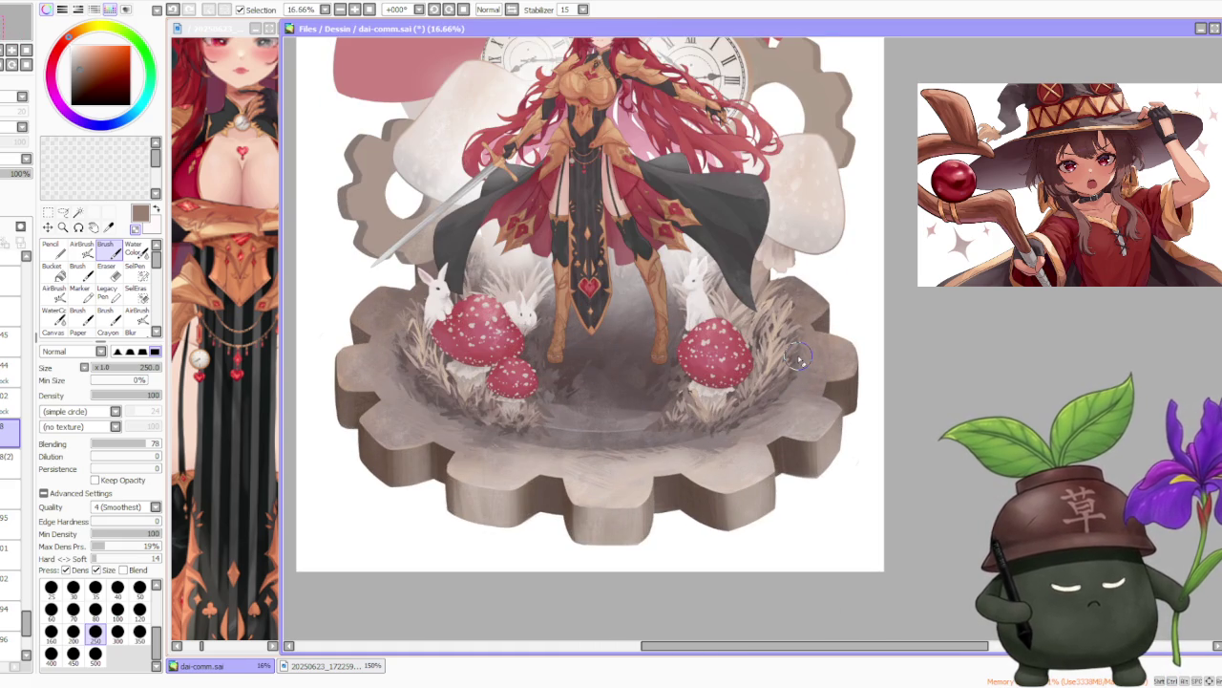
pyautogui.scroll(-3, 798, 357)
pyautogui.scroll(-1, 783, 346)
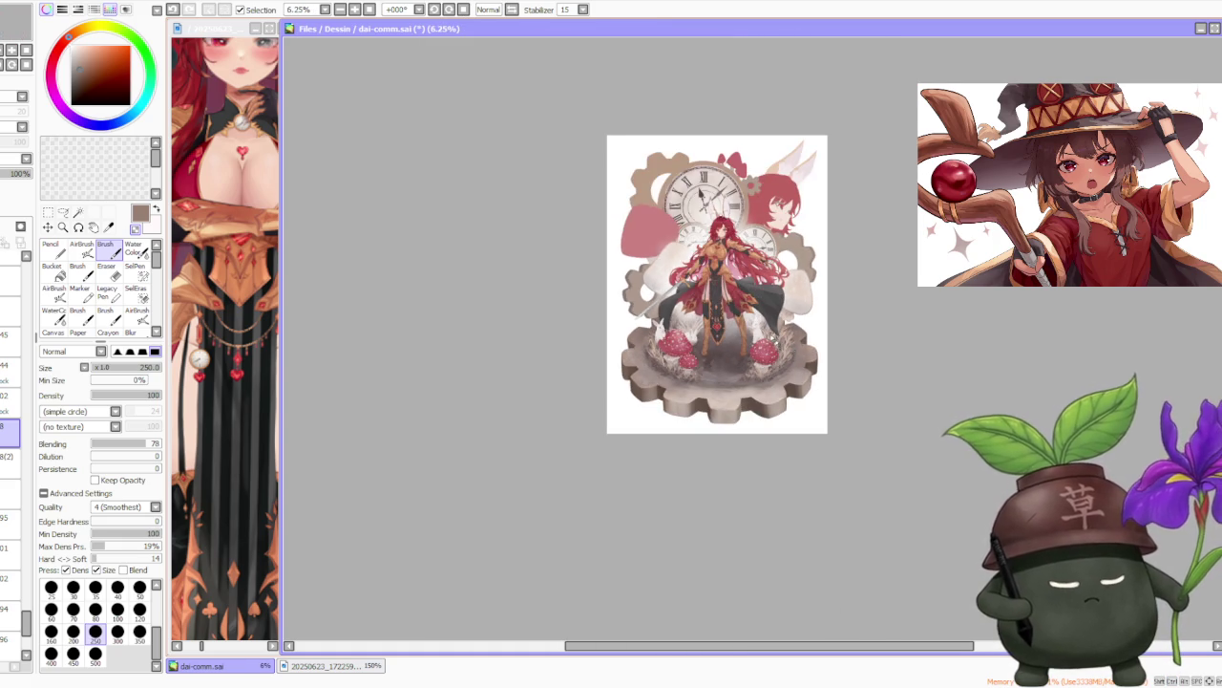
pyautogui.scroll(3, 779, 339)
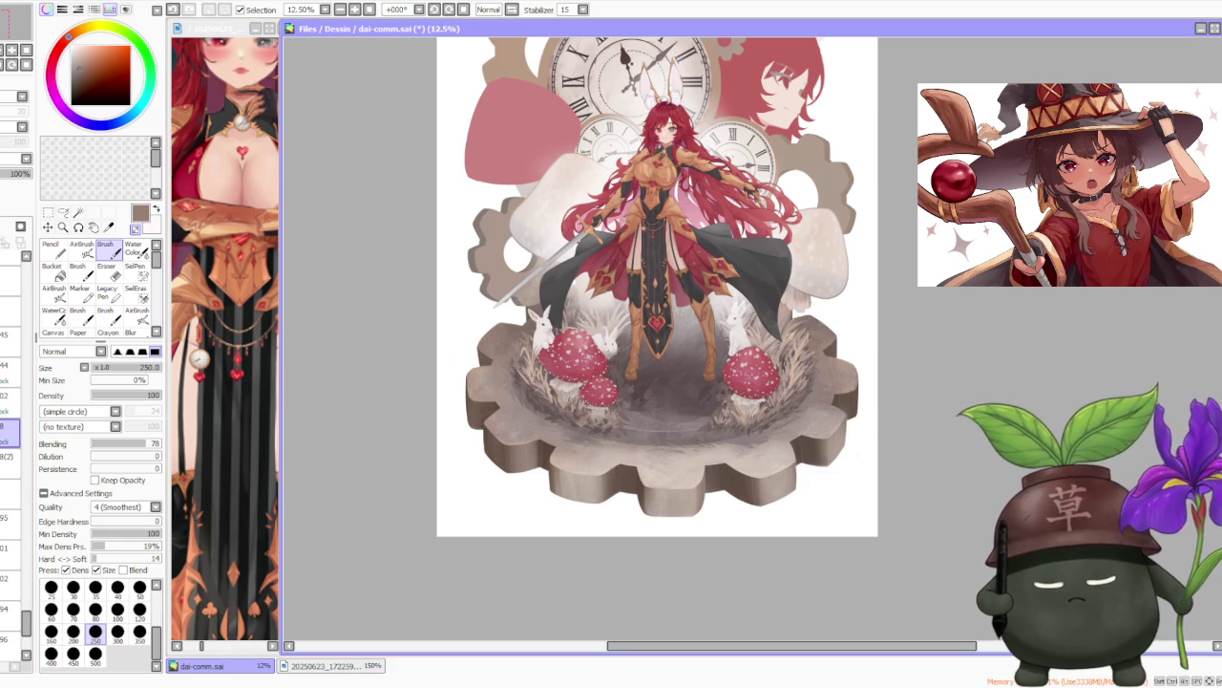
pyautogui.click(134, 248)
# Set brush size 120, eyedrop the gear's beige and pick a lighter shade of it.
pyautogui.scroll(2, 488, 466)
pyautogui.scroll(-1, 488, 466)
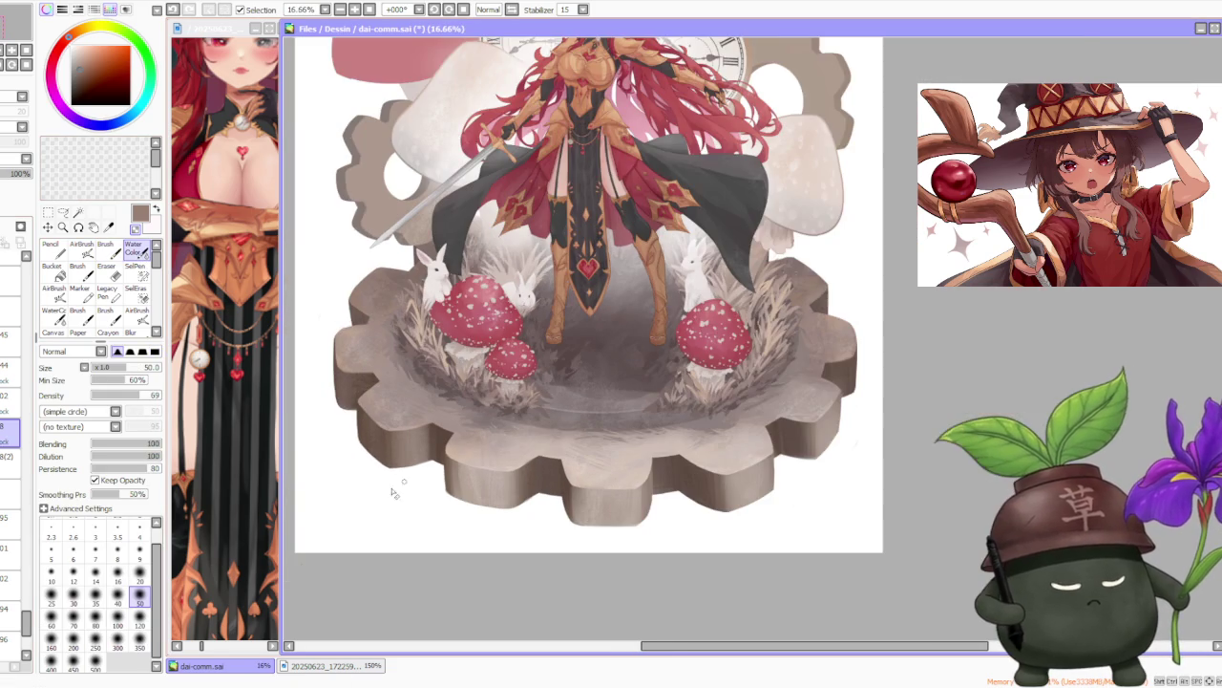
pyautogui.click(140, 625)
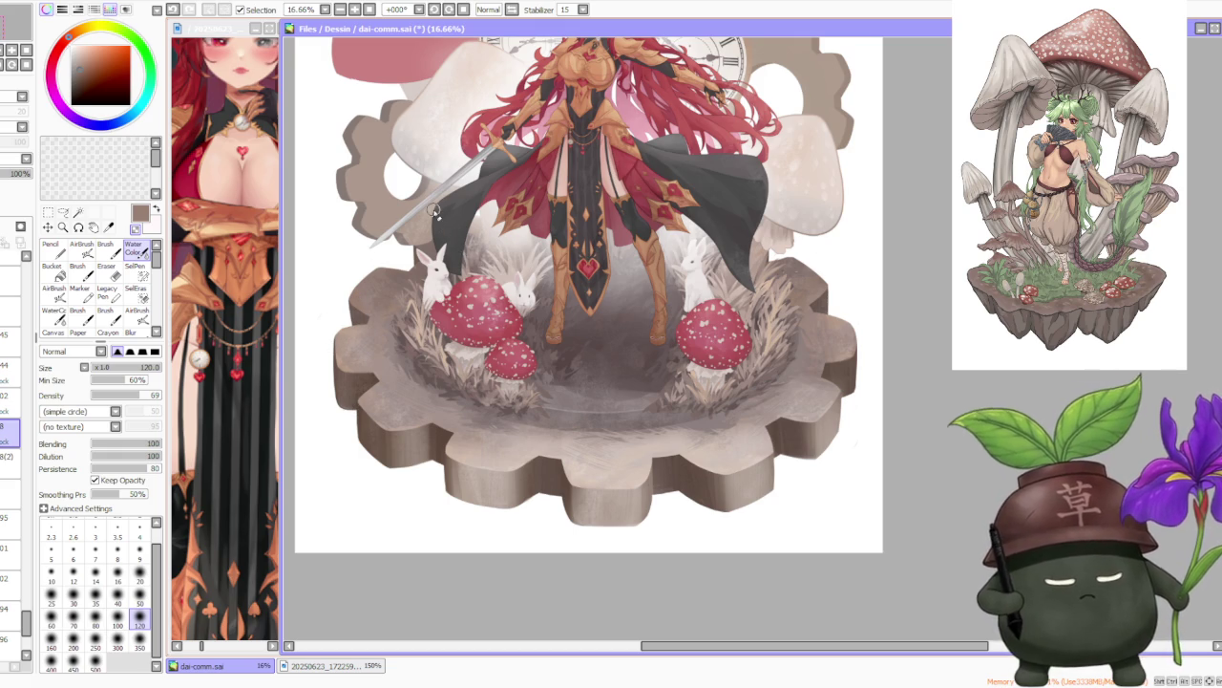
pyautogui.keyDown('alt'); pyautogui.click(630, 487); pyautogui.keyUp('alt')
pyautogui.click(77, 47)
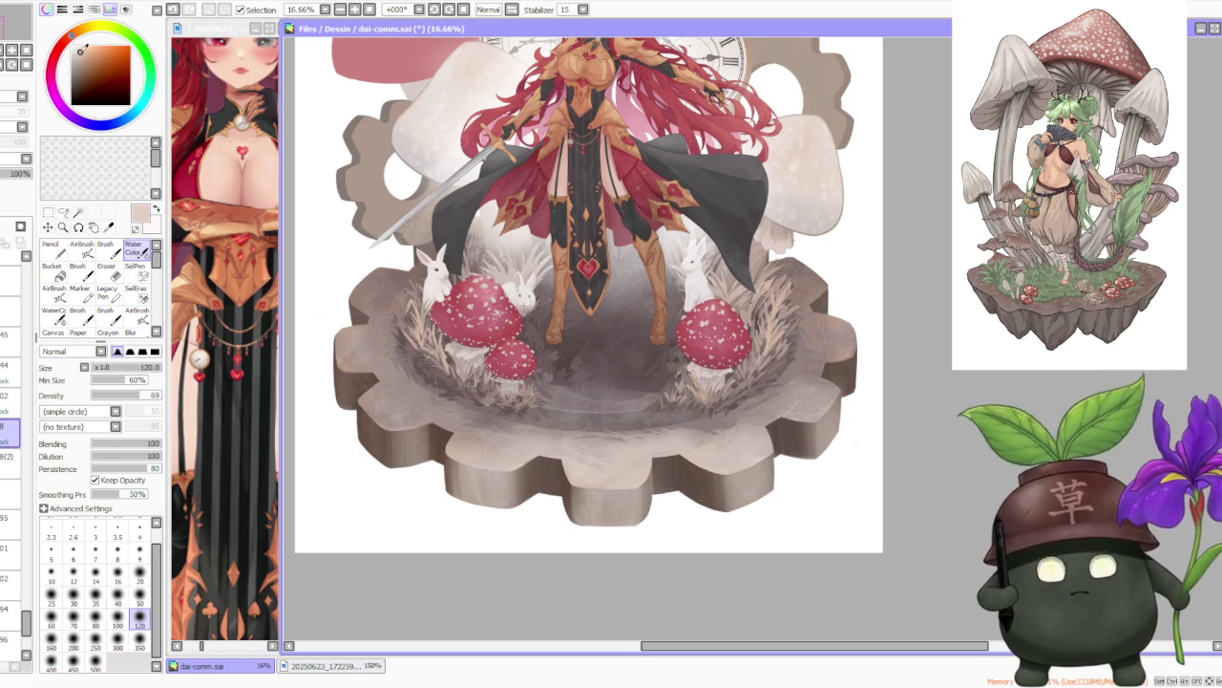
# Select the airbrush with a simple circle shape at size 50 and pick an almost-white colour.
pyautogui.click(82, 246)
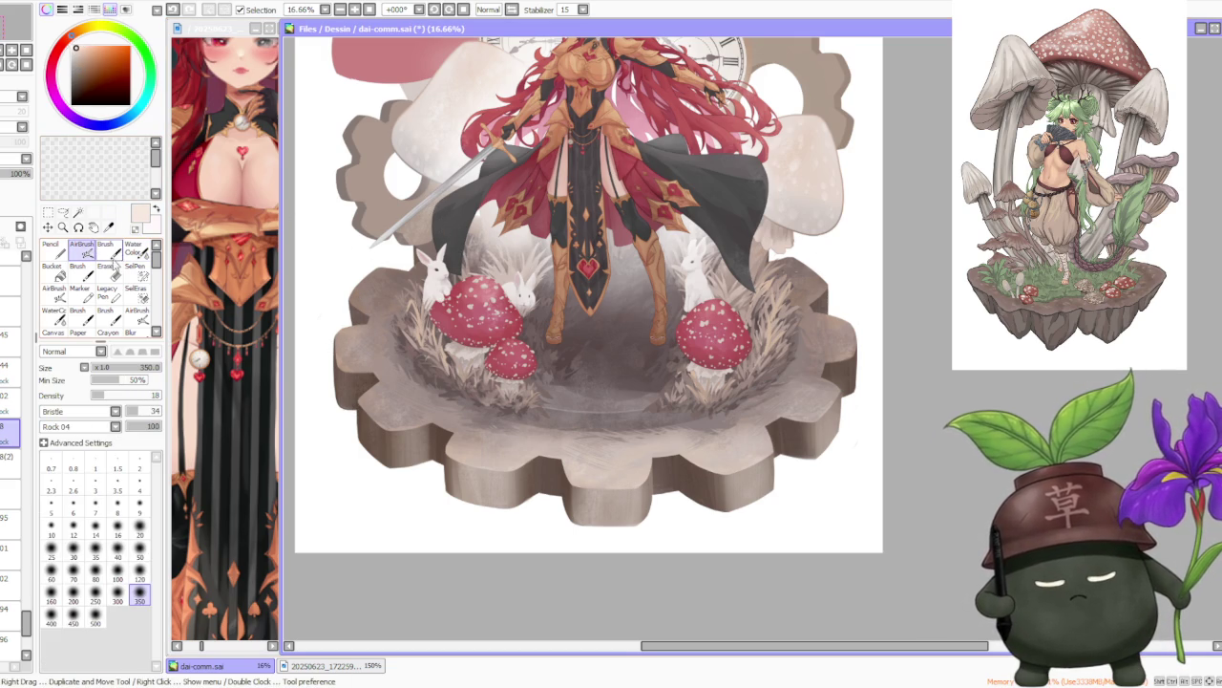
pyautogui.click(105, 247)
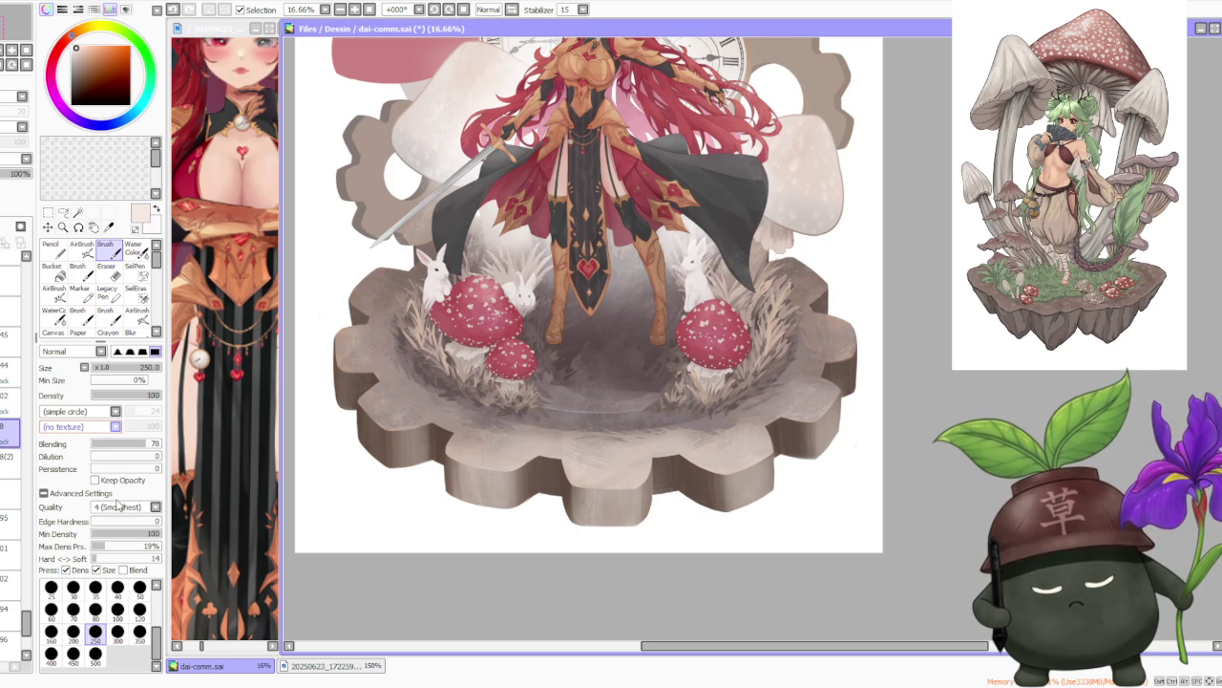
pyautogui.click(82, 246)
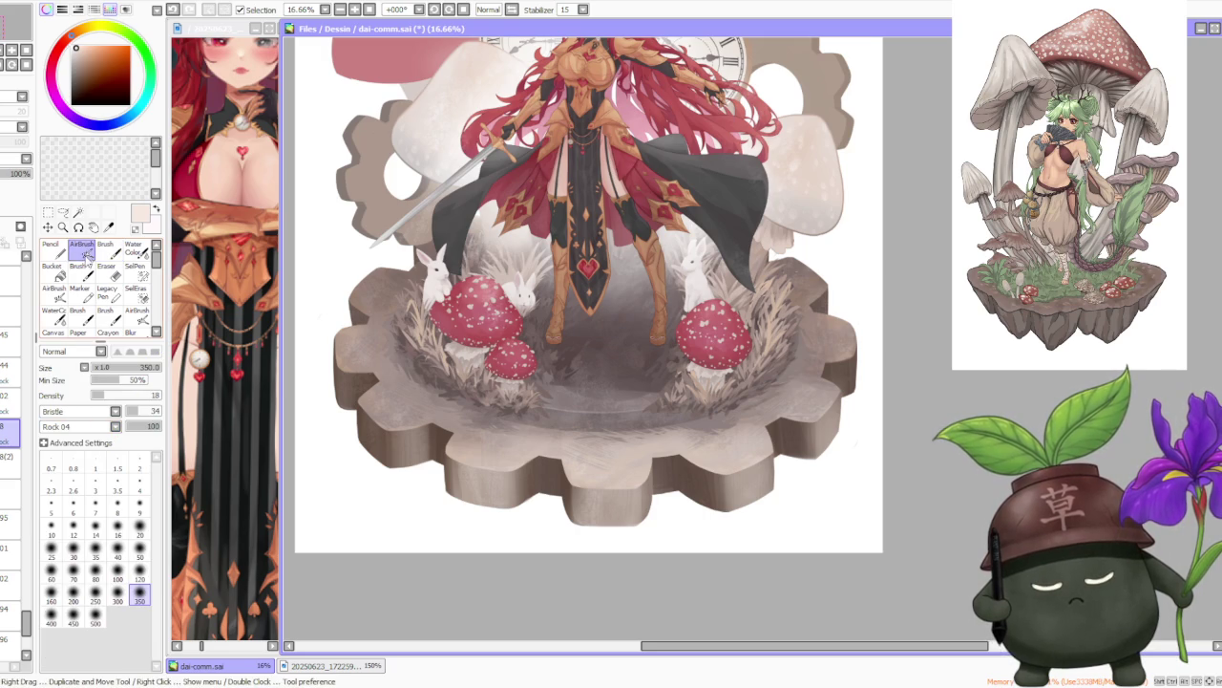
pyautogui.click(114, 411)
pyautogui.click(106, 428)
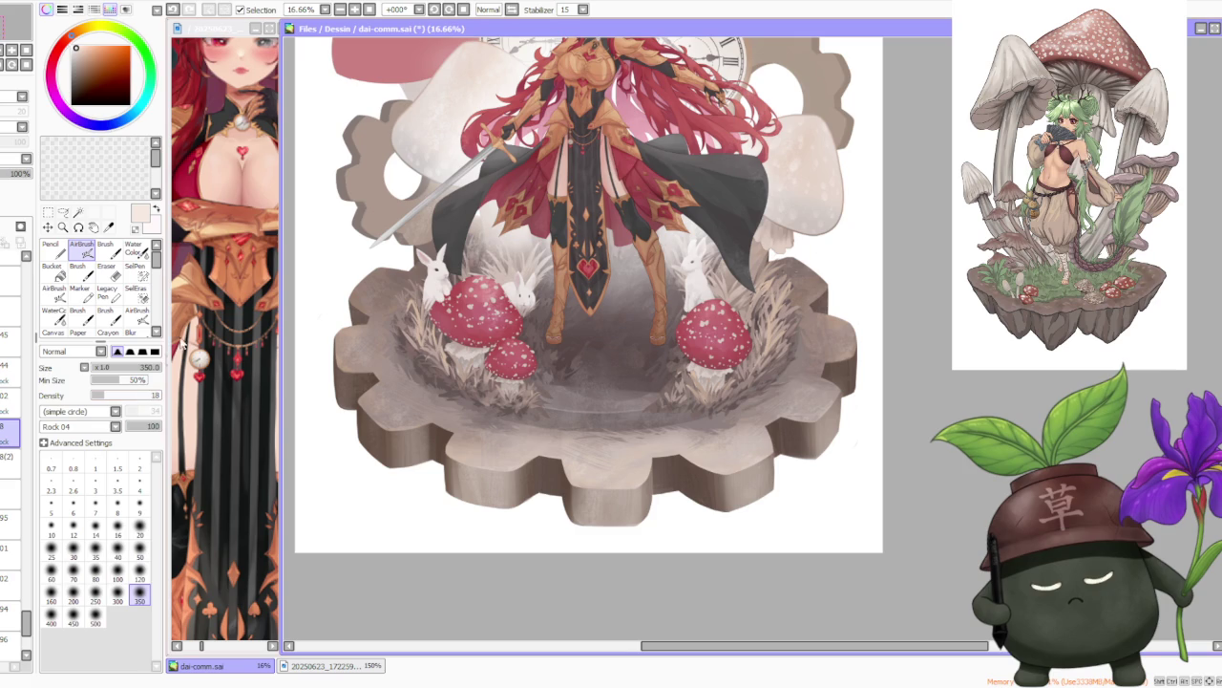
pyautogui.click(140, 548)
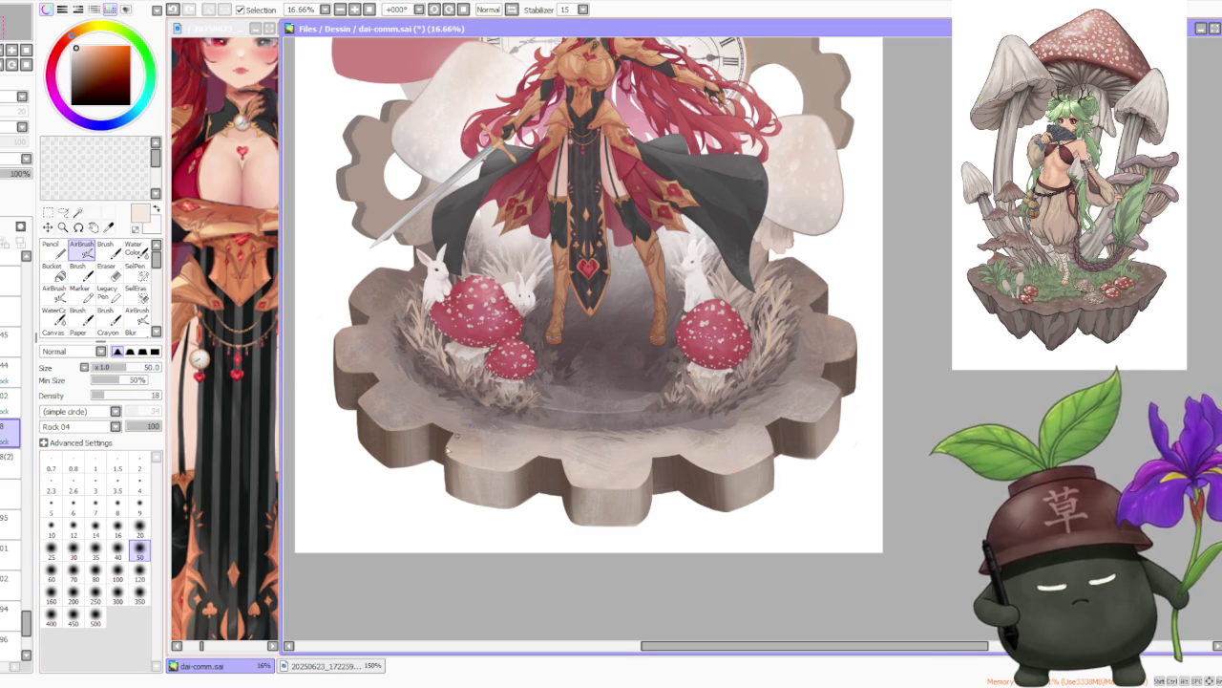
pyautogui.scroll(1, 446, 458)
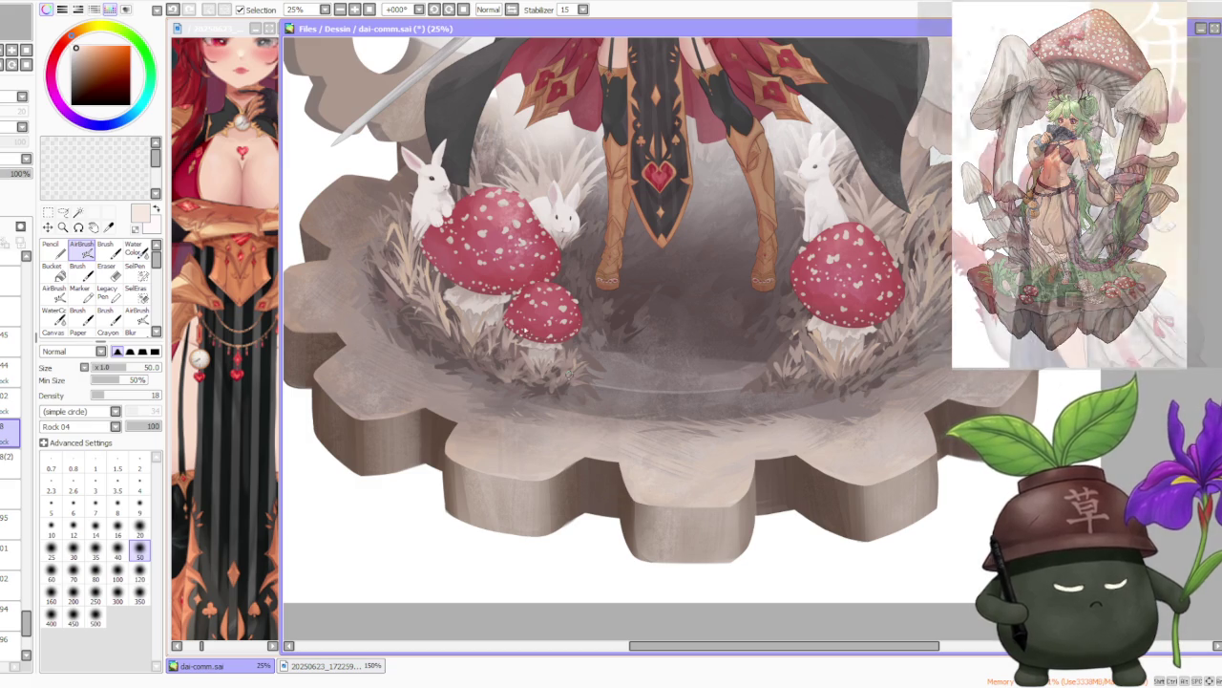
pyautogui.keyDown('alt'); pyautogui.click(631, 489); pyautogui.keyUp('alt')
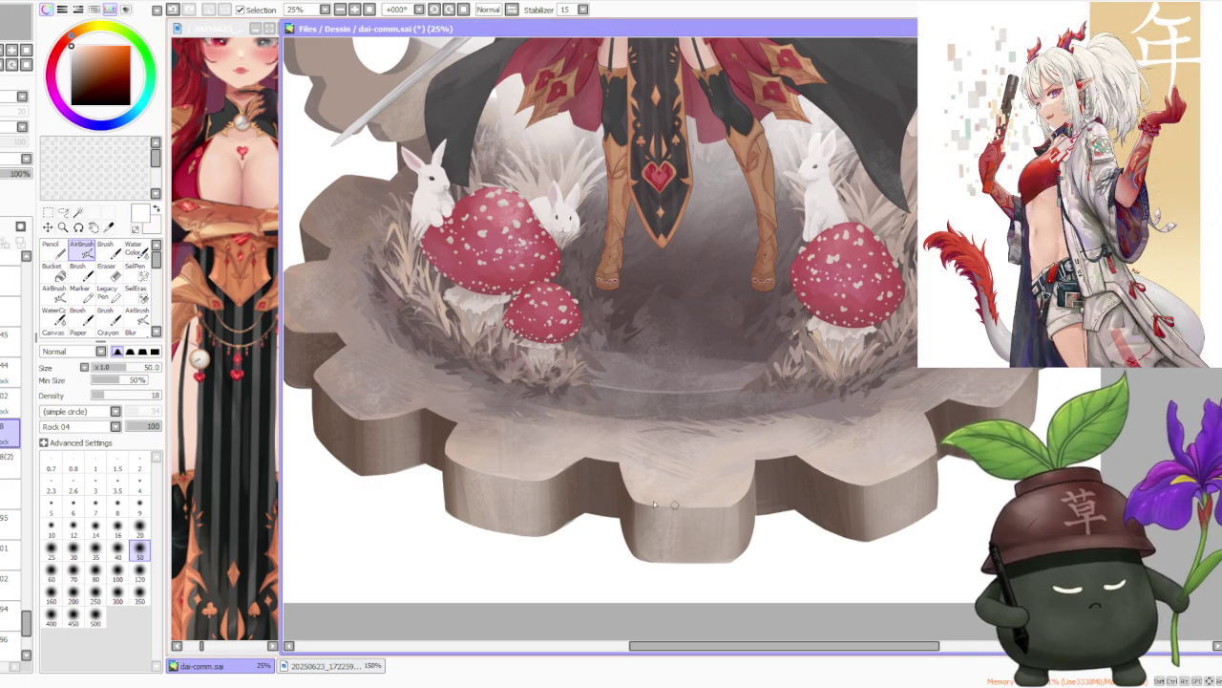
pyautogui.scroll(-3, 639, 521)
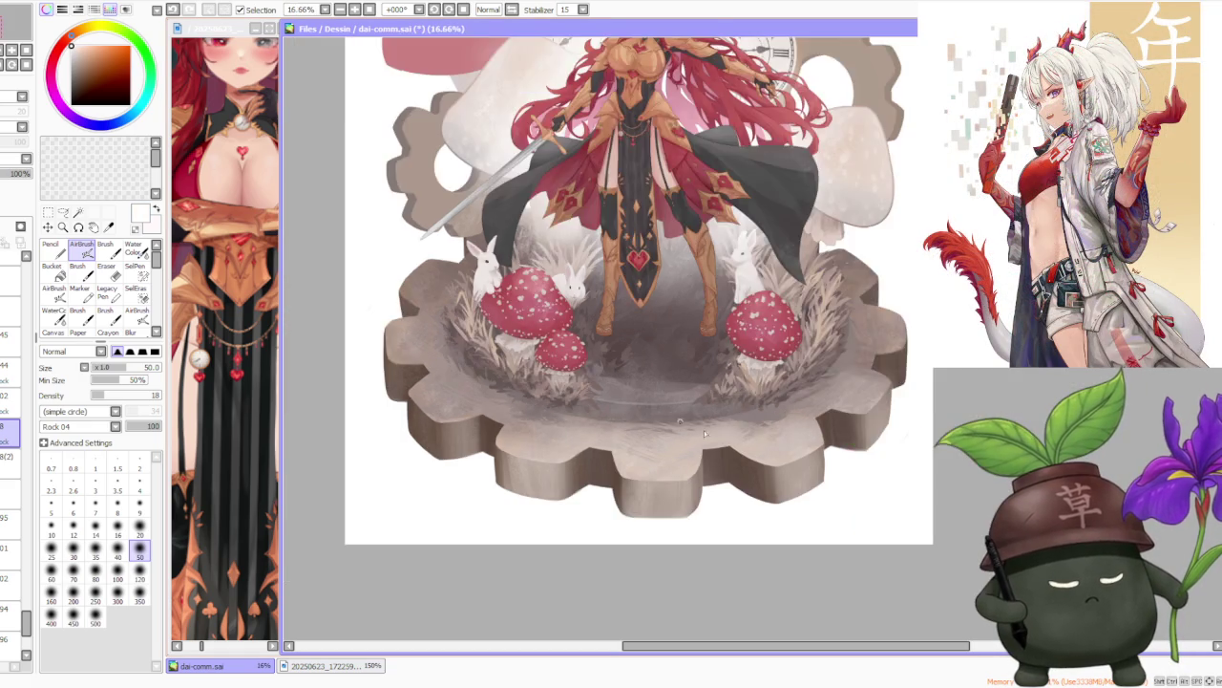
pyautogui.scroll(3, 683, 456)
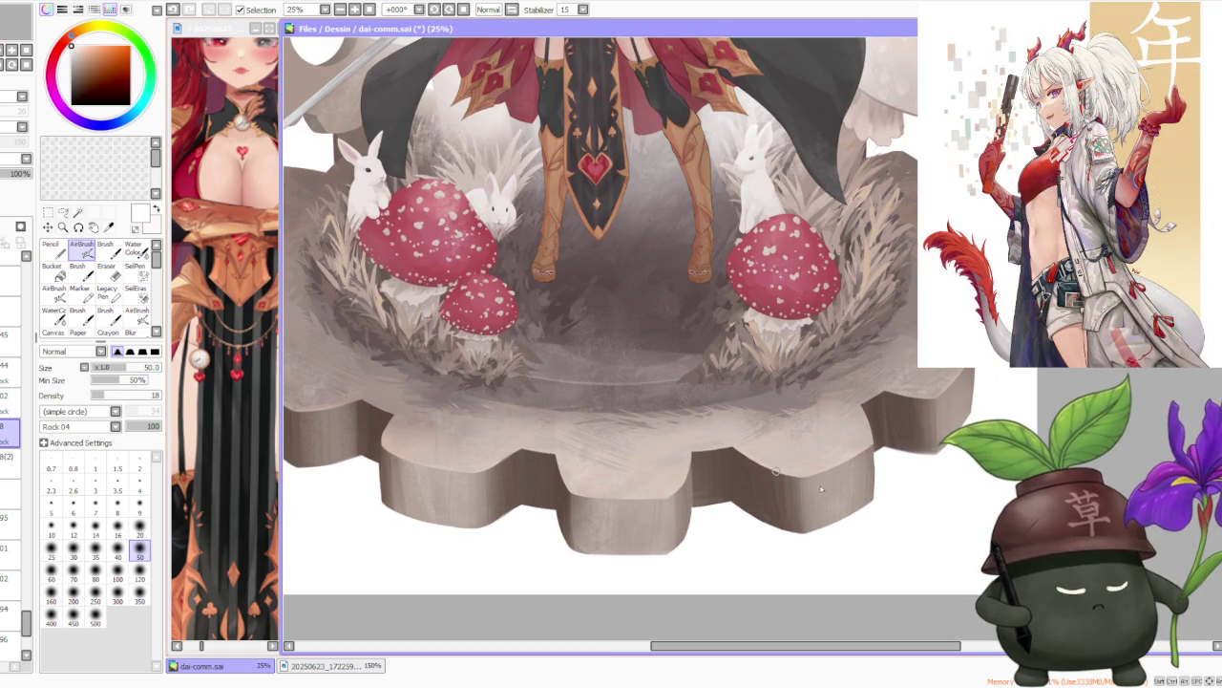
pyautogui.hotkey('ctrl', 'z')
pyautogui.scroll(-2, 794, 476)
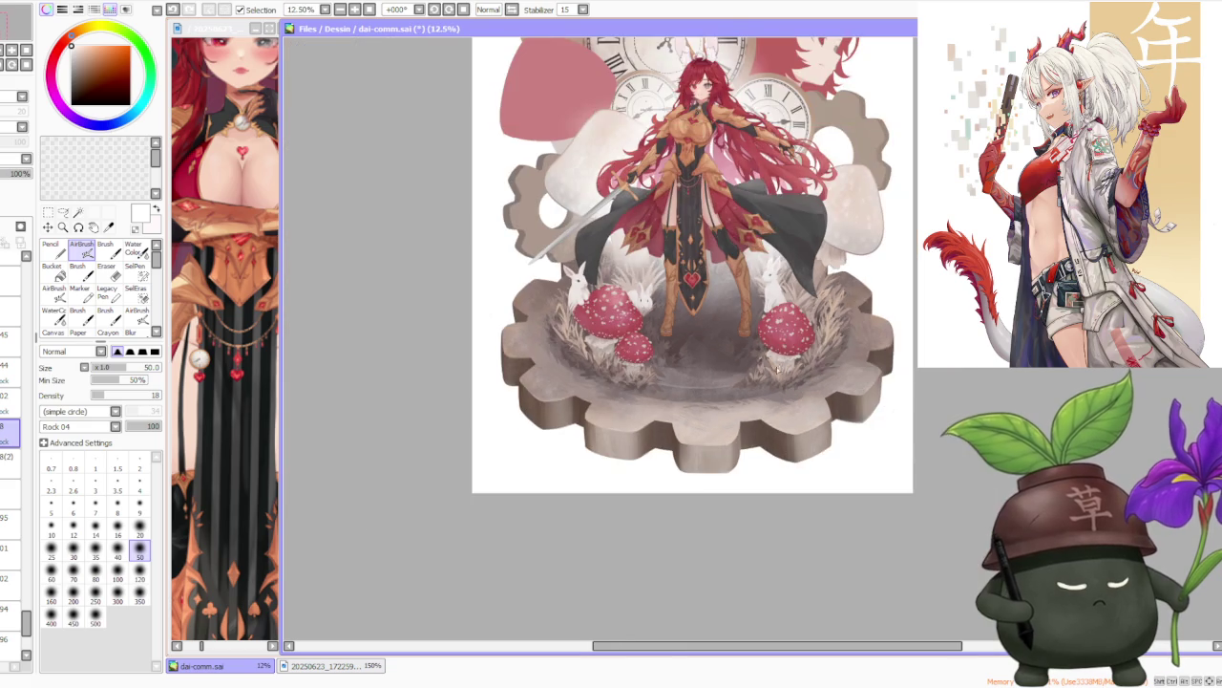
pyautogui.scroll(-1, 788, 371)
pyautogui.scroll(2, 805, 317)
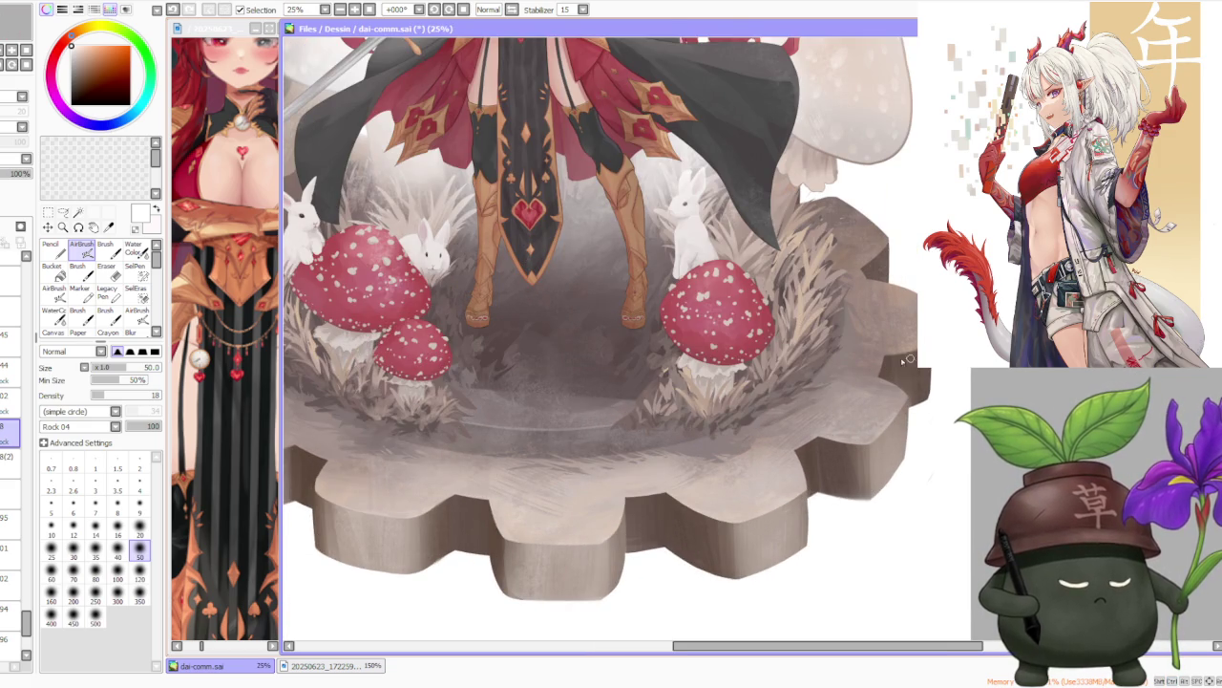
pyautogui.scroll(-1, 502, 327)
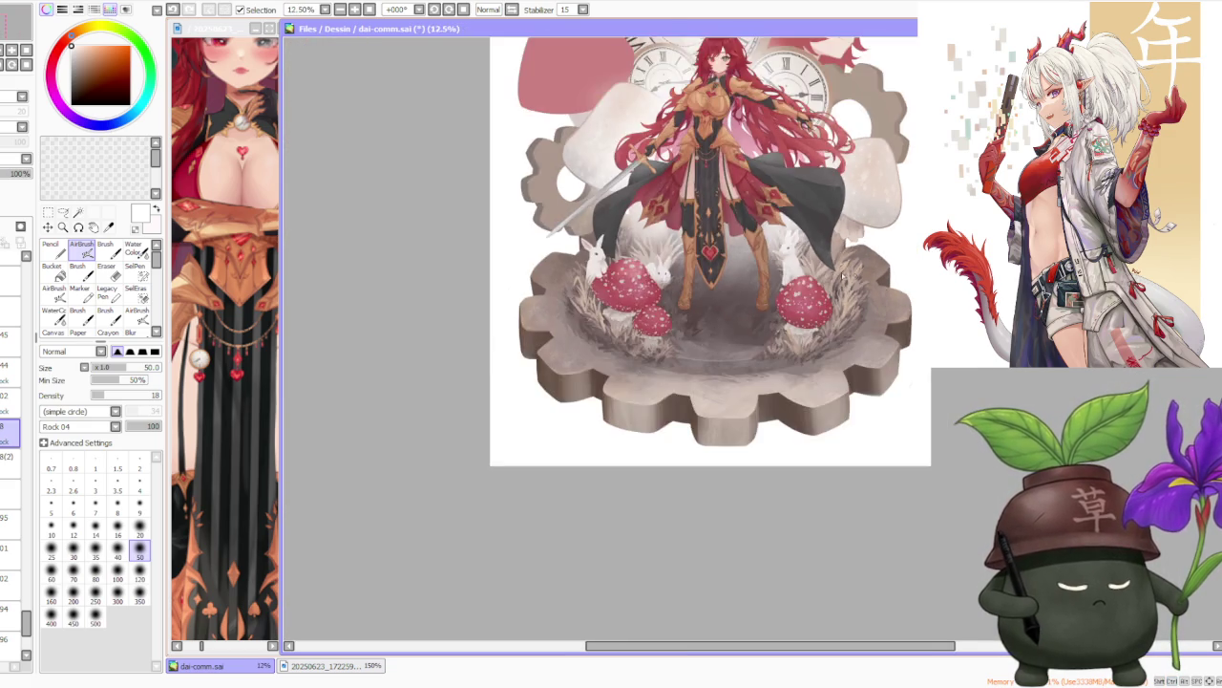
pyautogui.scroll(1, 503, 326)
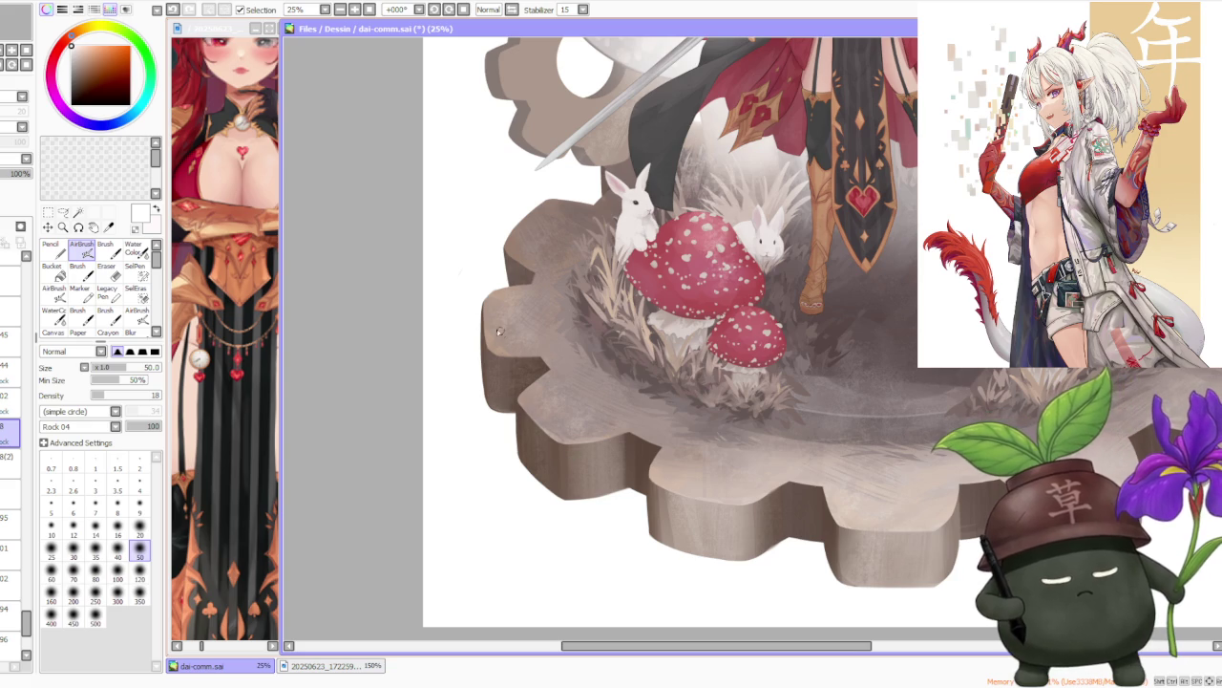
pyautogui.scroll(-3, 513, 359)
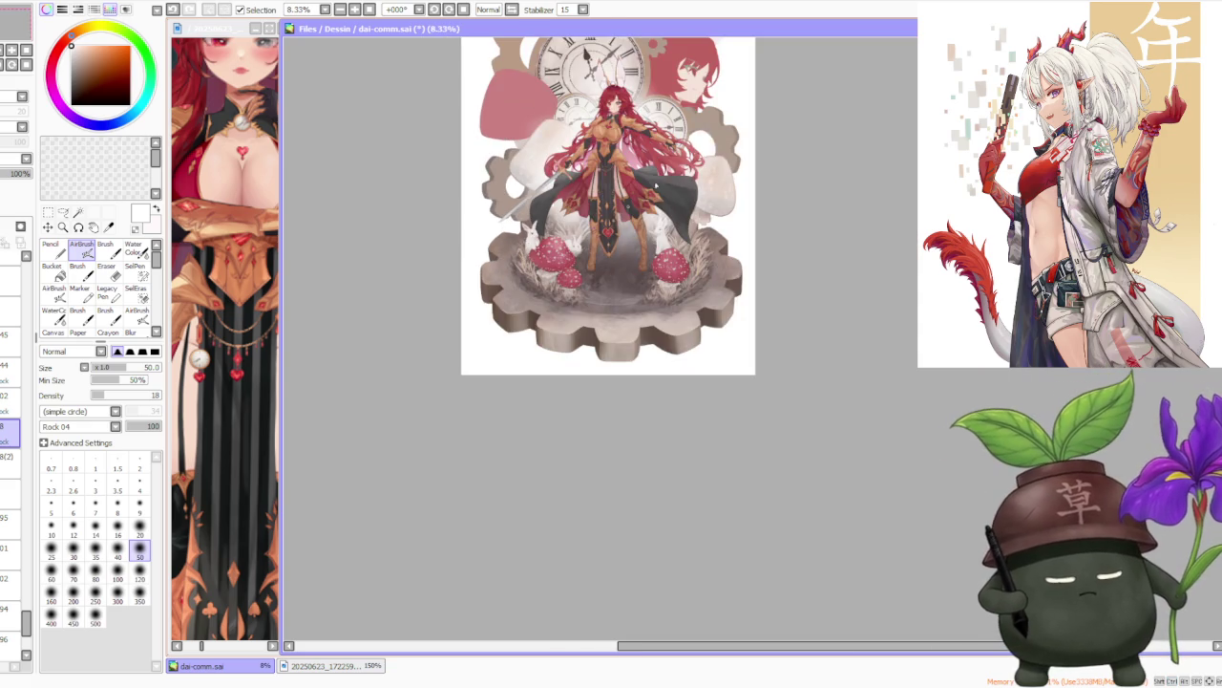
pyautogui.scroll(-1, 513, 359)
pyautogui.scroll(-1, 513, 359)
pyautogui.scroll(2, 690, 149)
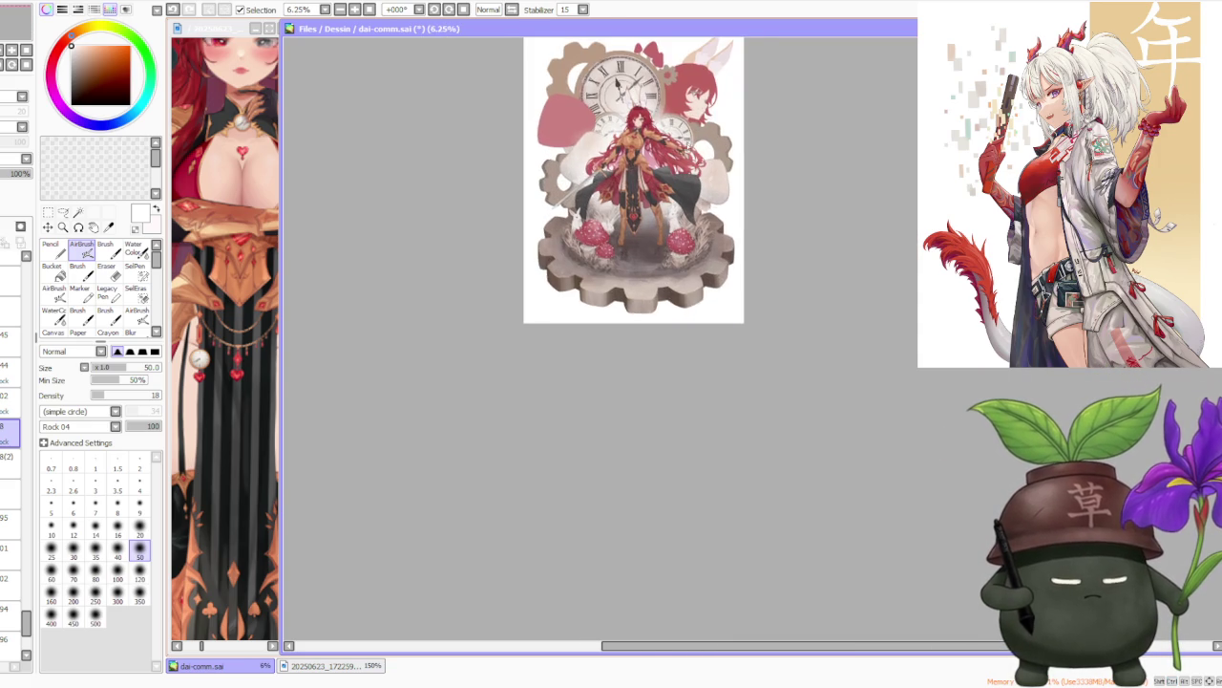
pyautogui.scroll(1, 689, 149)
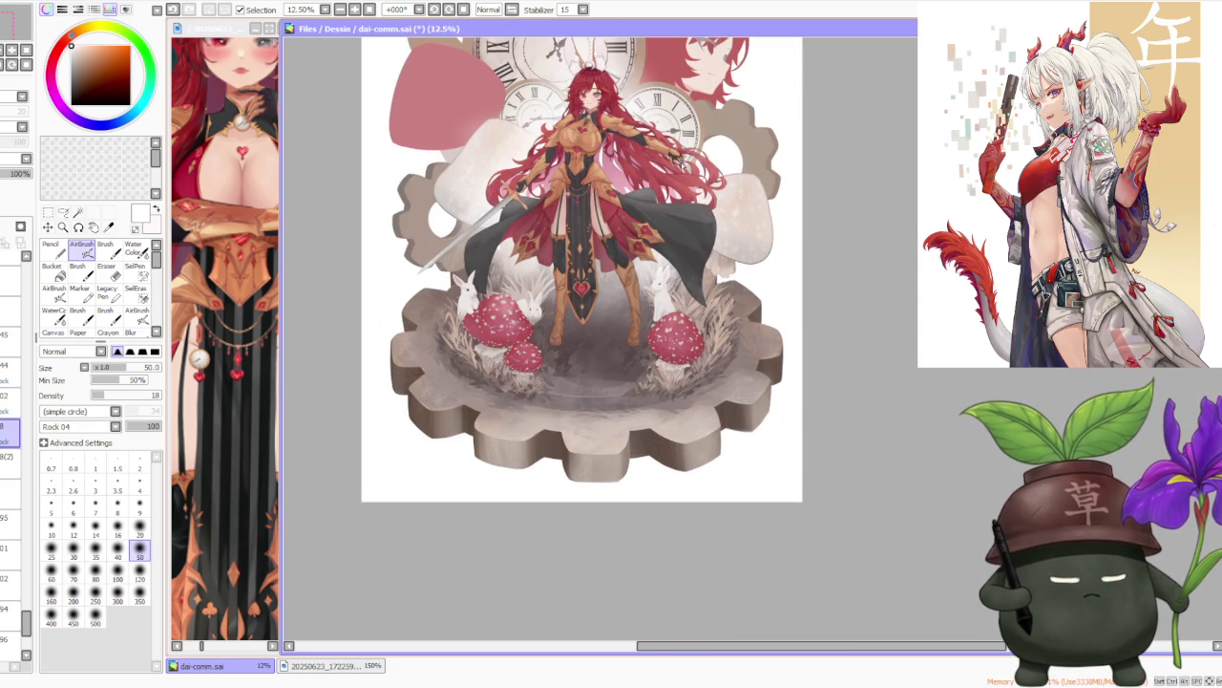
pyautogui.scroll(-1, 684, 164)
pyautogui.scroll(-2, 684, 165)
pyautogui.scroll(3, 684, 165)
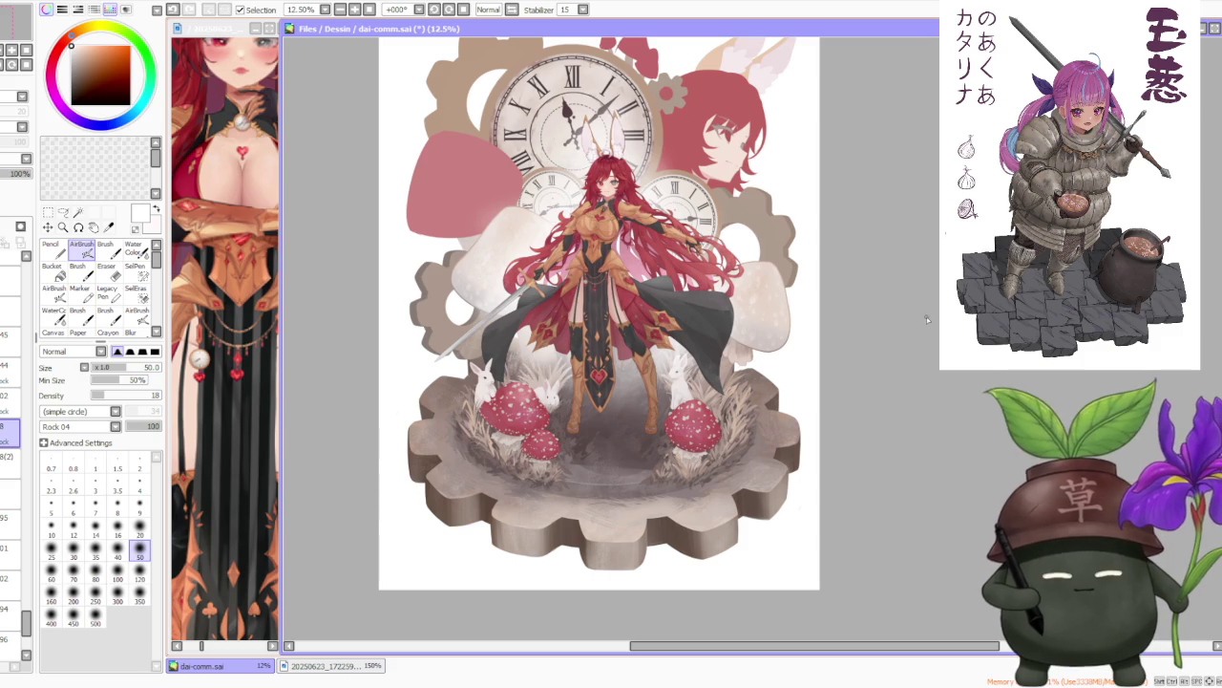
pyautogui.scroll(2, 599, 277)
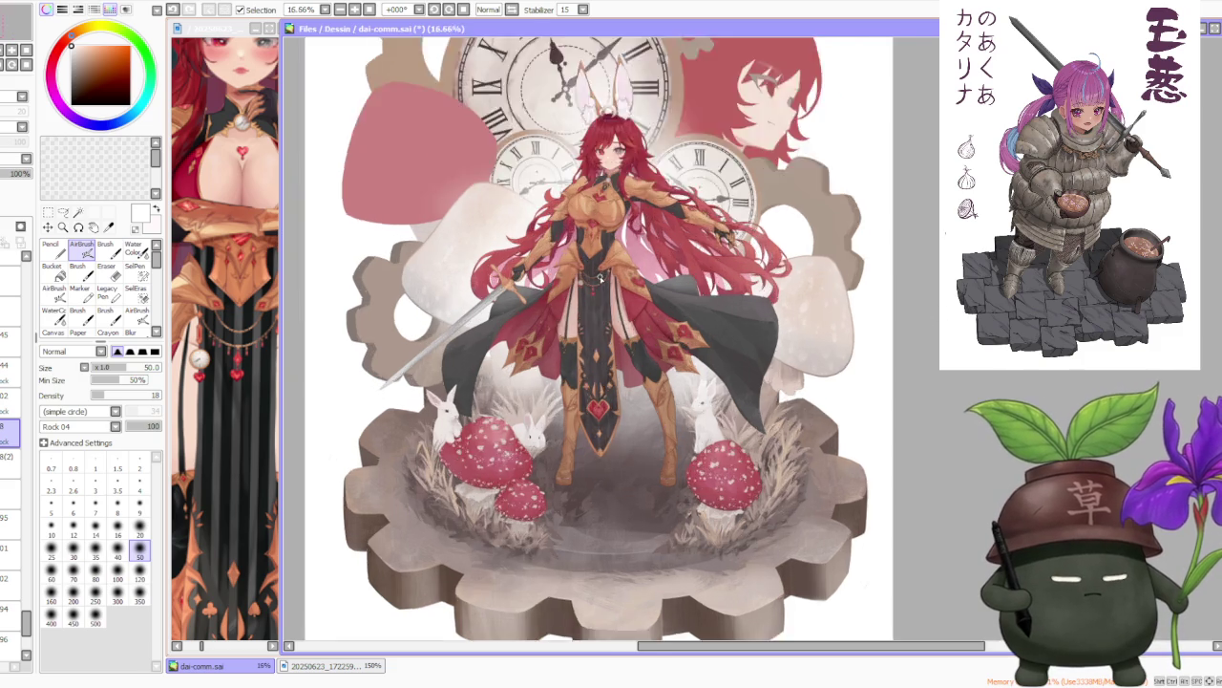
pyautogui.scroll(2, 600, 277)
pyautogui.scroll(-2, 601, 285)
pyautogui.scroll(-1, 600, 284)
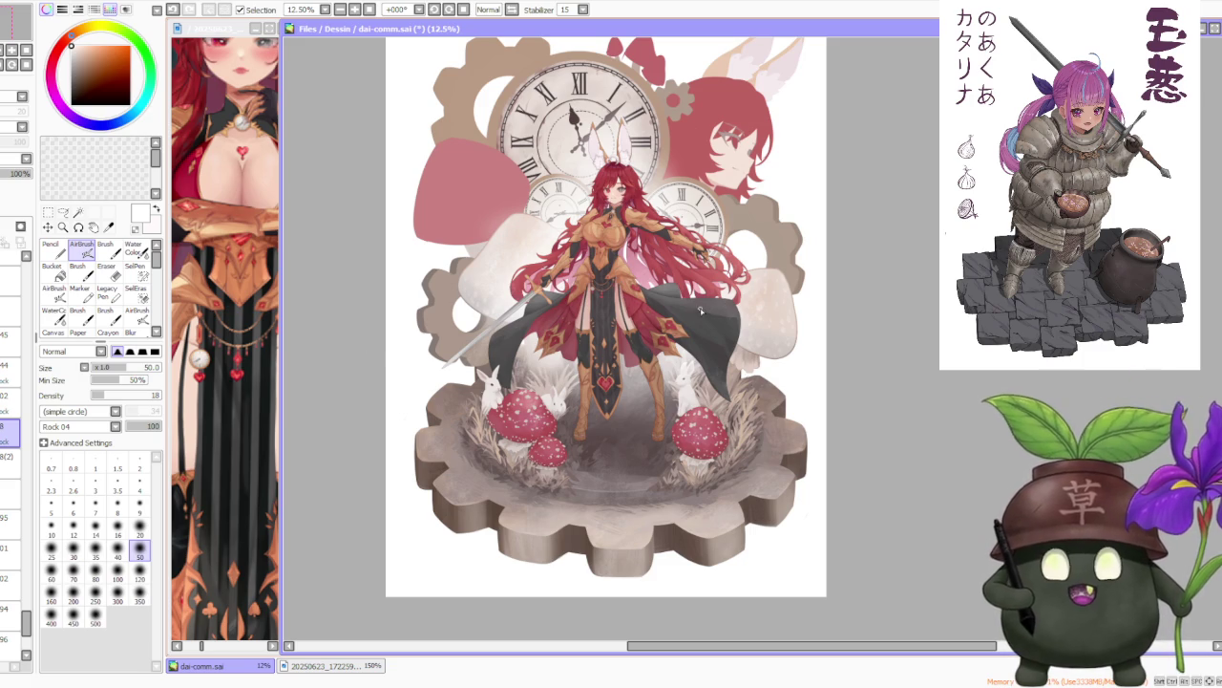
pyautogui.scroll(-1, 681, 313)
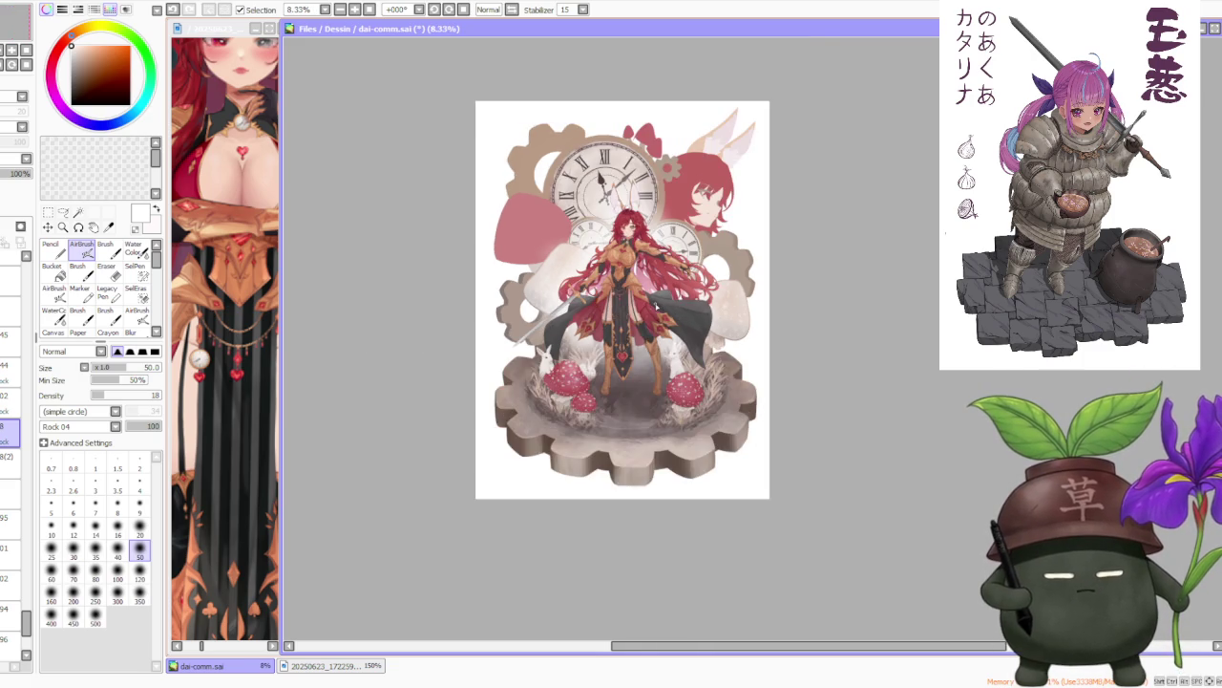
# Drag a layer row higher up in the Layer panel stack.
pyautogui.scroll(2, 637, 236)
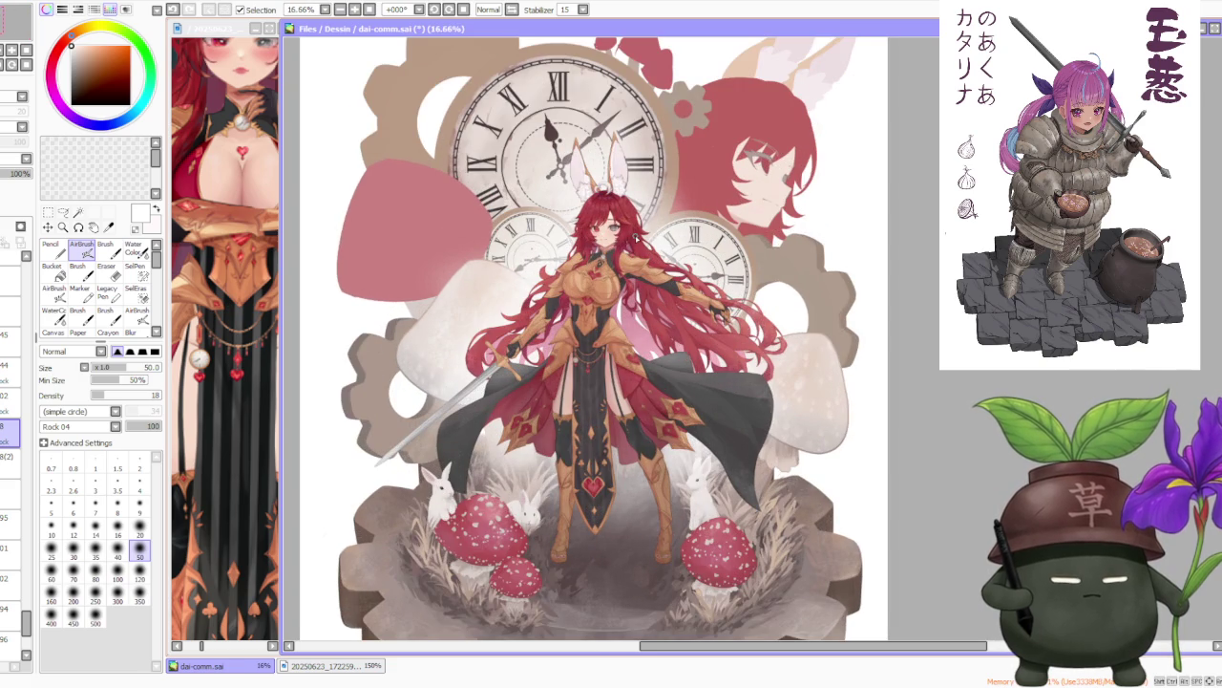
pyautogui.moveTo(26, 622); pyautogui.dragTo(4, 272)
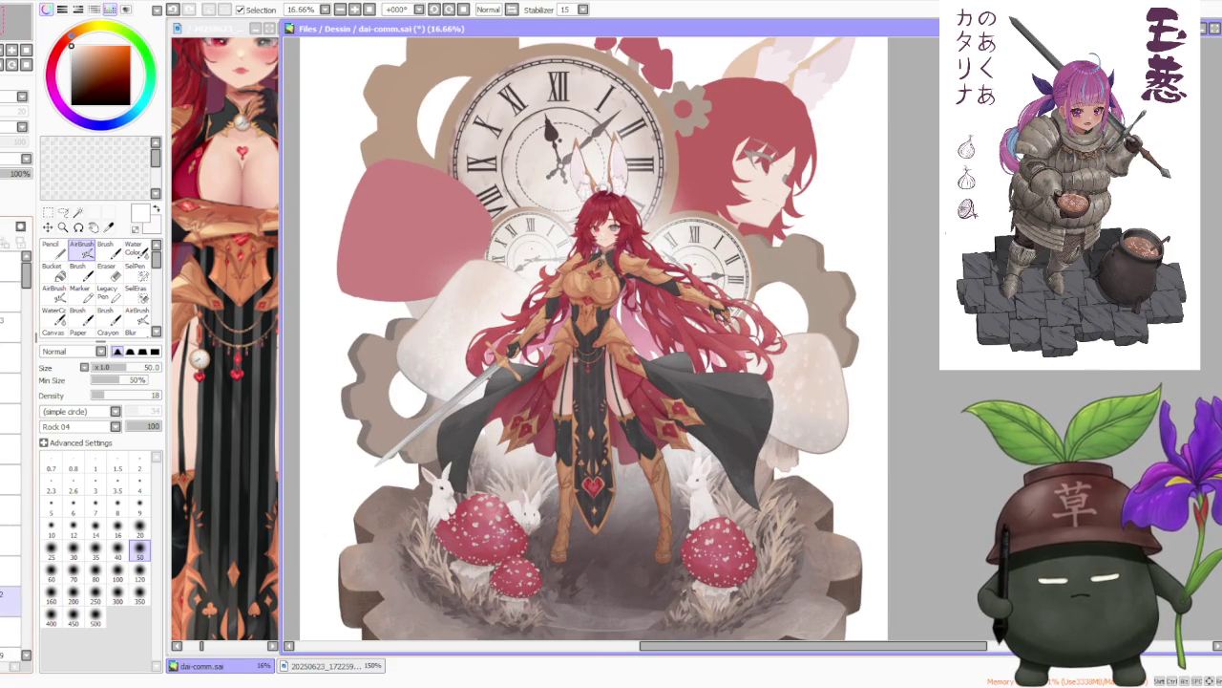
pyautogui.moveTo(10, 418); pyautogui.dragTo(9, 266)
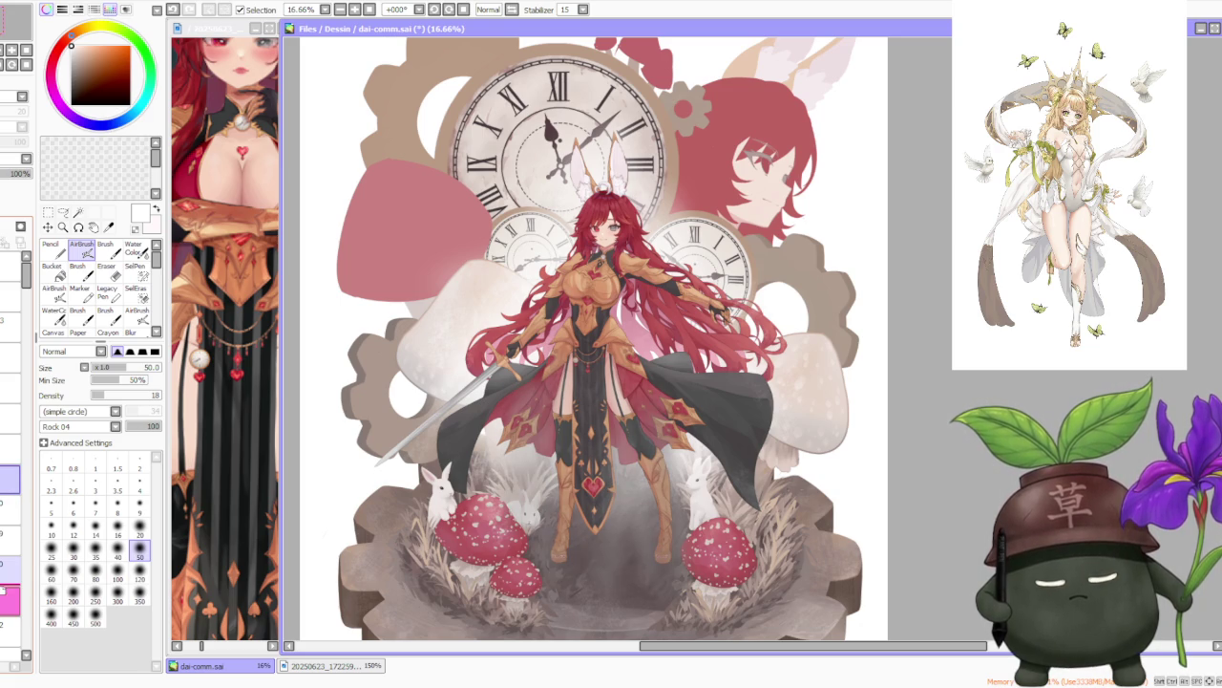
# Zoom around the swordswoman and clocks to review, returning to SAI with Alt+Tab.
pyautogui.scroll(-2, 10, 477)
pyautogui.scroll(-2, 10, 430)
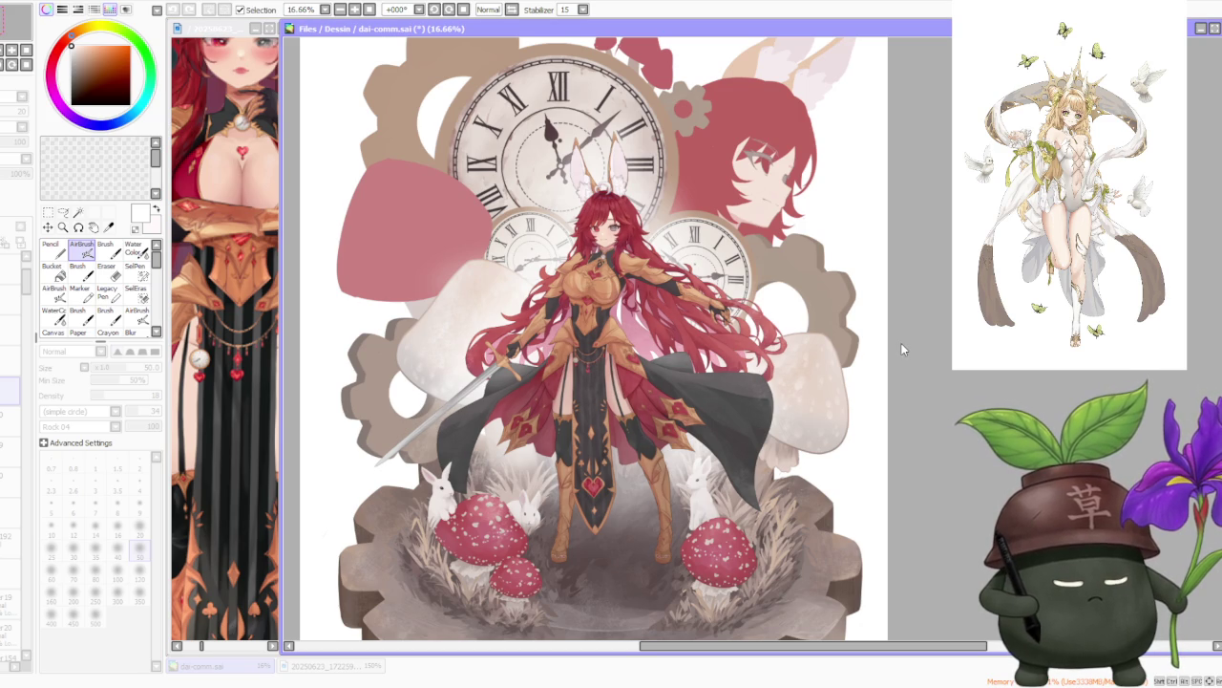
pyautogui.scroll(1, 632, 330)
pyautogui.scroll(2, 632, 331)
pyautogui.scroll(1, 632, 331)
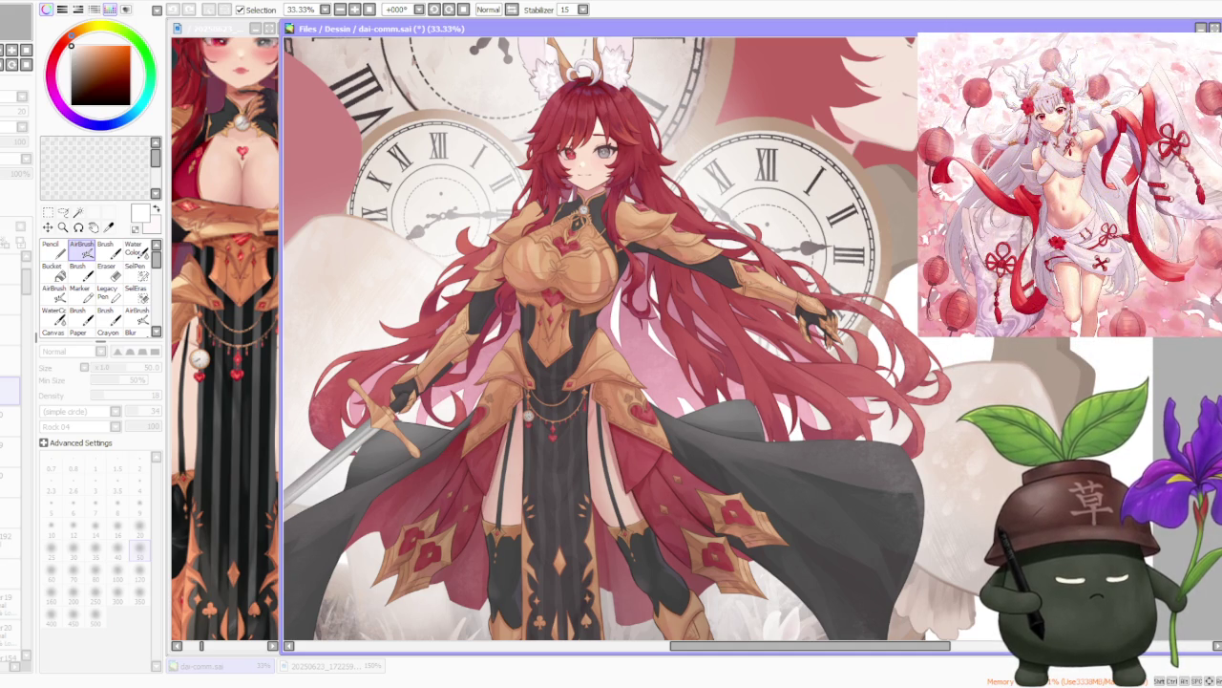
pyautogui.scroll(-2, 640, 342)
pyautogui.scroll(-2, 641, 342)
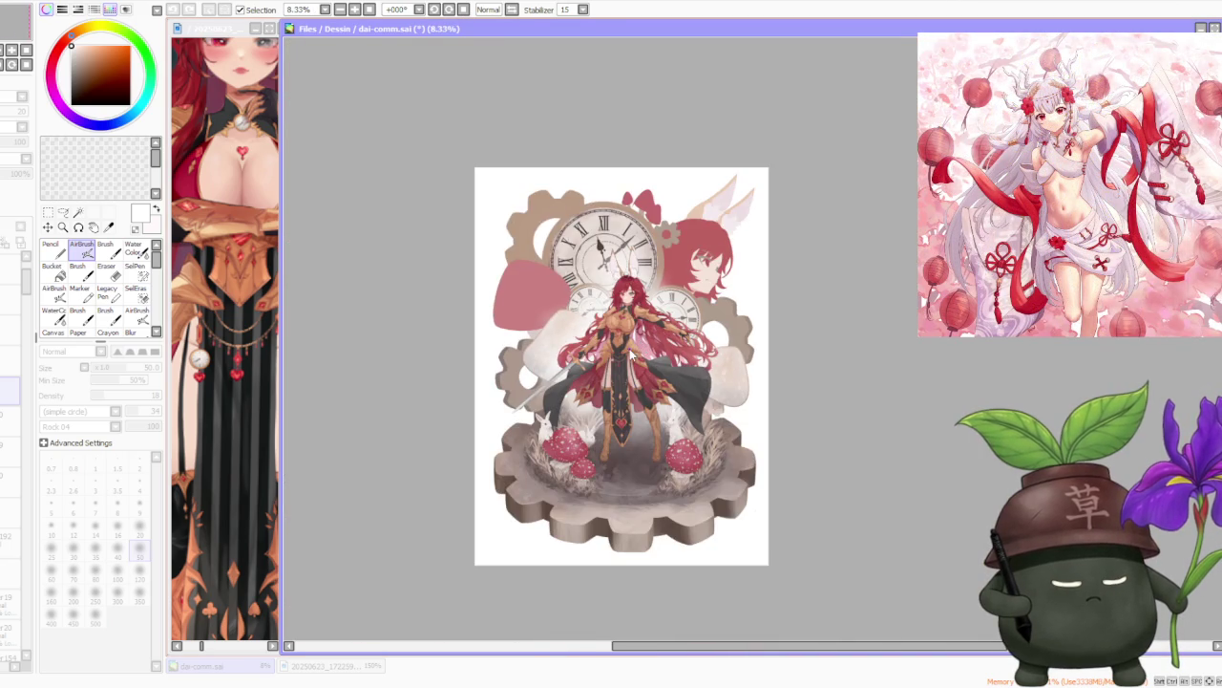
pyautogui.scroll(1, 628, 349)
pyautogui.scroll(1, 684, 361)
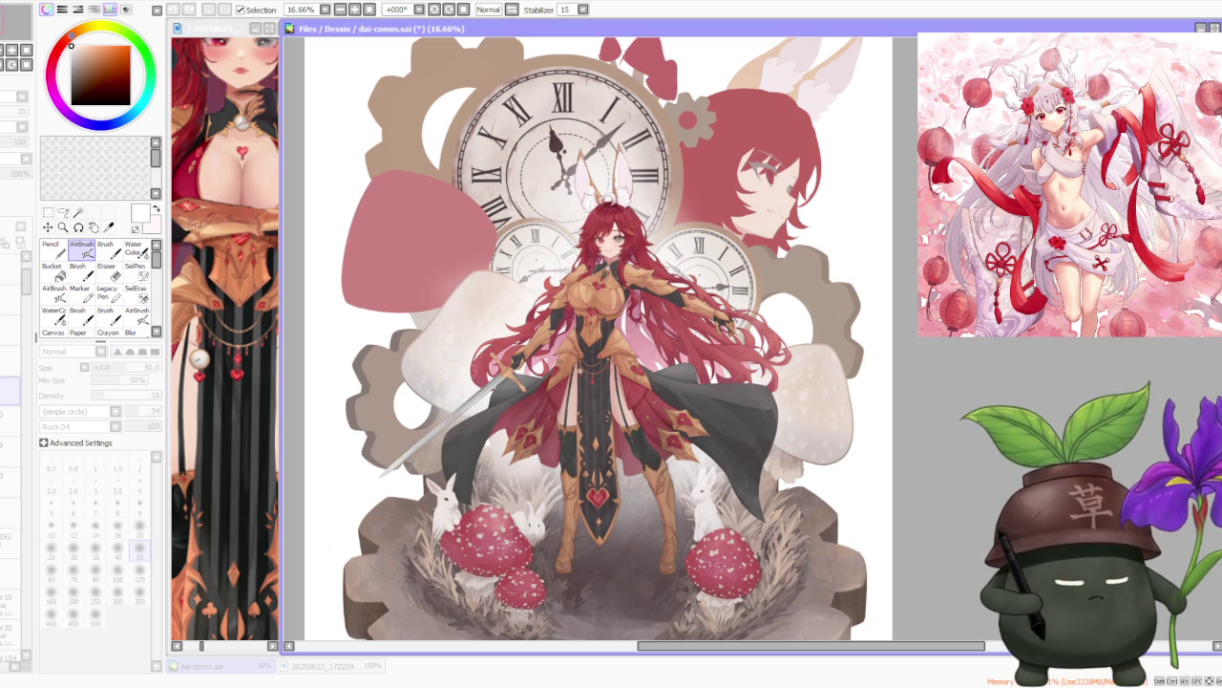
pyautogui.scroll(-1, 636, 325)
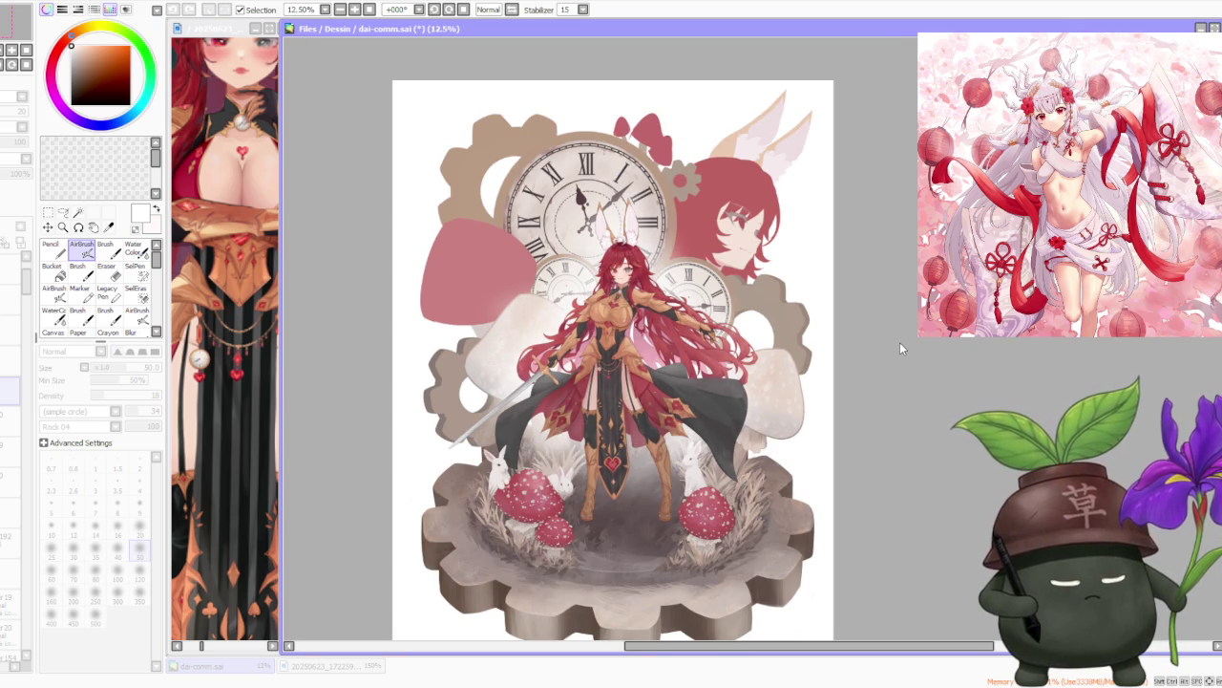
pyautogui.scroll(-1, 605, 412)
pyautogui.scroll(4, 604, 411)
pyautogui.scroll(2, 894, 319)
pyautogui.scroll(-2, 1096, 380)
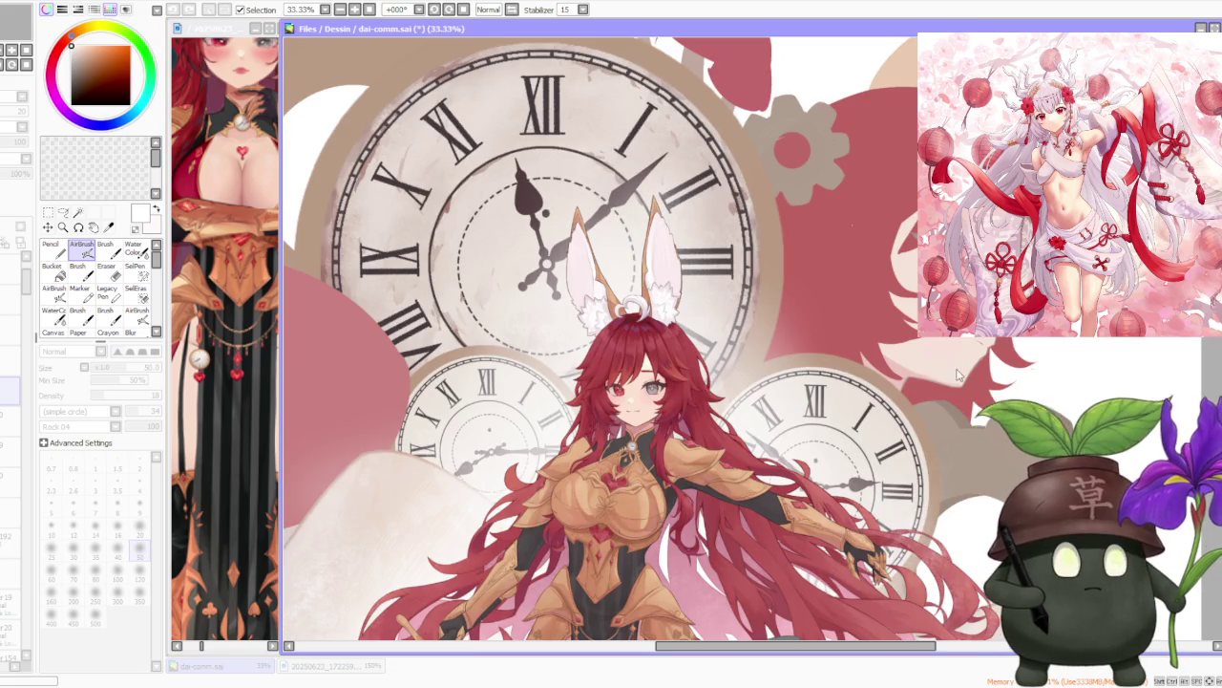
pyautogui.hotkey('alt', 'Tab')
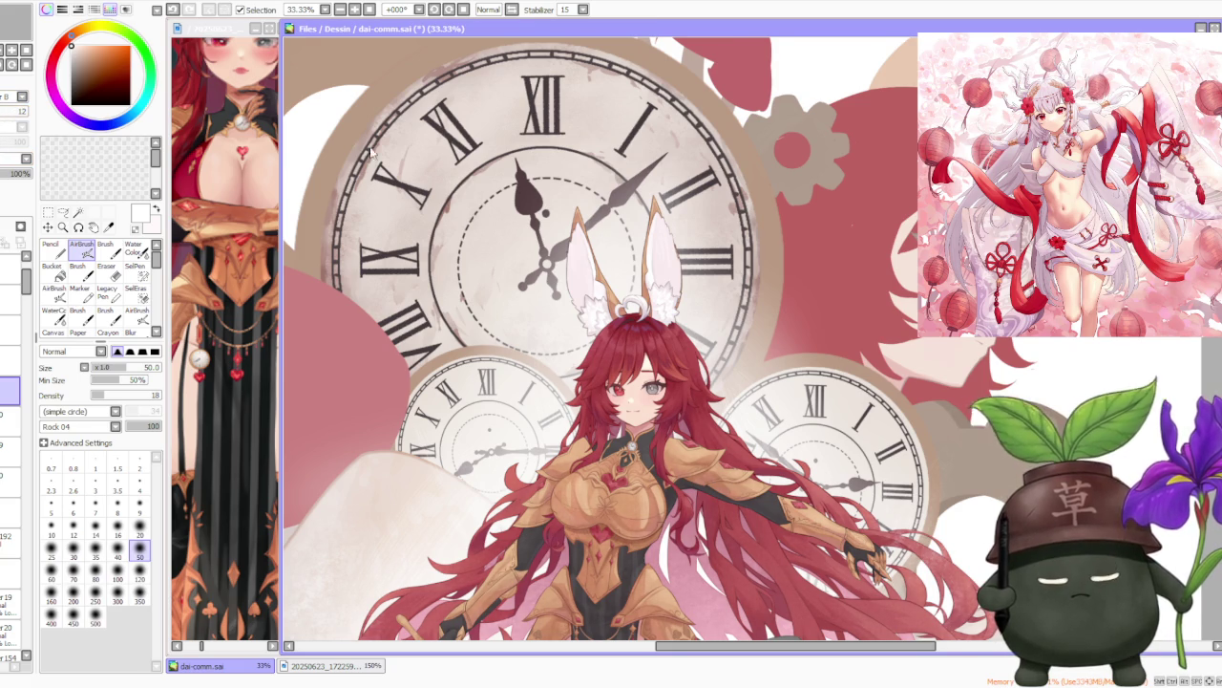
pyautogui.scroll(-1, 551, 214)
pyautogui.scroll(3, 638, 455)
pyautogui.scroll(2, 638, 454)
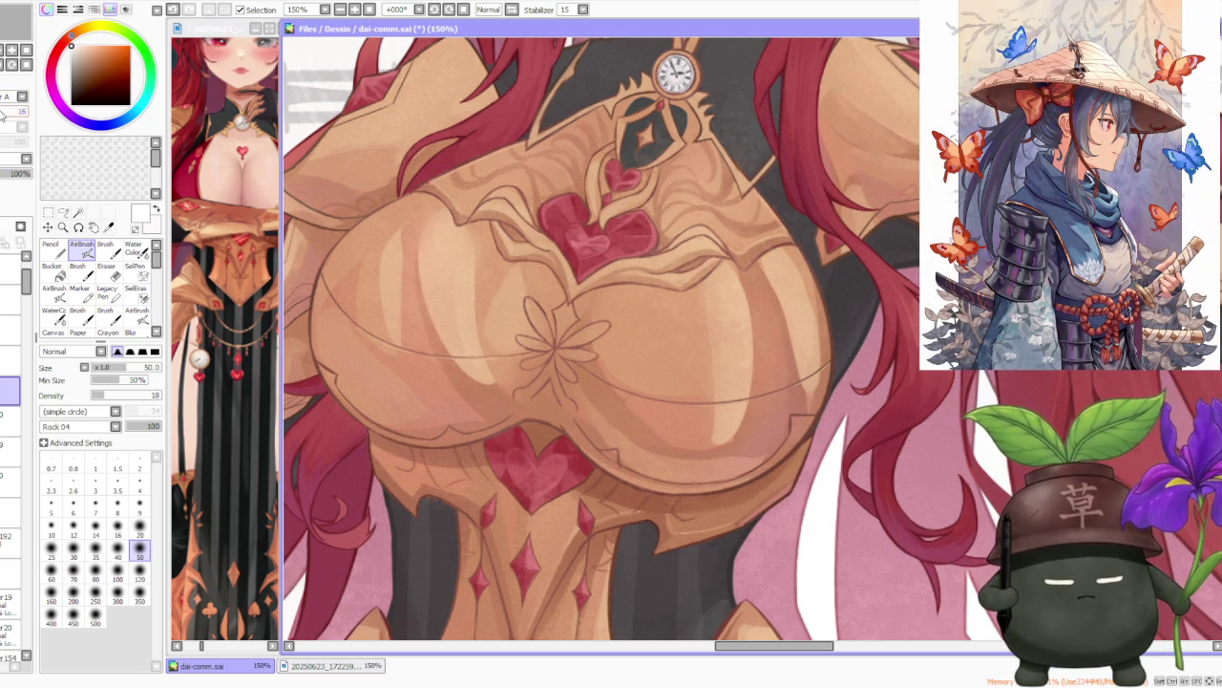
pyautogui.scroll(-1, 587, 306)
pyautogui.scroll(-1, 587, 306)
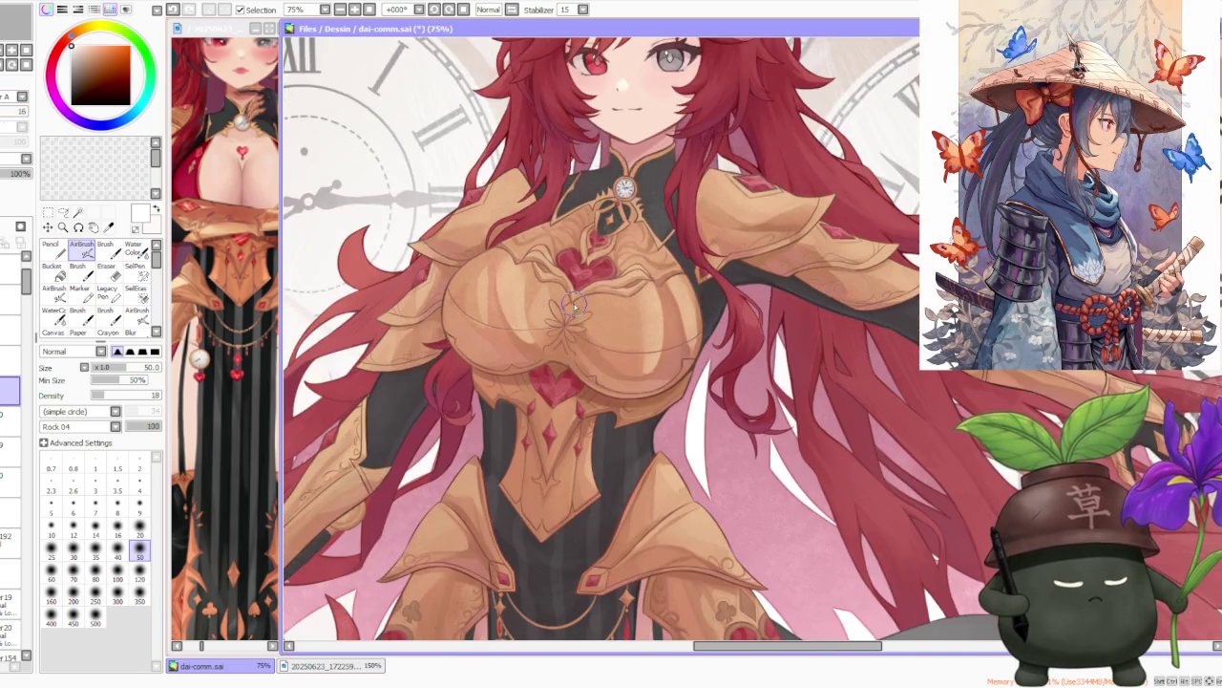
pyautogui.scroll(-1, 588, 305)
pyautogui.scroll(3, 583, 130)
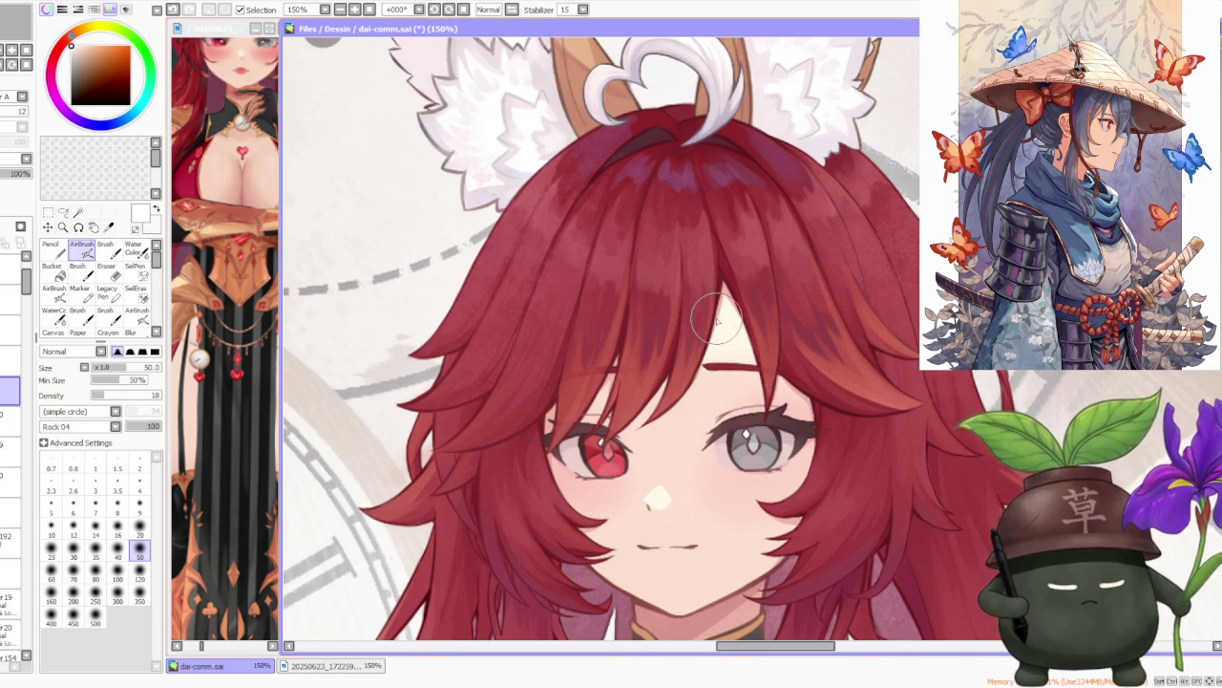
pyautogui.scroll(-1, 717, 320)
pyautogui.scroll(-2, 717, 320)
pyautogui.scroll(2, 477, 313)
pyautogui.scroll(1, 478, 313)
pyautogui.scroll(-2, 478, 314)
pyautogui.scroll(-1, 668, 306)
pyautogui.scroll(3, 743, 292)
pyautogui.scroll(1, 703, 319)
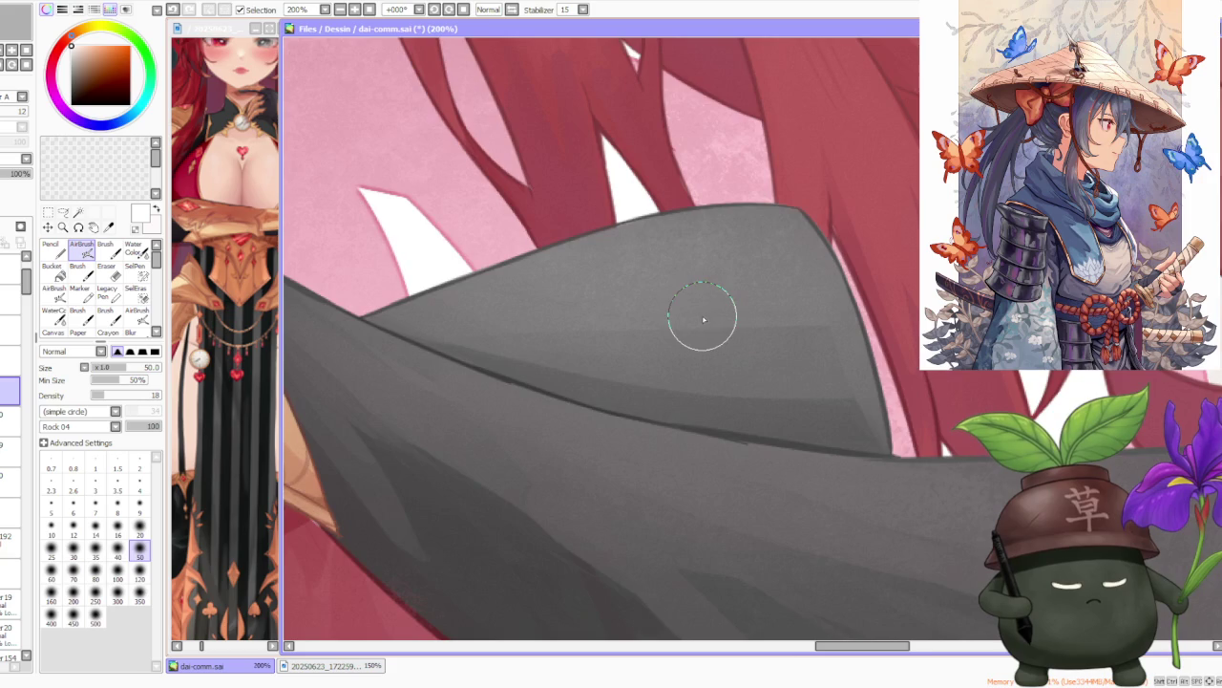
pyautogui.scroll(-1, 688, 368)
pyautogui.scroll(-2, 693, 378)
pyautogui.scroll(2, 591, 318)
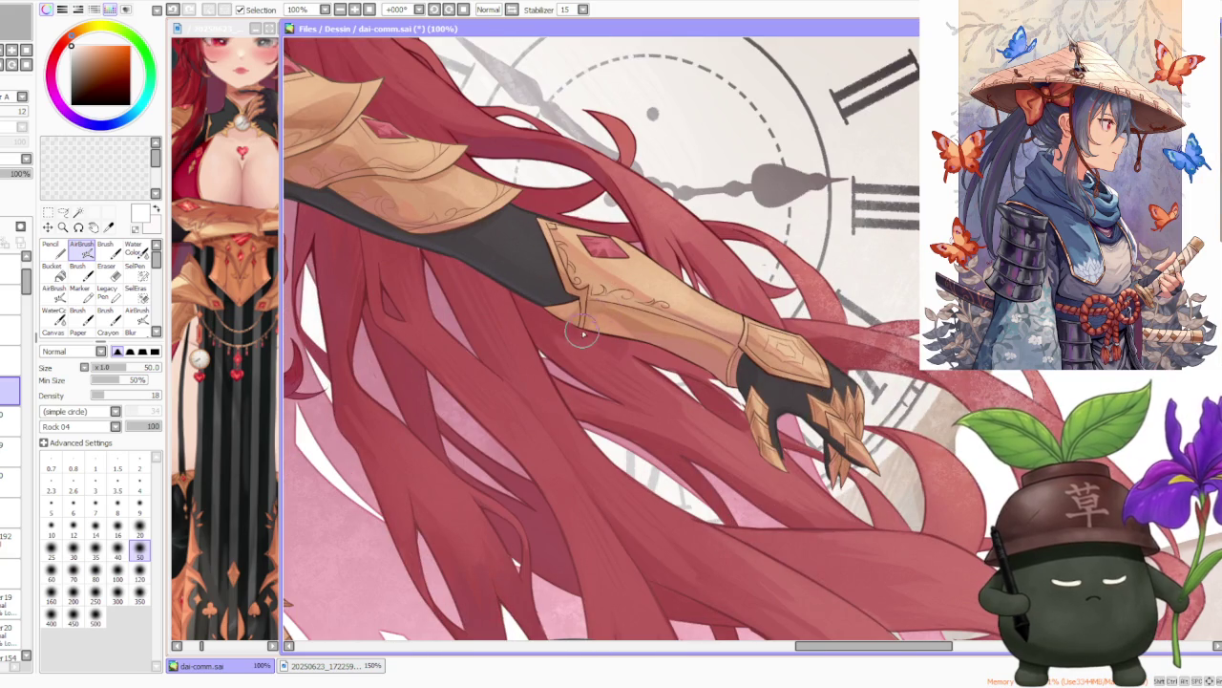
pyautogui.scroll(-3, 528, 341)
pyautogui.scroll(-1, 528, 341)
pyautogui.scroll(2, 538, 304)
pyautogui.scroll(2, 526, 353)
pyautogui.scroll(1, 521, 362)
pyautogui.scroll(-1, 522, 362)
pyautogui.scroll(-1, 518, 353)
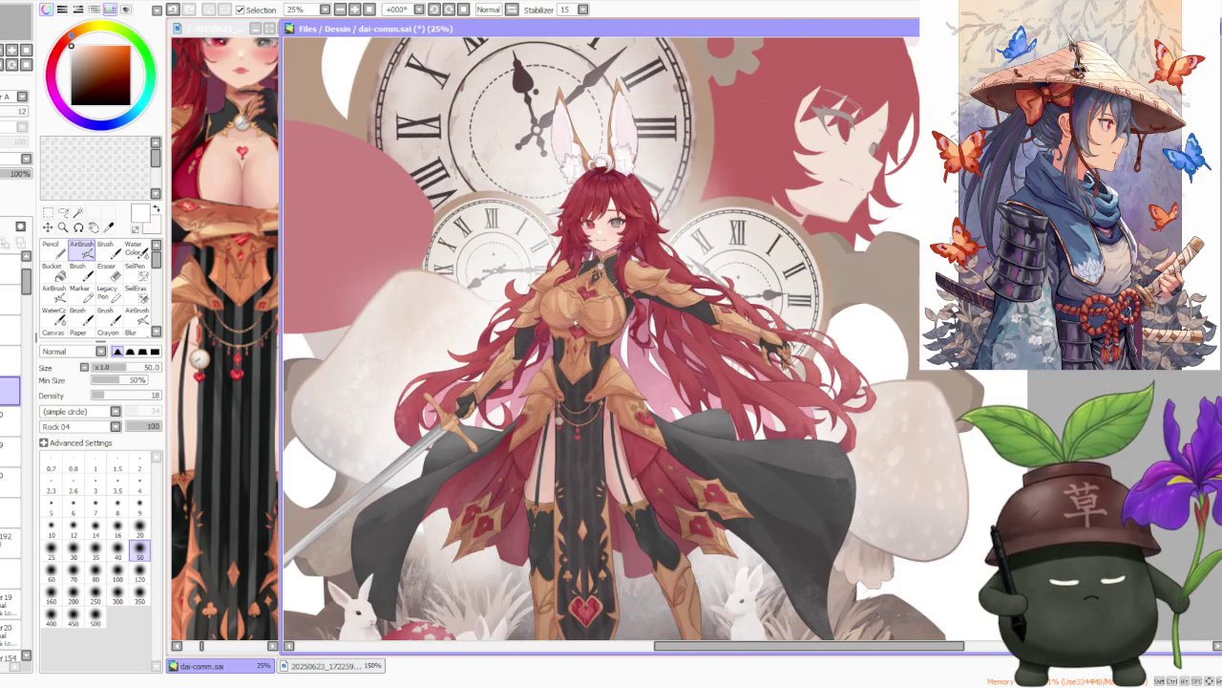
pyautogui.scroll(-1, 854, 227)
pyautogui.scroll(3, 782, 246)
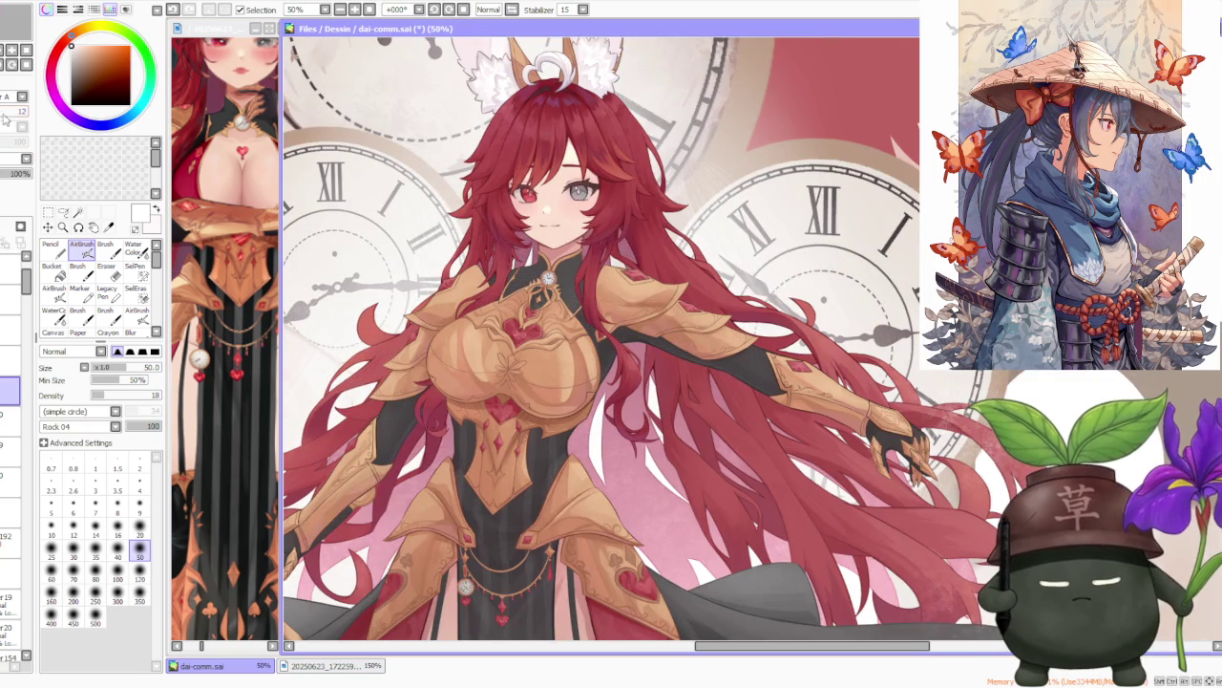
pyautogui.scroll(5, 658, 331)
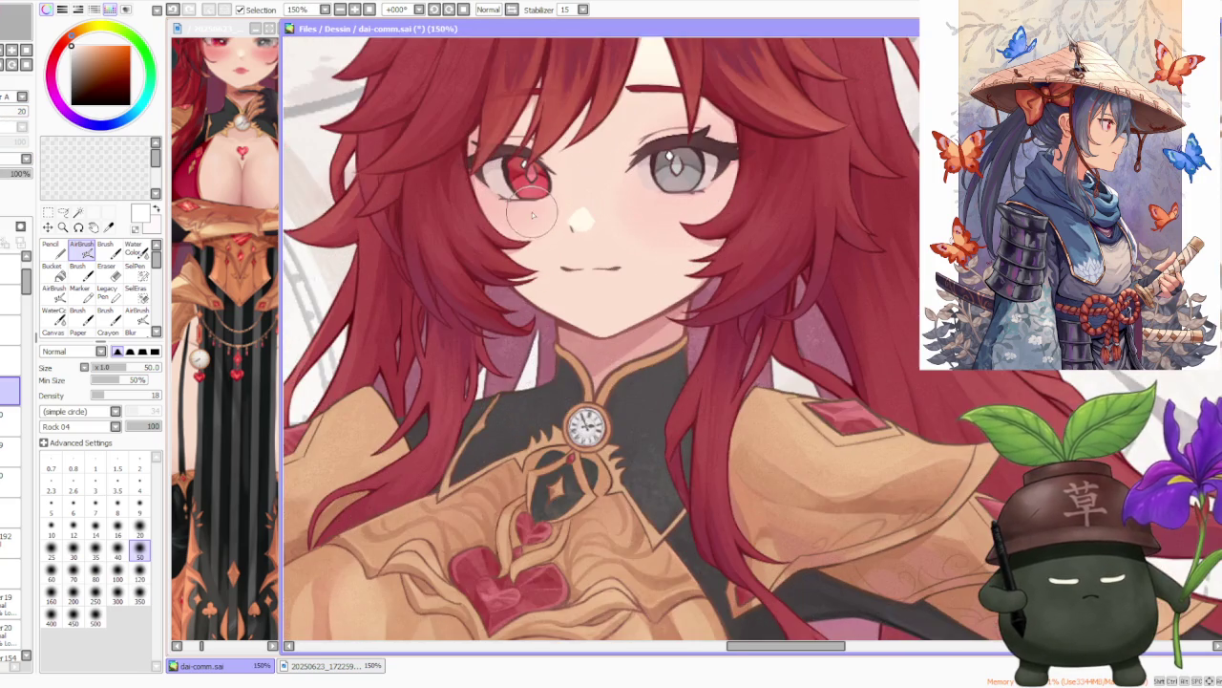
pyautogui.scroll(-5, 658, 330)
pyautogui.scroll(4, 912, 472)
pyautogui.scroll(-2, 910, 470)
pyautogui.scroll(2, 910, 470)
pyautogui.scroll(-2, 910, 468)
pyautogui.scroll(-2, 910, 468)
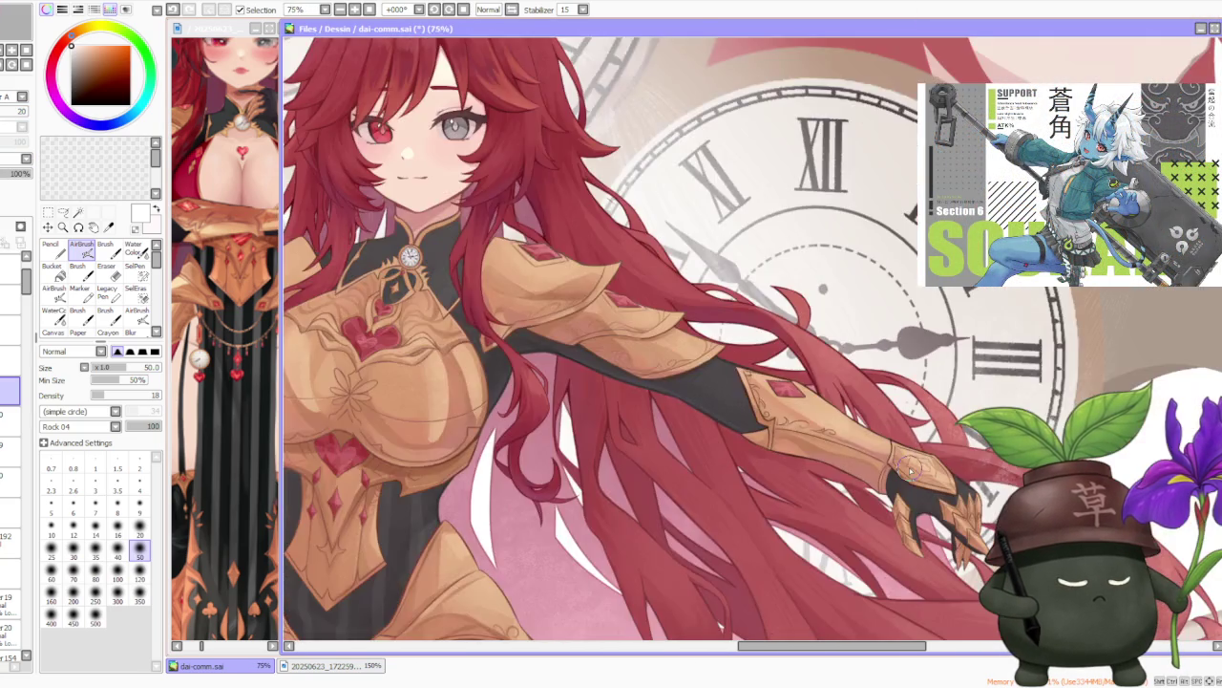
pyautogui.scroll(-2, 910, 468)
pyautogui.scroll(-3, 910, 468)
pyautogui.scroll(4, 734, 488)
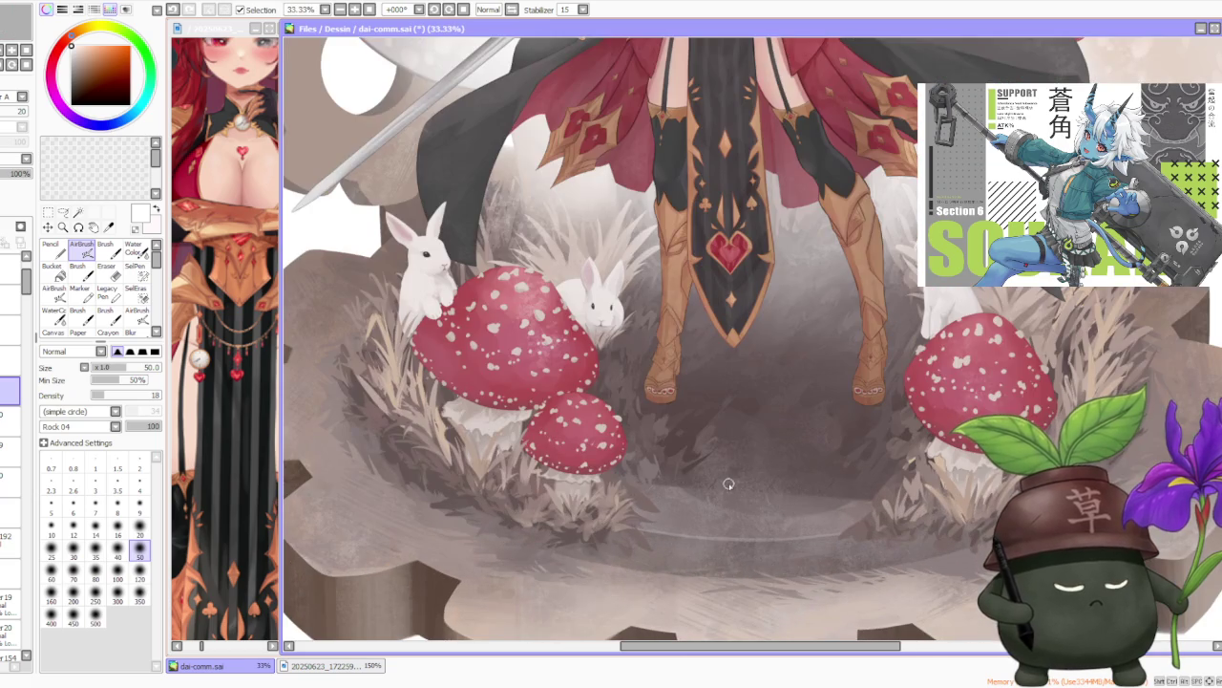
pyautogui.scroll(-2, 728, 483)
pyautogui.scroll(3, 611, 404)
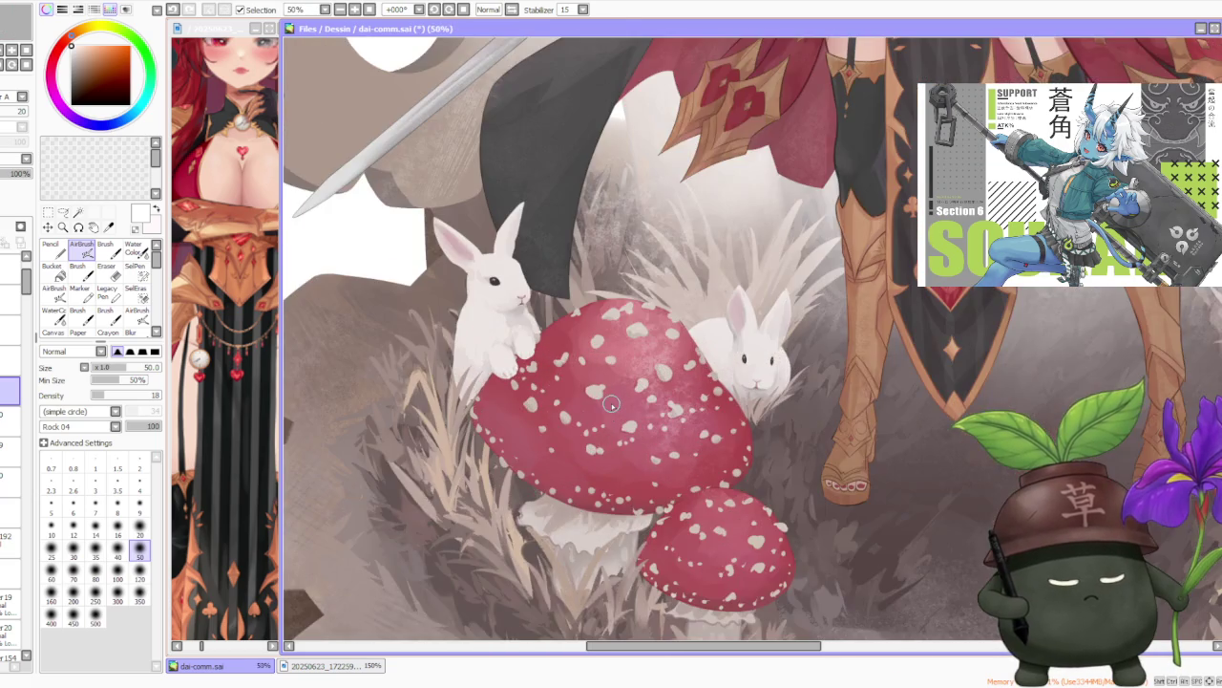
pyautogui.scroll(-3, 611, 404)
pyautogui.scroll(-3, 611, 404)
pyautogui.scroll(2, 611, 404)
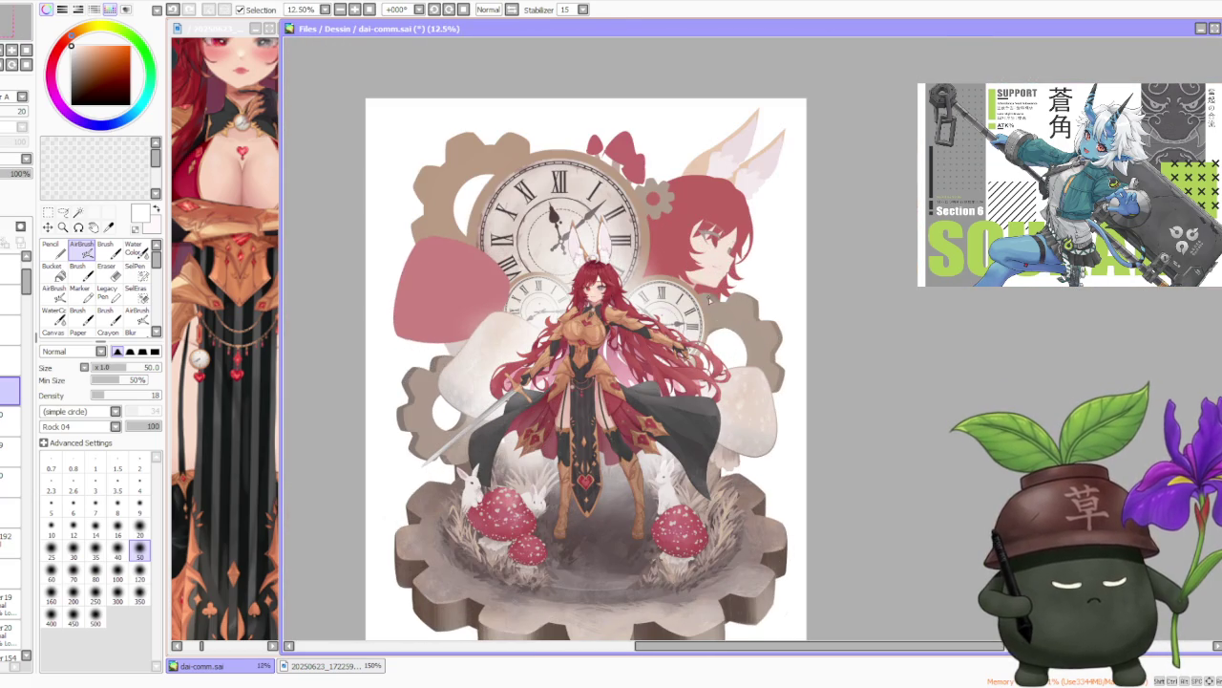
# Zoom in closely on the platform's grass.
pyautogui.scroll(-2, 15, 277)
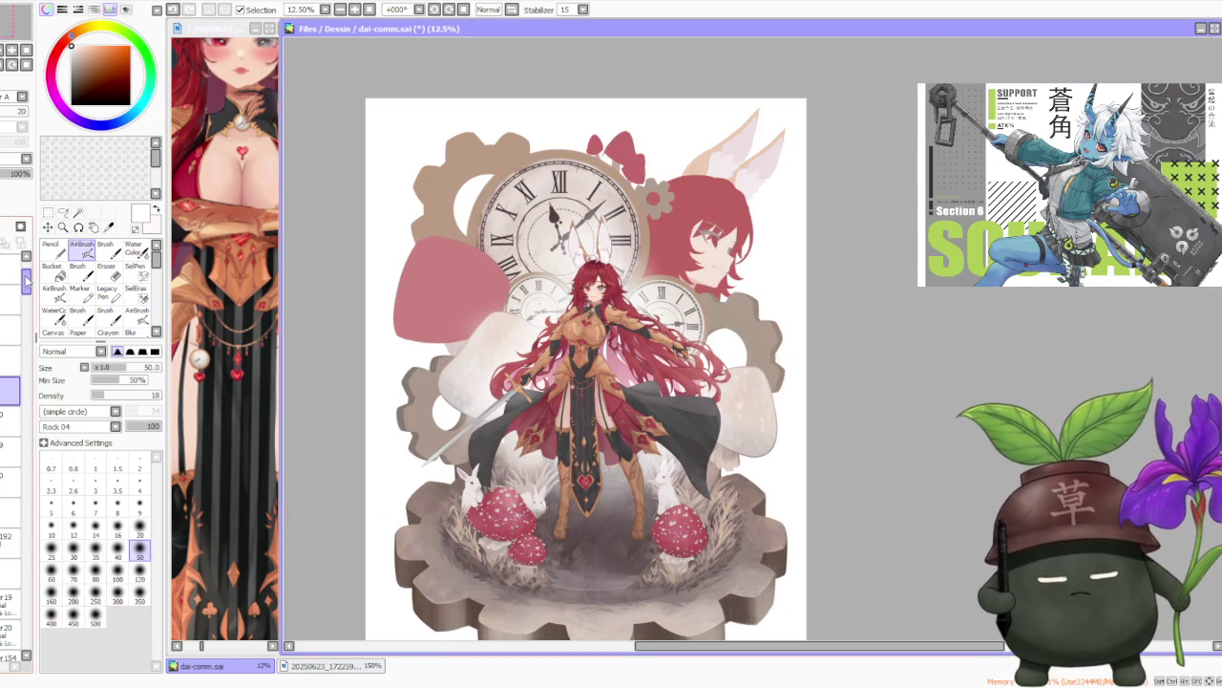
pyautogui.scroll(5, 13, 573)
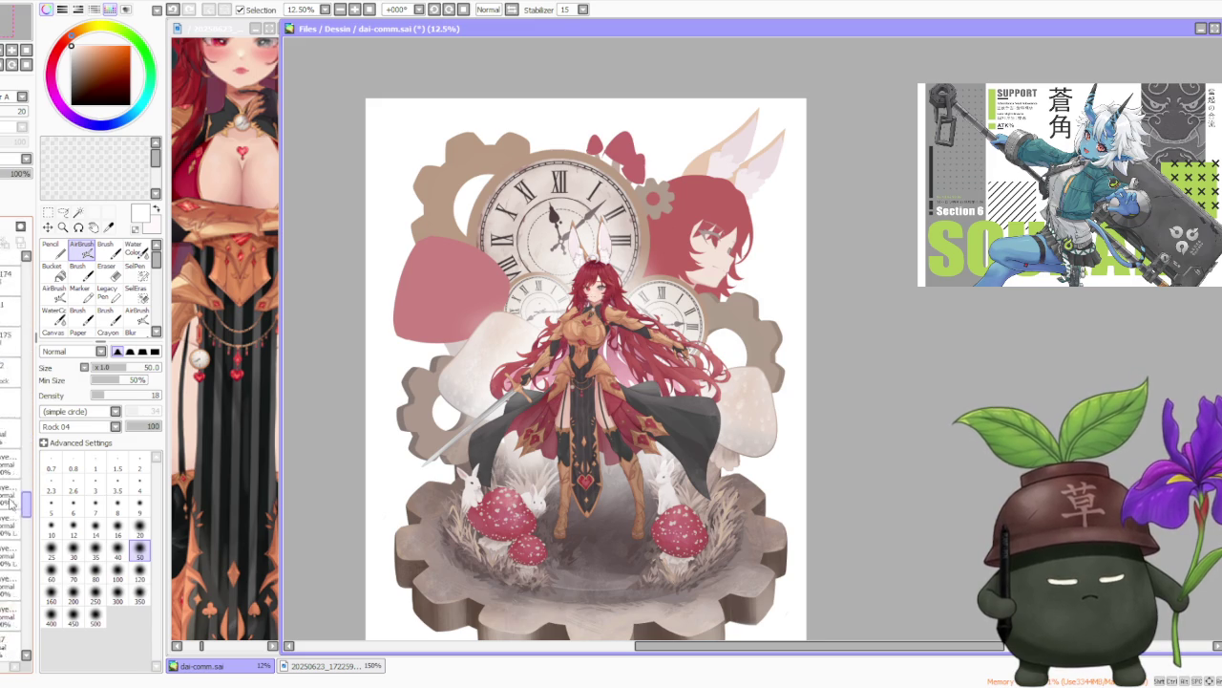
pyautogui.scroll(2, 13, 578)
pyautogui.scroll(2, 13, 592)
pyautogui.scroll(2, 12, 607)
pyautogui.scroll(2, 11, 619)
pyautogui.scroll(2, 12, 619)
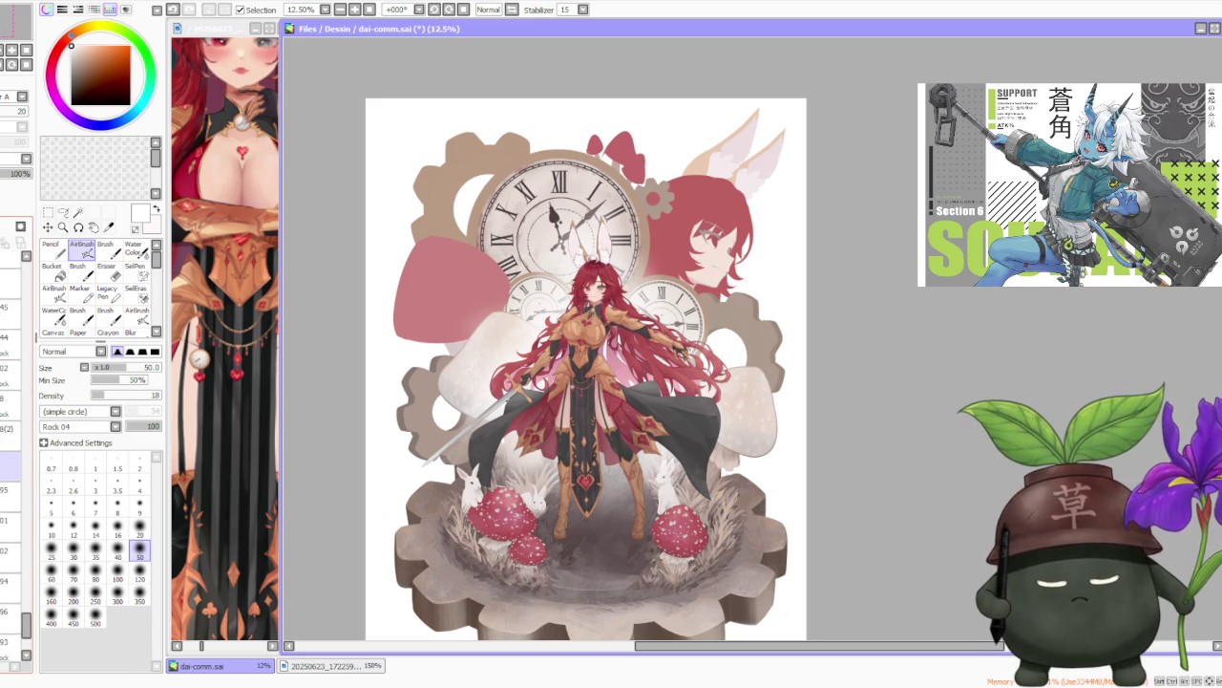
pyautogui.scroll(3, 12, 573)
pyautogui.scroll(2, 11, 573)
pyautogui.scroll(3, 12, 573)
pyautogui.scroll(2, 12, 573)
pyautogui.scroll(2, 12, 573)
pyautogui.scroll(2, 11, 573)
pyautogui.scroll(2, 11, 573)
pyautogui.scroll(2, 11, 573)
pyautogui.scroll(2, 12, 573)
pyautogui.scroll(2, 11, 573)
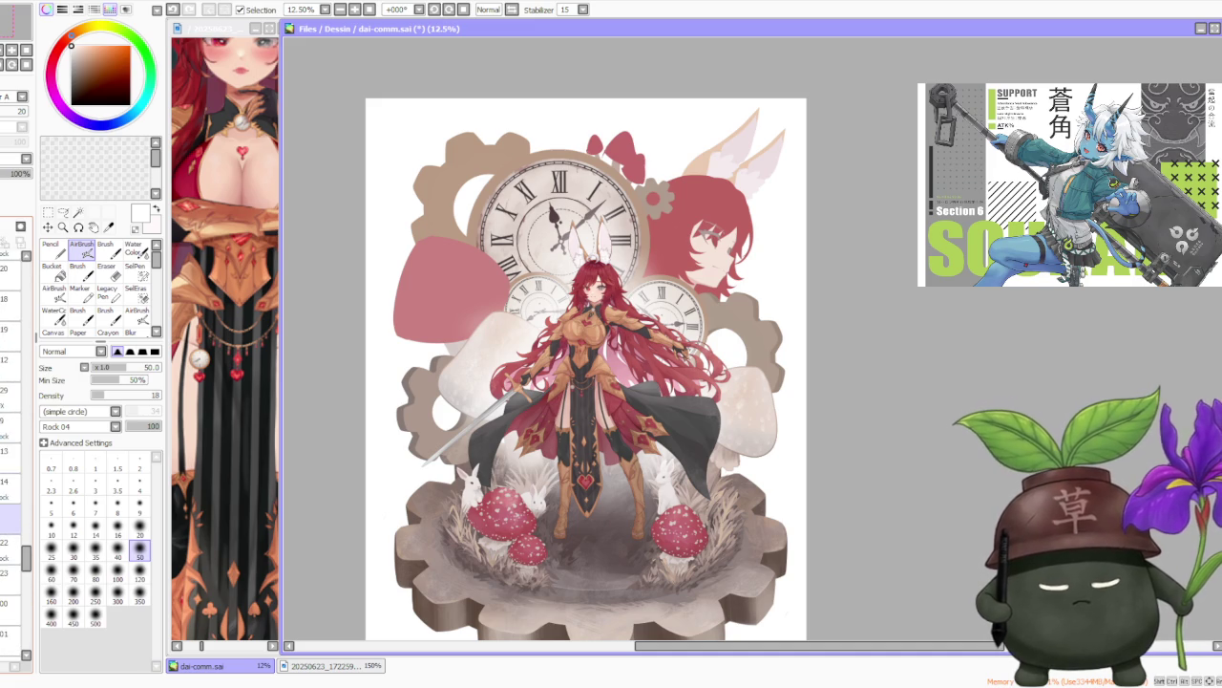
pyautogui.scroll(2, 12, 573)
pyautogui.scroll(2, 11, 573)
pyautogui.scroll(2, 11, 573)
pyautogui.scroll(1, 11, 573)
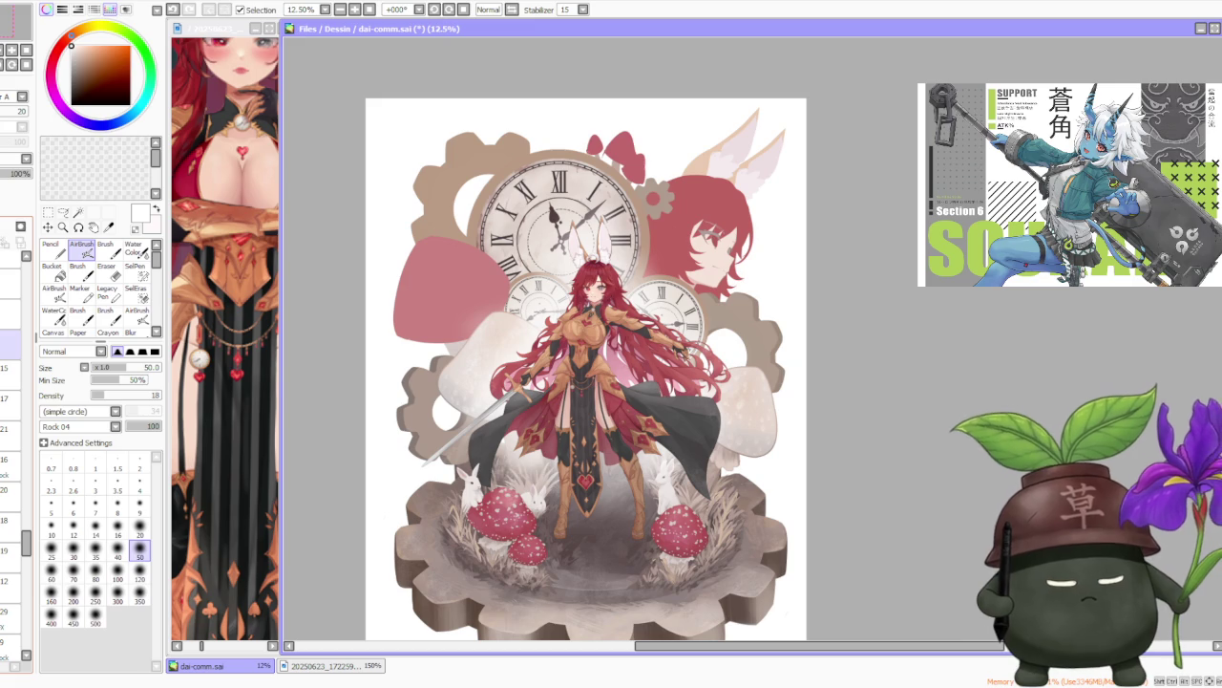
# Zoom the canvas back to 25% and switch to the regular brush with B.
pyautogui.scroll(-1, 12, 573)
pyautogui.scroll(-2, 12, 573)
pyautogui.scroll(-2, 11, 574)
pyautogui.scroll(-1, 12, 573)
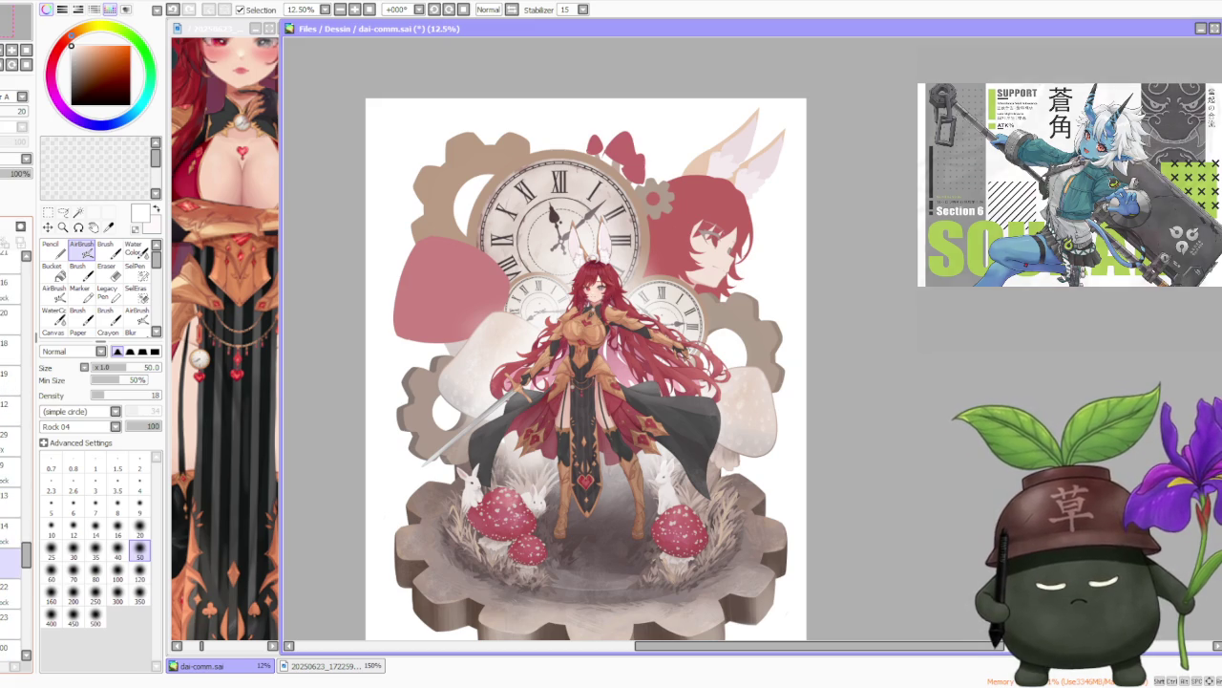
pyautogui.scroll(-2, 11, 573)
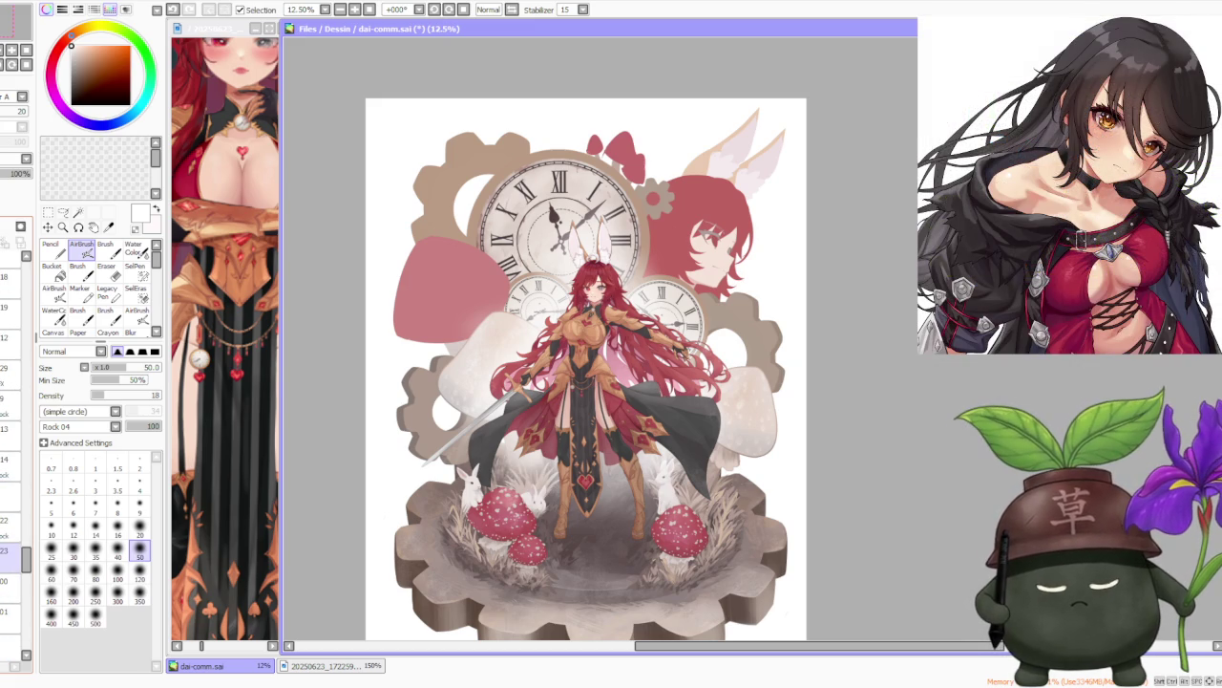
pyautogui.scroll(-1, 12, 573)
pyautogui.scroll(-1, 11, 573)
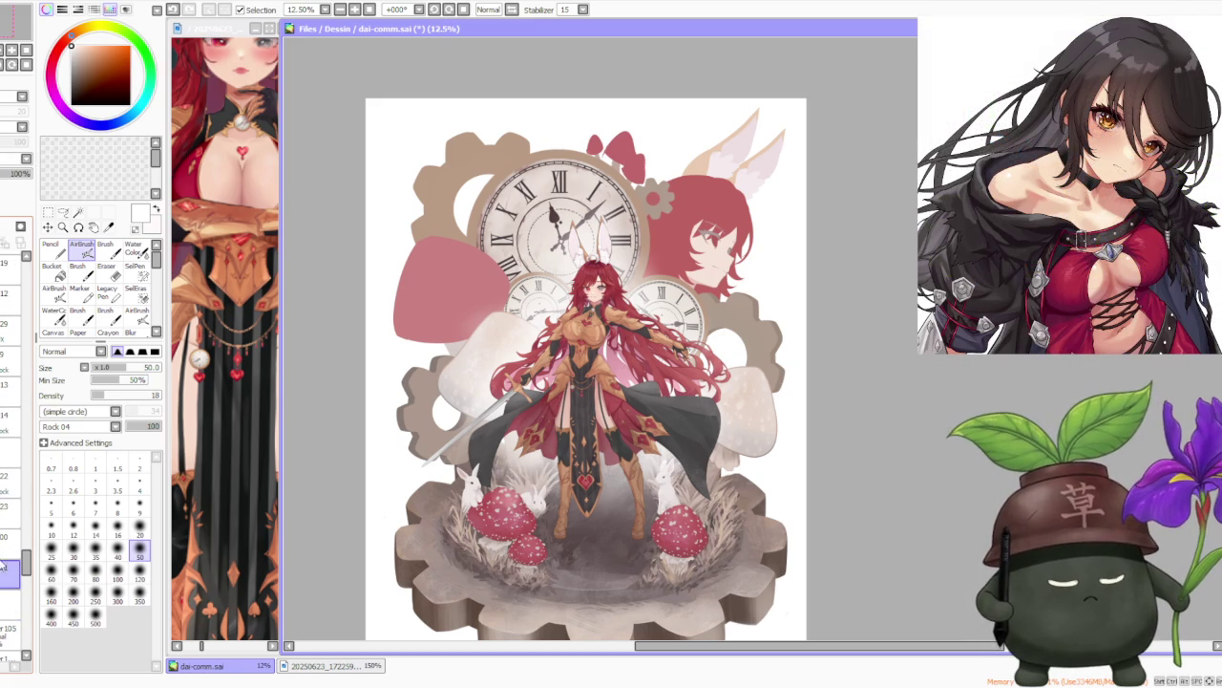
pyautogui.scroll(-1, 587, 473)
pyautogui.scroll(1, 750, 511)
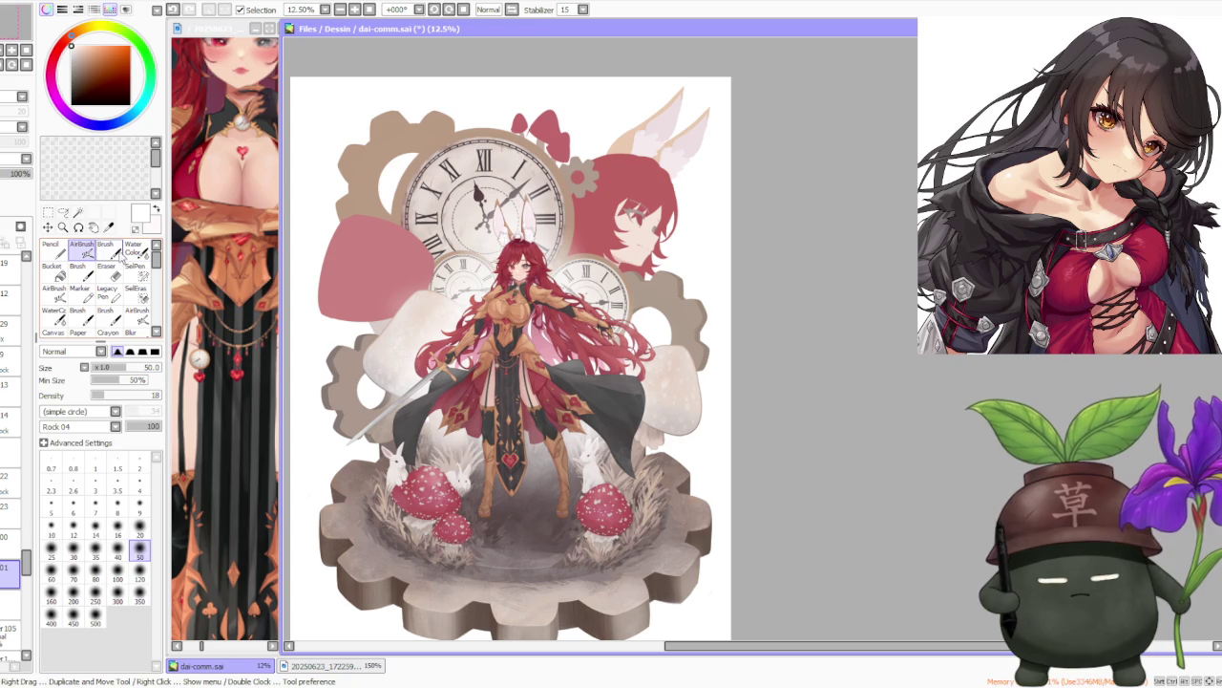
pyautogui.press('b')
pyautogui.scroll(2, 670, 458)
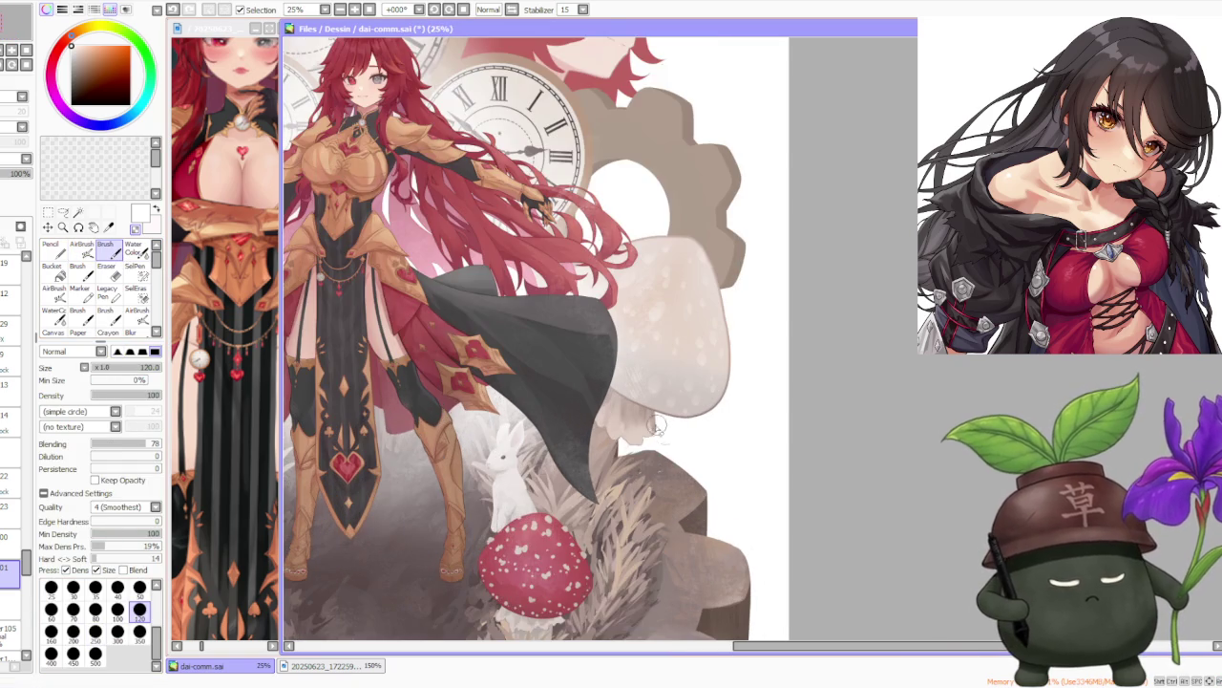
# At brush size 300, sample grass colours and paint strands under the cloak's tip, undoing a bad stroke.
pyautogui.click(118, 631)
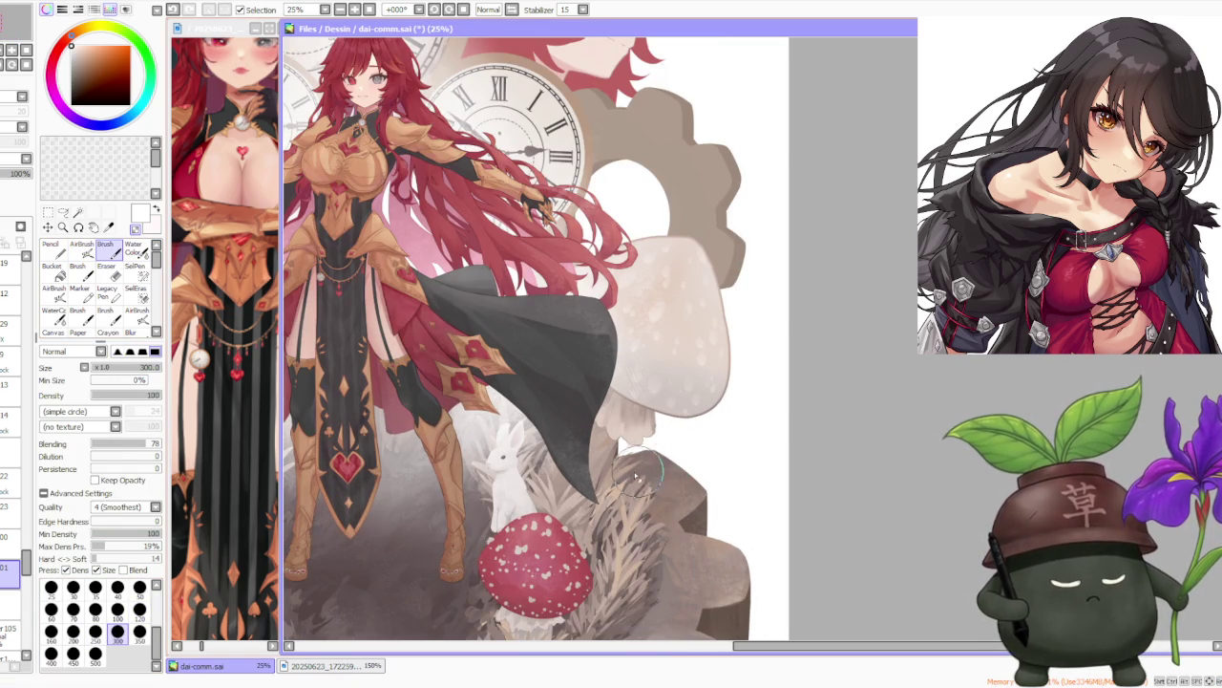
pyautogui.scroll(-2, 645, 472)
pyautogui.scroll(3, 611, 554)
pyautogui.keyDown('alt'); pyautogui.click(611, 556); pyautogui.keyUp('alt')
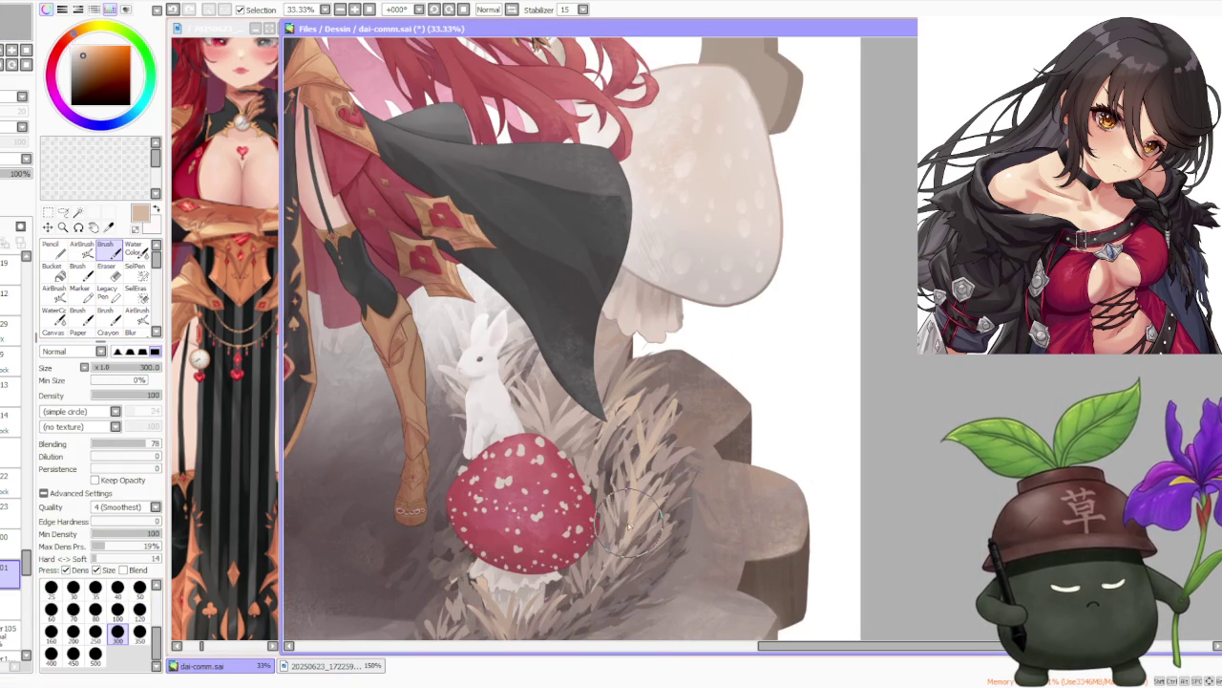
pyautogui.keyDown('alt'); pyautogui.click(609, 556); pyautogui.keyUp('alt')
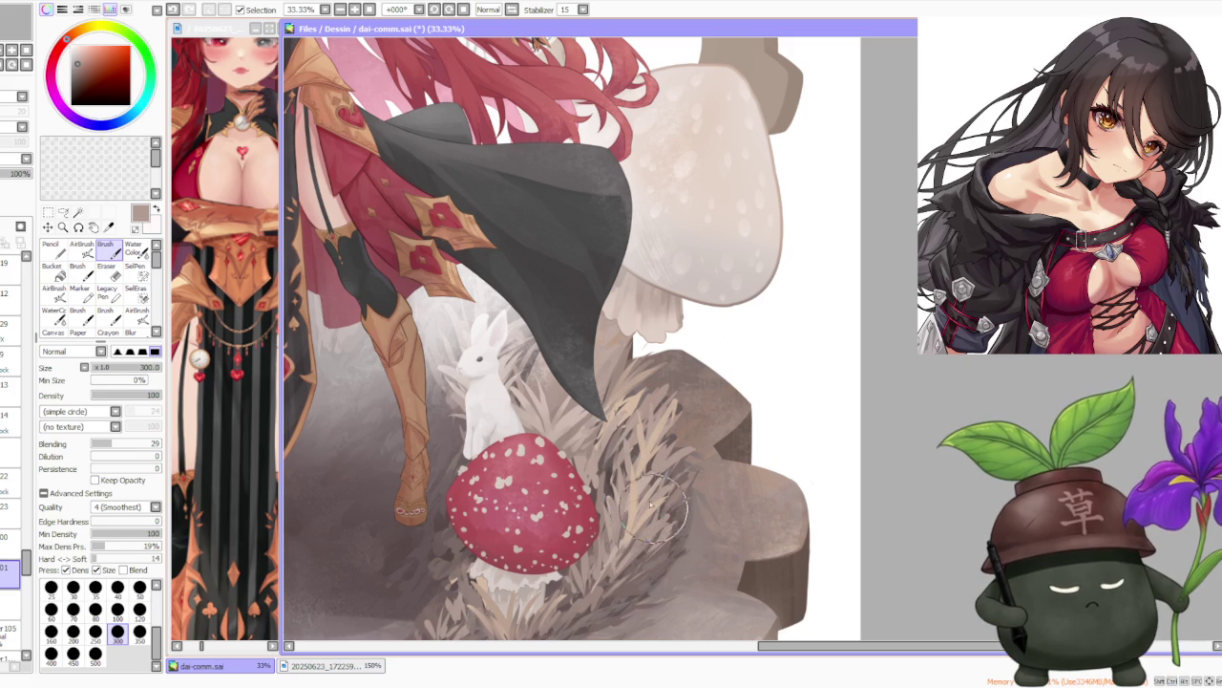
pyautogui.keyDown('alt'); pyautogui.click(636, 530); pyautogui.keyUp('alt')
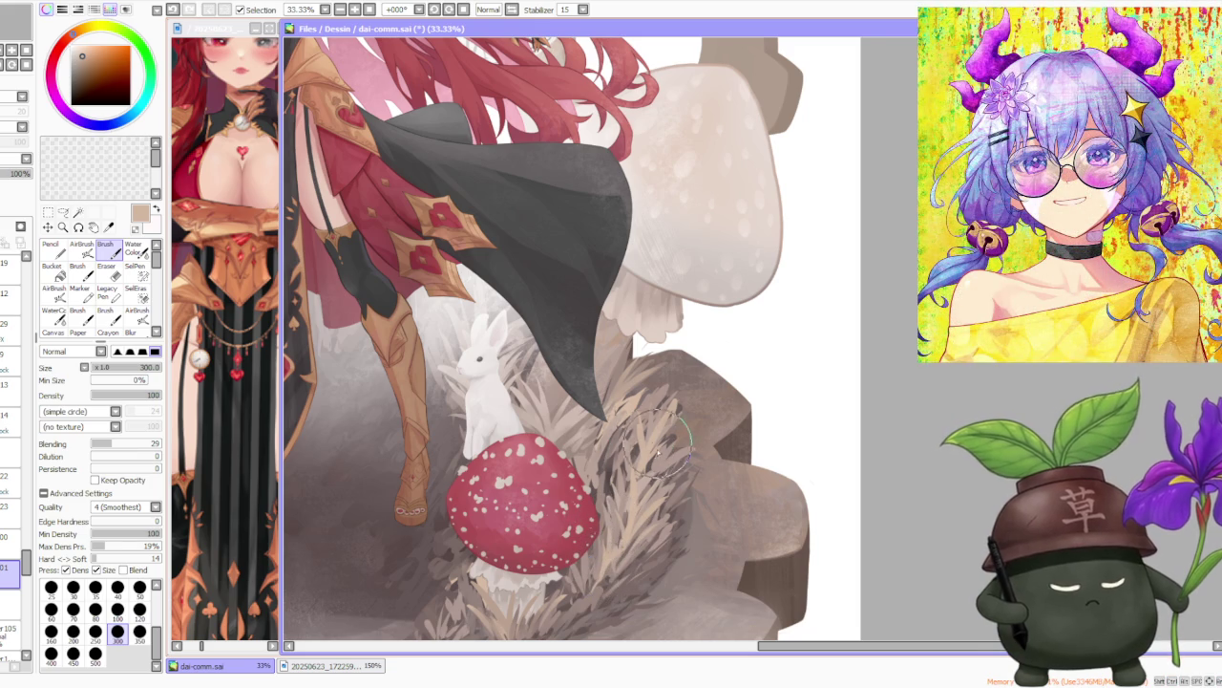
pyautogui.keyDown('alt'); pyautogui.click(584, 437); pyautogui.keyUp('alt')
pyautogui.moveTo(616, 420); pyautogui.dragTo(616, 419)
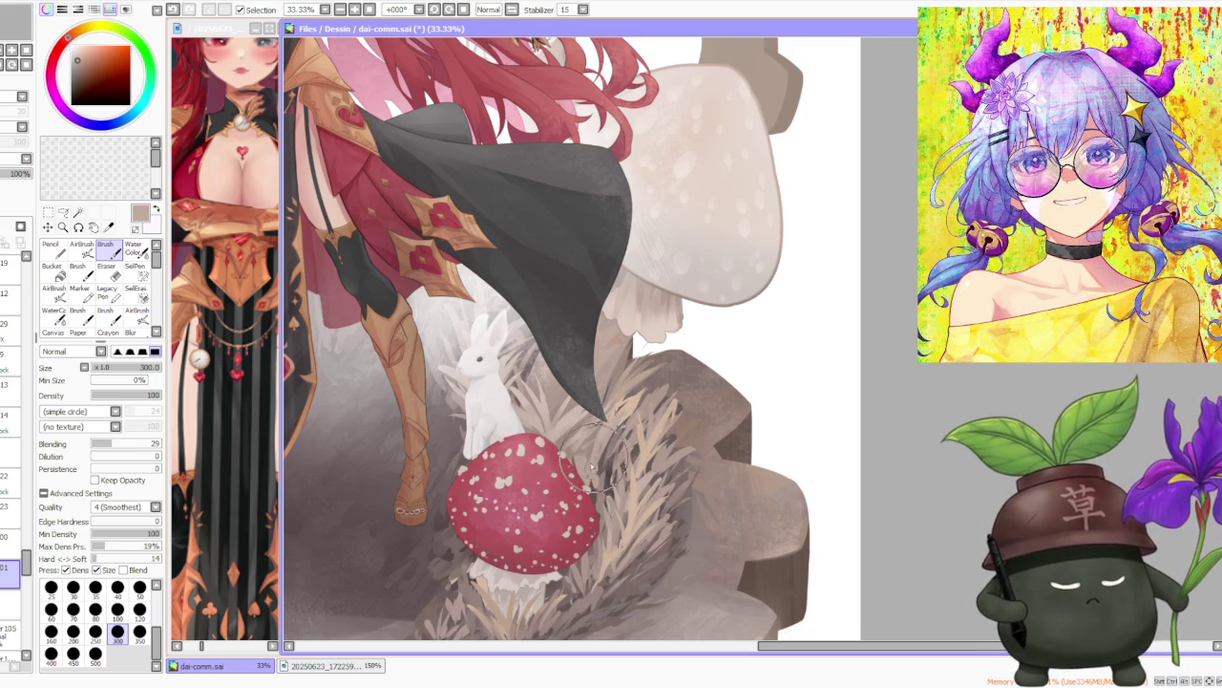
pyautogui.keyDown('alt'); pyautogui.click(620, 405); pyautogui.keyUp('alt')
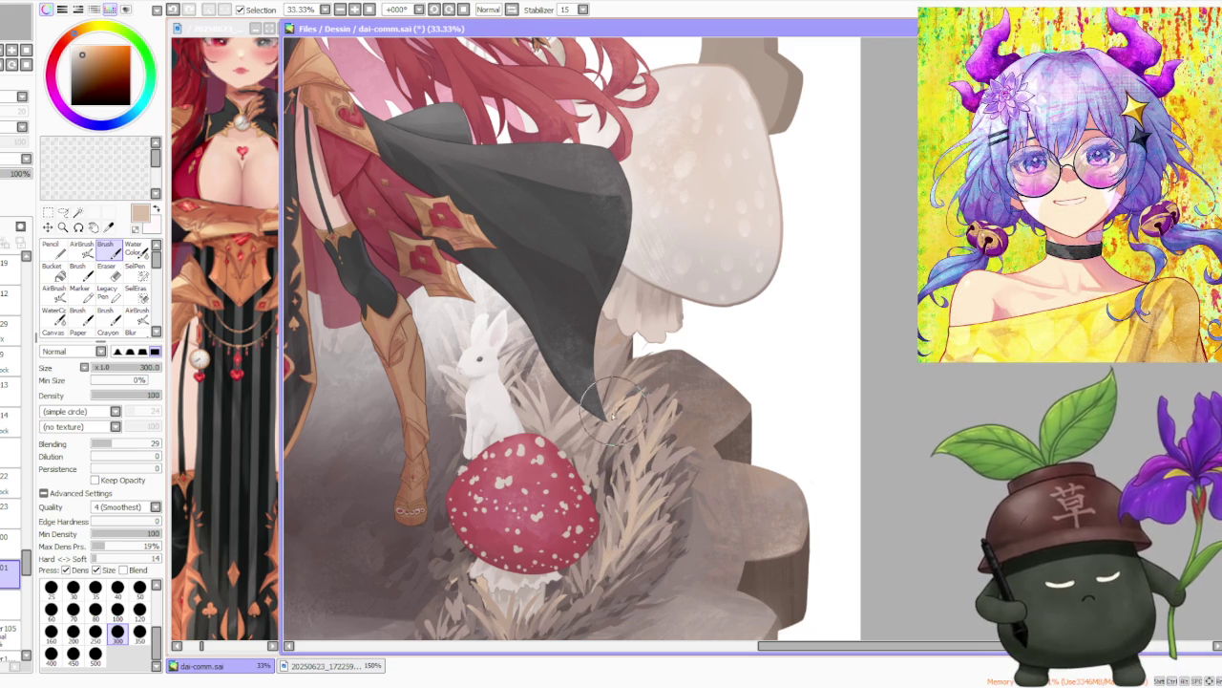
pyautogui.keyDown('alt'); pyautogui.click(621, 406); pyautogui.keyUp('alt')
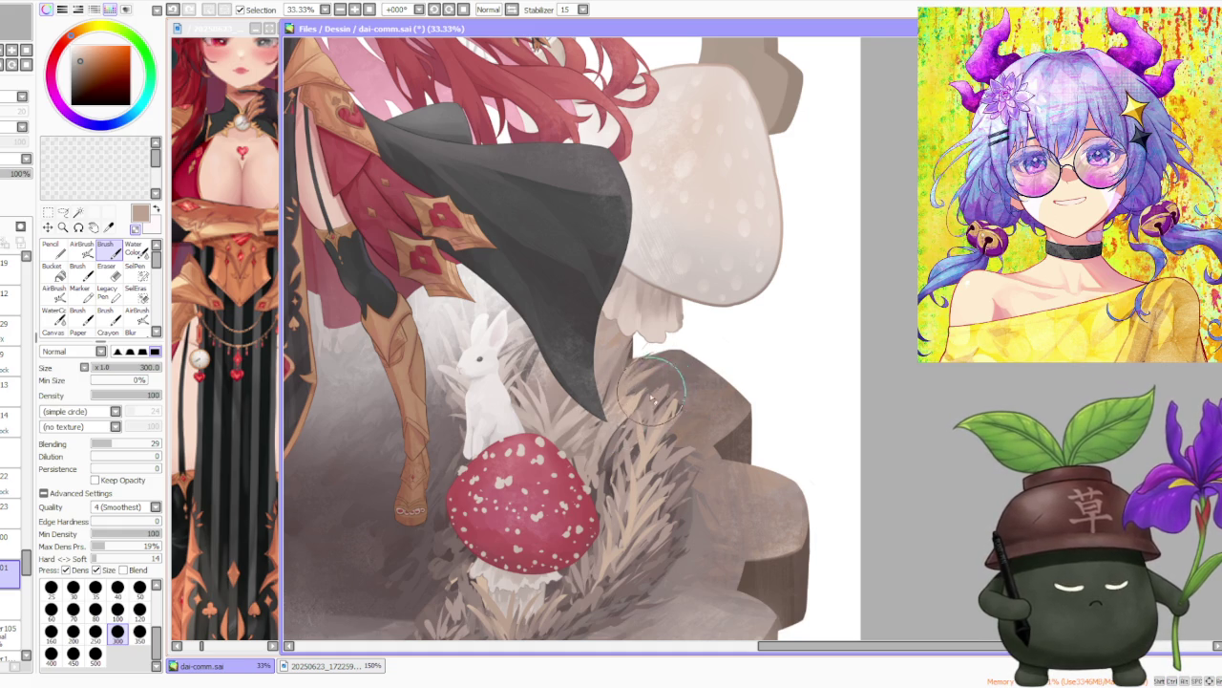
pyautogui.keyDown('alt'); pyautogui.click(659, 418); pyautogui.keyUp('alt')
pyautogui.hotkey('ctrl', 'z')
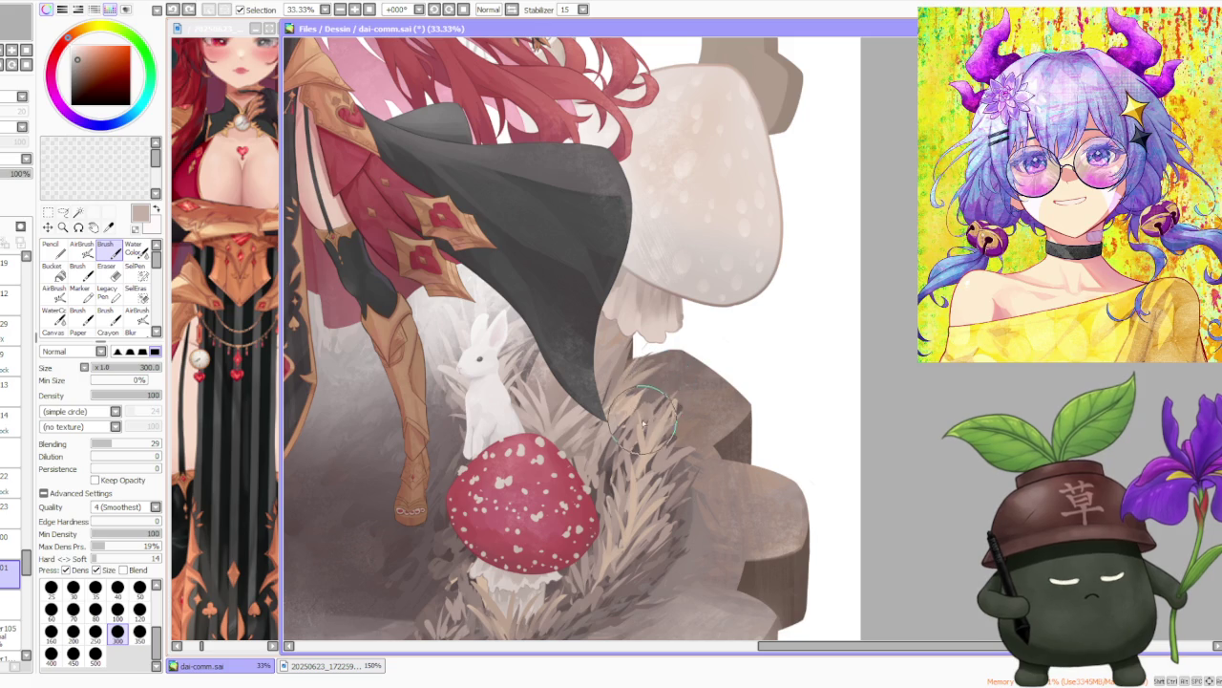
# Paint darker and light beige grass strands beside the right red mushroom.
pyautogui.scroll(-1, 659, 416)
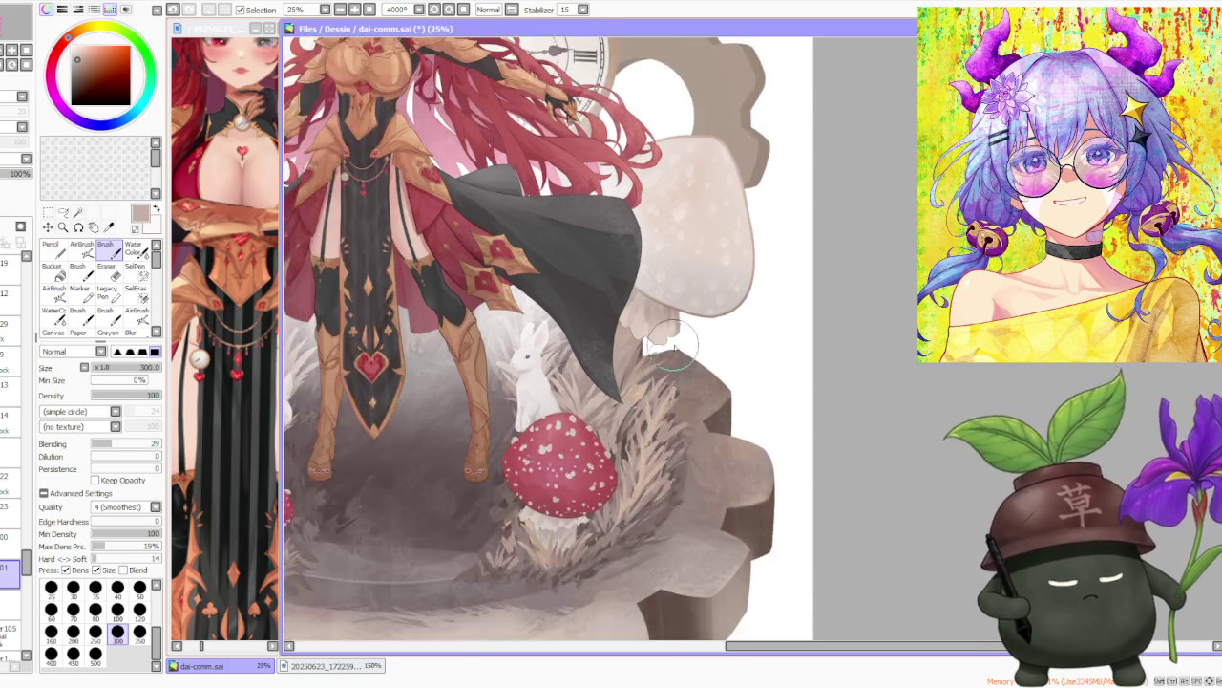
pyautogui.scroll(-1, 686, 418)
pyautogui.scroll(1, 686, 419)
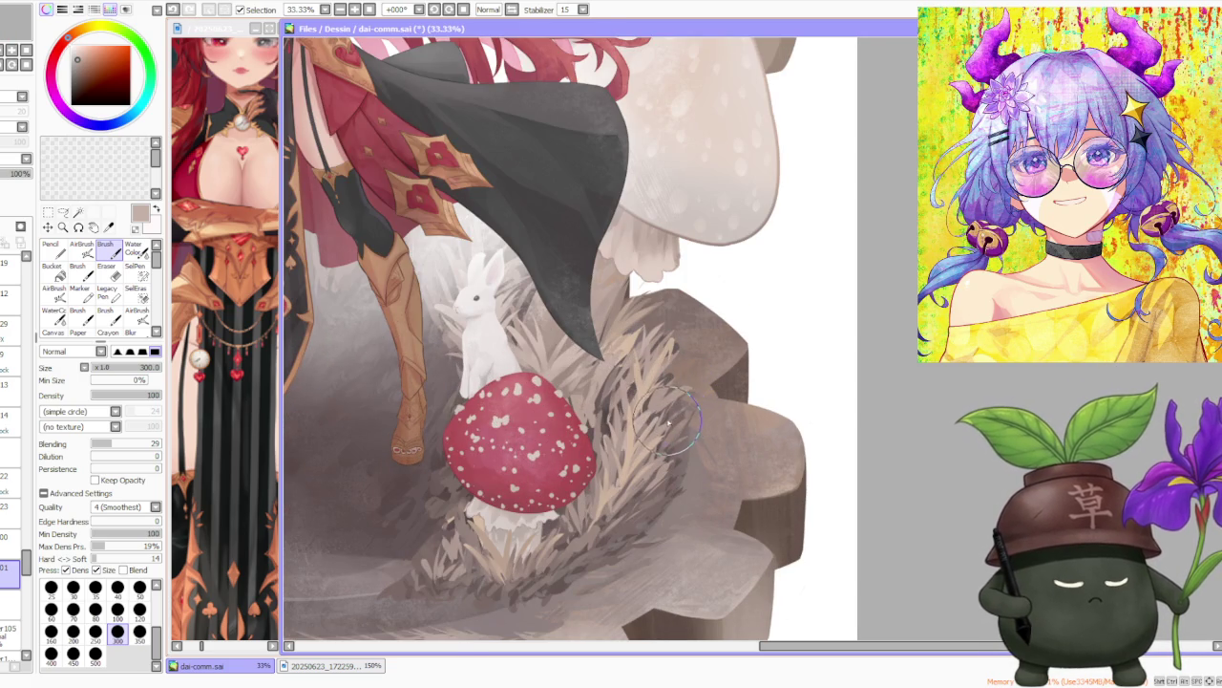
pyautogui.keyDown('alt'); pyautogui.click(640, 506); pyautogui.keyUp('alt')
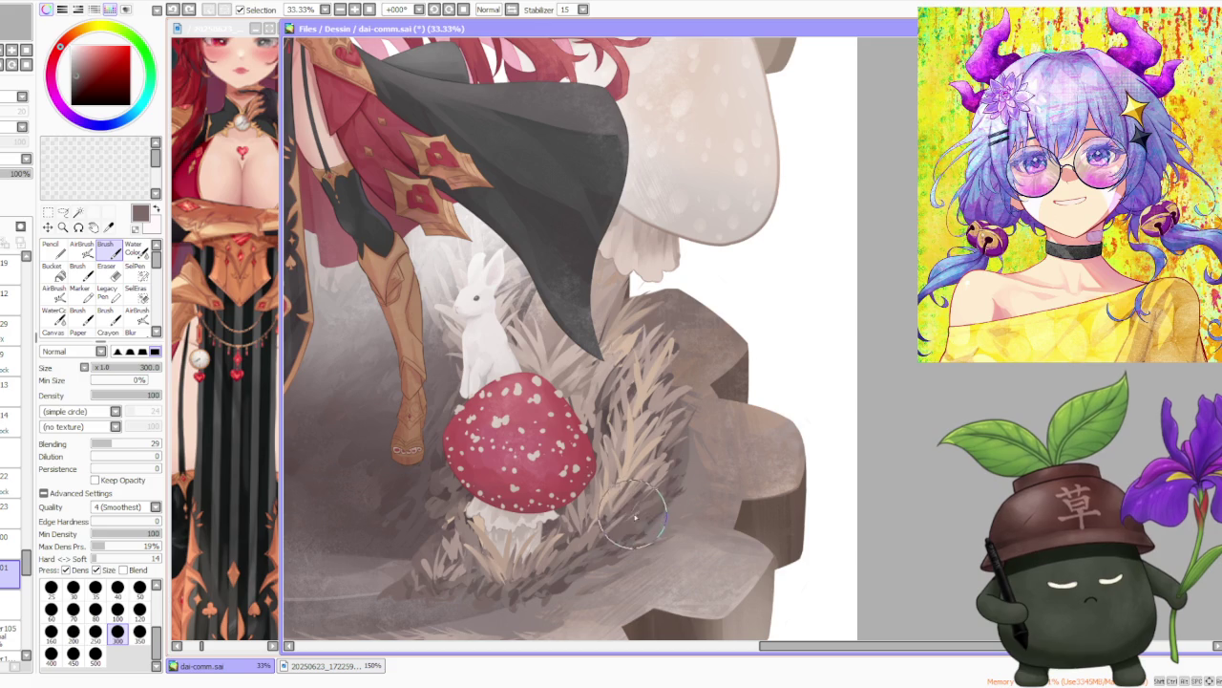
pyautogui.moveTo(637, 513); pyautogui.dragTo(810, 437)
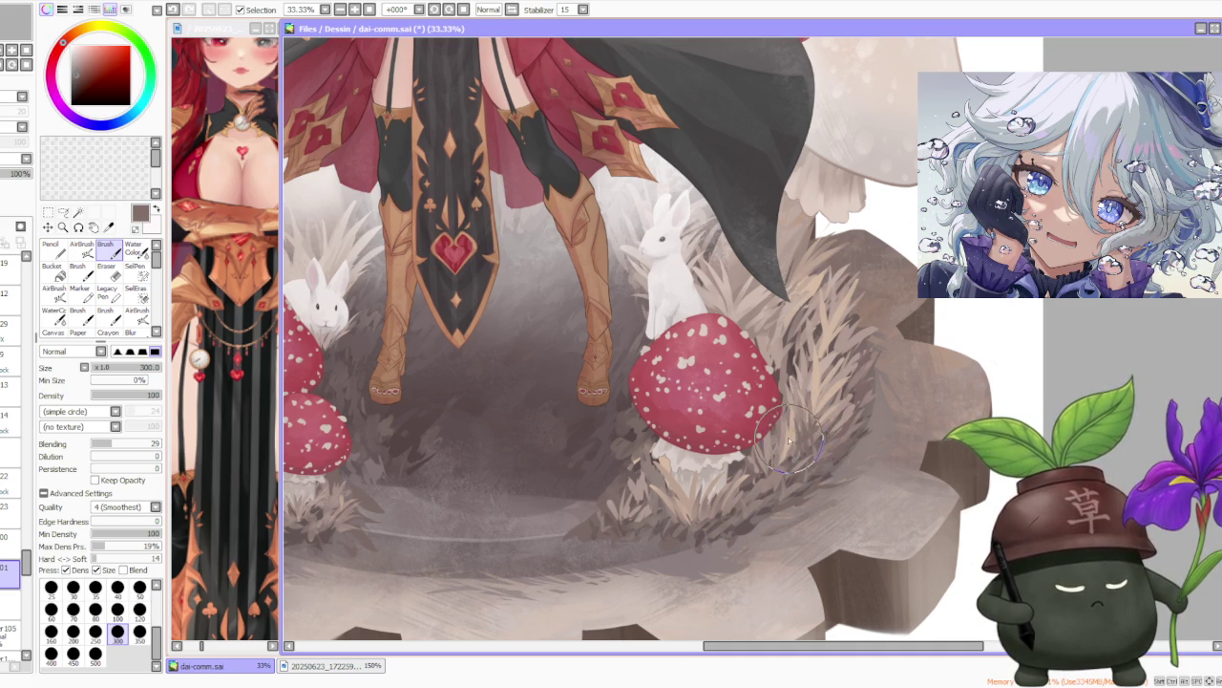
pyautogui.keyDown('alt'); pyautogui.click(791, 442); pyautogui.keyUp('alt')
pyautogui.moveTo(799, 411)
pyautogui.mouseDown()
pyautogui.moveTo(808, 386)
pyautogui.moveTo(812, 396)
pyautogui.mouseUp()
pyautogui.moveTo(797, 439)
pyautogui.mouseDown()
pyautogui.moveTo(817, 406)
pyautogui.moveTo(802, 449)
pyautogui.moveTo(825, 407)
pyautogui.mouseUp()
pyautogui.scroll(-1, 841, 387)
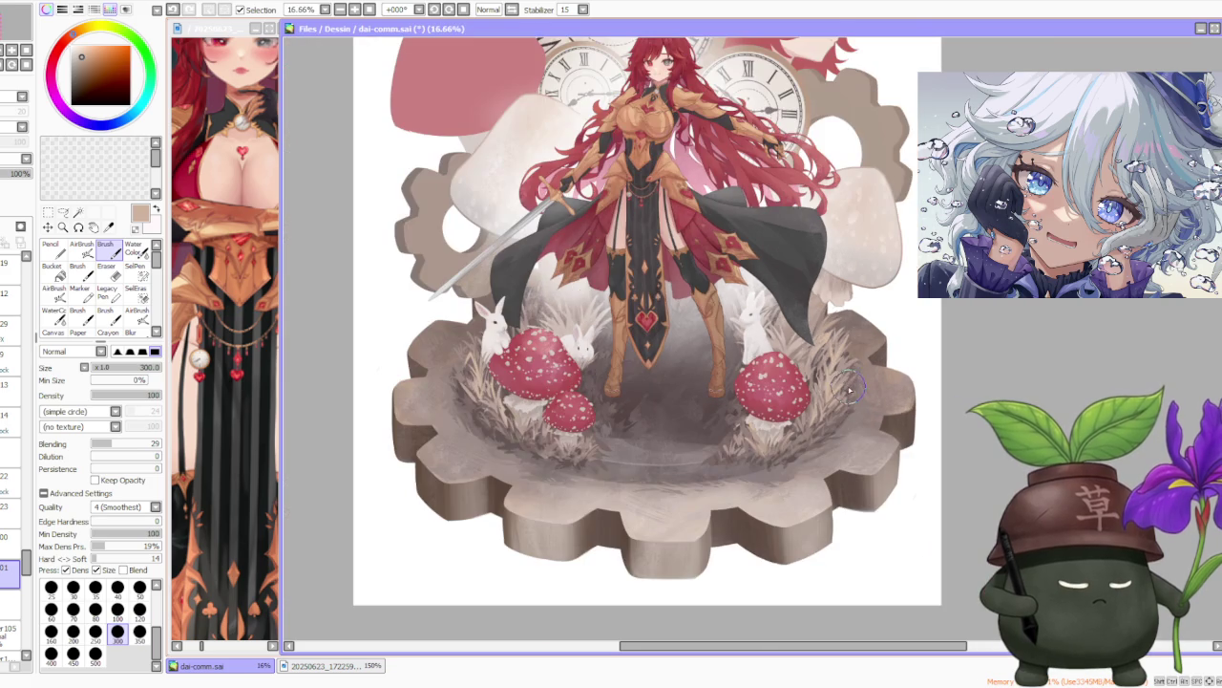
# Zoom to 25%, sample a neutral grey from the floor, and select the airbrush.
pyautogui.scroll(1, 862, 332)
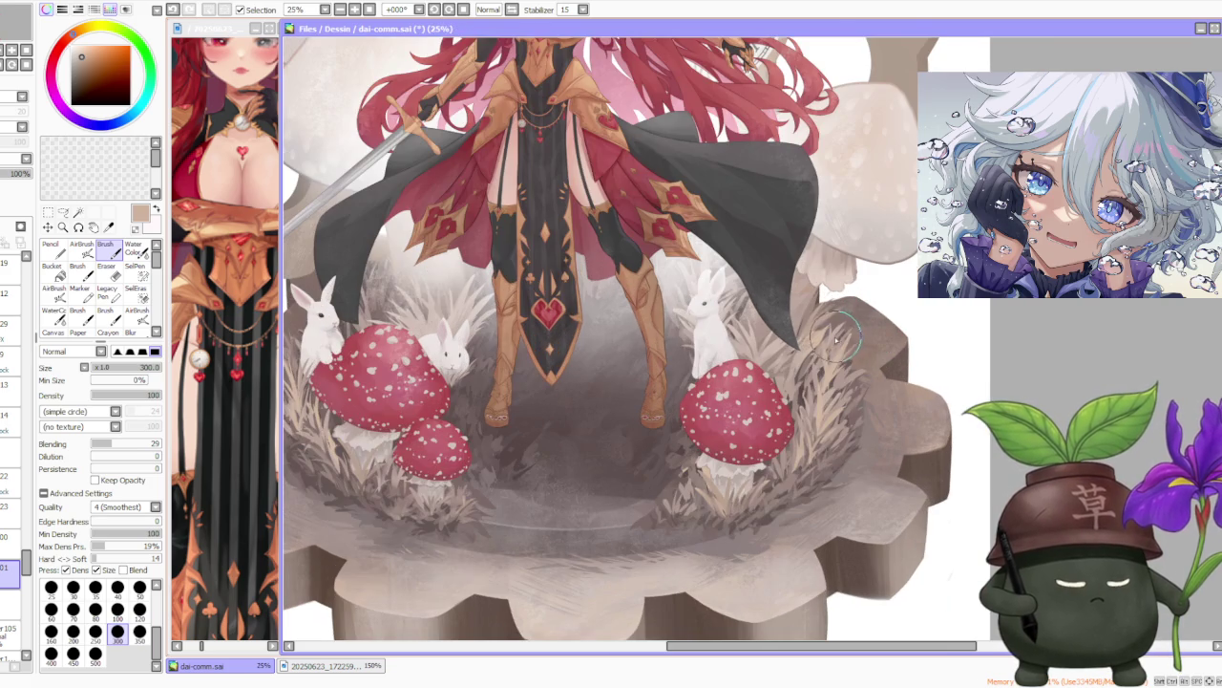
pyautogui.scroll(-1, 839, 349)
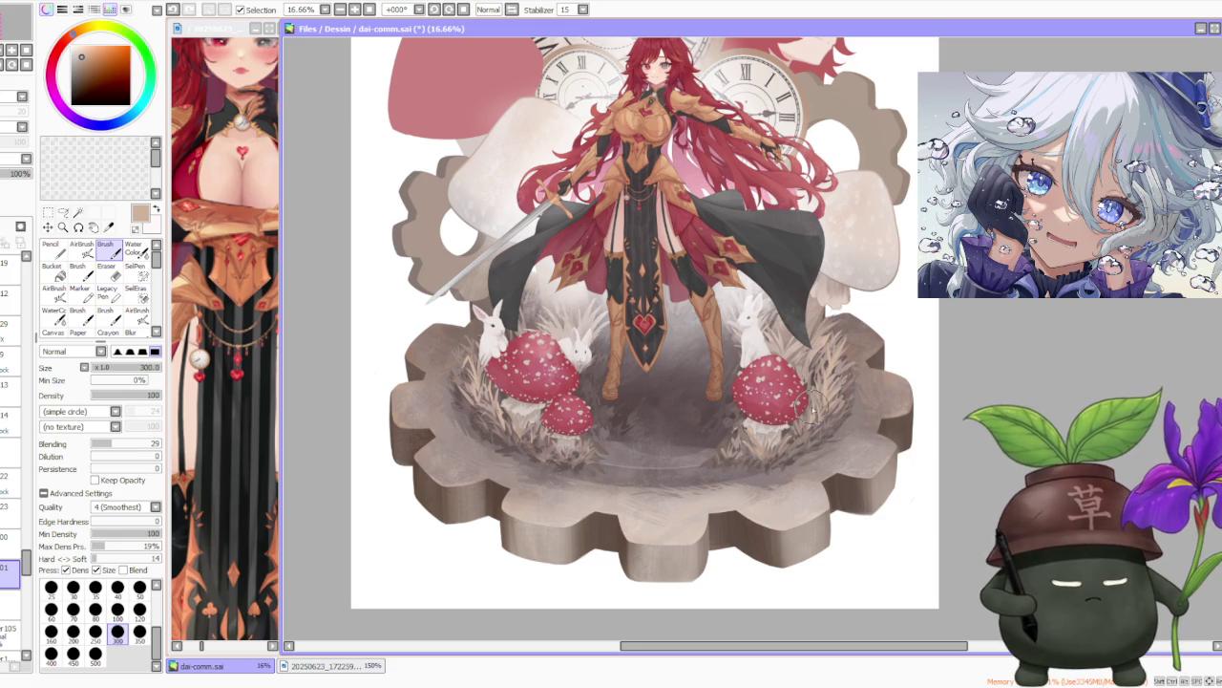
pyautogui.scroll(-1, 795, 406)
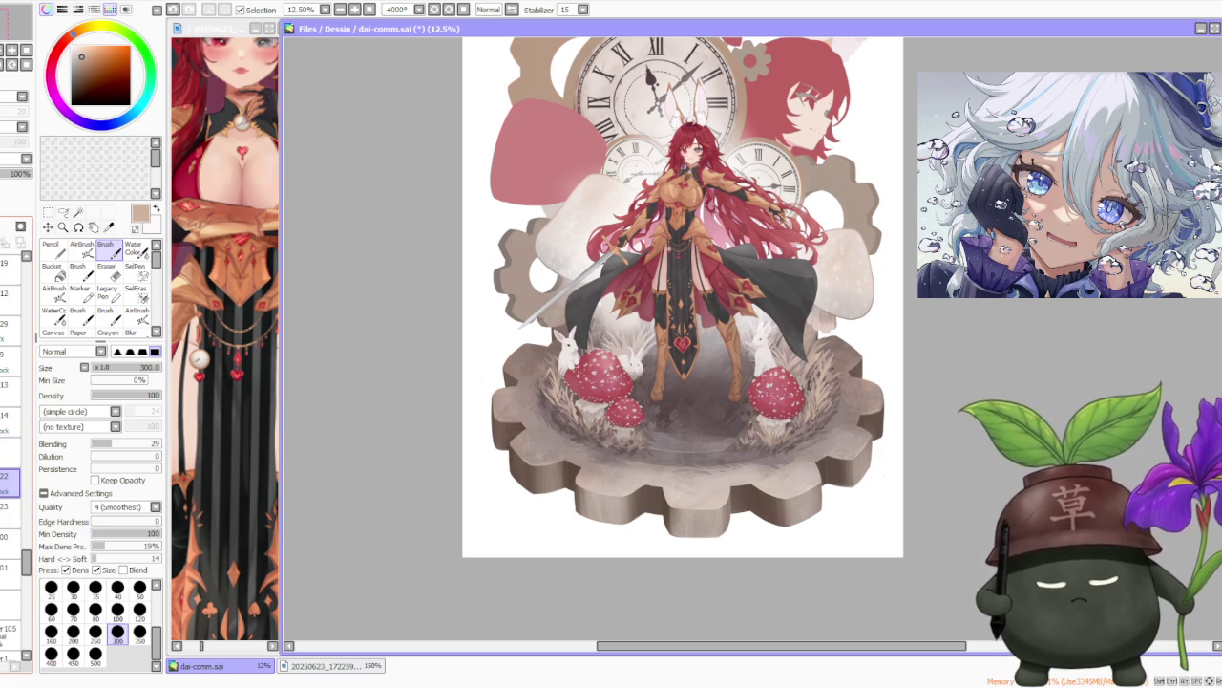
pyautogui.hotkey('ctrl', '+')
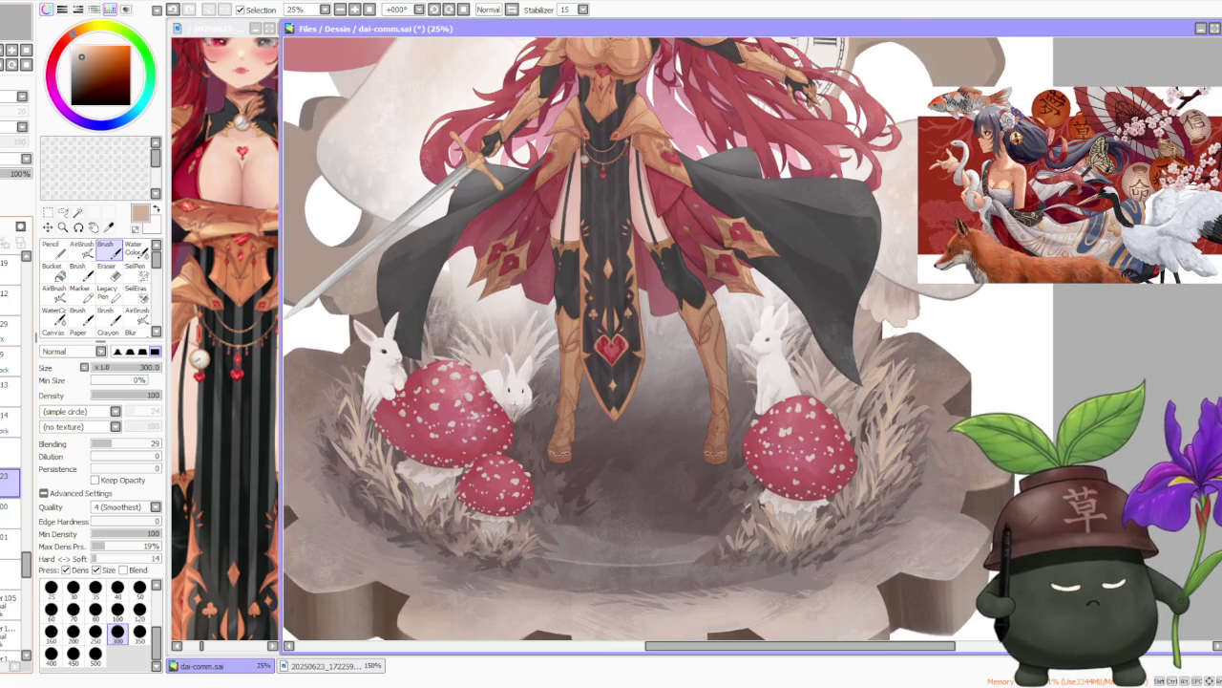
pyautogui.keyDown('alt'); pyautogui.click(800, 346); pyautogui.keyUp('alt')
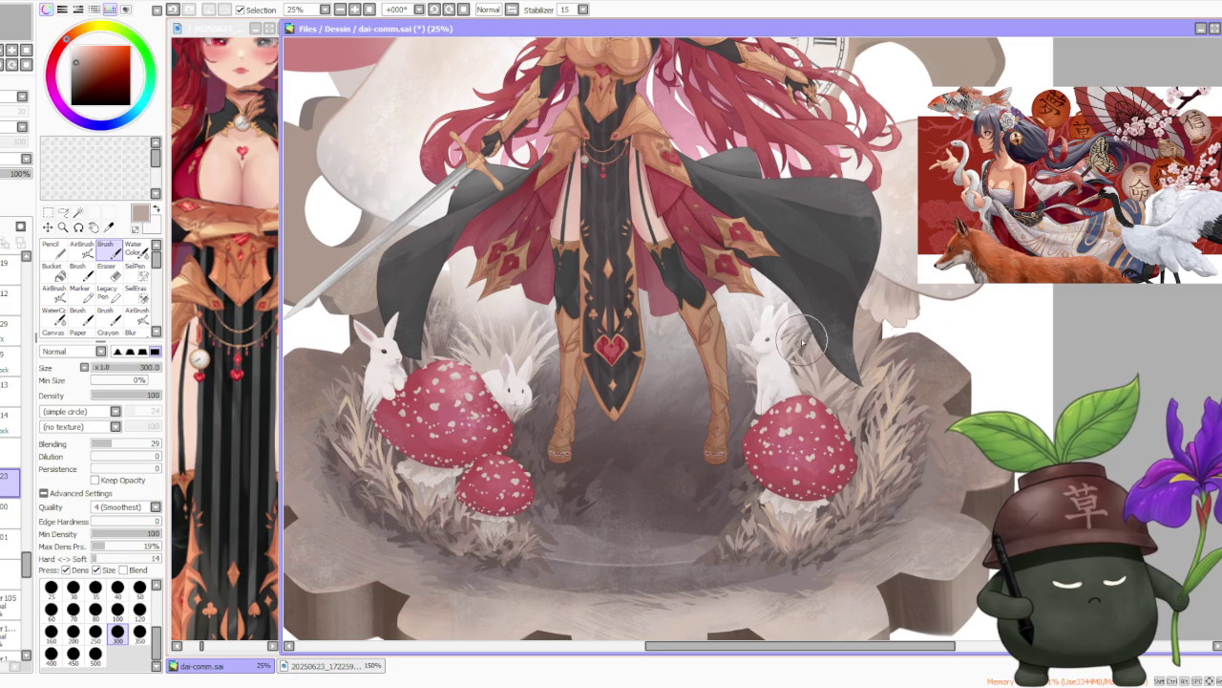
pyautogui.keyDown('alt'); pyautogui.click(463, 336); pyautogui.keyUp('alt')
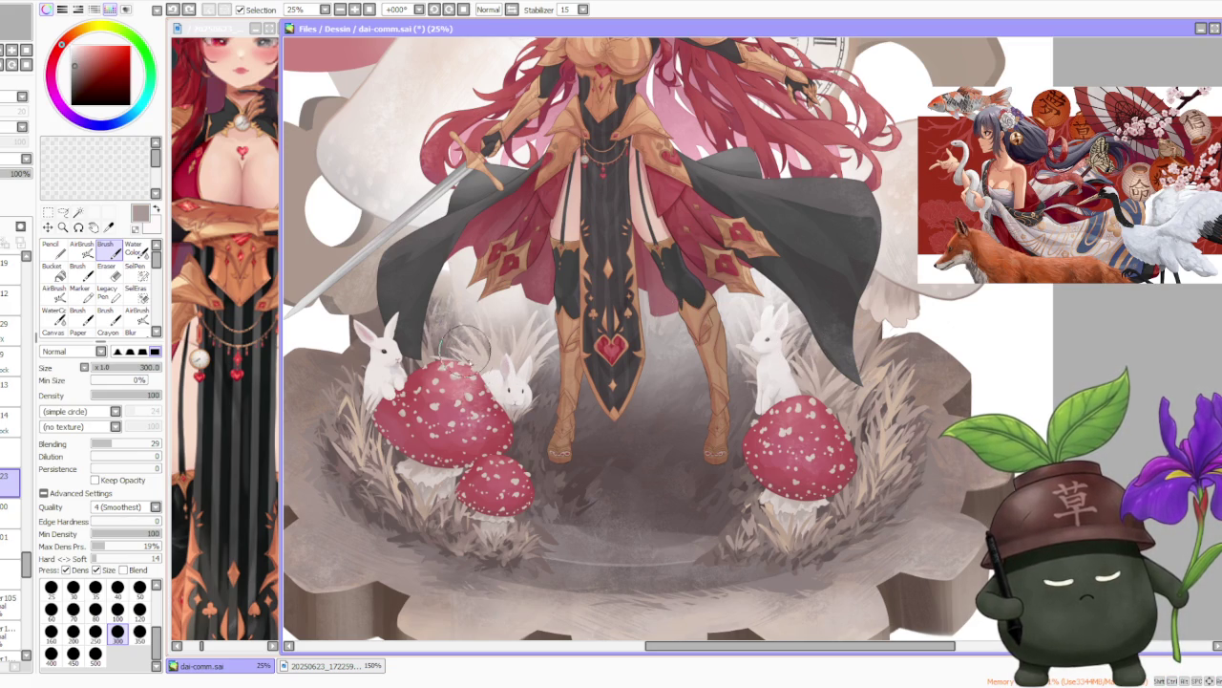
pyautogui.keyDown('alt'); pyautogui.click(520, 426); pyautogui.keyUp('alt')
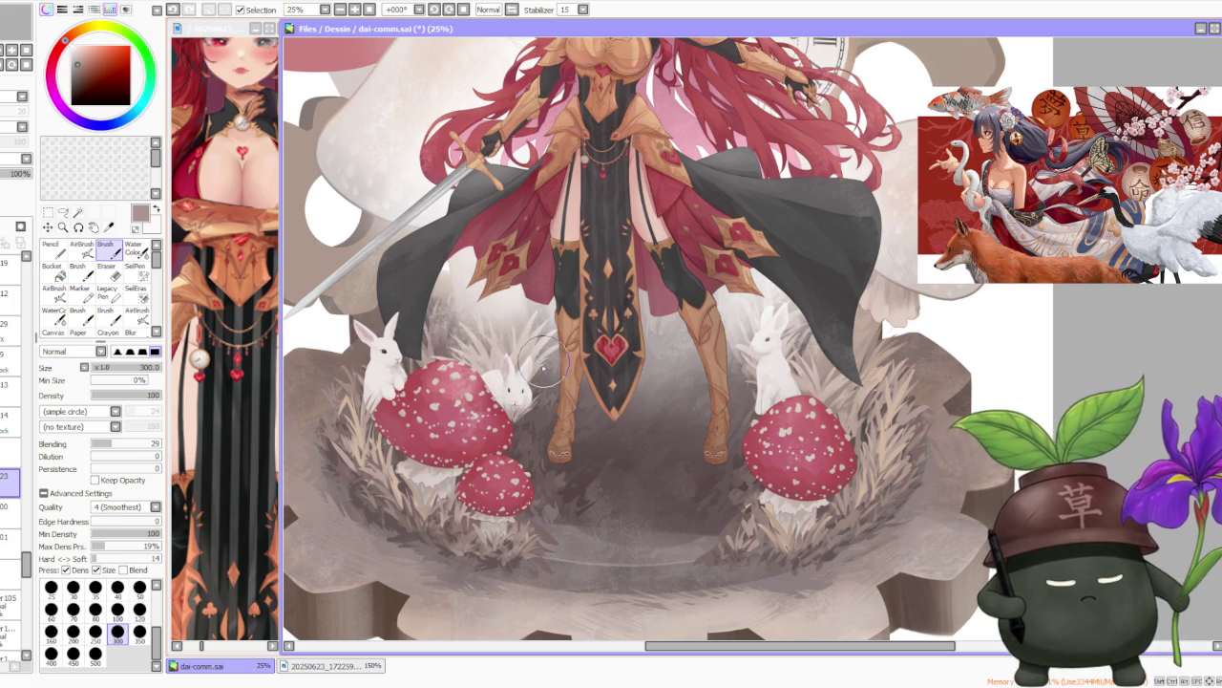
pyautogui.scroll(-3, 642, 434)
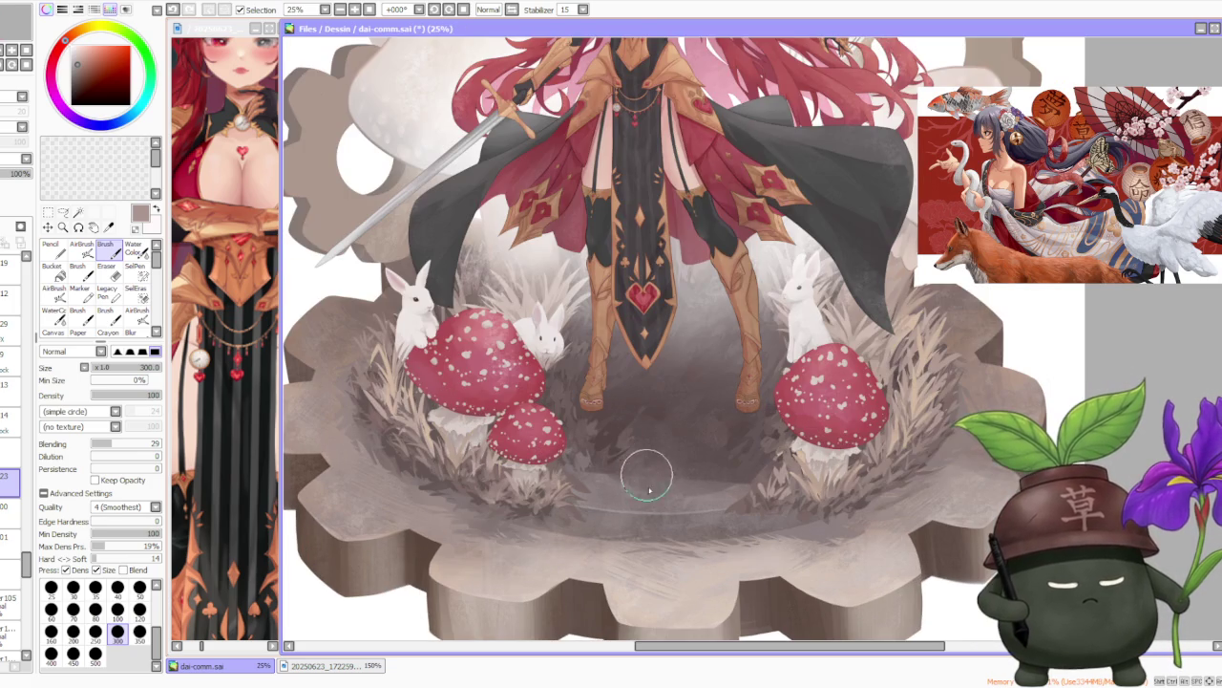
pyautogui.scroll(3, 646, 468)
pyautogui.click(82, 246)
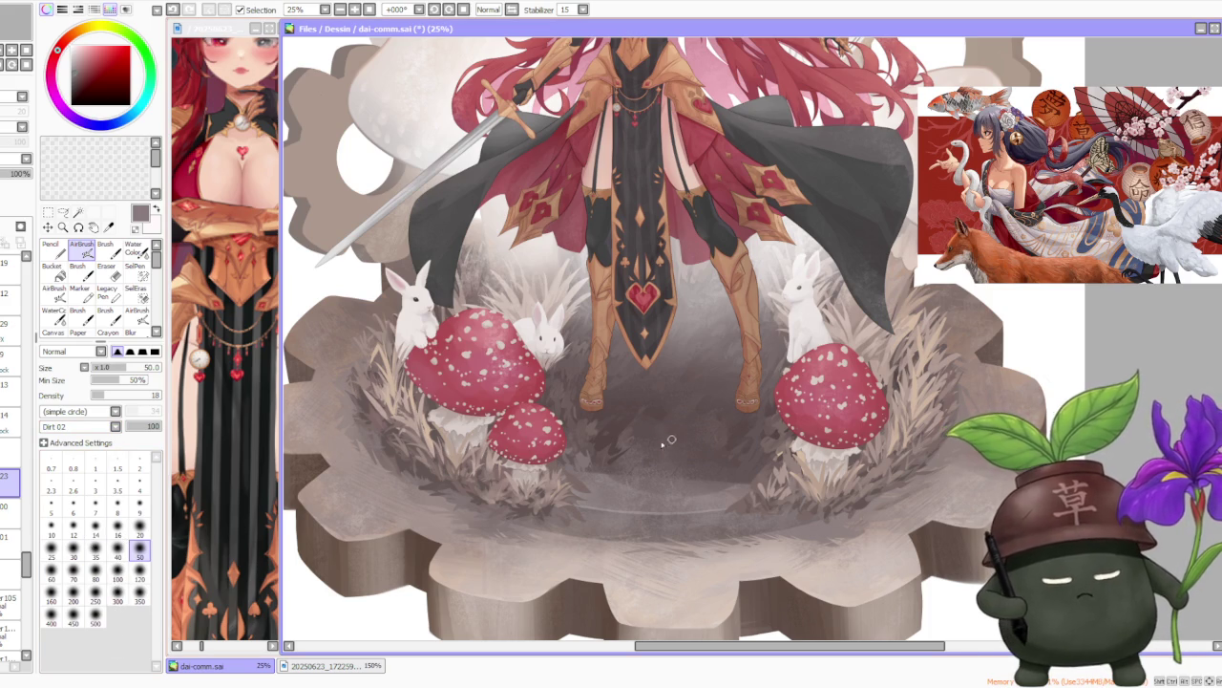
# Set the airbrush to size 350, zoom in on the feet and mushrooms, then switch to watercolour with C.
pyautogui.click(139, 570)
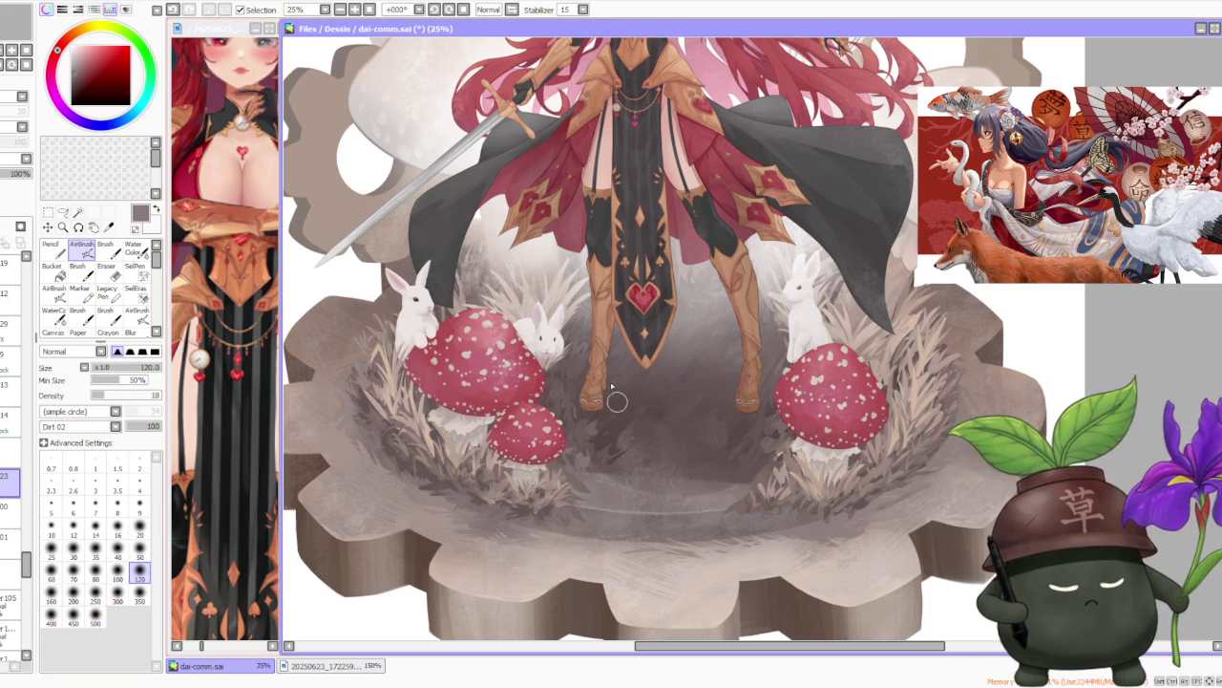
pyautogui.click(139, 600)
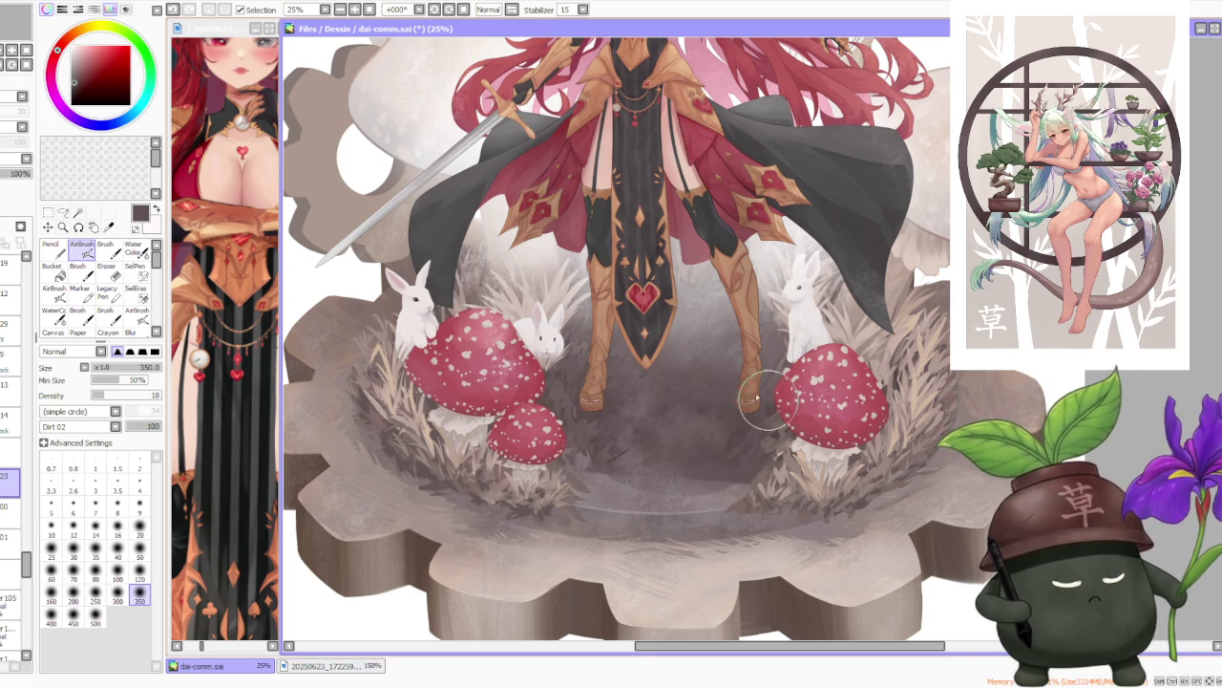
pyautogui.scroll(-2, 727, 446)
pyautogui.scroll(-1, 728, 446)
pyautogui.scroll(3, 688, 393)
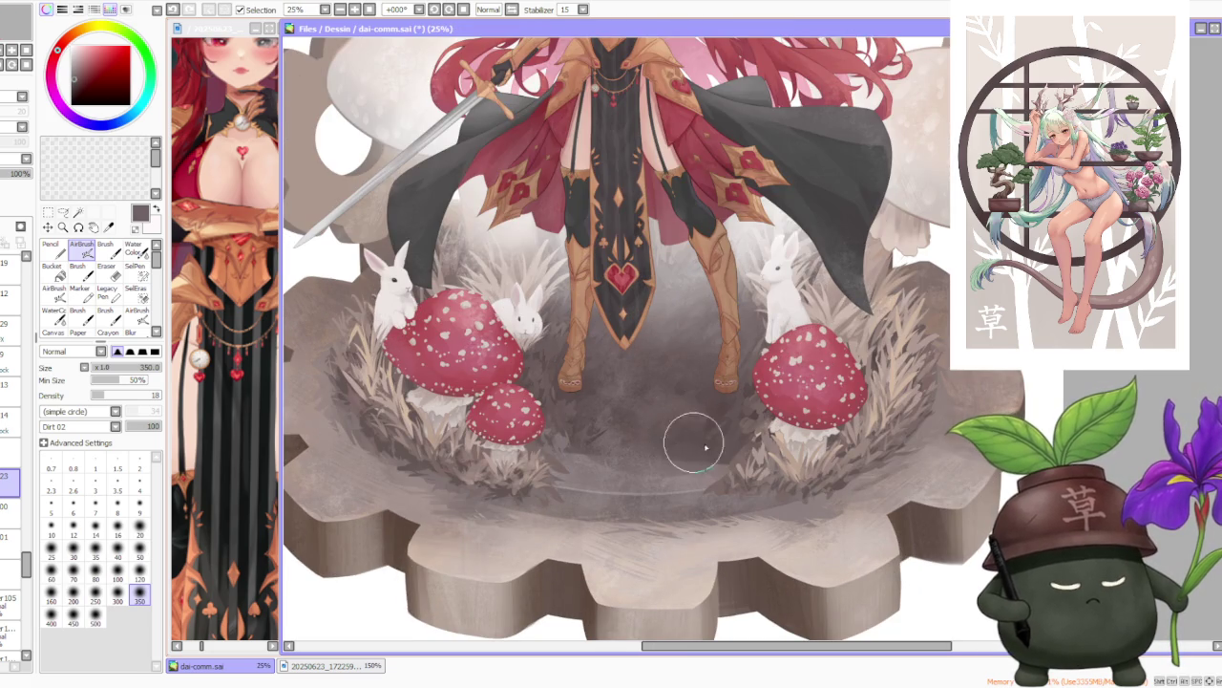
pyautogui.scroll(-1, 614, 382)
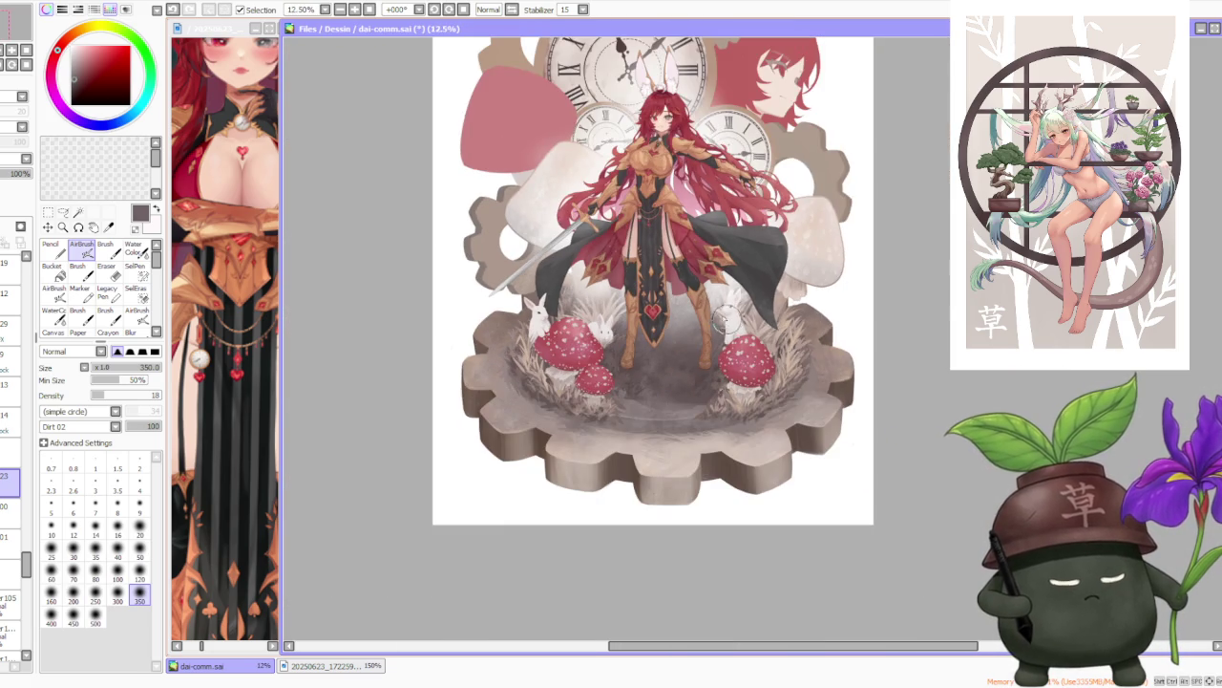
pyautogui.scroll(1, 726, 329)
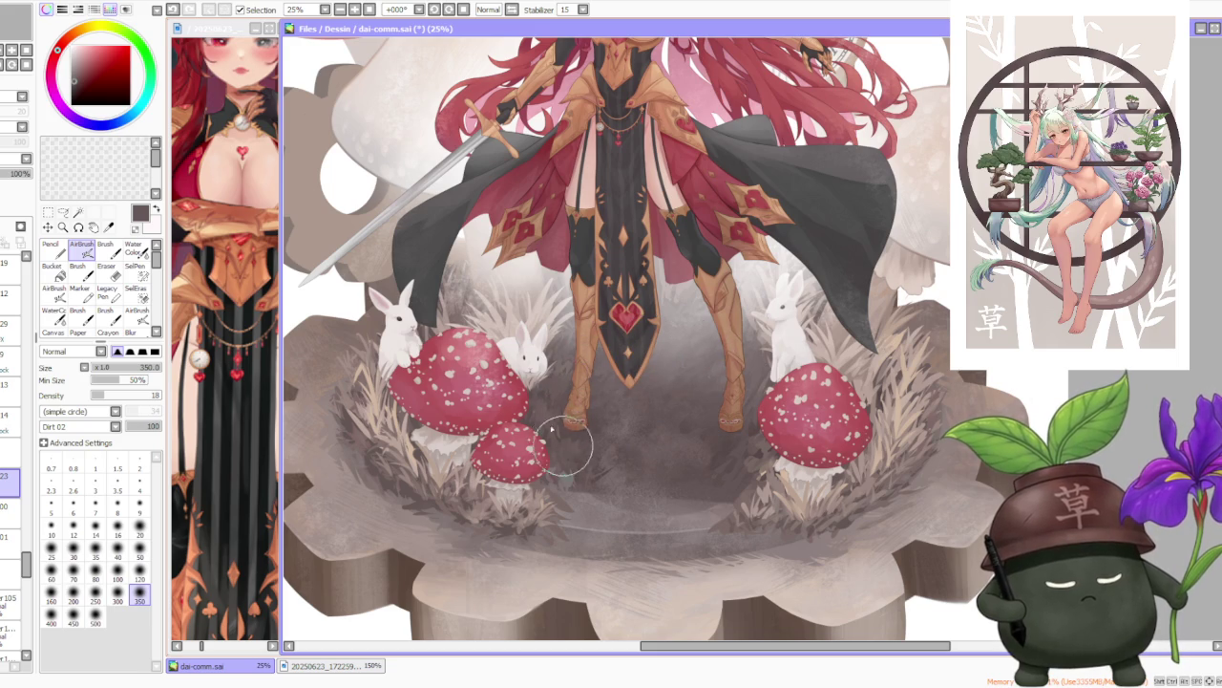
pyautogui.scroll(-1, 623, 411)
pyautogui.scroll(1, 622, 391)
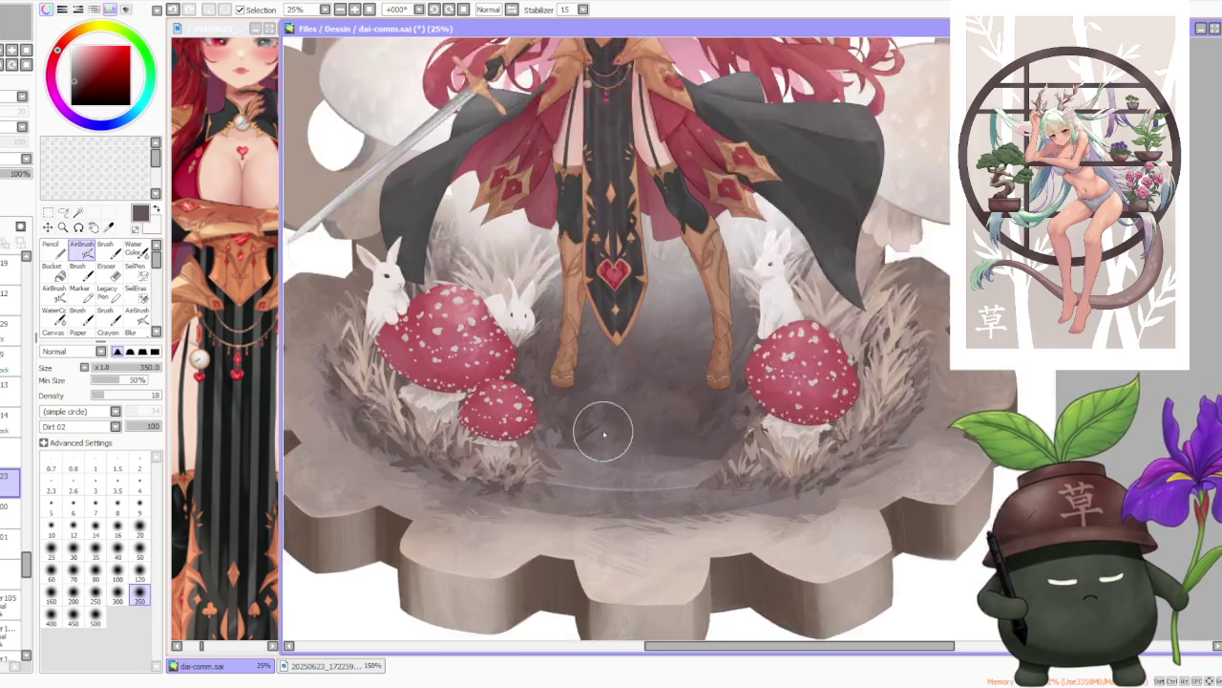
pyautogui.scroll(1, 611, 401)
pyautogui.press('c')
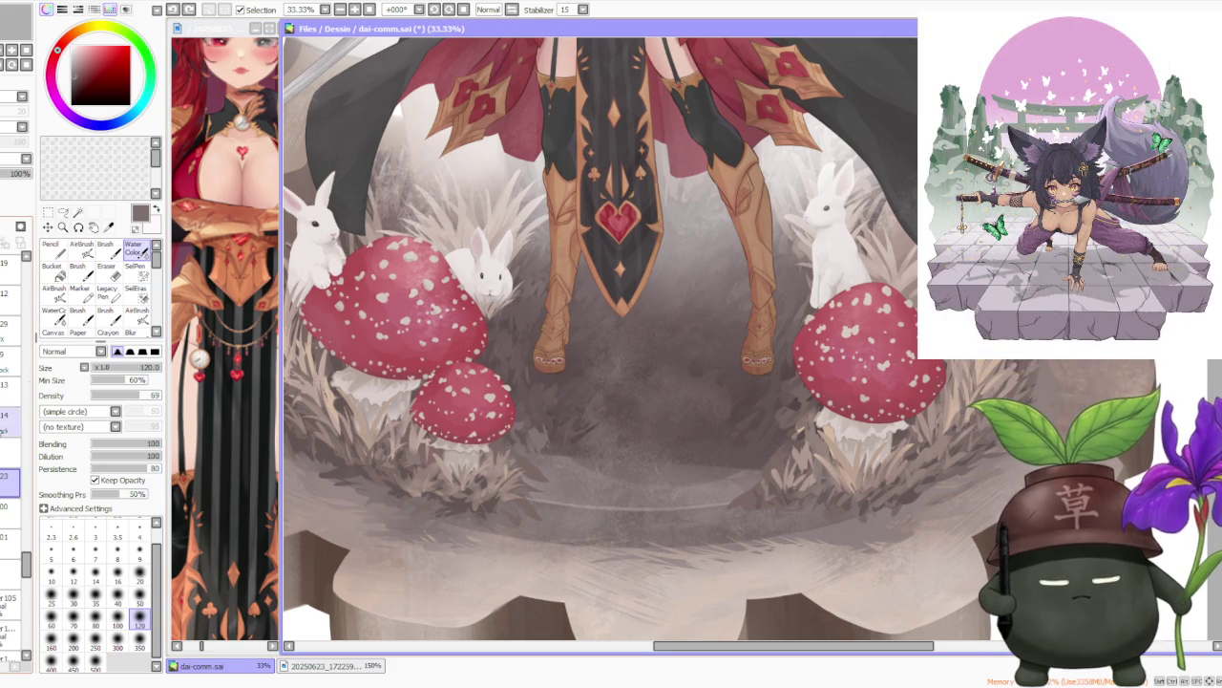
# Select the layer two rows down and switch back to the Dirt 01 airbrush with V.
pyautogui.click(9, 506)
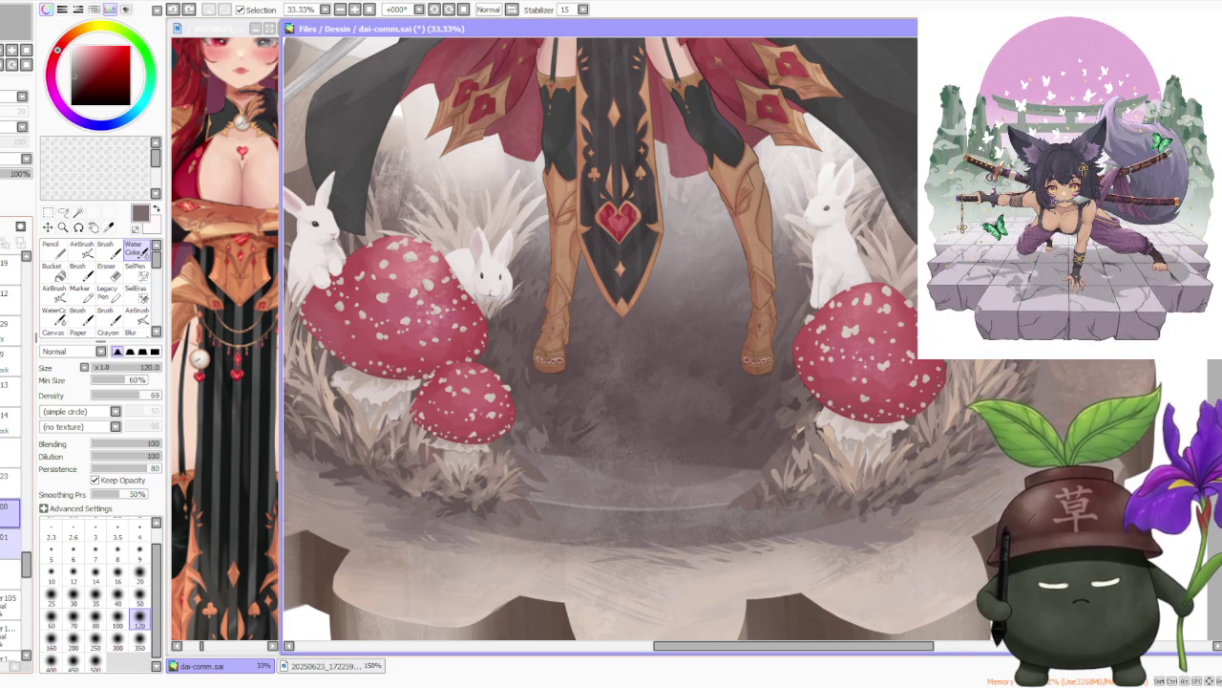
pyautogui.click(9, 537)
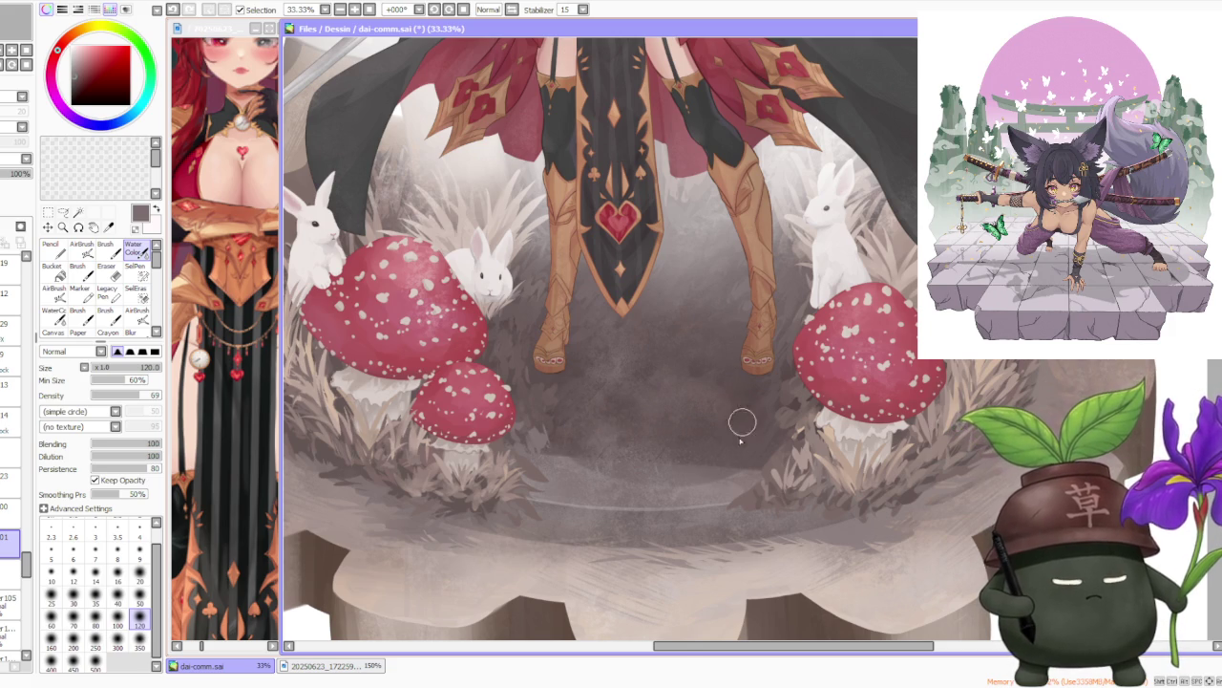
pyautogui.scroll(-1, 750, 412)
pyautogui.scroll(-3, 707, 337)
pyautogui.scroll(-1, 708, 337)
pyautogui.scroll(4, 707, 337)
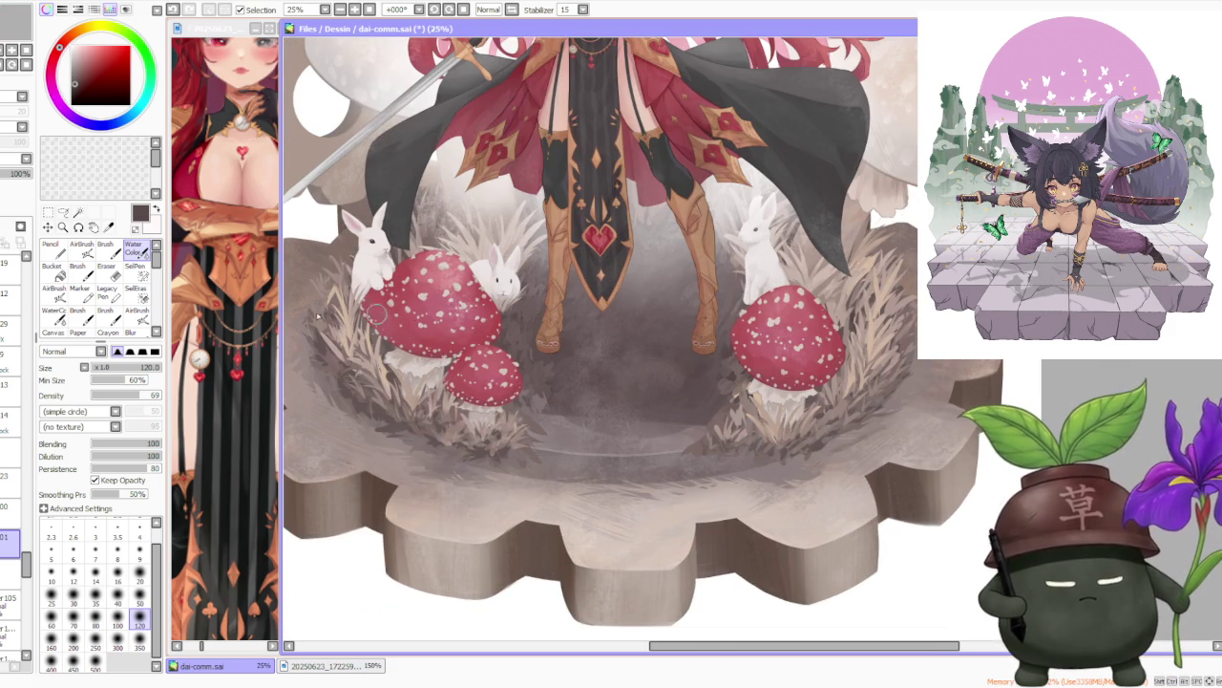
pyautogui.press('v')
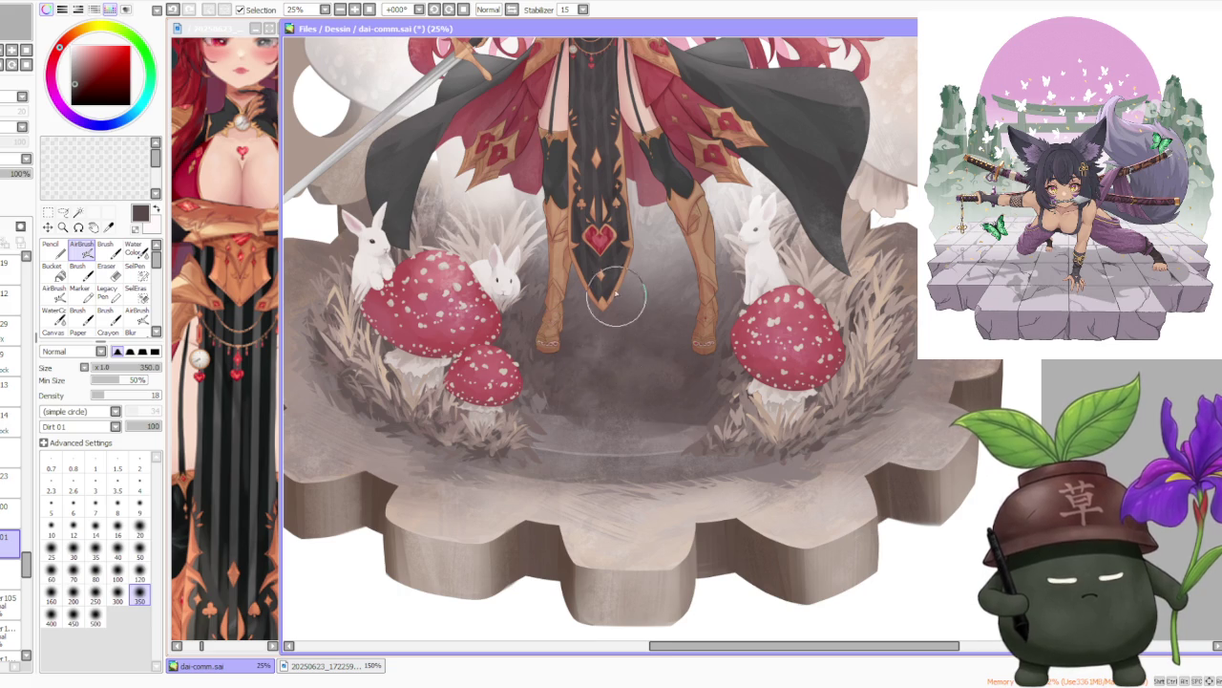
# Zoom in and out over the platform floor to inspect the new shadow strokes.
pyautogui.scroll(-2, 616, 299)
pyautogui.scroll(-1, 630, 287)
pyautogui.scroll(1, 668, 250)
pyautogui.scroll(1, 668, 248)
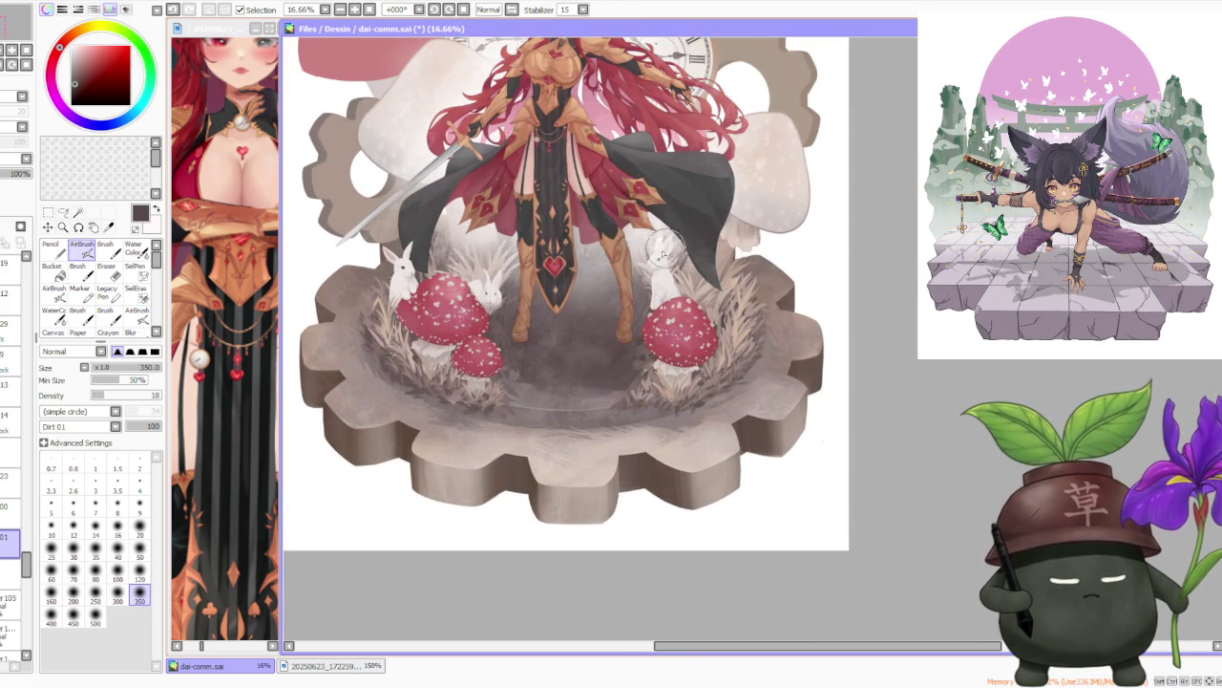
pyautogui.scroll(2, 28, 563)
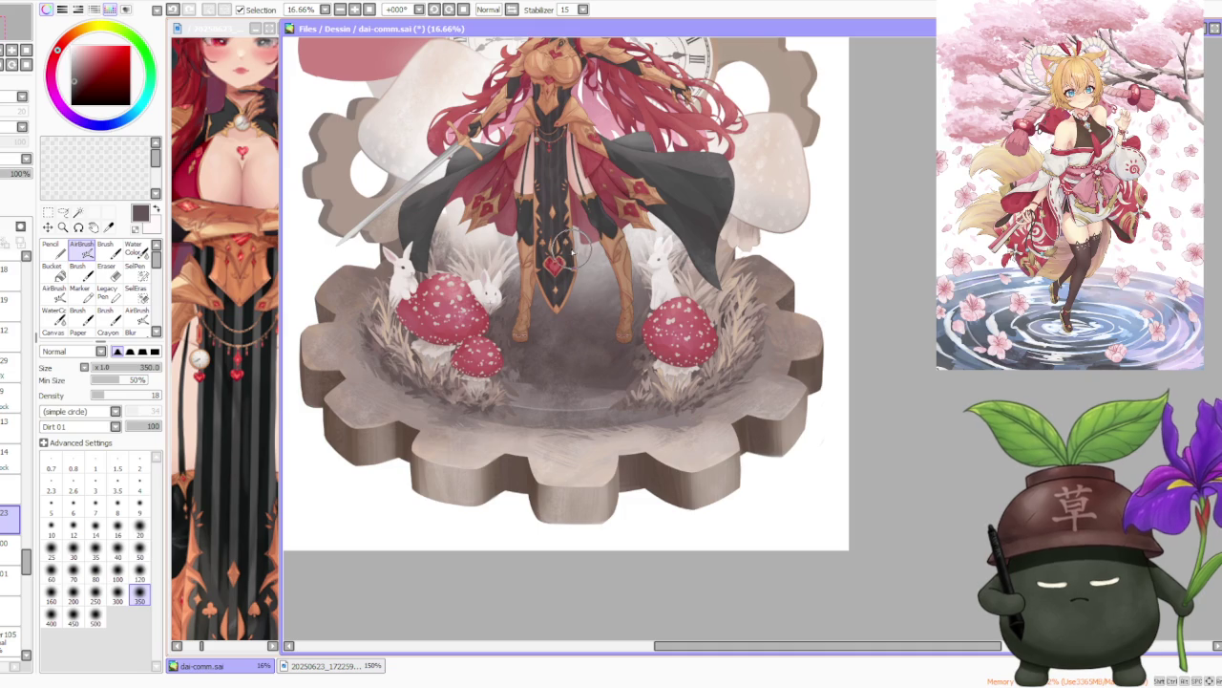
pyautogui.scroll(1, 601, 287)
pyautogui.scroll(1, 626, 333)
pyautogui.scroll(-1, 635, 336)
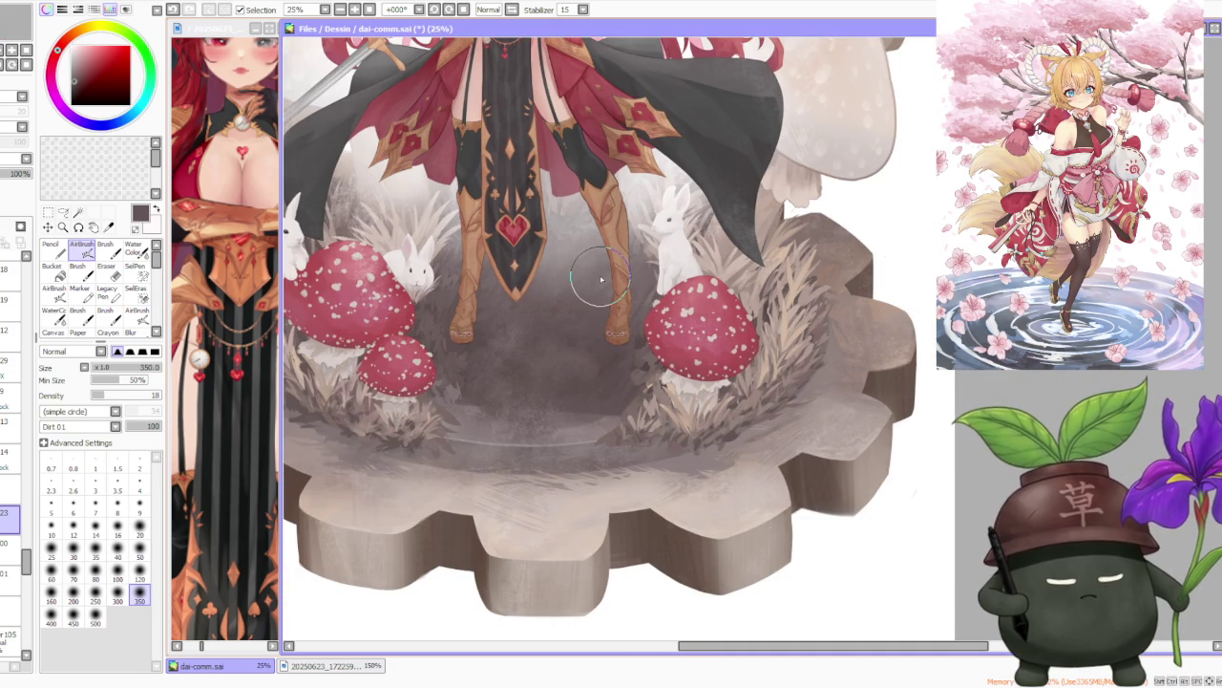
# Compare the floor shadows, including the one near the left rabbit, with and without the latest strokes, then keep them.
pyautogui.hotkey('ctrl', 'y')
pyautogui.hotkey('ctrl', 'z')
pyautogui.hotkey('ctrl', 'y')
pyautogui.hotkey('ctrl', 'z')
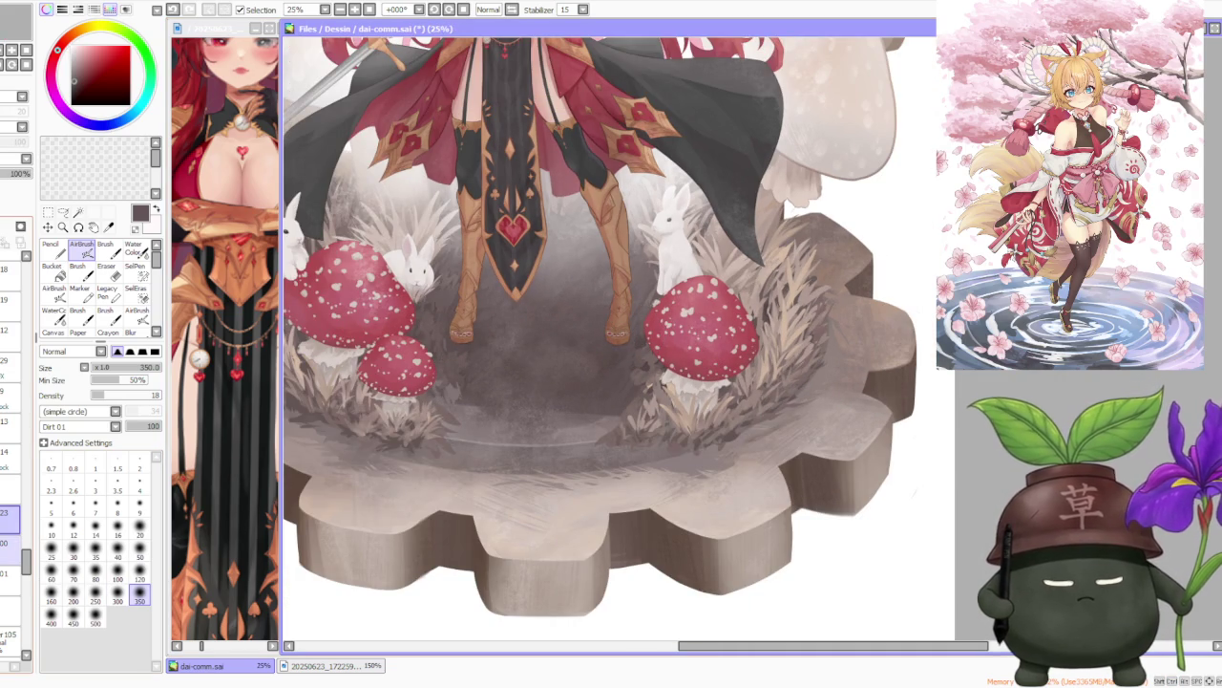
pyautogui.hotkey('ctrl', 'y')
pyautogui.hotkey('ctrl', 'z')
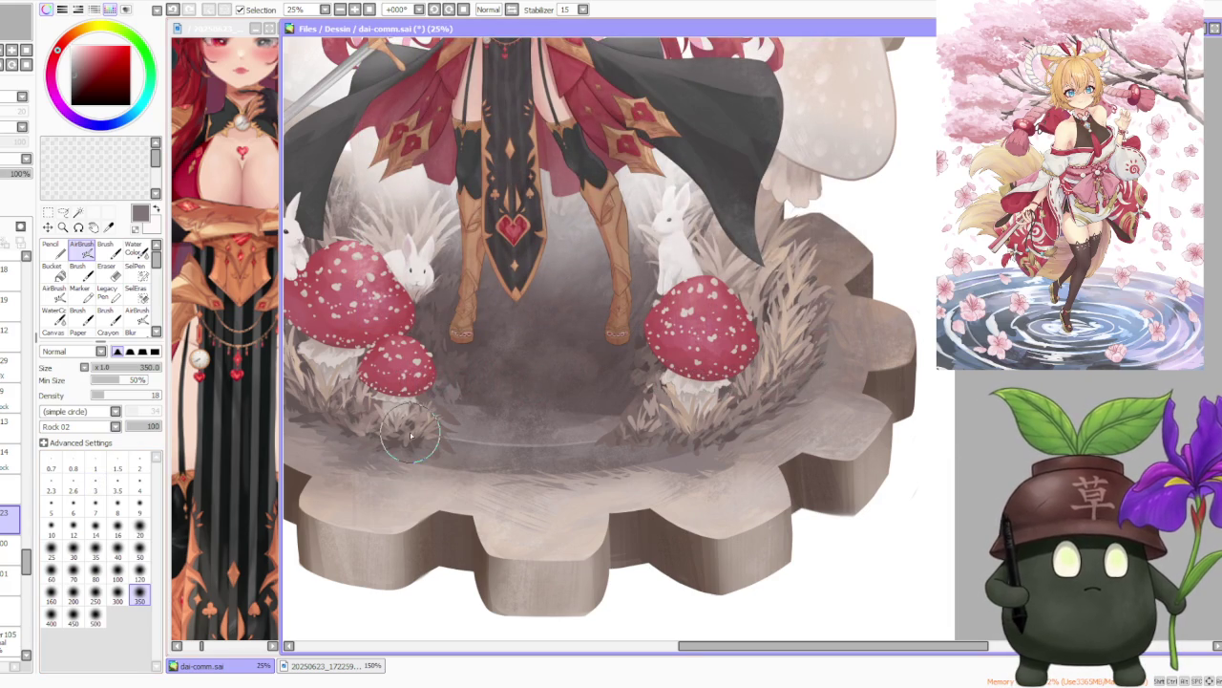
# Review the floor around the rabbits and mushrooms, then reduce the airbrush size to 300.
pyautogui.scroll(-1, 797, 226)
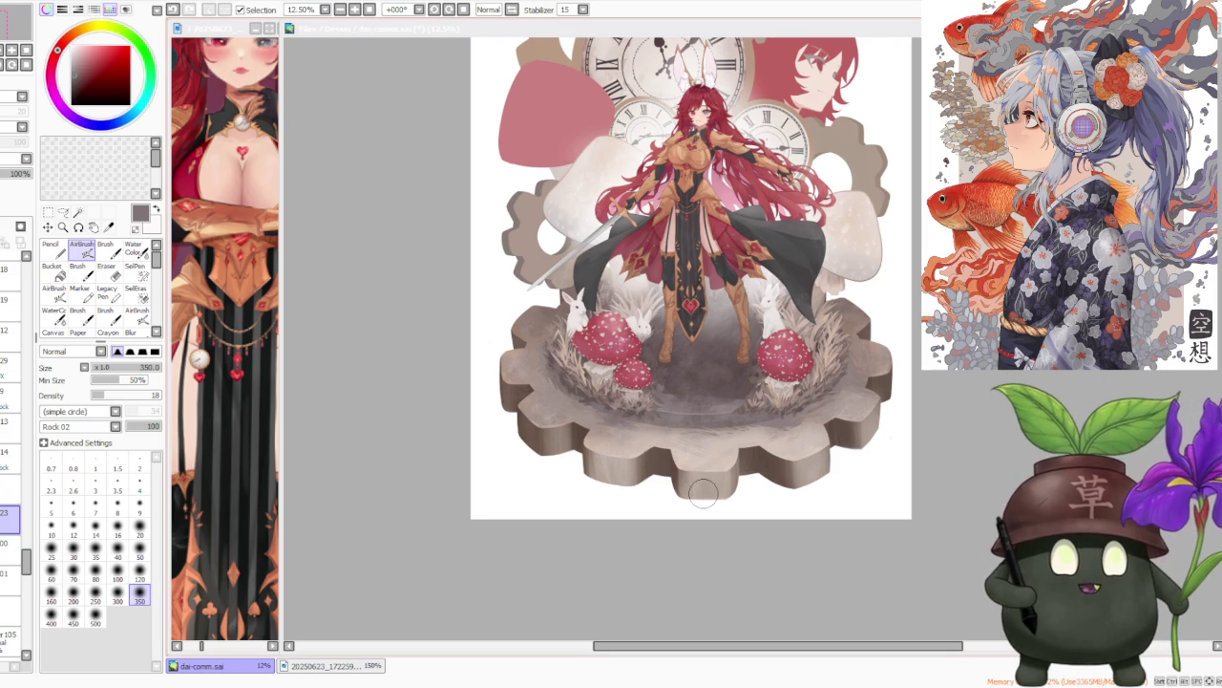
pyautogui.scroll(-1, 644, 551)
pyautogui.scroll(1, 784, 431)
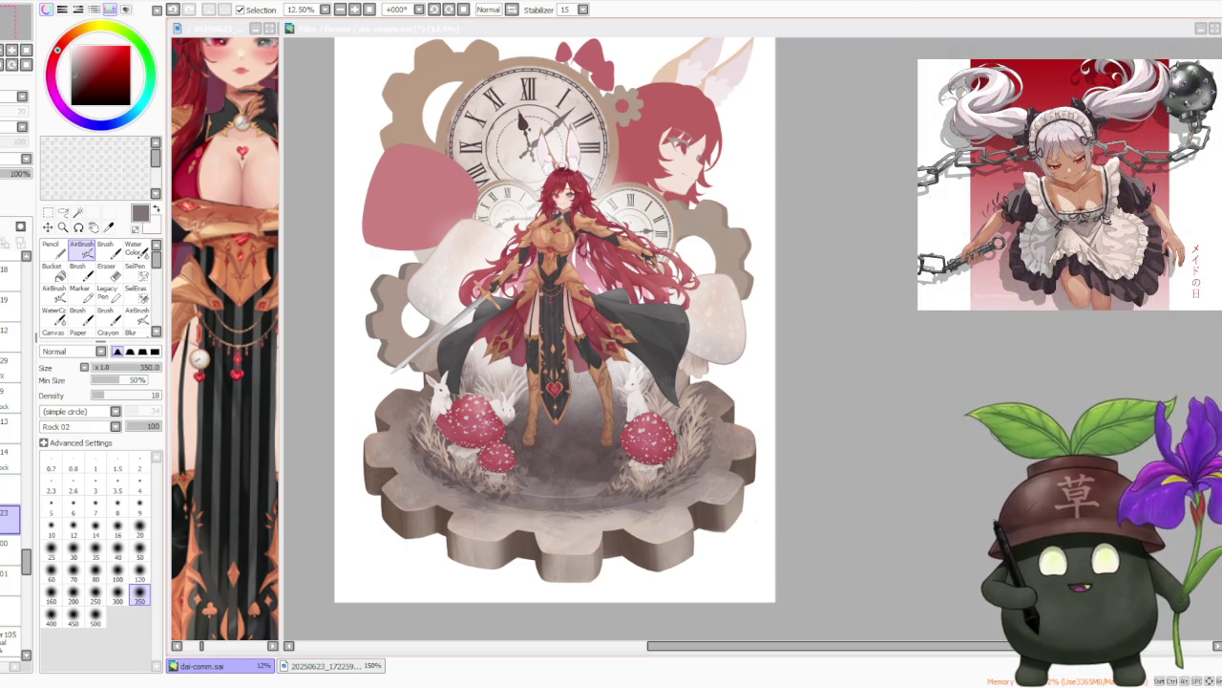
pyautogui.scroll(-1, 838, 478)
pyautogui.scroll(1, 758, 486)
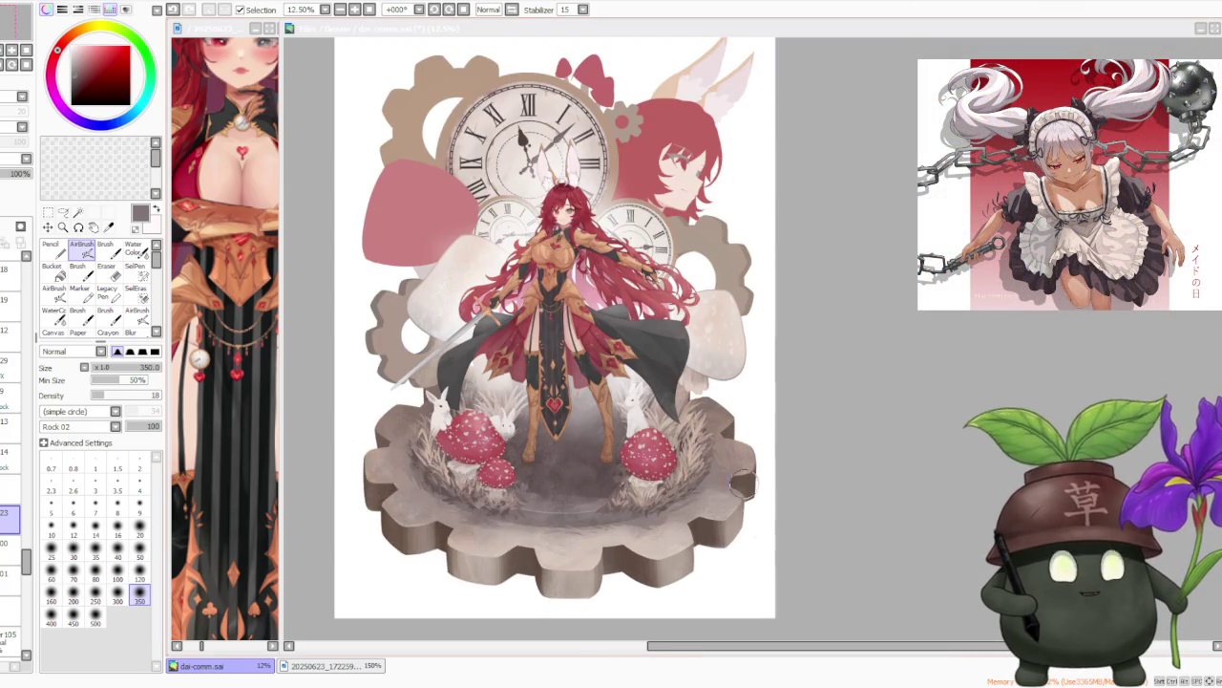
pyautogui.scroll(1, 590, 456)
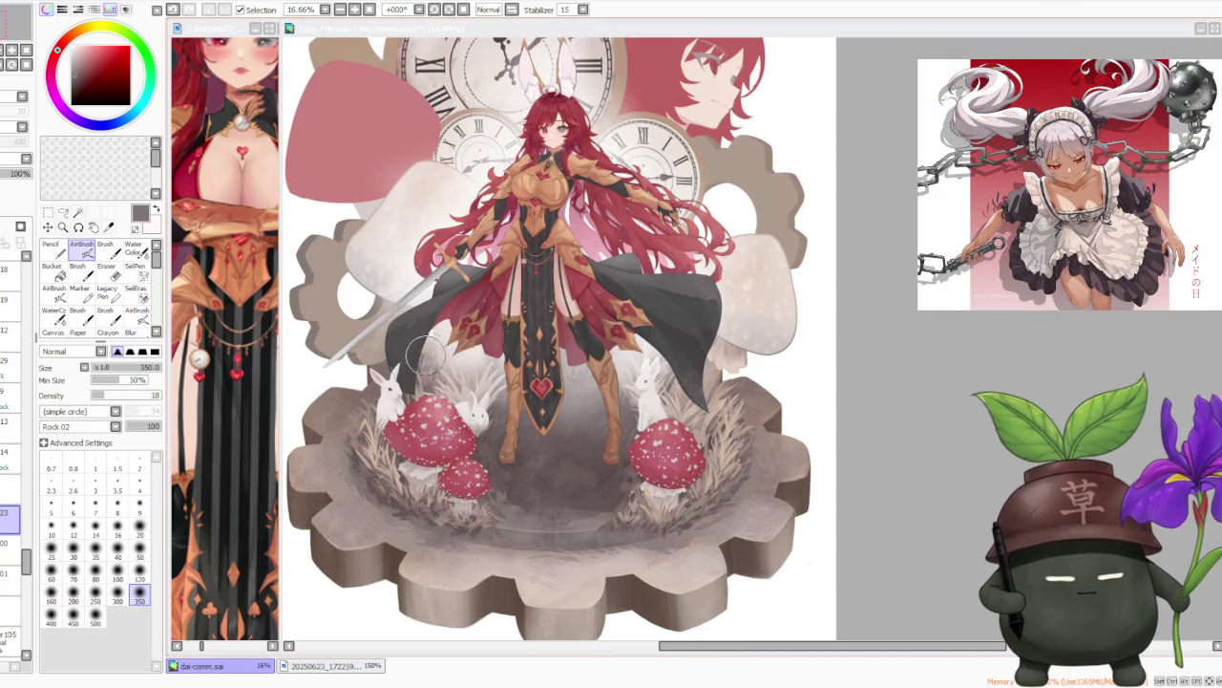
pyautogui.scroll(1, 528, 490)
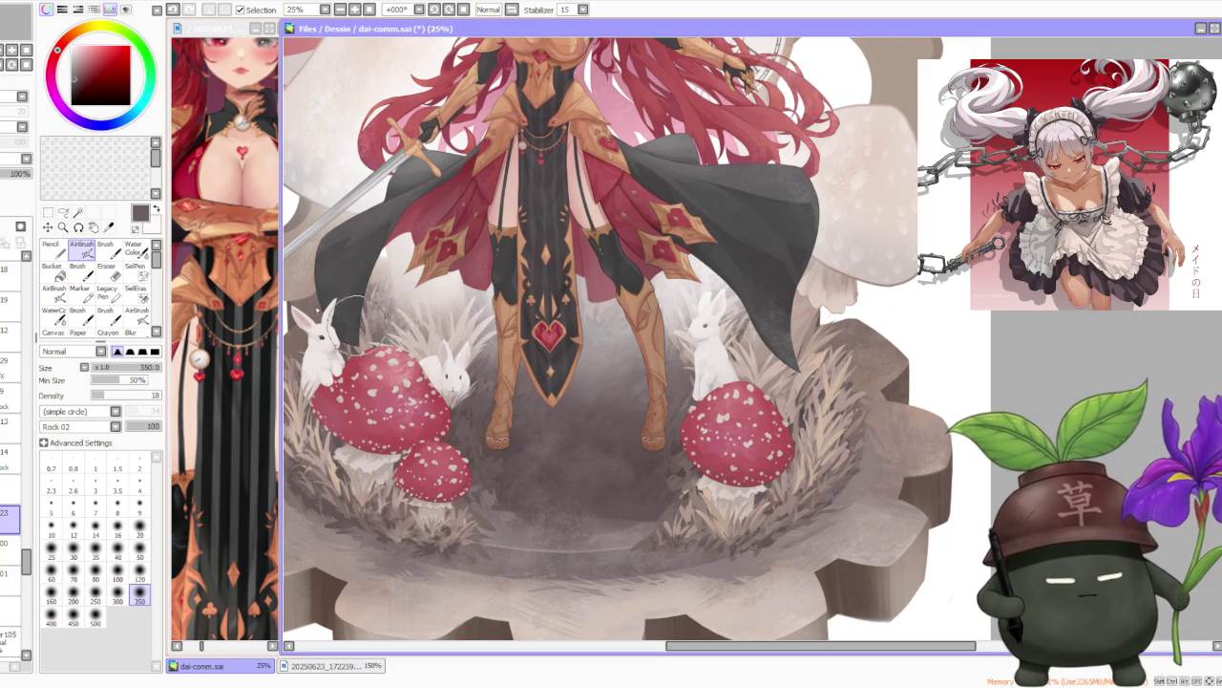
pyautogui.click(118, 594)
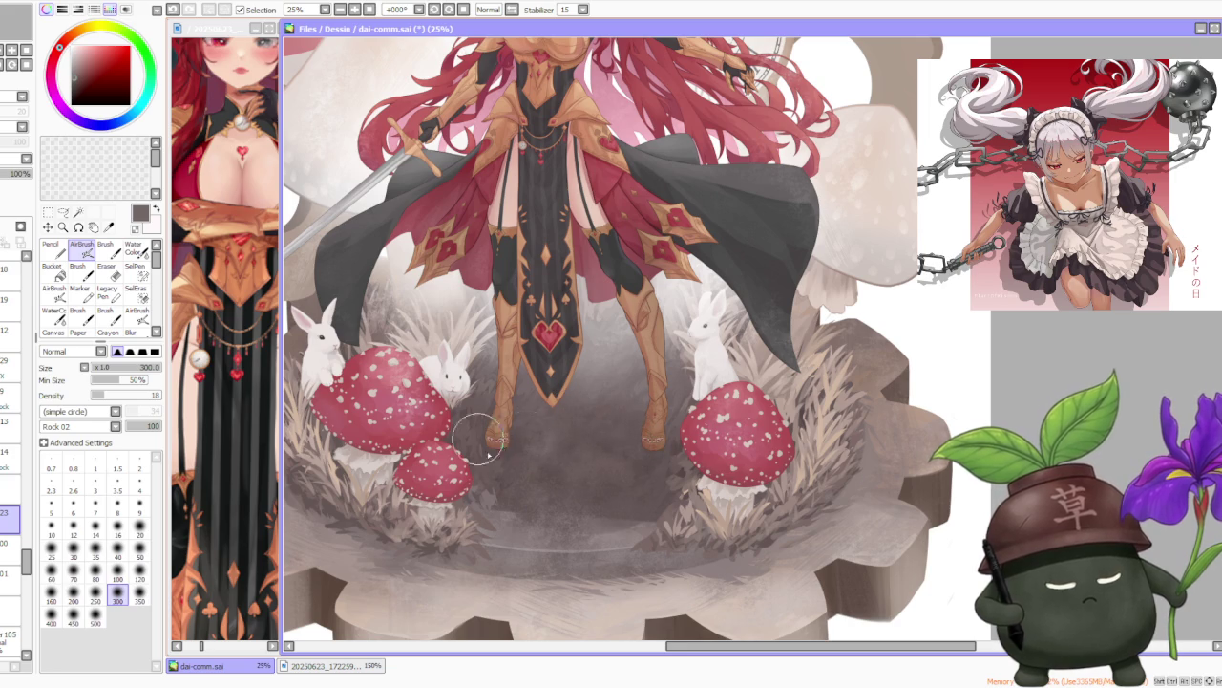
# Sample the grey-brown floor colour from the canvas as the current colour.
pyautogui.scroll(-3, 490, 437)
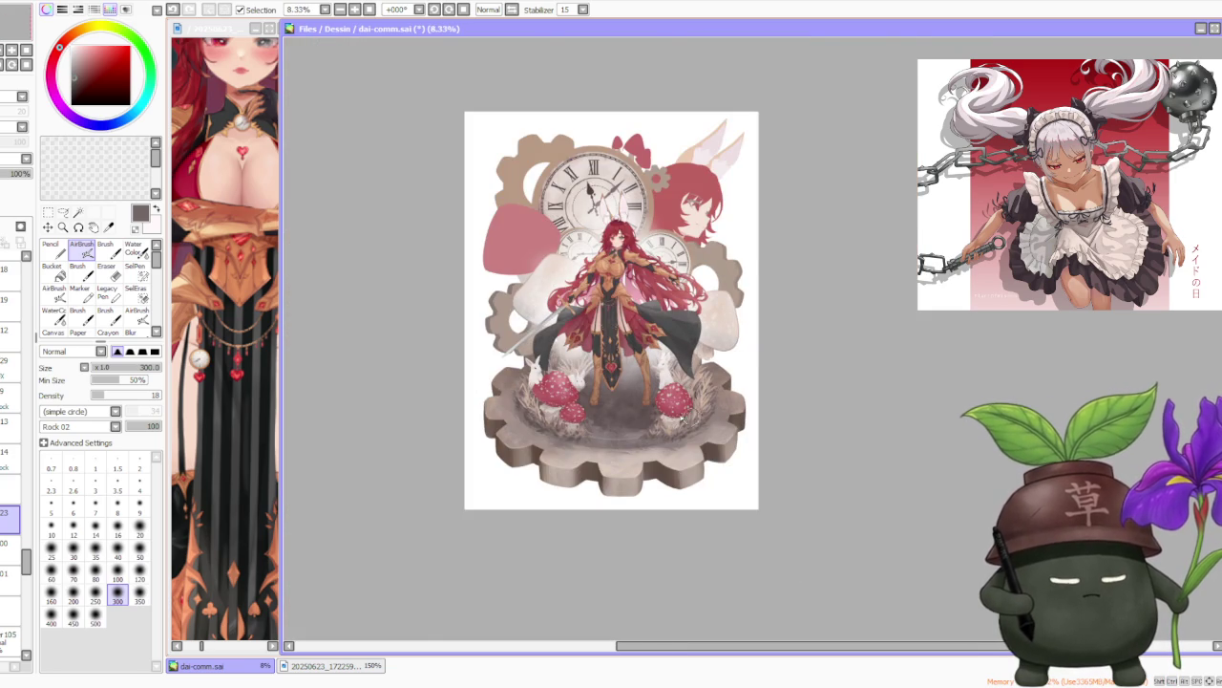
pyautogui.scroll(3, 611, 397)
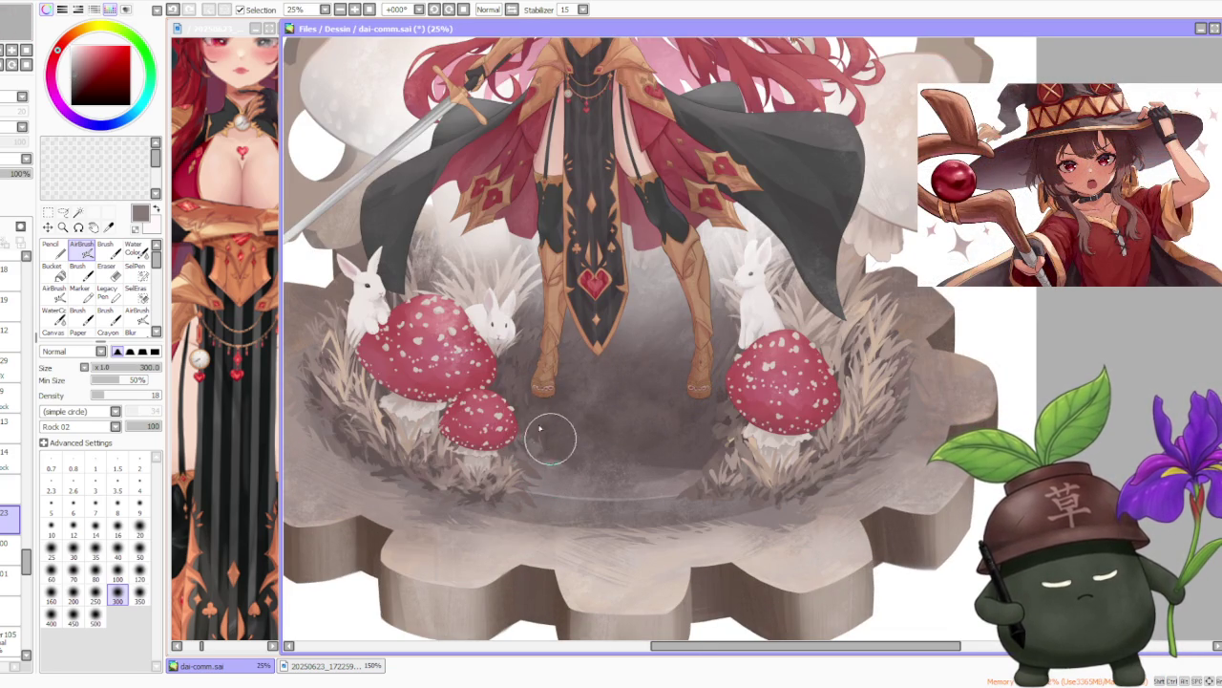
pyautogui.scroll(-1, 517, 339)
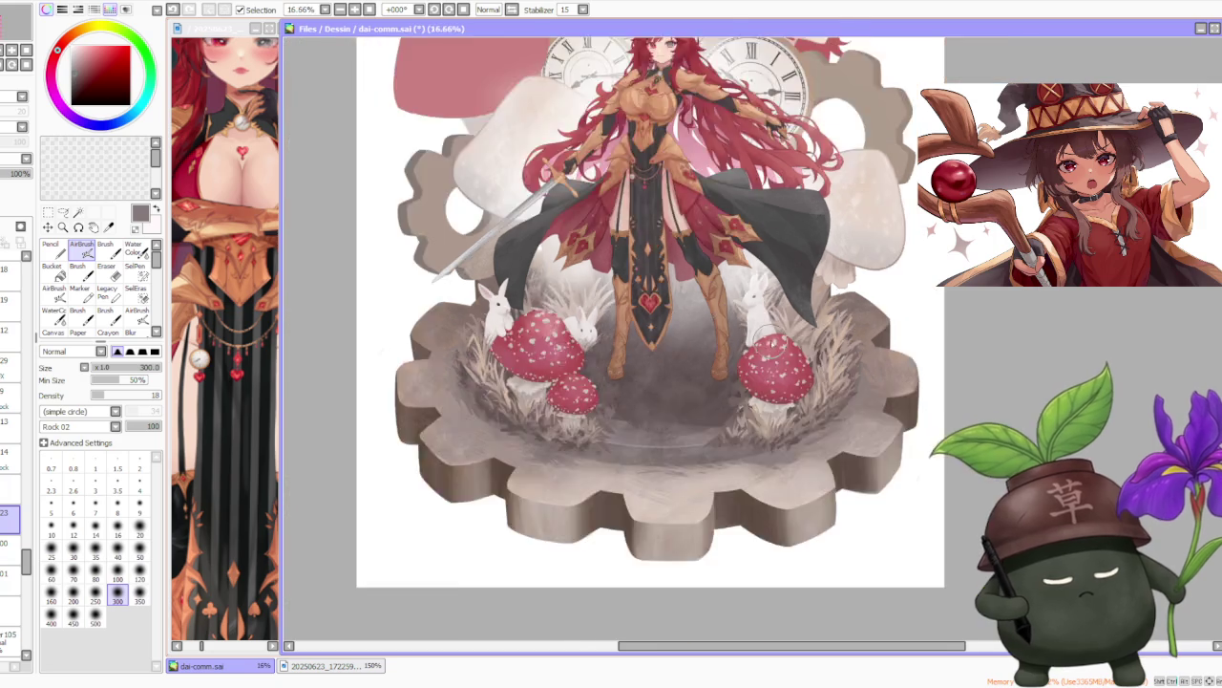
pyautogui.scroll(-1, 774, 325)
pyautogui.scroll(-1, 773, 325)
pyautogui.scroll(2, 798, 341)
pyautogui.scroll(2, 650, 372)
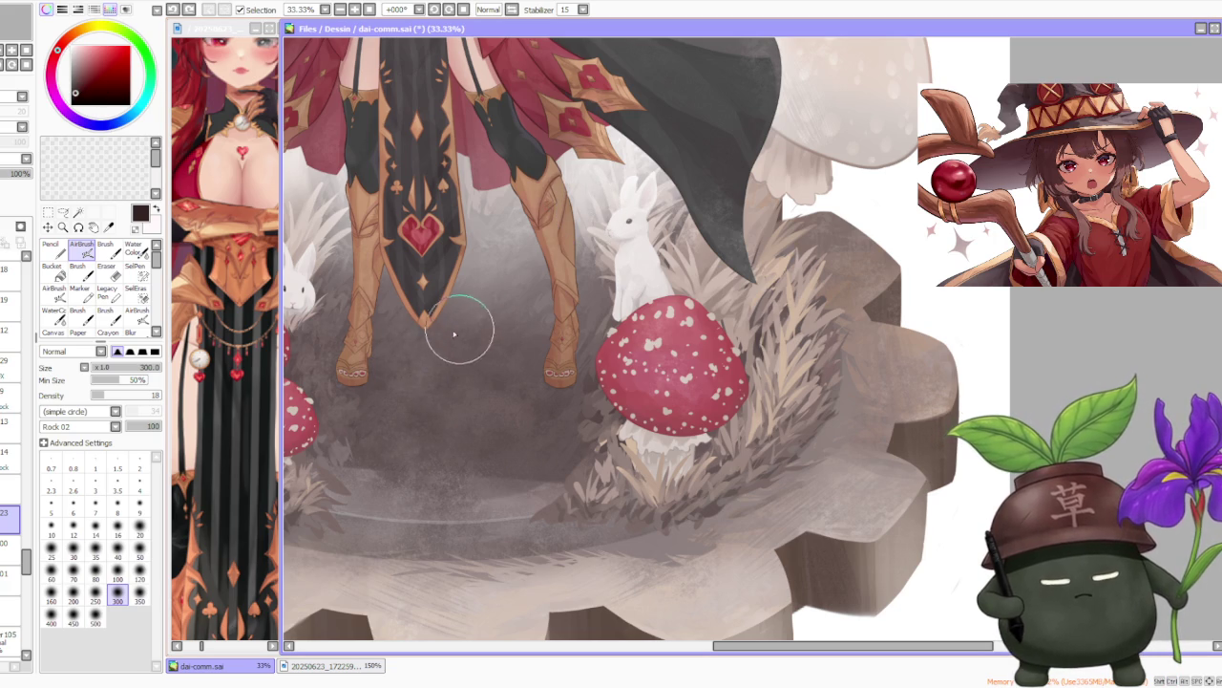
pyautogui.keyDown('alt'); pyautogui.click(469, 439); pyautogui.keyUp('alt')
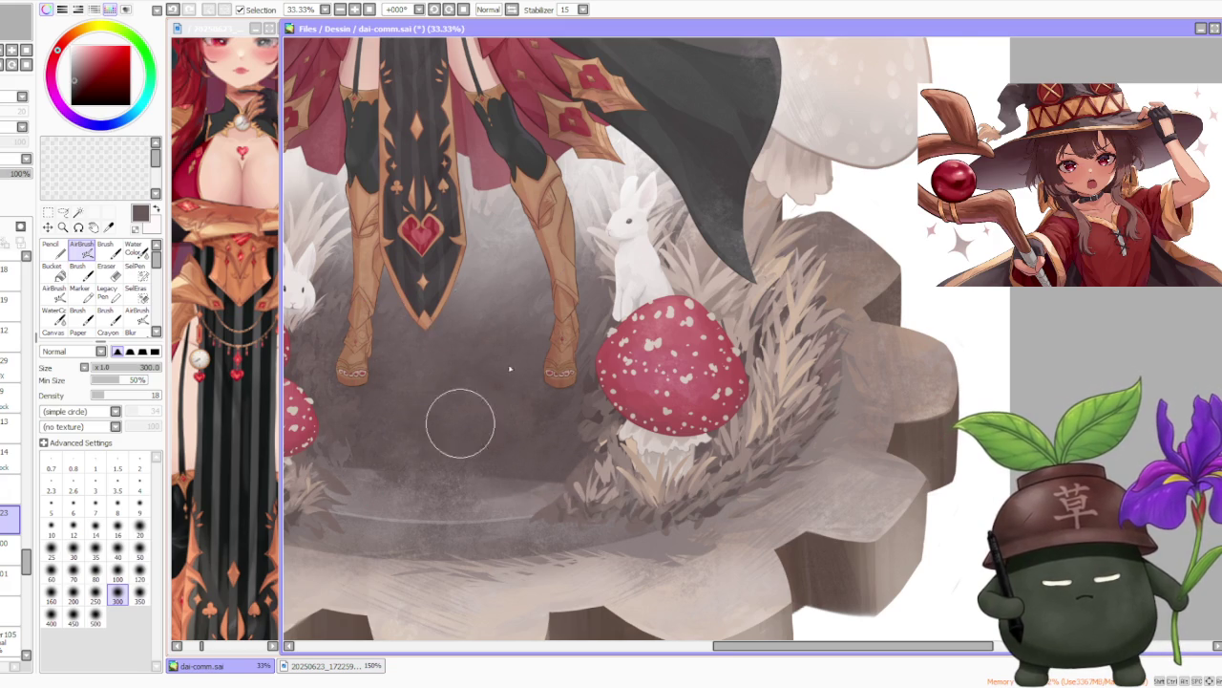
# Zoom out to review the whole illustration, zoom back in, and enlarge the airbrush to 500.
pyautogui.scroll(-3, 442, 433)
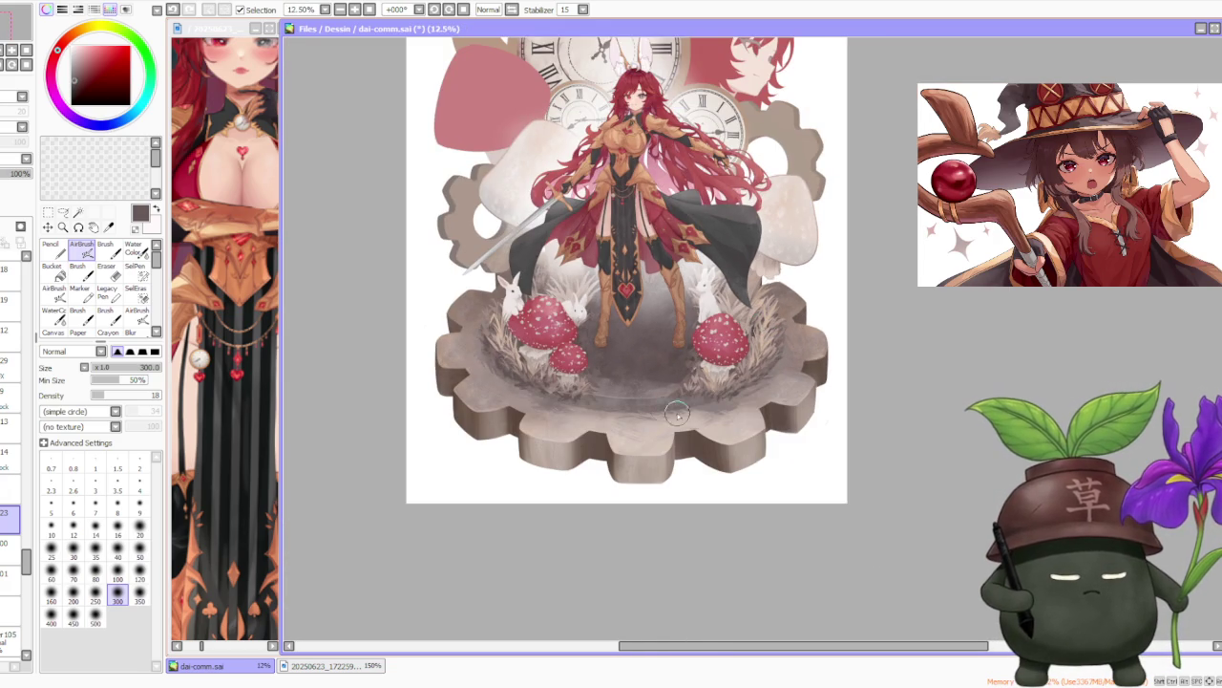
pyautogui.scroll(-2, 627, 278)
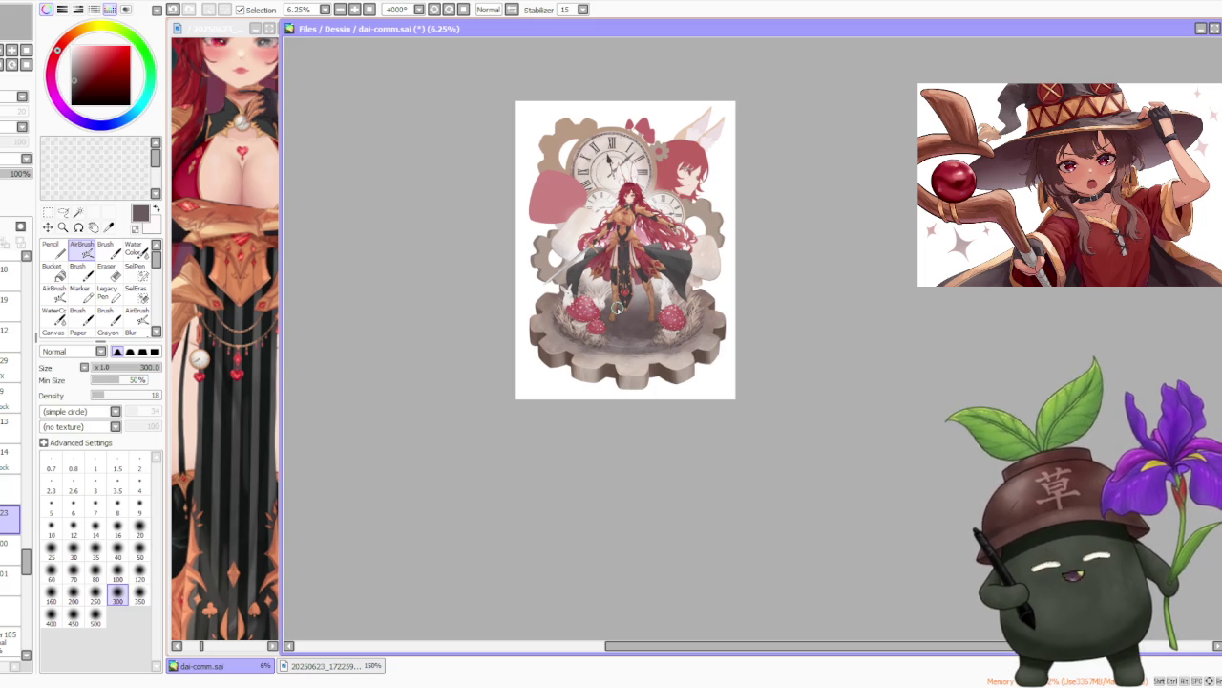
pyautogui.scroll(-1, 659, 297)
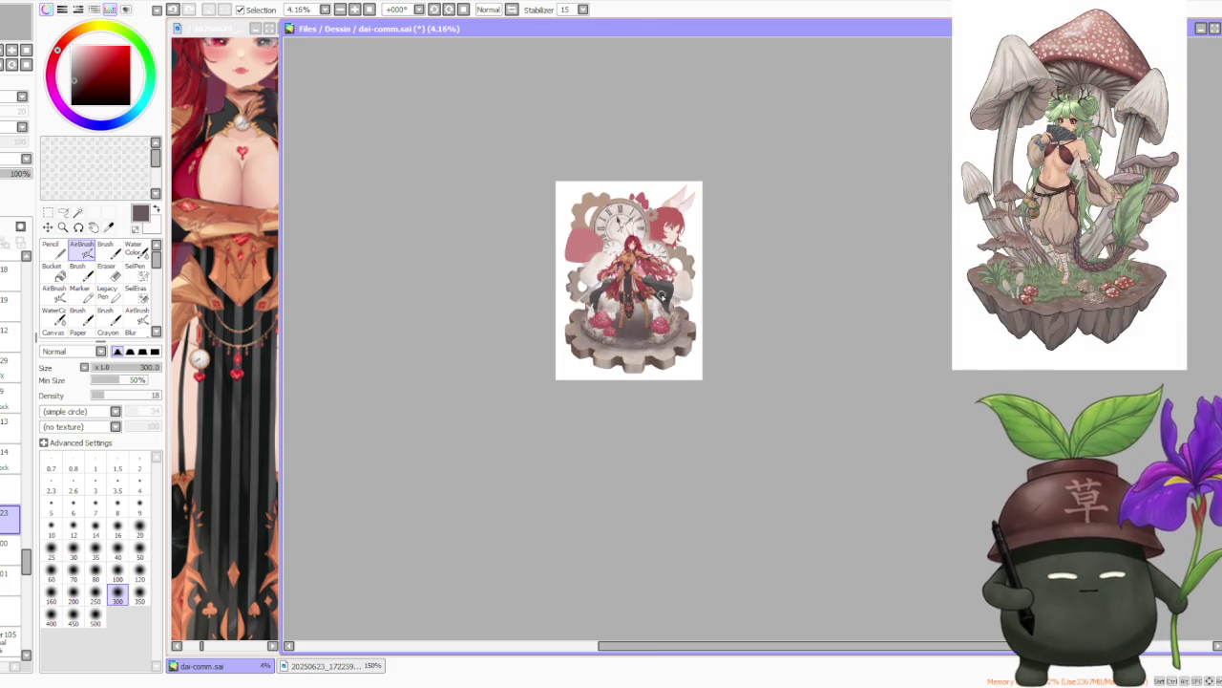
pyautogui.scroll(3, 659, 297)
pyautogui.scroll(1, 647, 299)
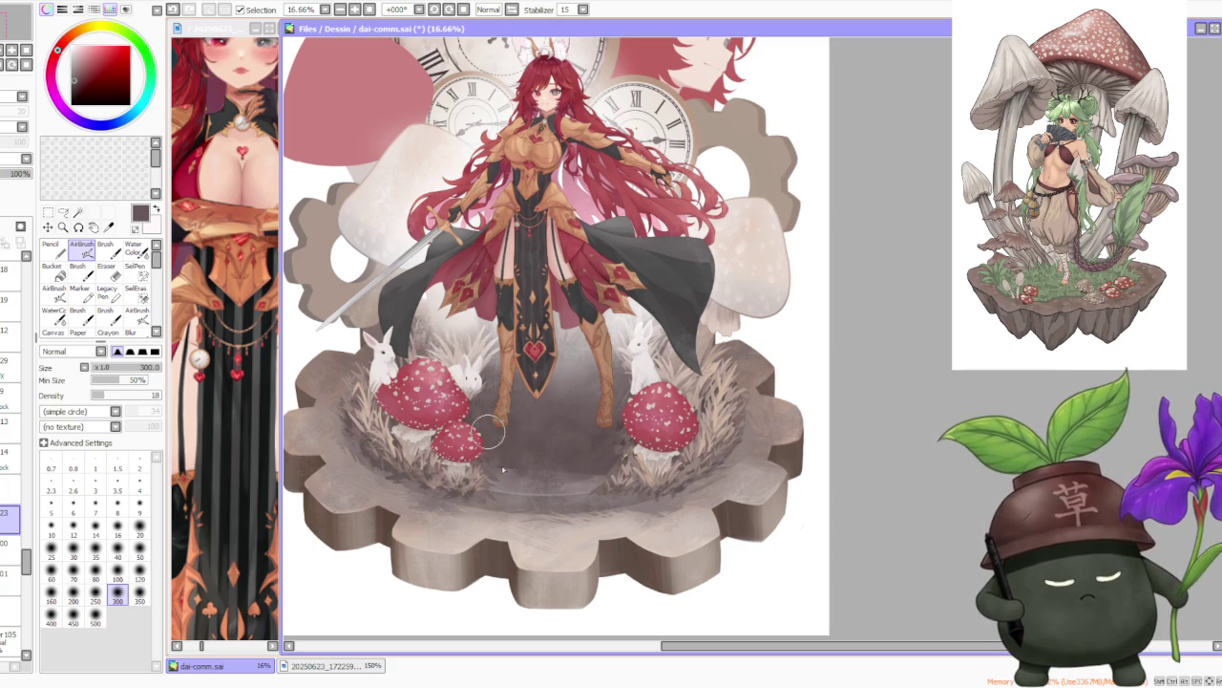
pyautogui.scroll(-2, 497, 424)
pyautogui.scroll(-1, 497, 424)
pyautogui.scroll(1, 556, 475)
pyautogui.scroll(3, 557, 475)
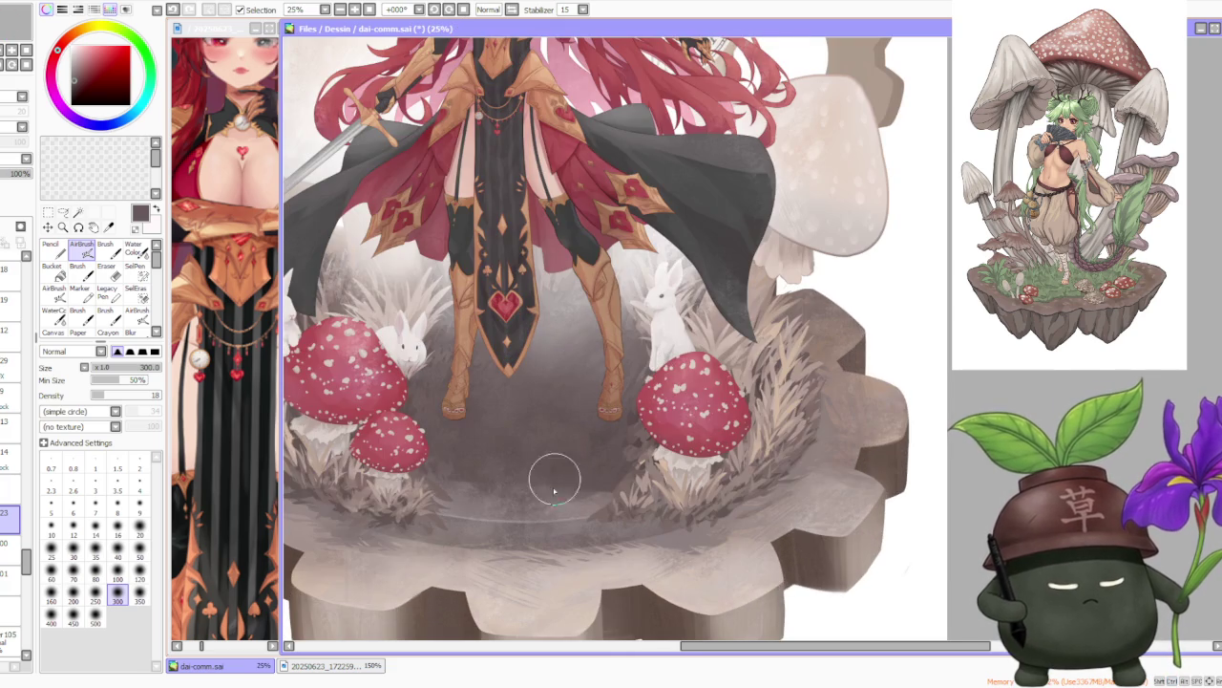
pyautogui.scroll(-1, 560, 502)
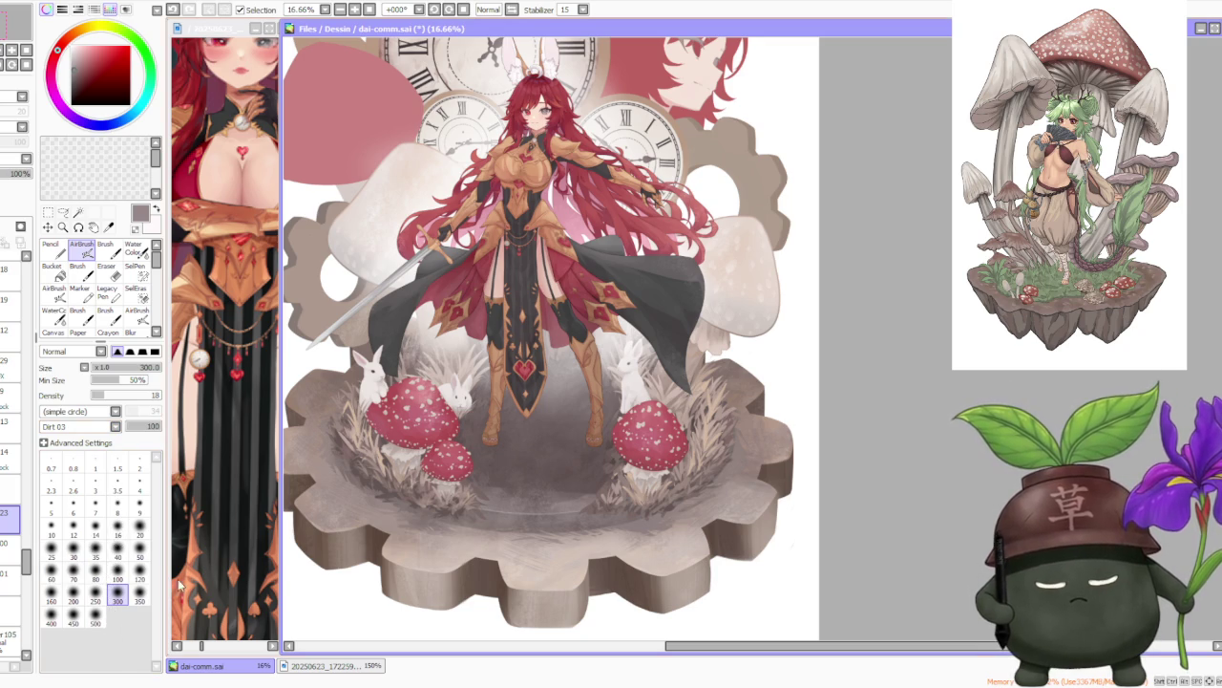
pyautogui.click(95, 622)
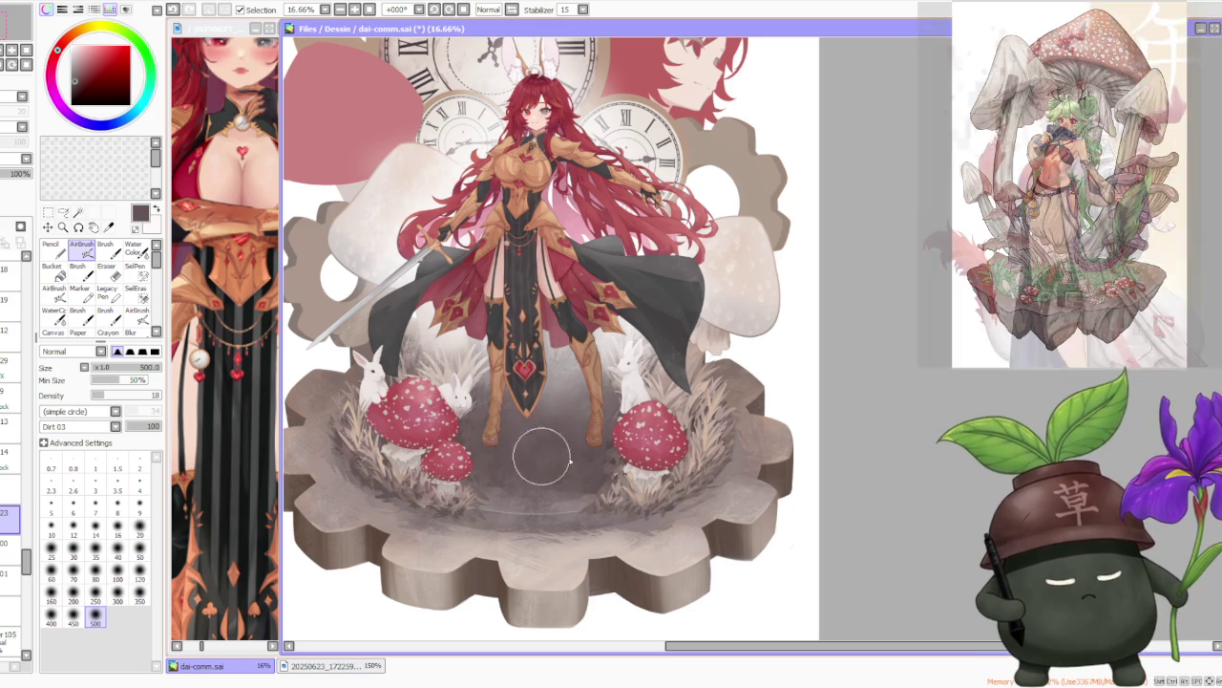
pyautogui.scroll(-1, 754, 420)
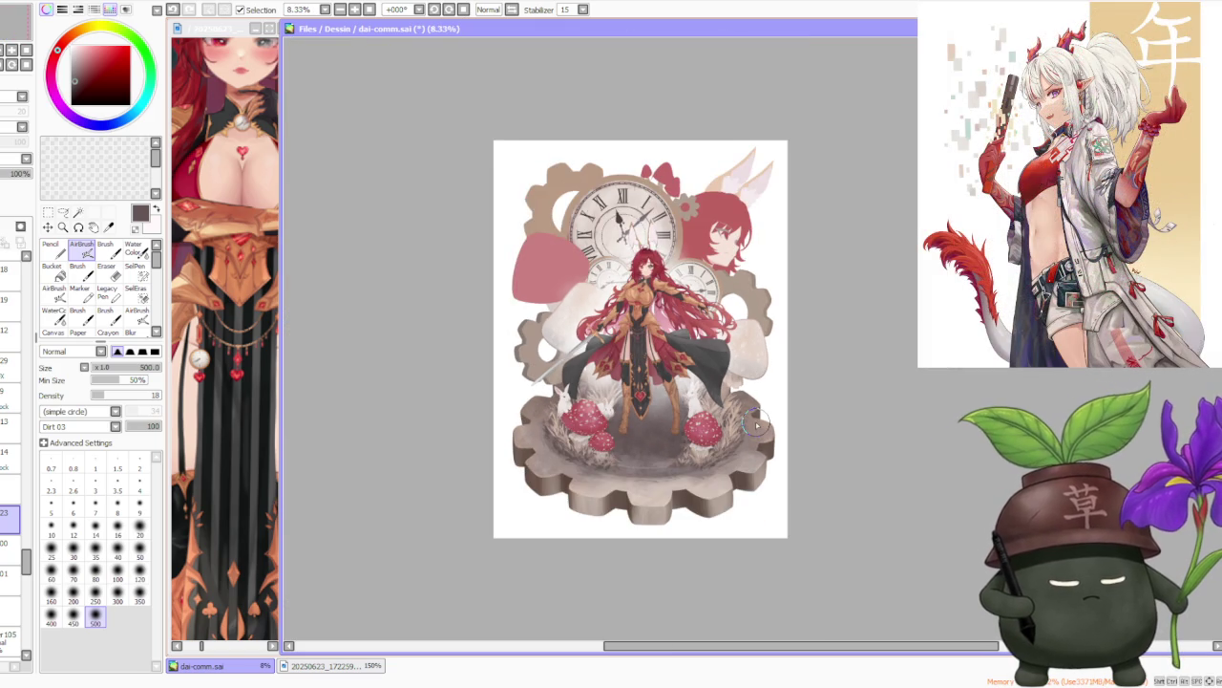
pyautogui.scroll(3, 743, 387)
pyautogui.scroll(1, 687, 430)
pyautogui.scroll(1, 659, 458)
pyautogui.scroll(-1, 658, 477)
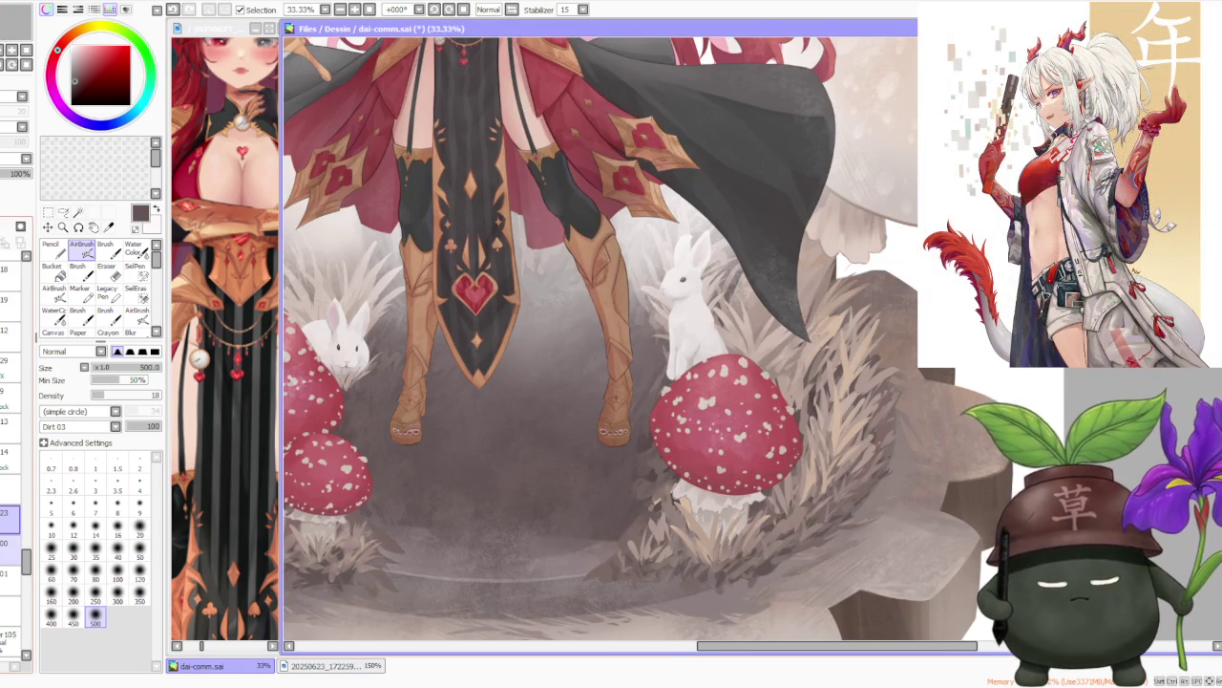
pyautogui.scroll(-1, 676, 491)
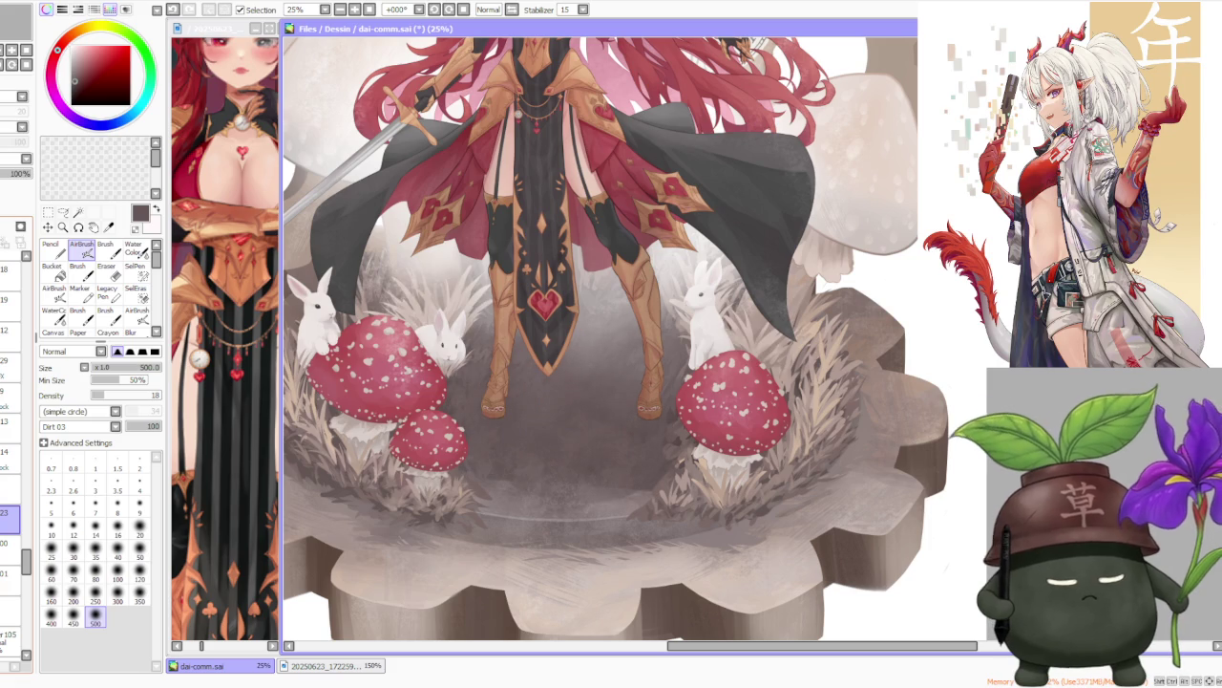
pyautogui.click(11, 573)
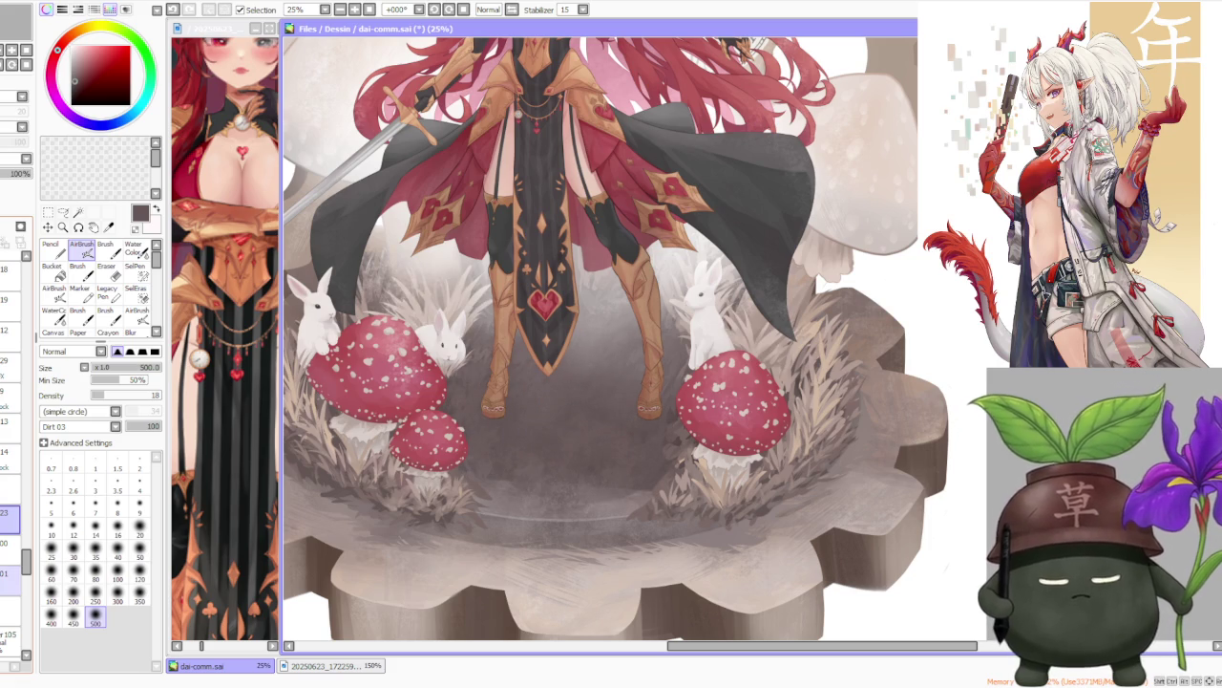
pyautogui.press('c')
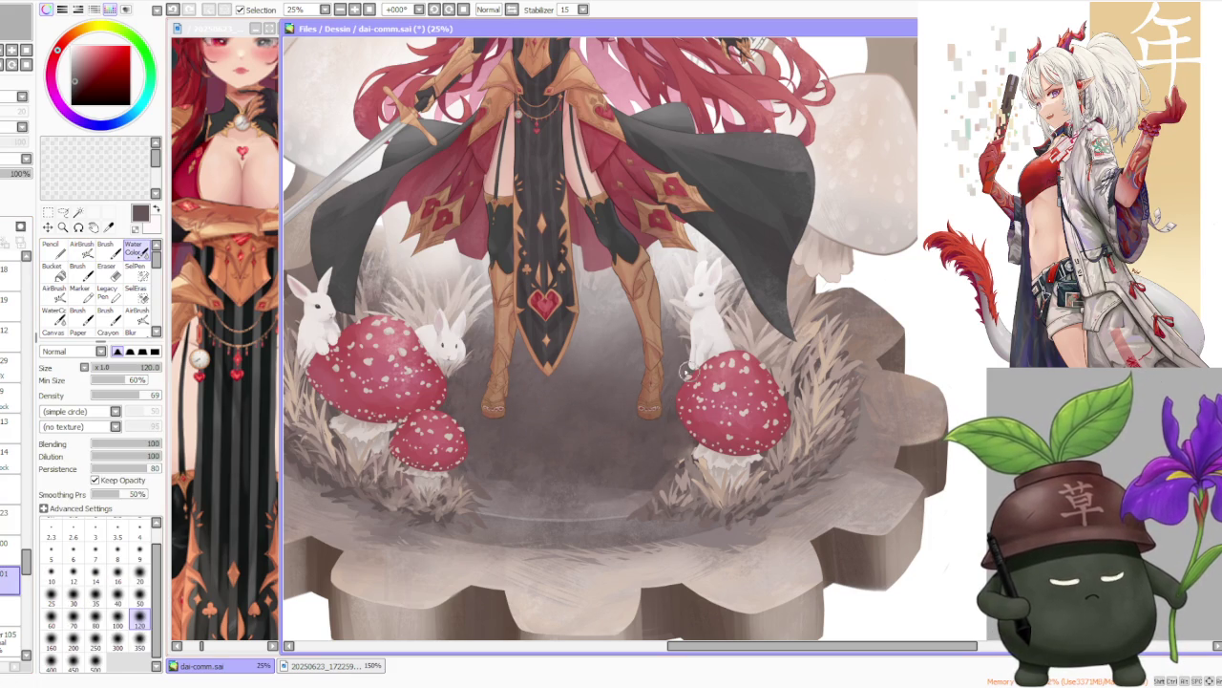
pyautogui.scroll(-1, 803, 301)
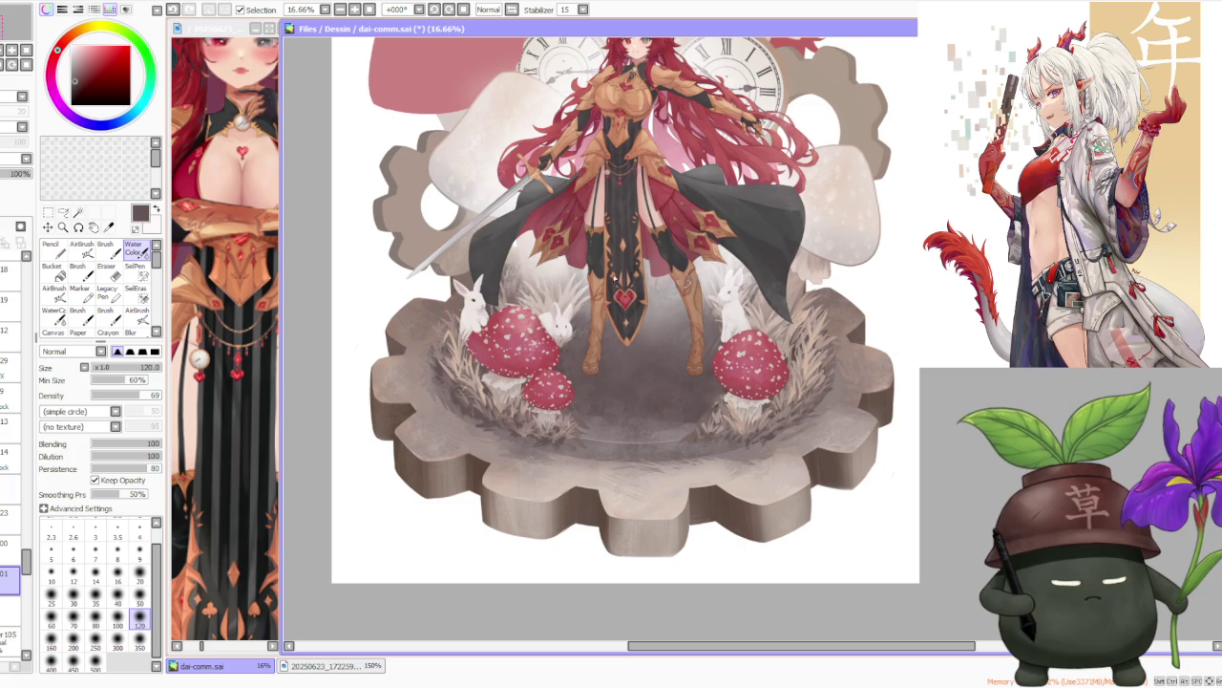
pyautogui.press('v')
pyautogui.click(7, 542)
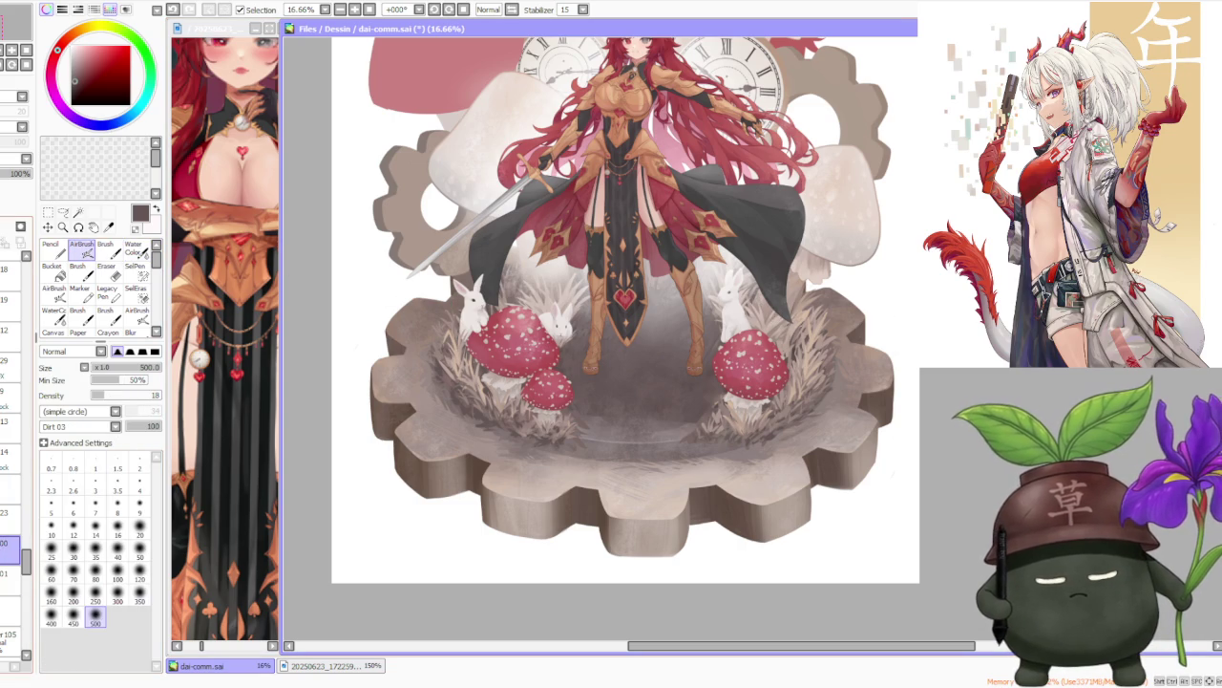
pyautogui.click(8, 516)
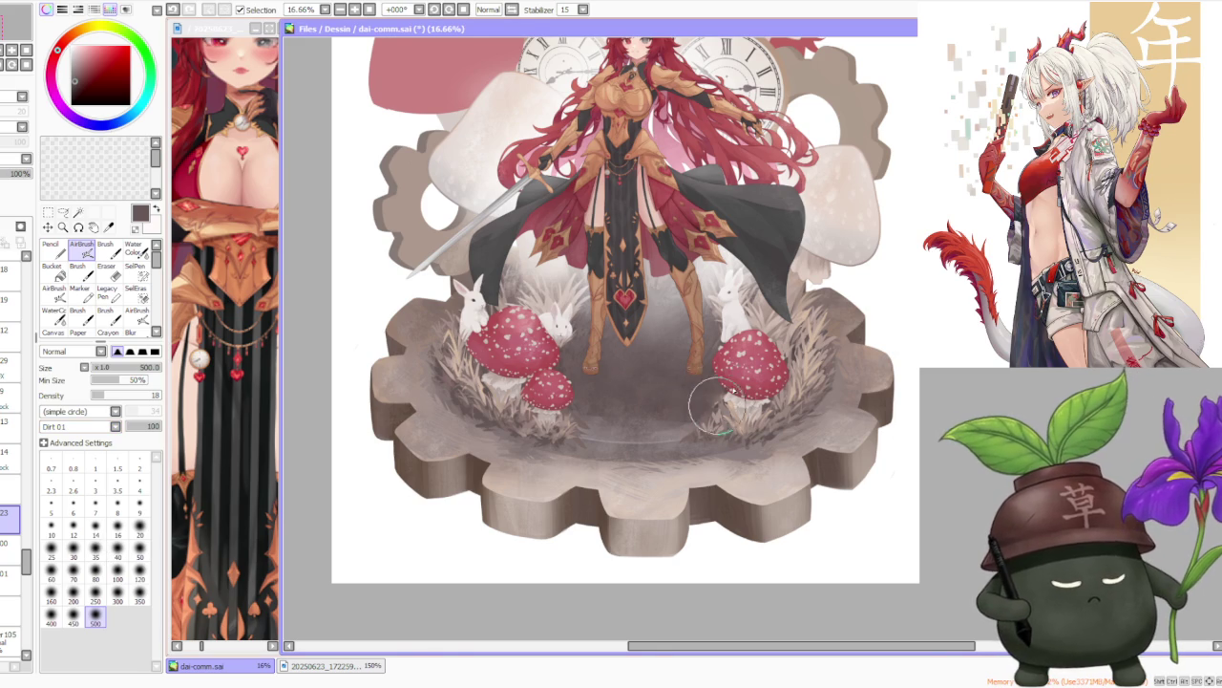
pyautogui.scroll(1, 707, 388)
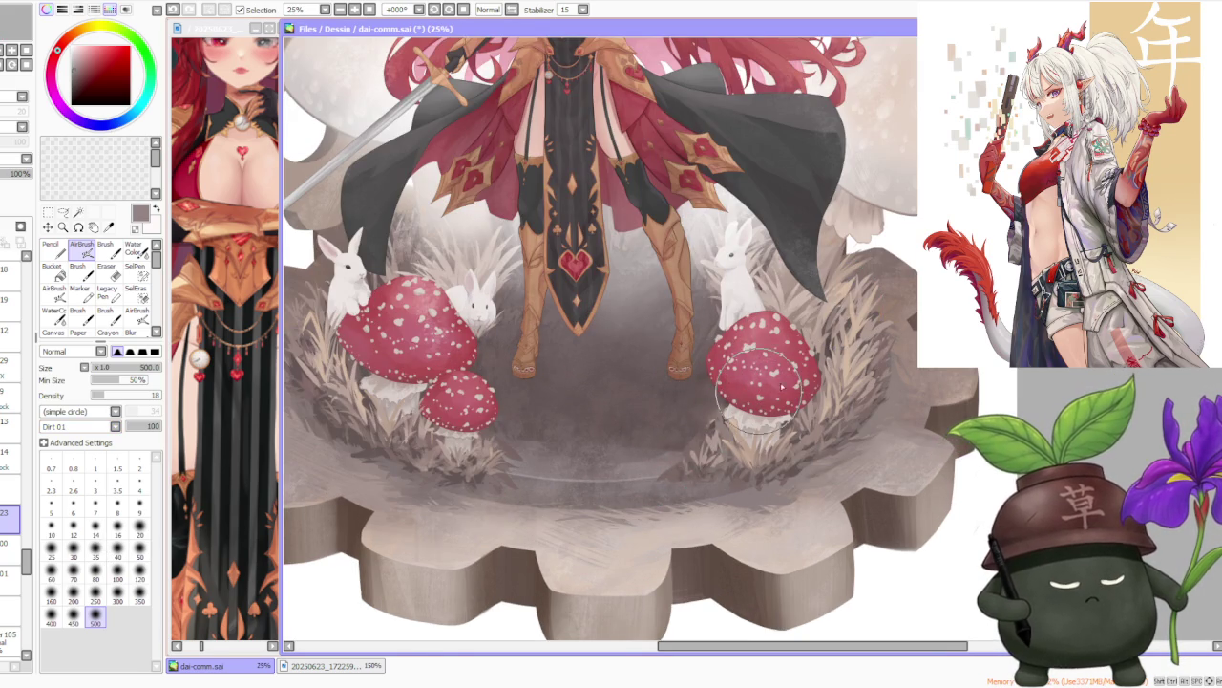
pyautogui.scroll(-4, 707, 401)
pyautogui.scroll(5, 642, 396)
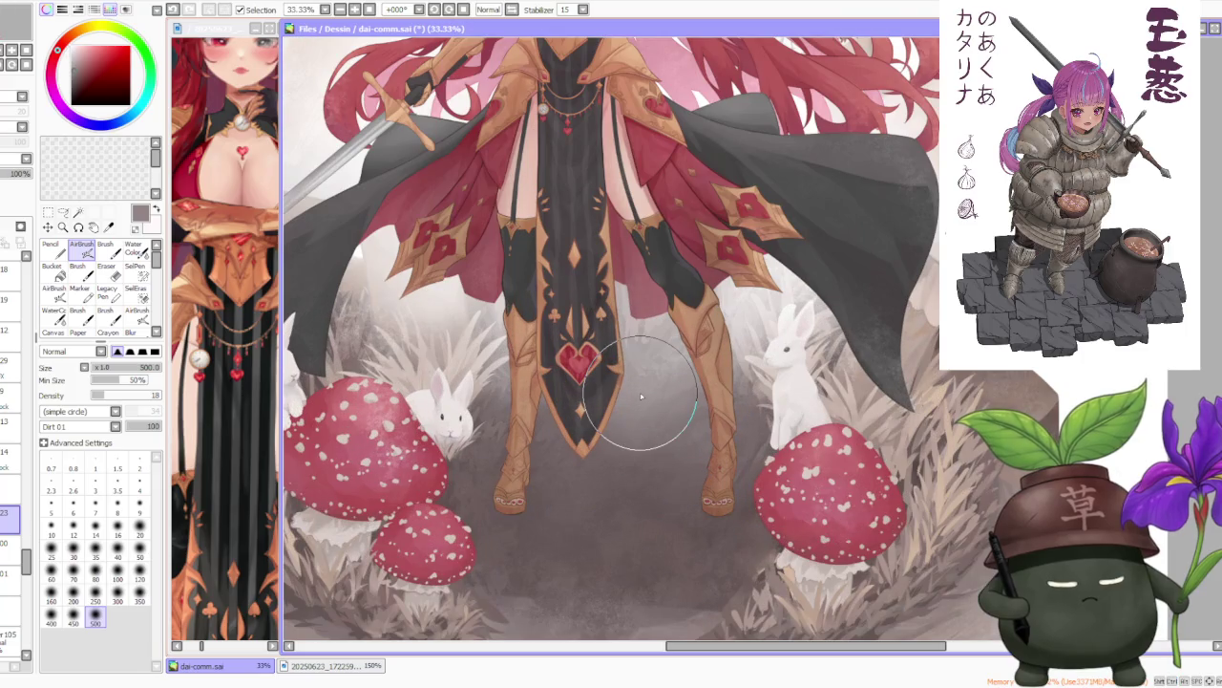
pyautogui.scroll(-1, 640, 395)
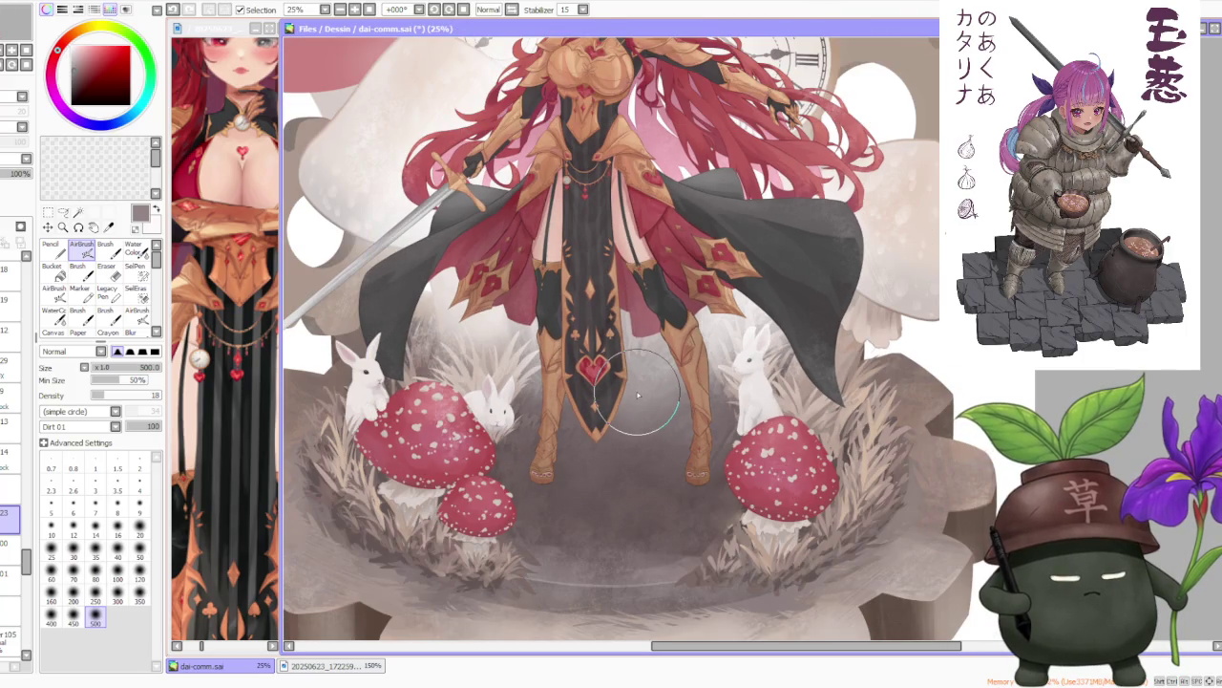
pyautogui.scroll(-3, 638, 394)
pyautogui.scroll(-2, 635, 393)
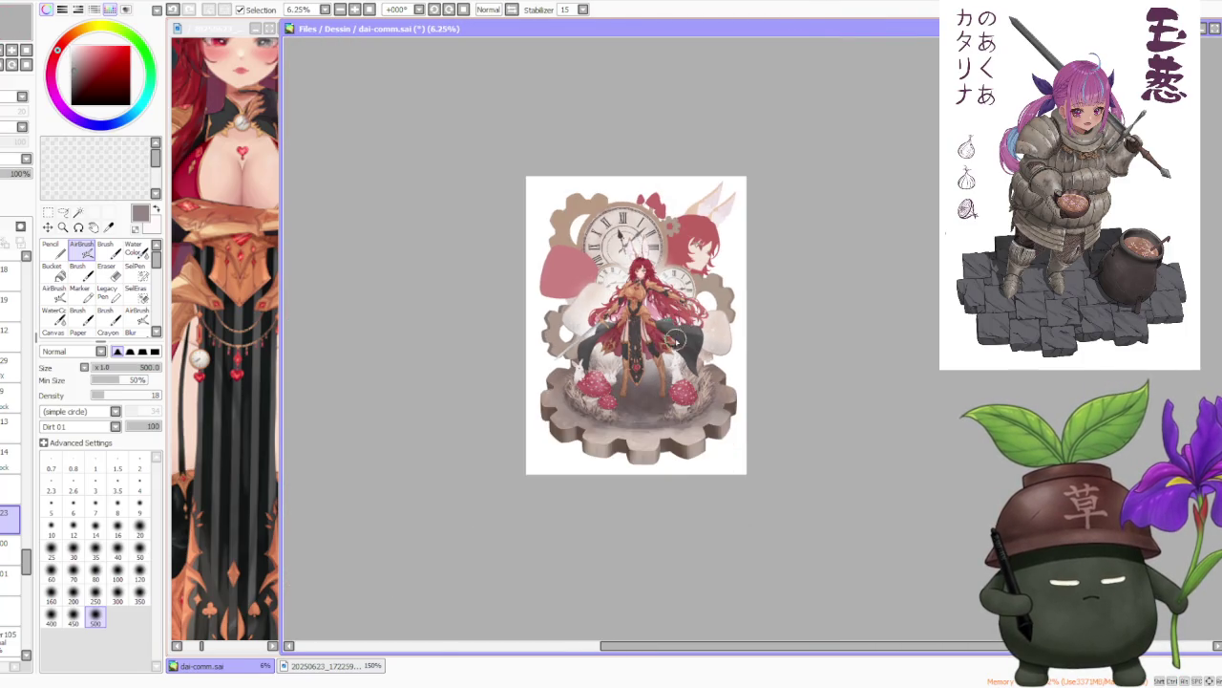
pyautogui.scroll(3, 680, 344)
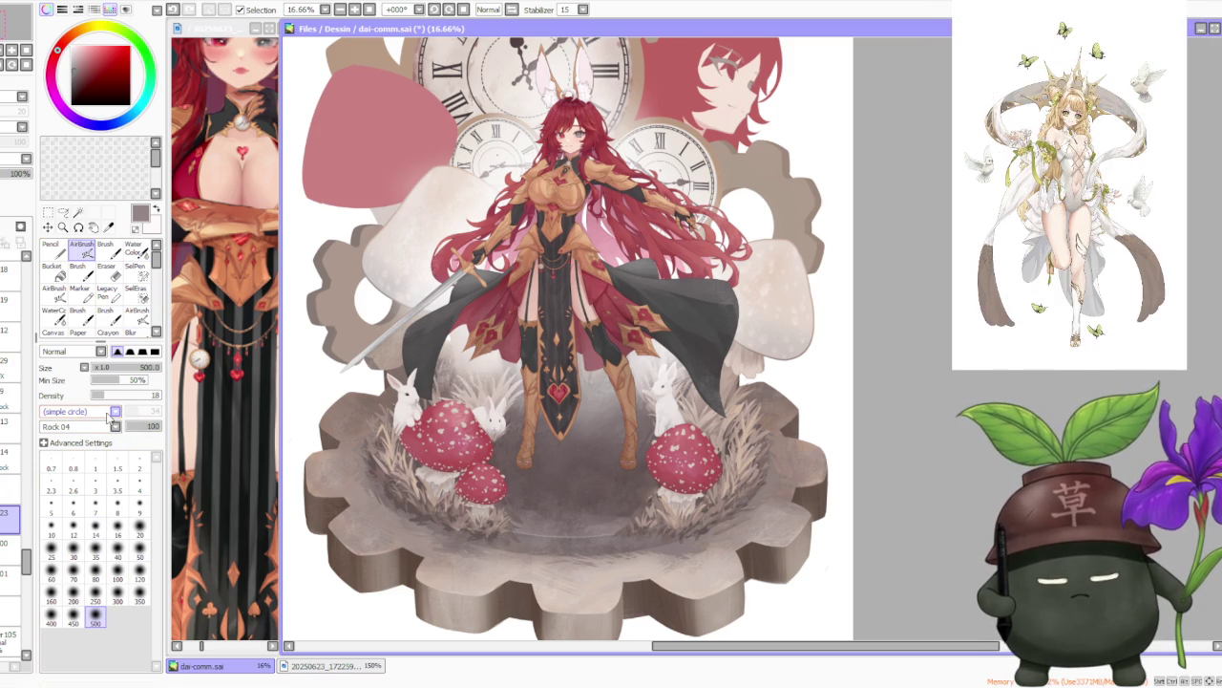
# Airbrush a soft, deeper shadow onto the floor beneath and around the swordswoman's feet.
pyautogui.scroll(-1, 98, 489)
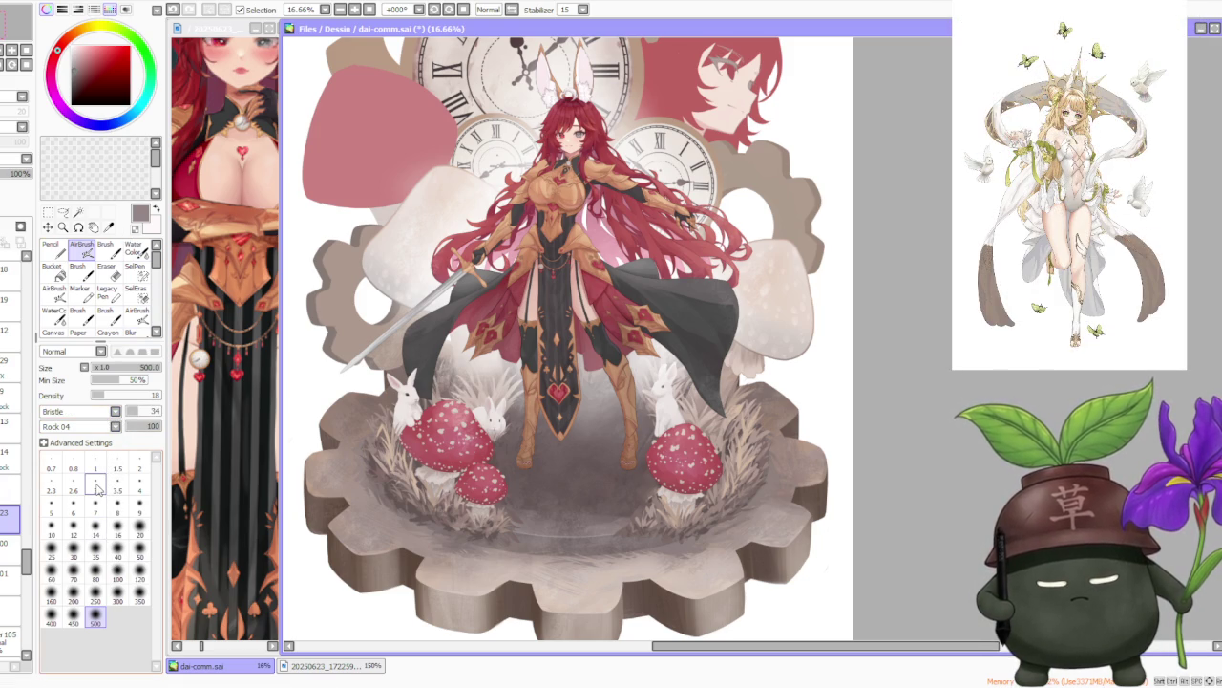
pyautogui.scroll(1, 573, 506)
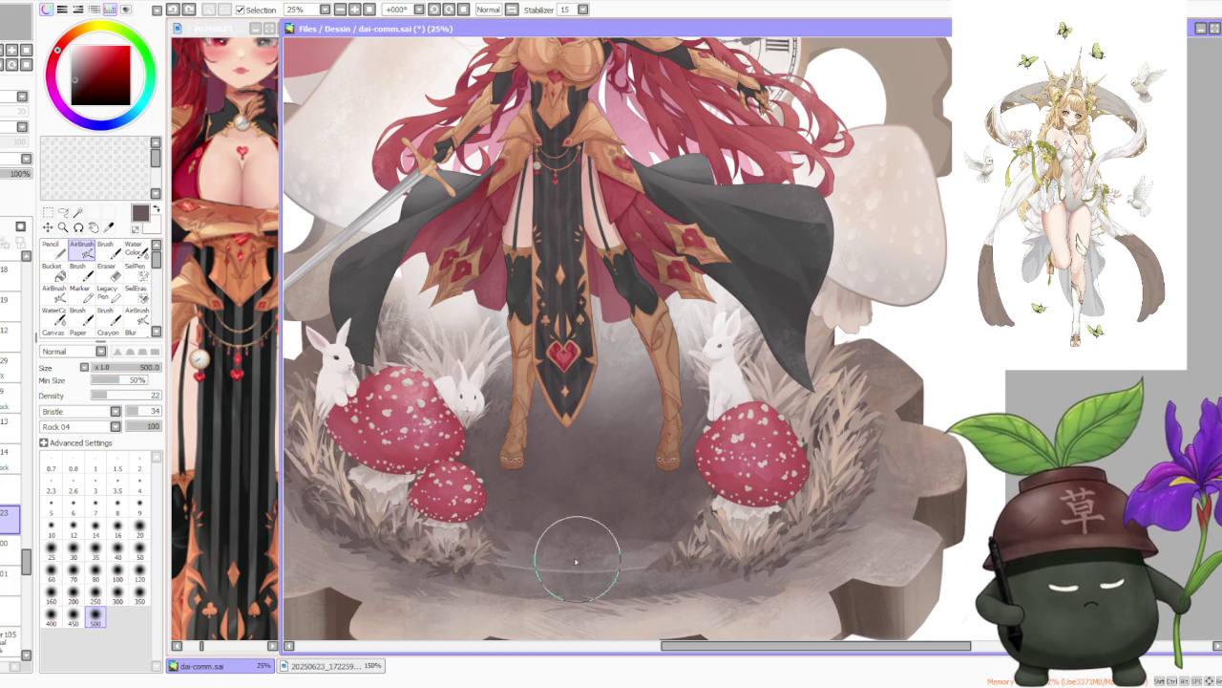
pyautogui.moveTo(564, 458)
pyautogui.mouseDown()
pyautogui.moveTo(620, 493)
pyautogui.moveTo(712, 468)
pyautogui.moveTo(587, 519)
pyautogui.moveTo(655, 450)
pyautogui.moveTo(603, 543)
pyautogui.moveTo(711, 483)
pyautogui.moveTo(614, 519)
pyautogui.moveTo(653, 389)
pyautogui.moveTo(665, 406)
pyautogui.moveTo(584, 384)
pyautogui.moveTo(698, 409)
pyautogui.moveTo(617, 401)
pyautogui.moveTo(499, 449)
pyautogui.moveTo(545, 469)
pyautogui.moveTo(574, 417)
pyautogui.moveTo(634, 431)
pyautogui.moveTo(541, 491)
pyautogui.moveTo(655, 414)
pyautogui.moveTo(559, 506)
pyautogui.mouseUp()
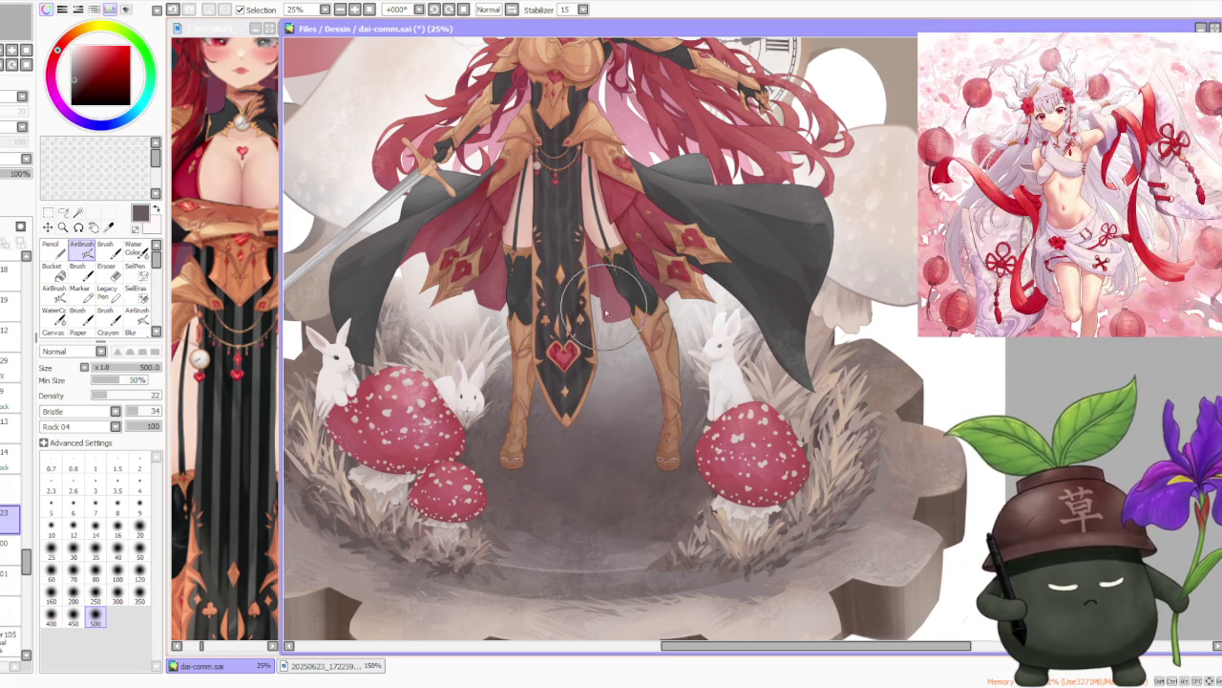
pyautogui.scroll(-1, 611, 315)
pyautogui.scroll(1, 606, 317)
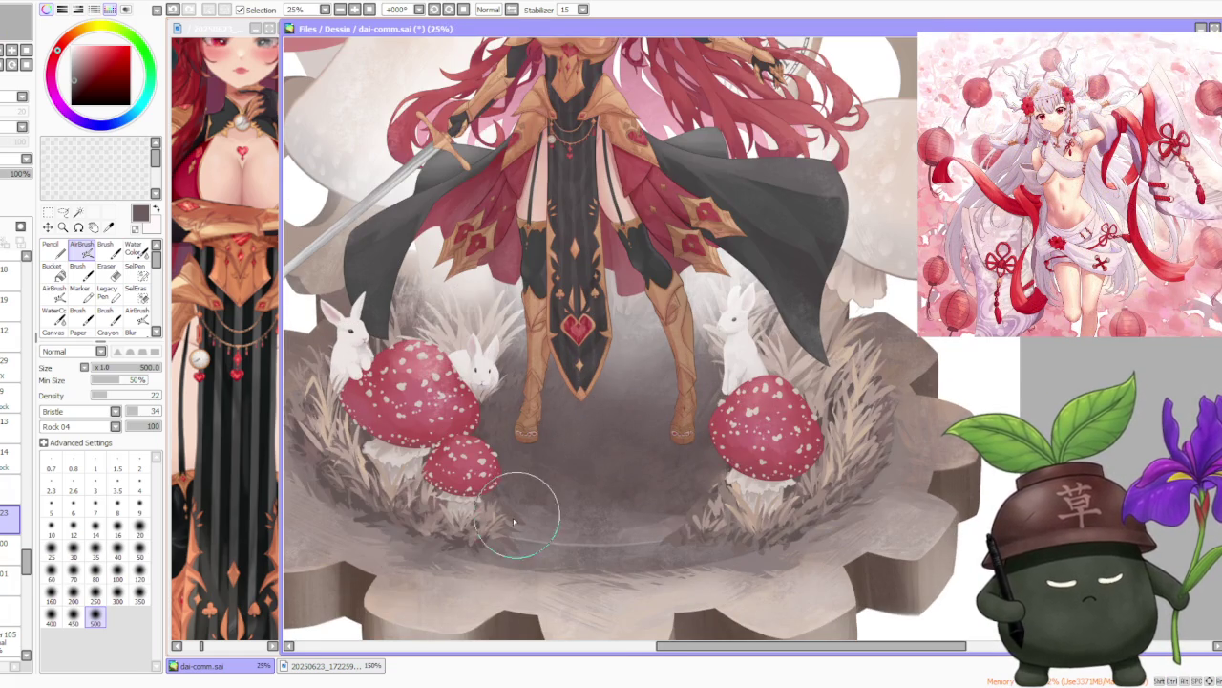
pyautogui.moveTo(535, 433)
pyautogui.mouseDown()
pyautogui.moveTo(573, 468)
pyautogui.moveTo(573, 450)
pyautogui.moveTo(495, 453)
pyautogui.moveTo(625, 404)
pyautogui.moveTo(565, 431)
pyautogui.moveTo(660, 481)
pyautogui.moveTo(536, 435)
pyautogui.mouseUp()
pyautogui.scroll(1, 668, 391)
pyautogui.scroll(-2, 703, 403)
pyautogui.scroll(-2, 716, 407)
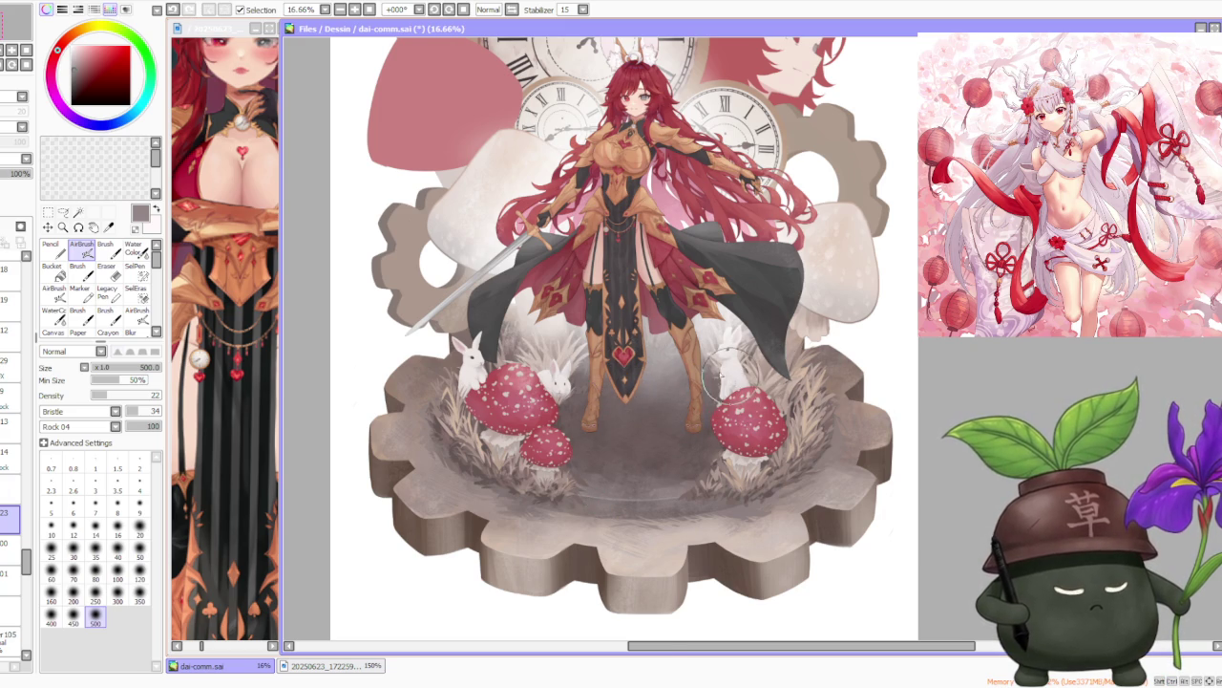
pyautogui.scroll(2, 687, 359)
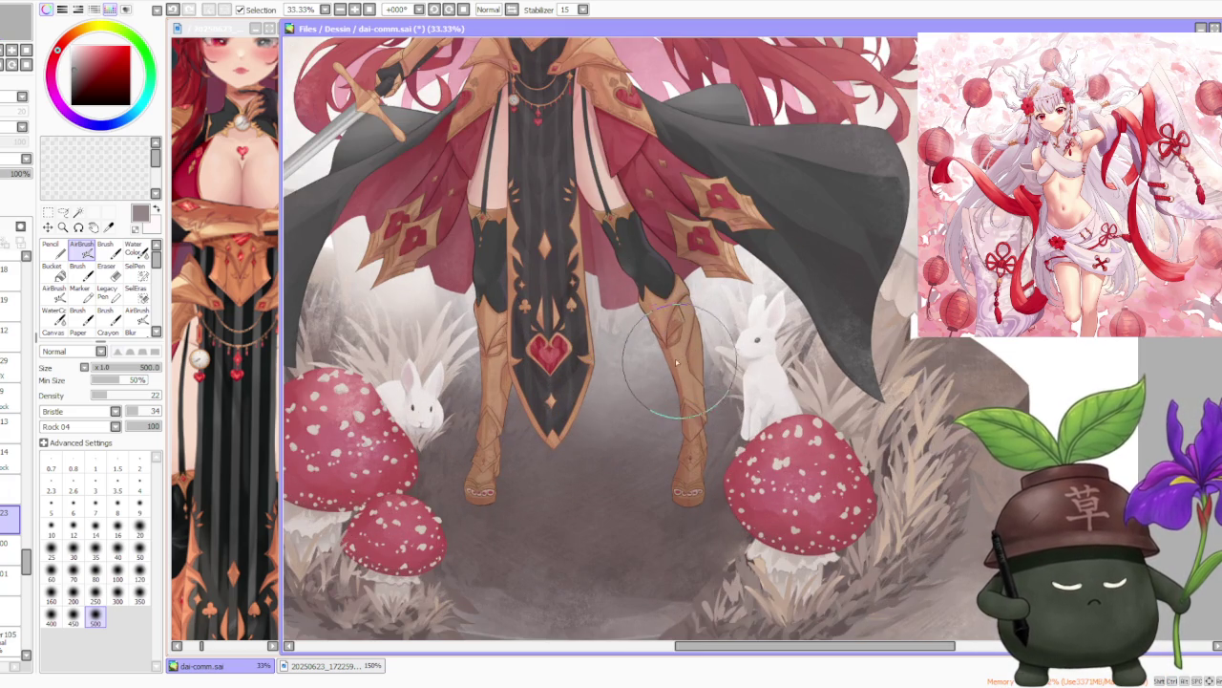
pyautogui.scroll(-1, 684, 361)
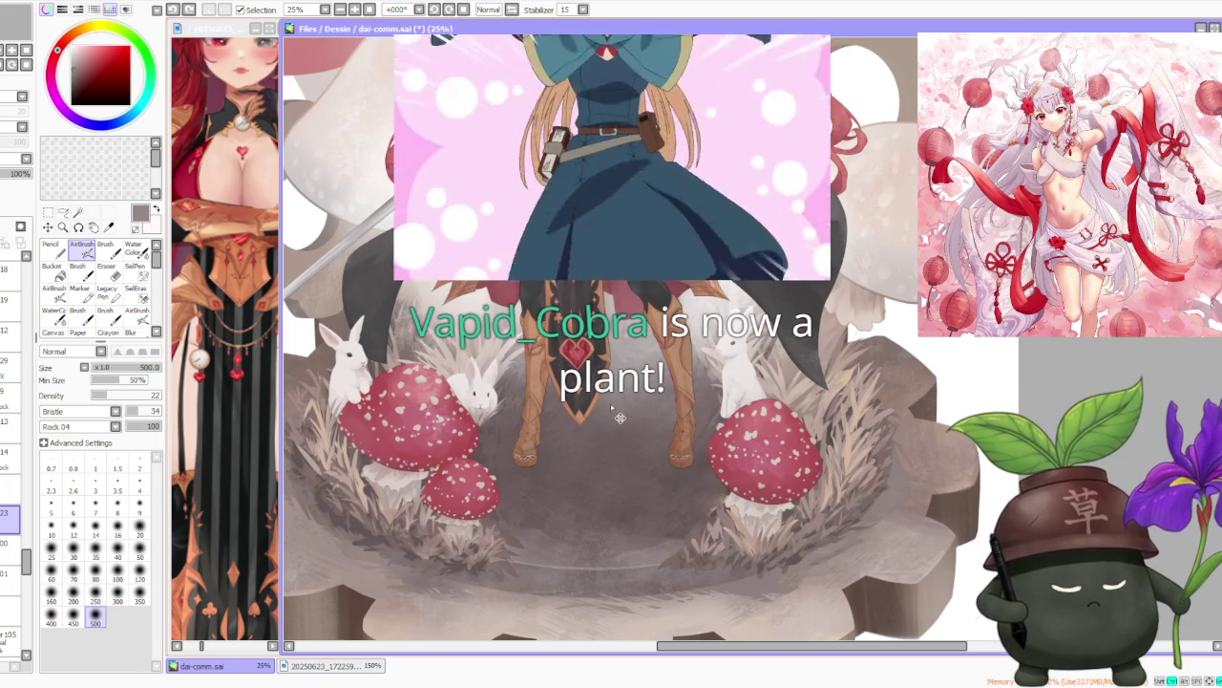
pyautogui.scroll(-1, 654, 382)
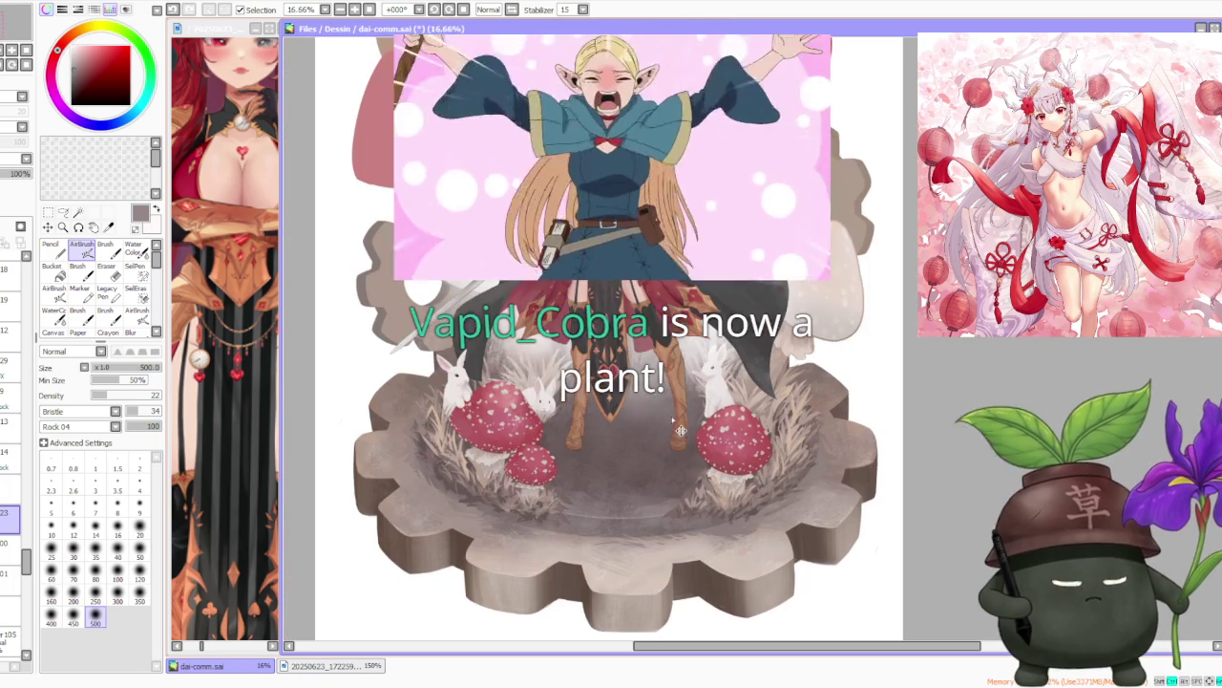
pyautogui.scroll(-2, 651, 378)
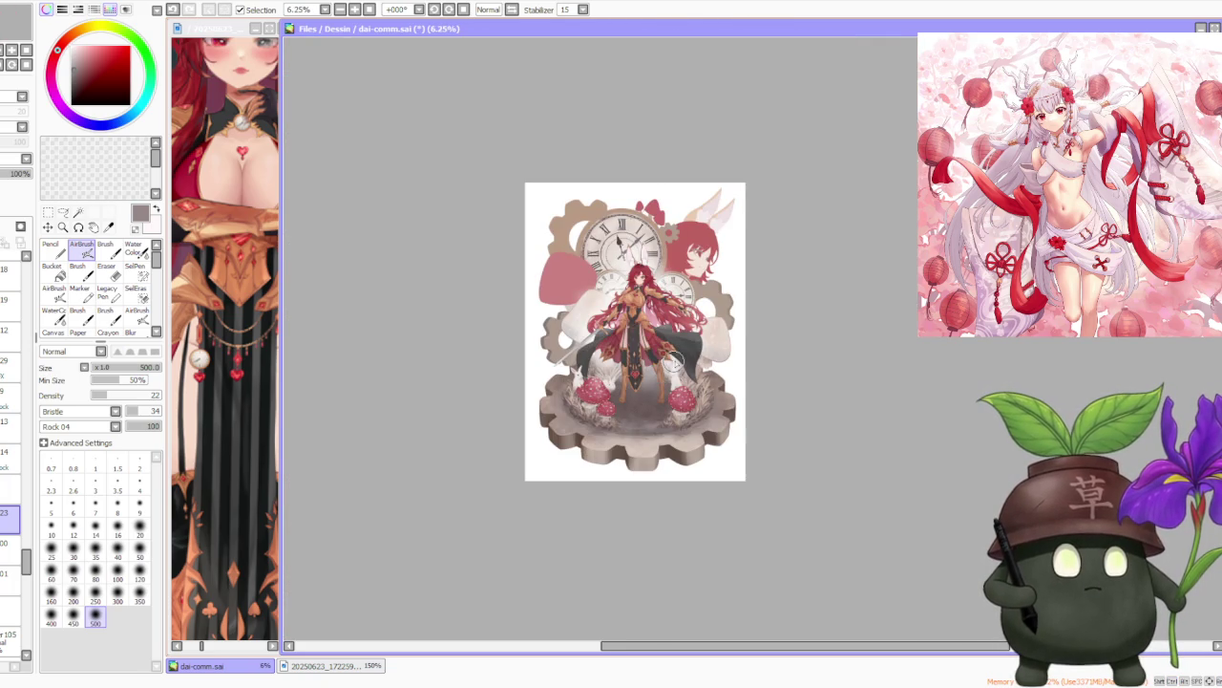
pyautogui.scroll(1, 674, 361)
pyautogui.scroll(2, 676, 362)
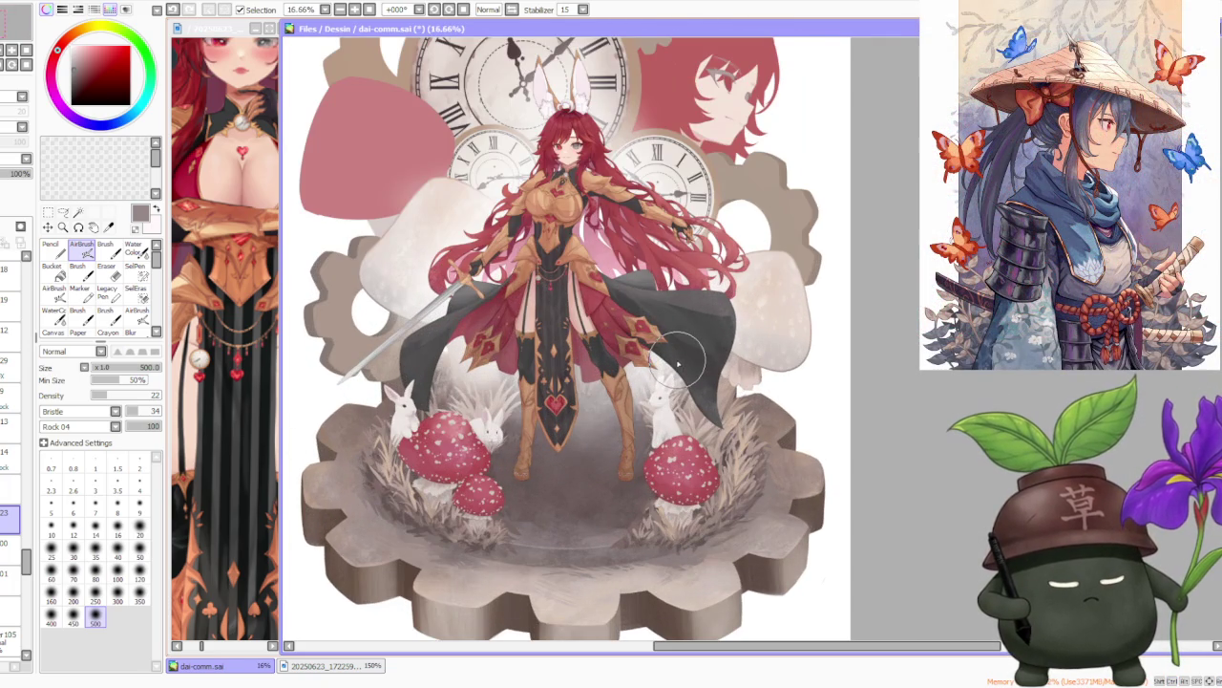
pyautogui.scroll(-1, 678, 361)
pyautogui.scroll(1, 684, 377)
pyautogui.scroll(2, 707, 406)
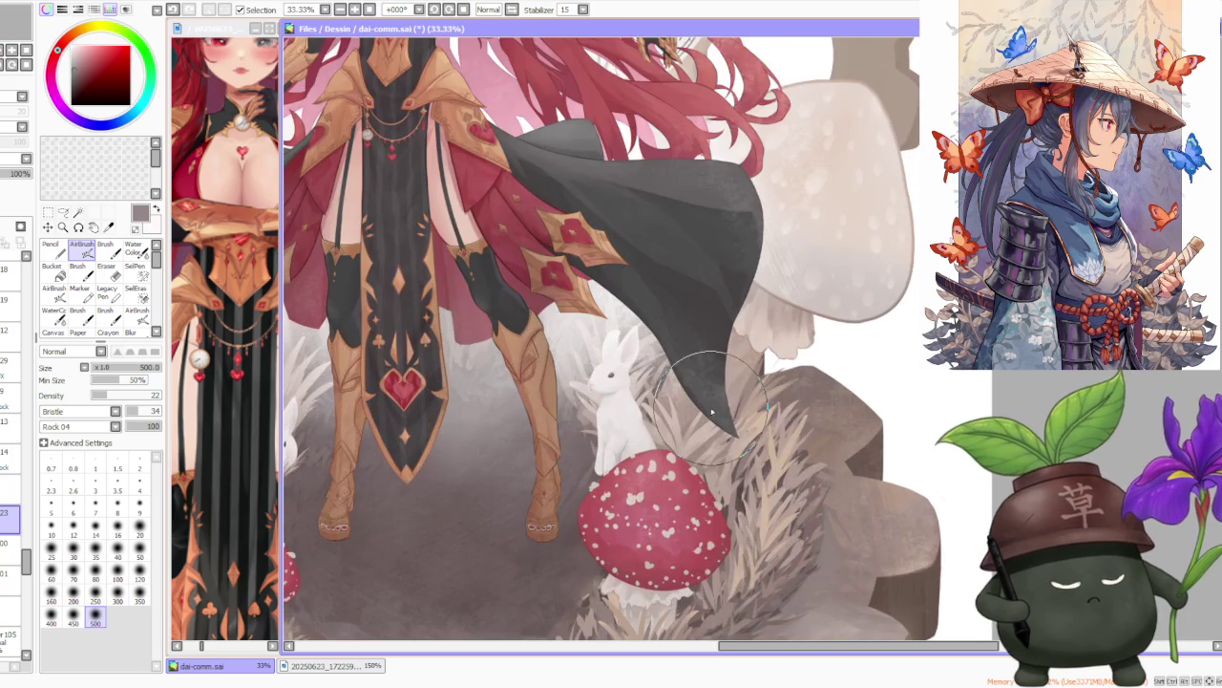
pyautogui.scroll(-2, 705, 402)
pyautogui.scroll(1, 689, 386)
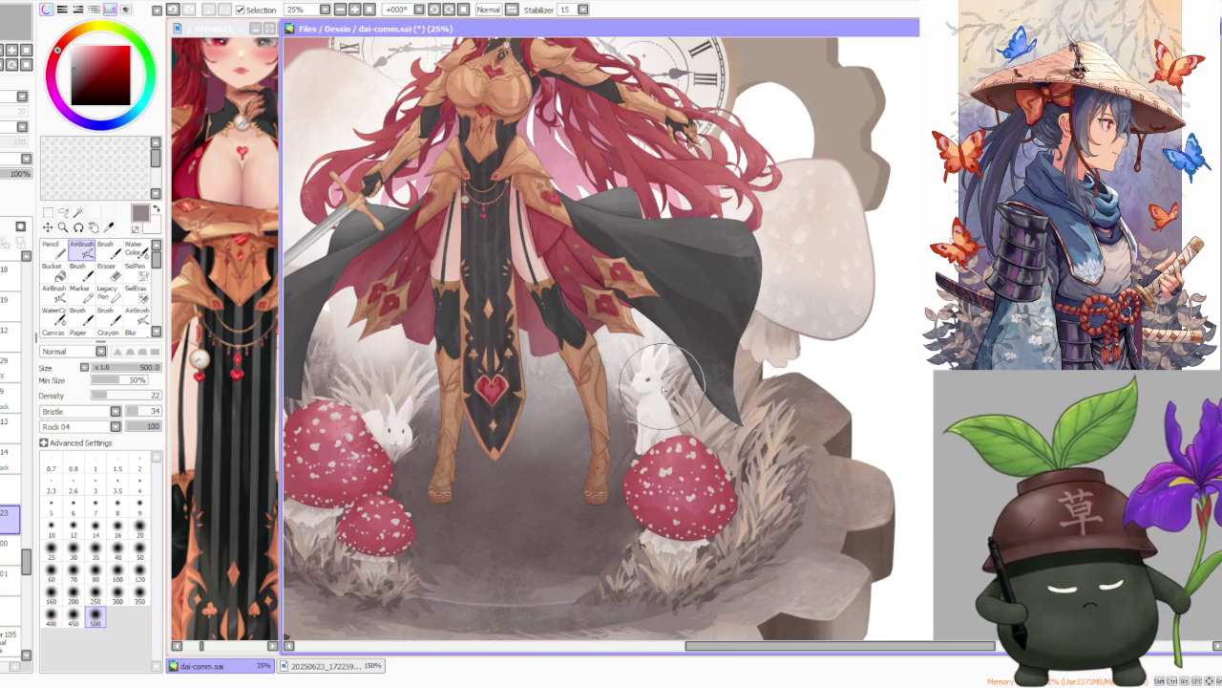
pyautogui.scroll(-1, 661, 387)
pyautogui.scroll(1, 661, 385)
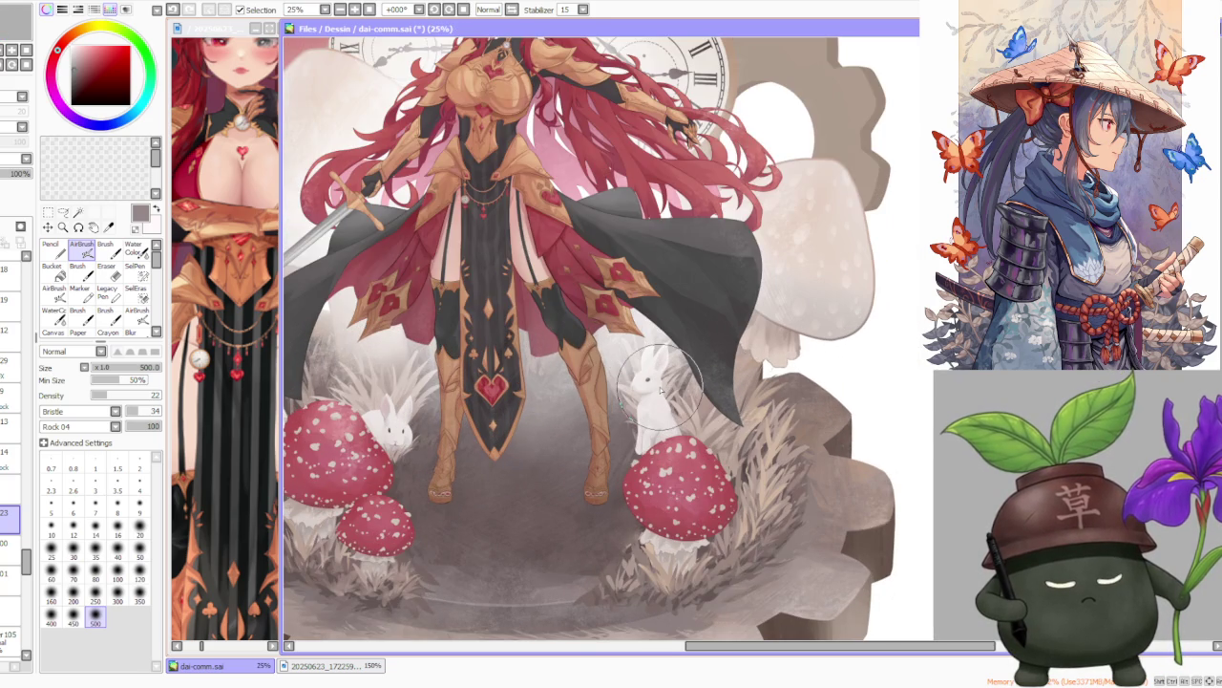
pyautogui.scroll(-1, 517, 457)
pyautogui.scroll(3, 538, 528)
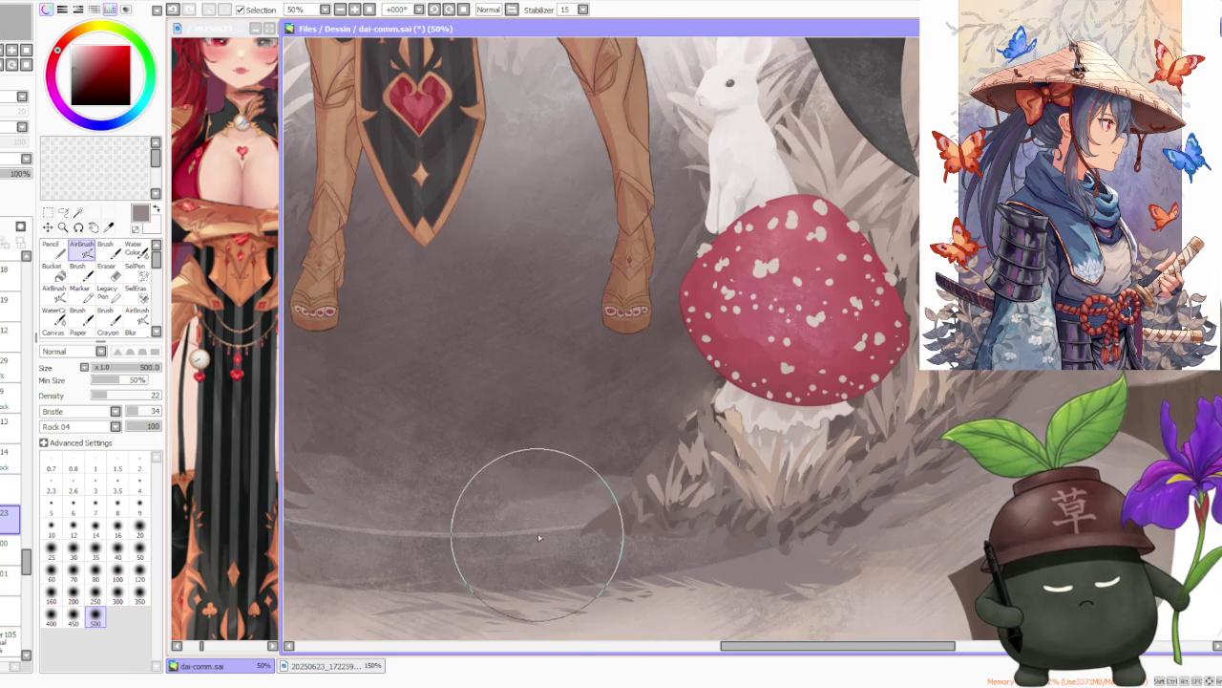
pyautogui.scroll(-3, 539, 528)
pyautogui.scroll(1, 519, 505)
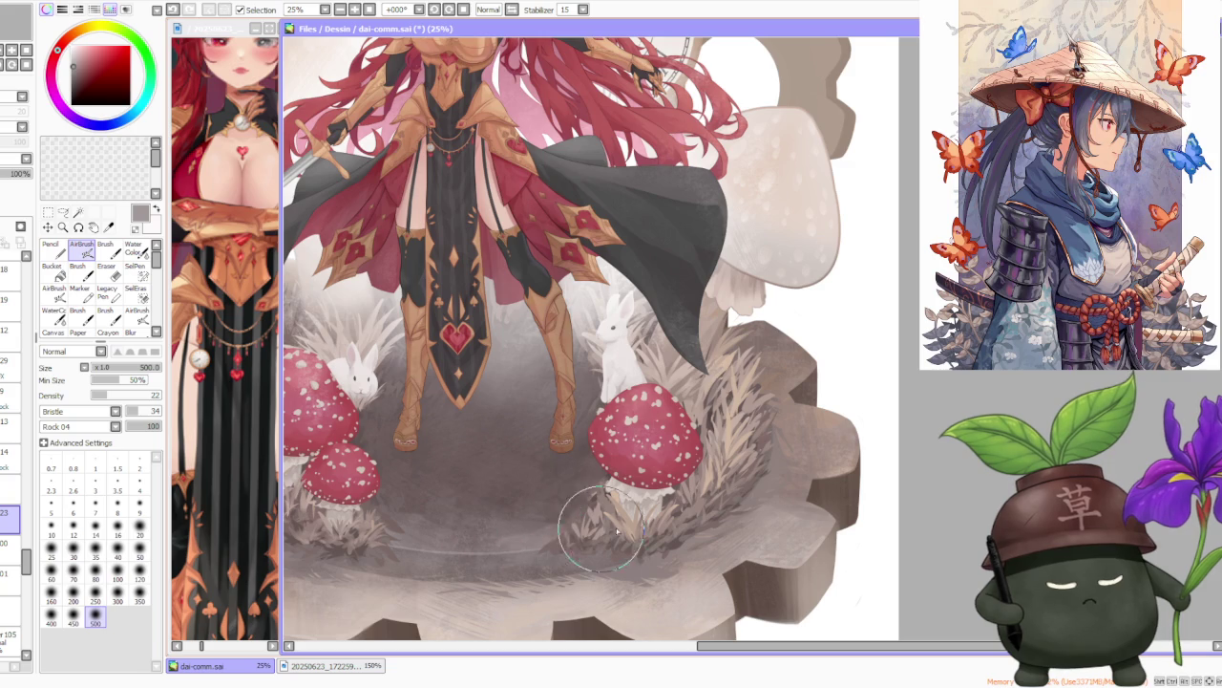